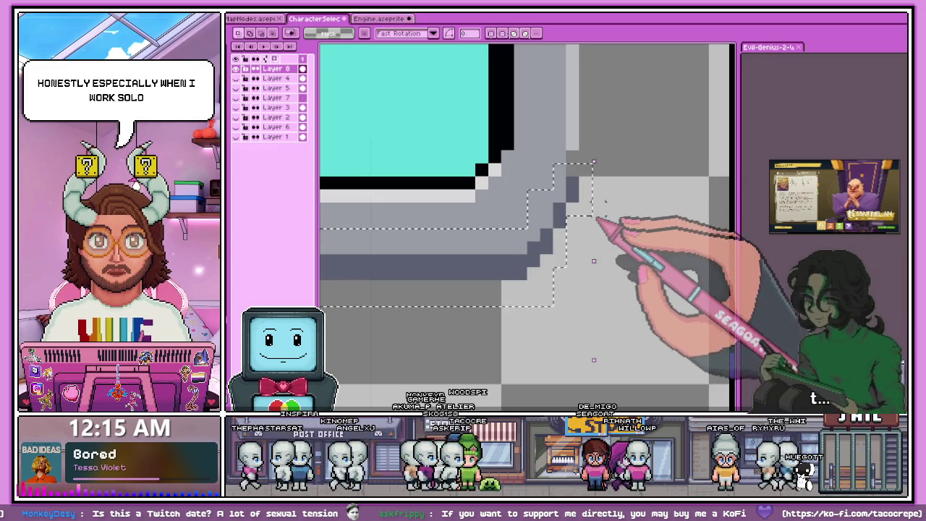
Step: Nudge the selected bottom grey border strip up slightly and commit the move
scroll(566, 189, down, 2)
scroll(566, 189, down, 2)
scroll(565, 196, down, 1)
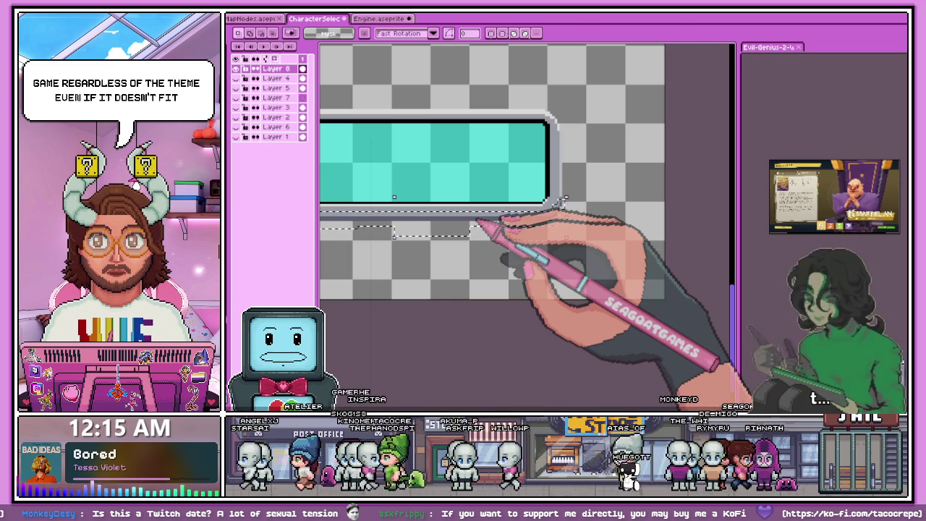
key(Up)
scroll(470, 220, down, 1)
scroll(434, 209, up, 2)
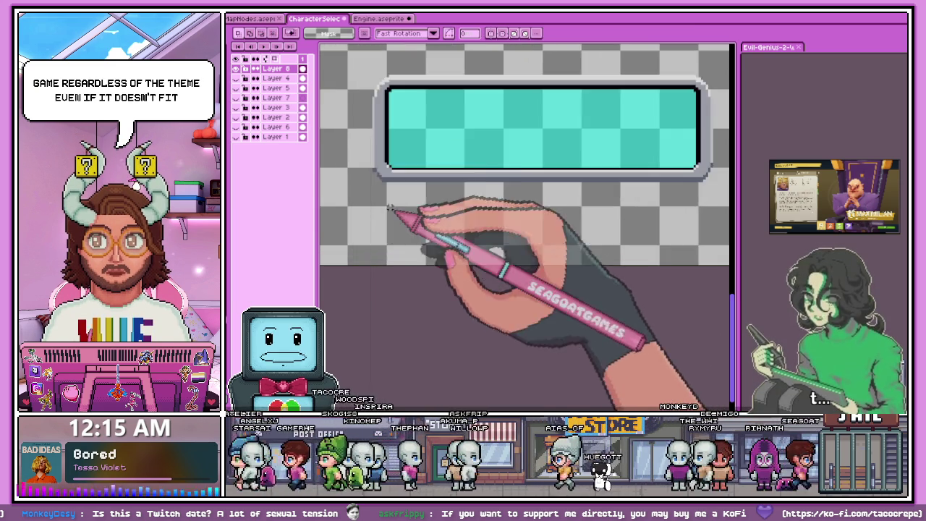
scroll(405, 195, up, 1)
scroll(379, 182, up, 1)
key(Return)
scroll(391, 183, down, 2)
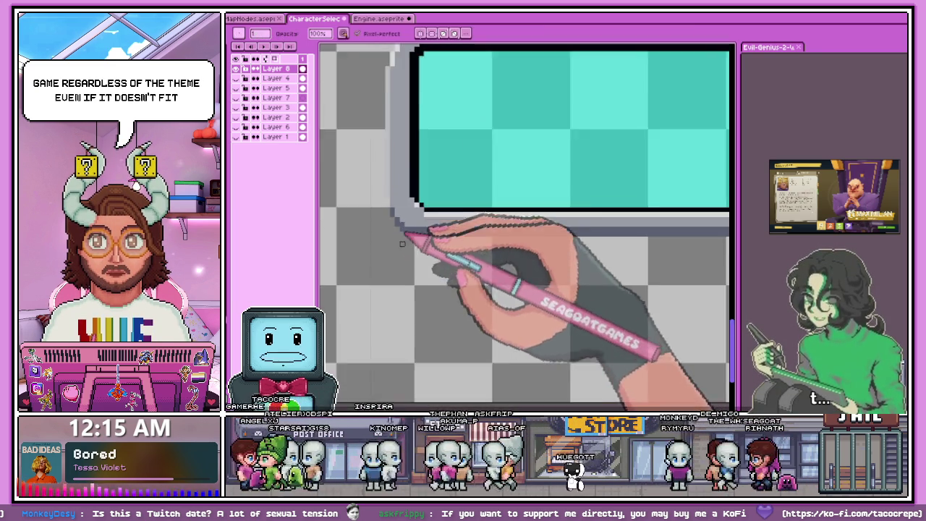
scroll(401, 231, down, 1)
scroll(634, 231, up, 1)
scroll(634, 231, up, 1)
scroll(403, 228, down, 3)
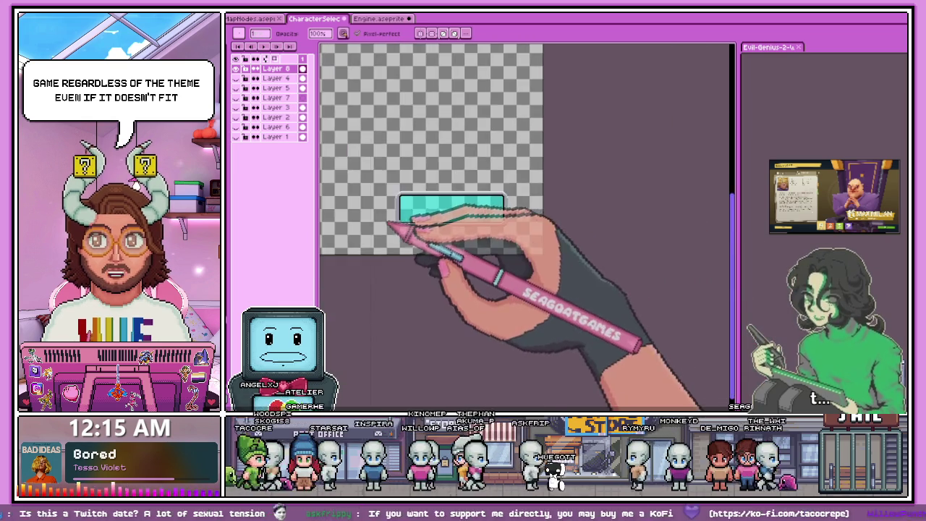
scroll(419, 235, up, 2)
scroll(394, 220, up, 2)
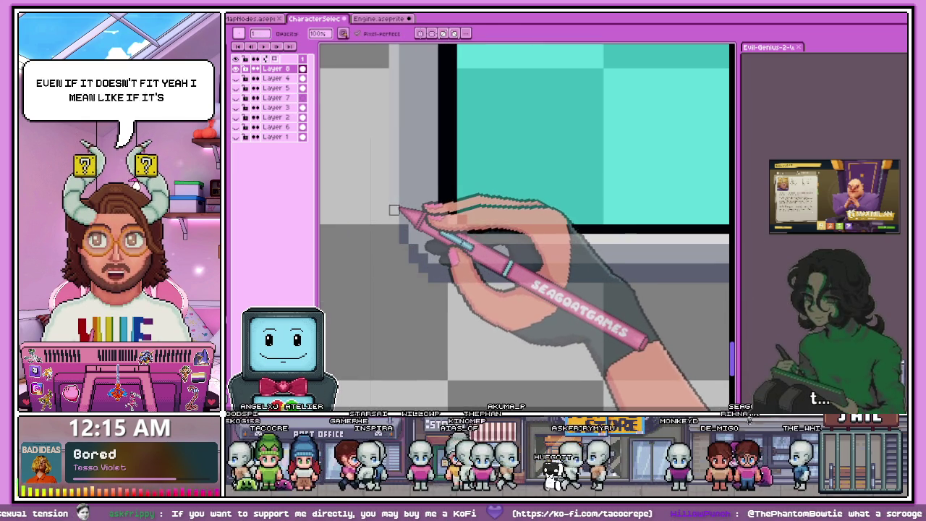
scroll(391, 202, up, 1)
scroll(384, 257, down, 1)
scroll(424, 248, down, 1)
scroll(473, 246, down, 1)
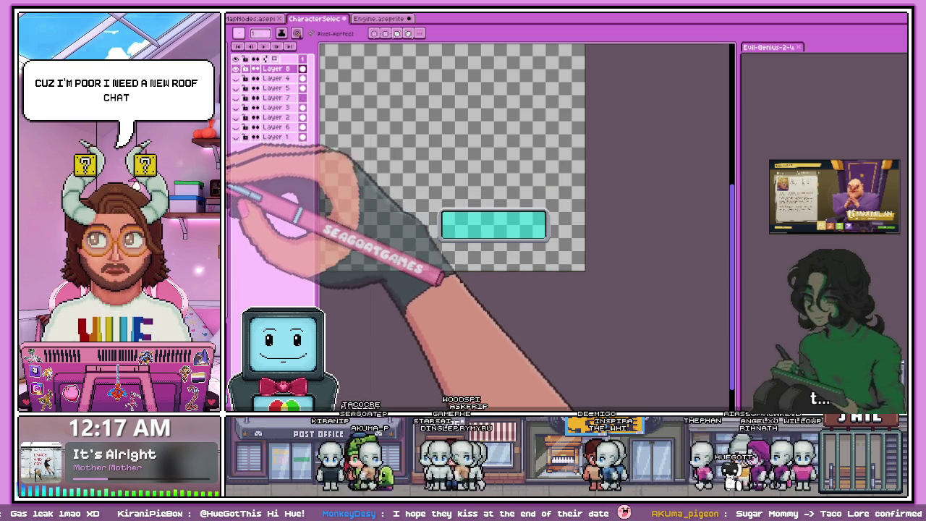
scroll(556, 234, up, 3)
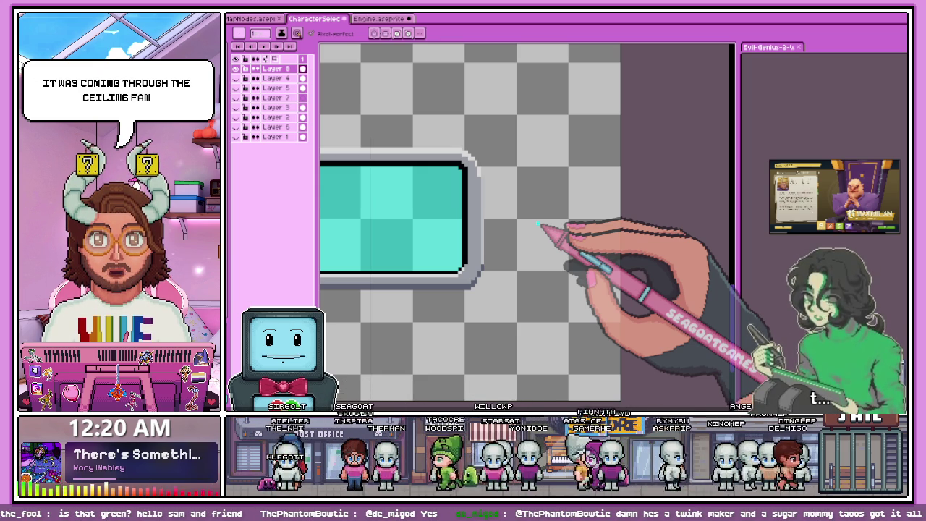
scroll(564, 239, down, 2)
scroll(507, 246, down, 2)
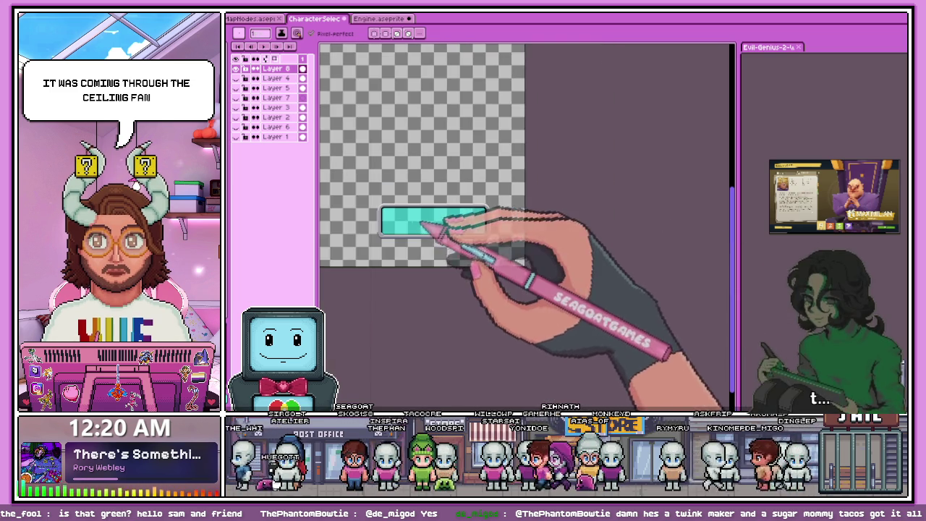
scroll(444, 243, up, 2)
scroll(356, 215, up, 2)
scroll(434, 306, down, 2)
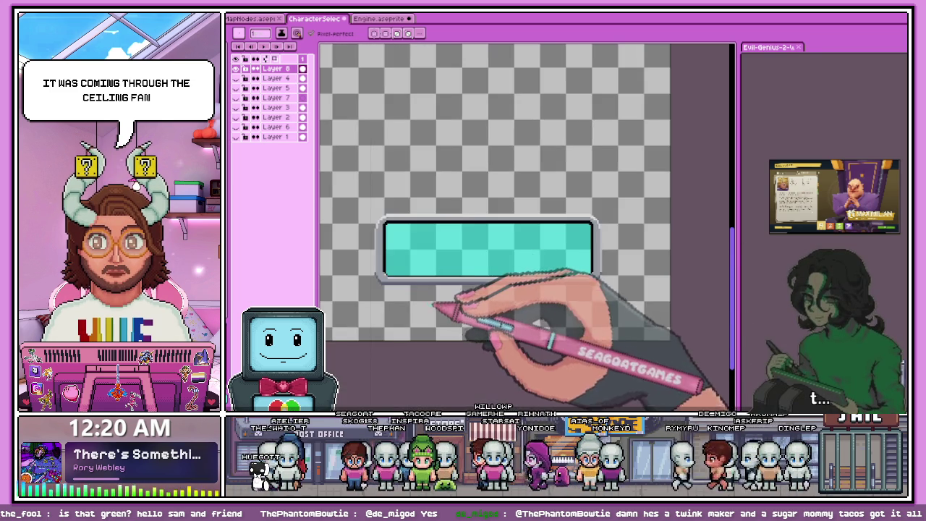
scroll(382, 307, up, 2)
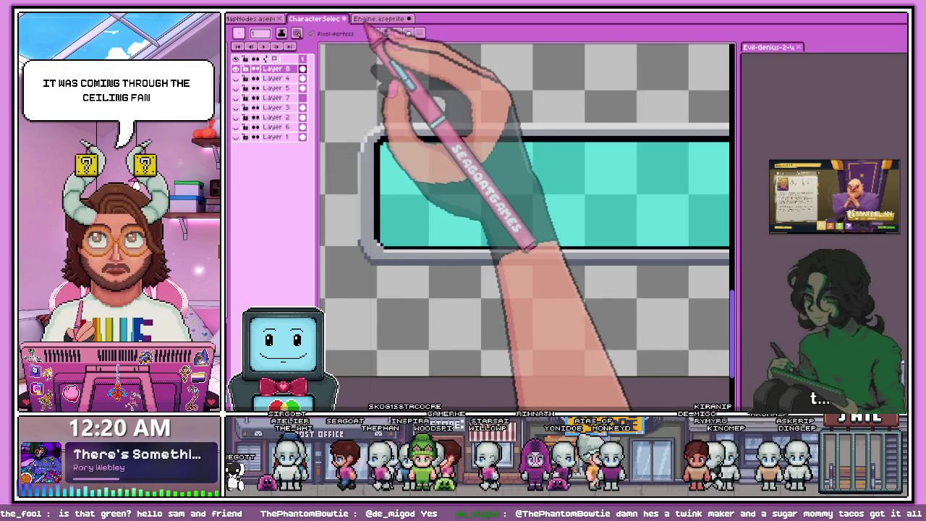
click(376, 18)
scroll(434, 137, down, 2)
scroll(439, 181, down, 2)
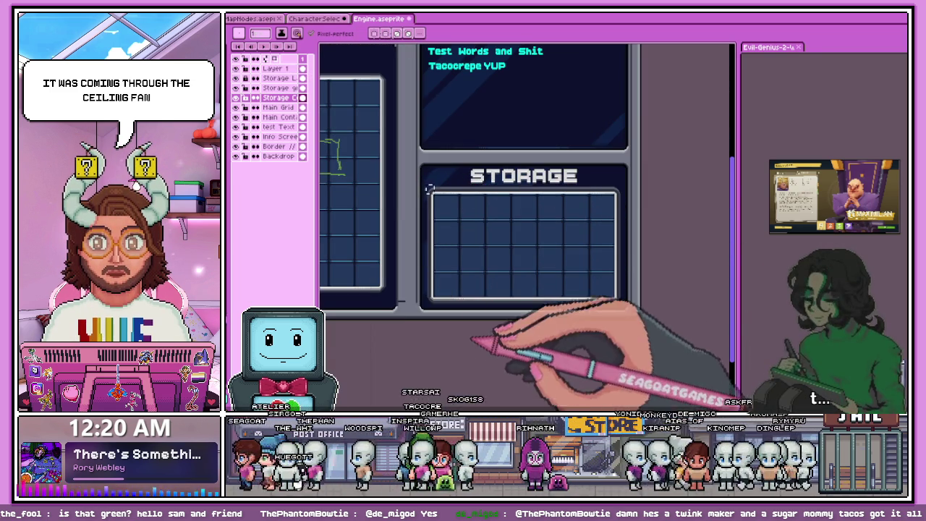
click(315, 18)
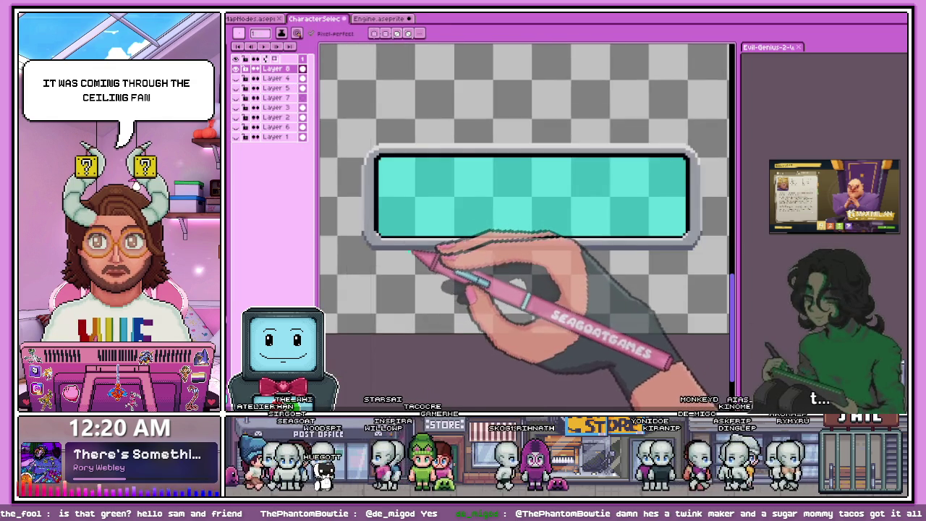
click(378, 18)
scroll(430, 161, up, 1)
scroll(429, 169, down, 3)
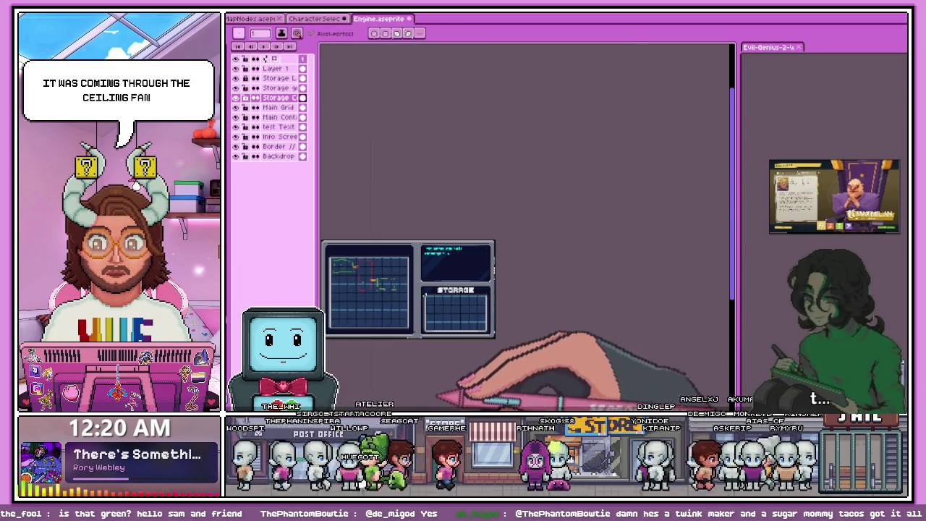
scroll(428, 208, up, 2)
click(326, 18)
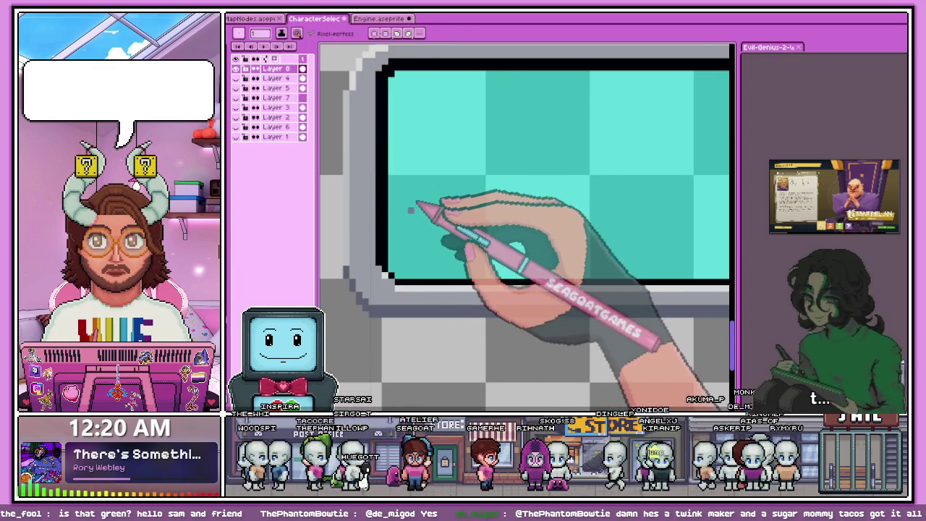
scroll(359, 230, up, 1)
key(g)
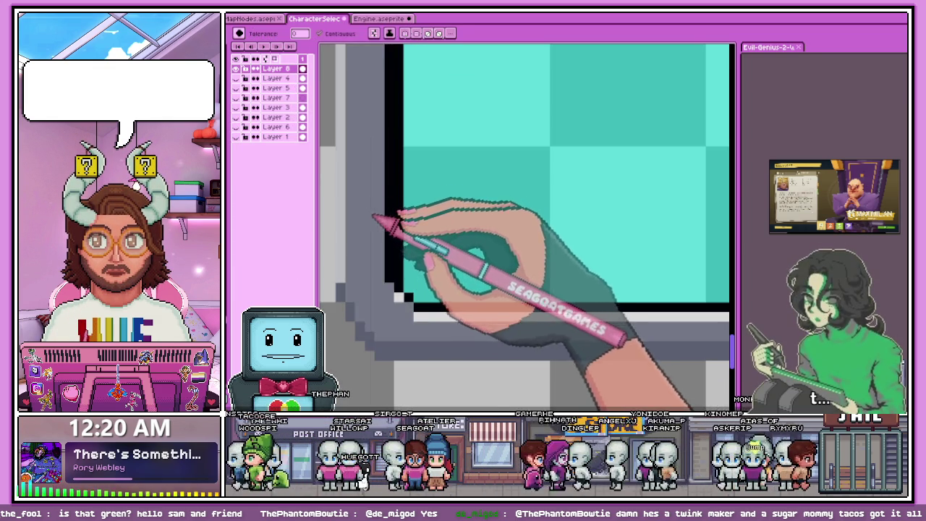
scroll(376, 212, down, 3)
scroll(372, 173, up, 2)
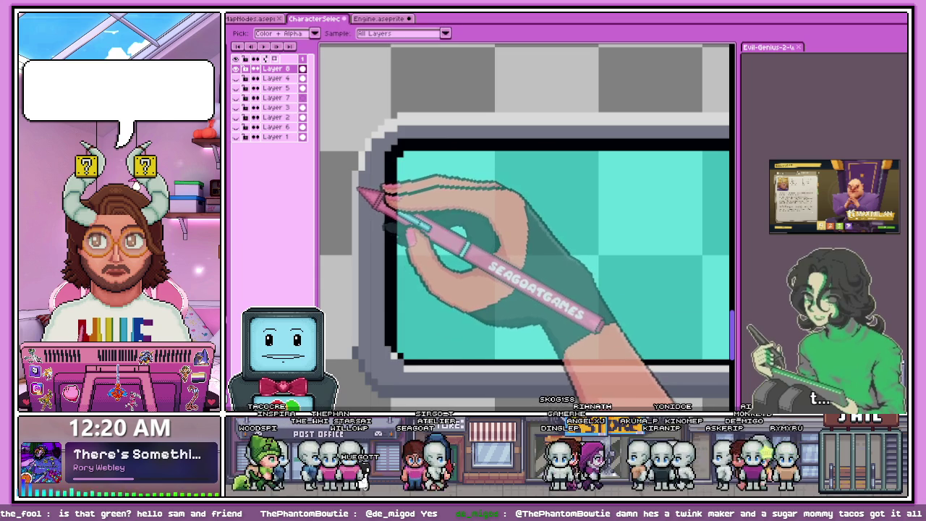
key(alt)
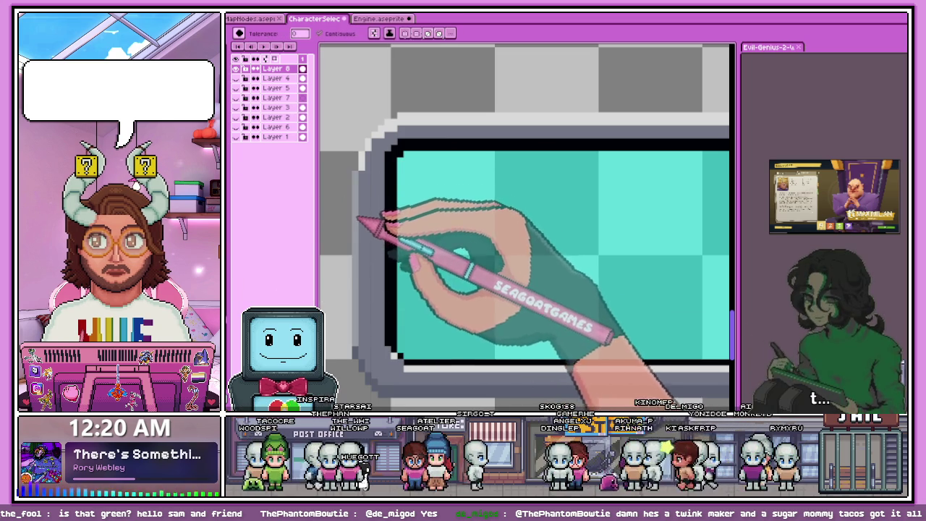
scroll(527, 217, up, 1)
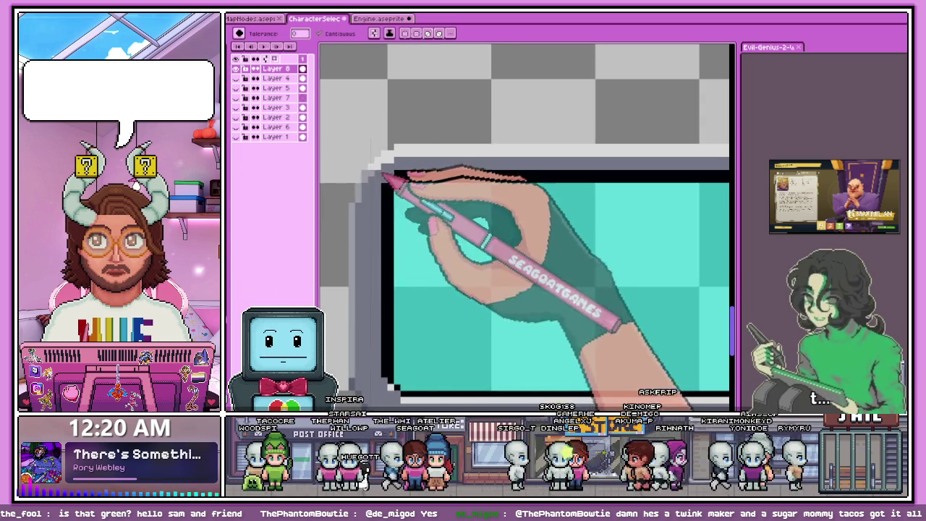
scroll(527, 217, down, 2)
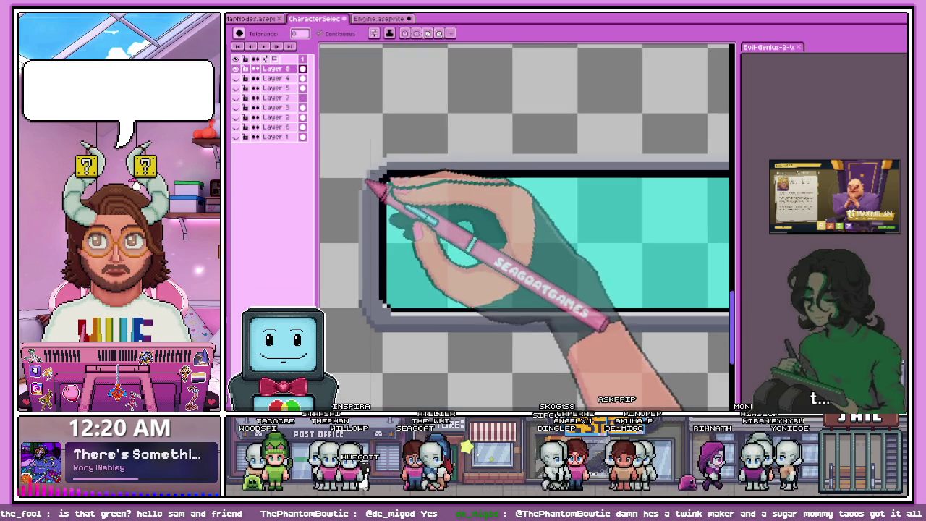
scroll(384, 145, up, 1)
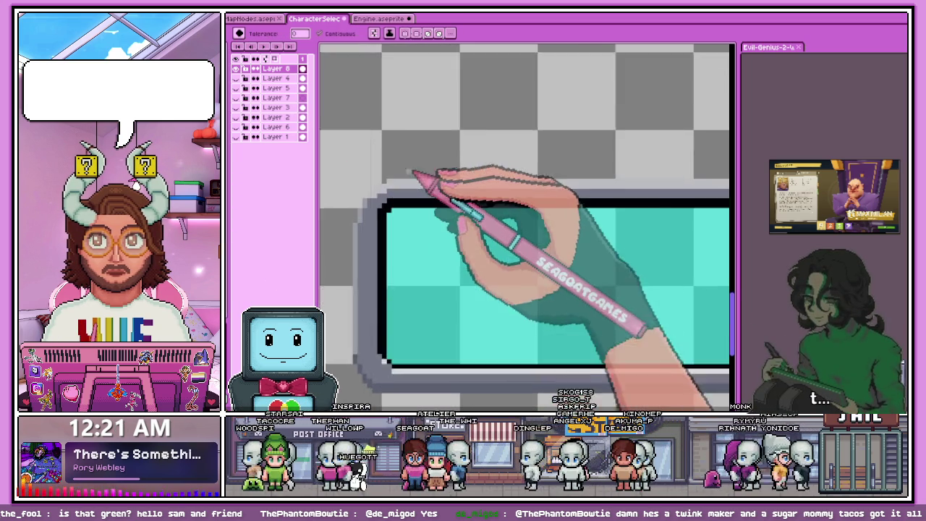
scroll(391, 224, down, 3)
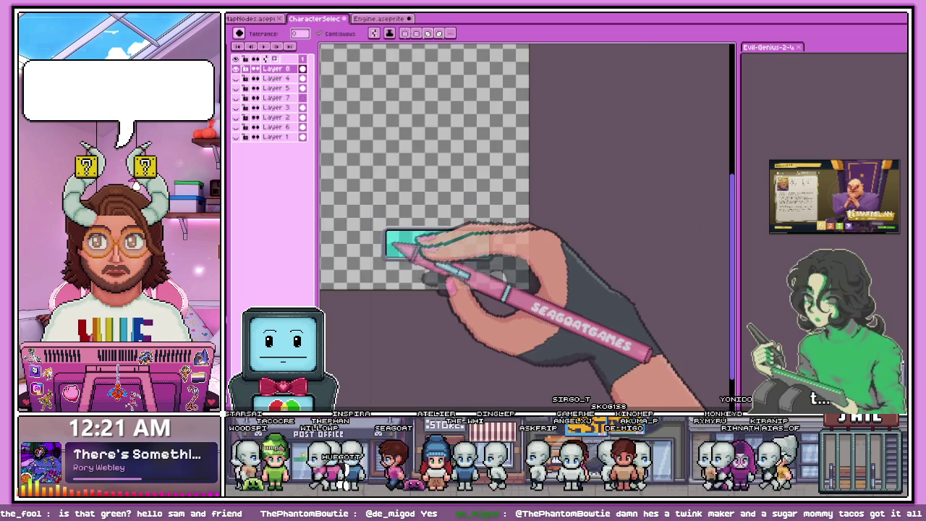
scroll(405, 254, up, 2)
scroll(398, 262, up, 1)
scroll(391, 257, up, 2)
scroll(387, 248, up, 2)
key(b)
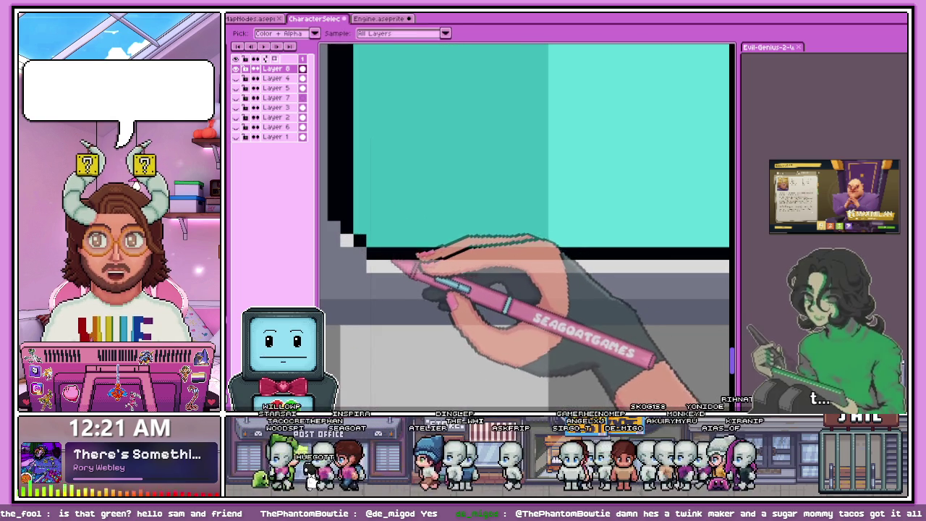
scroll(378, 212, down, 3)
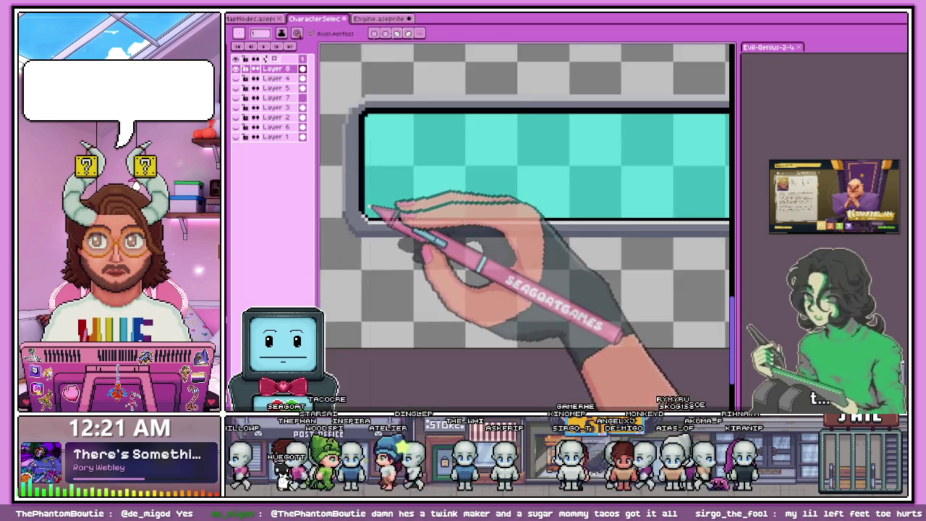
scroll(544, 212, down, 1)
scroll(593, 234, up, 2)
scroll(536, 217, up, 2)
scroll(535, 217, down, 2)
scroll(568, 231, down, 1)
scroll(542, 207, up, 1)
scroll(471, 207, up, 2)
scroll(386, 201, up, 1)
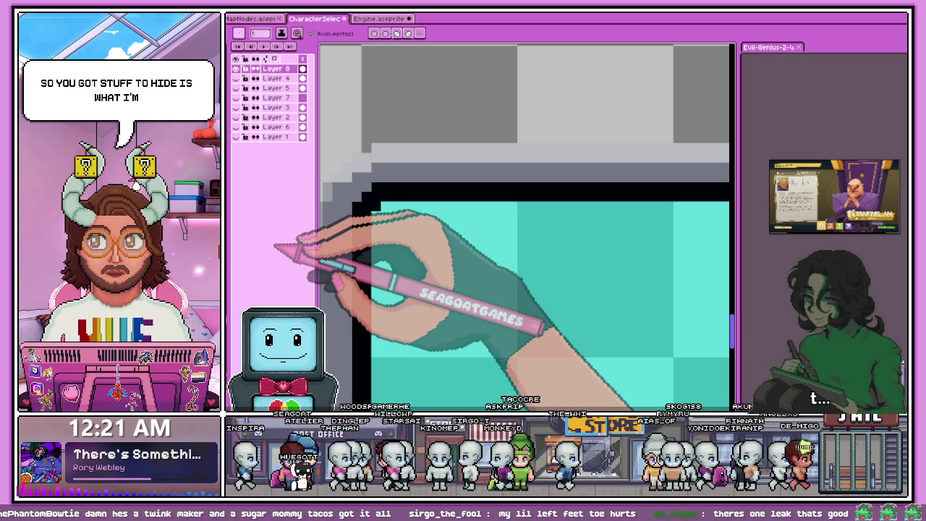
scroll(375, 353, down, 2)
scroll(375, 352, up, 1)
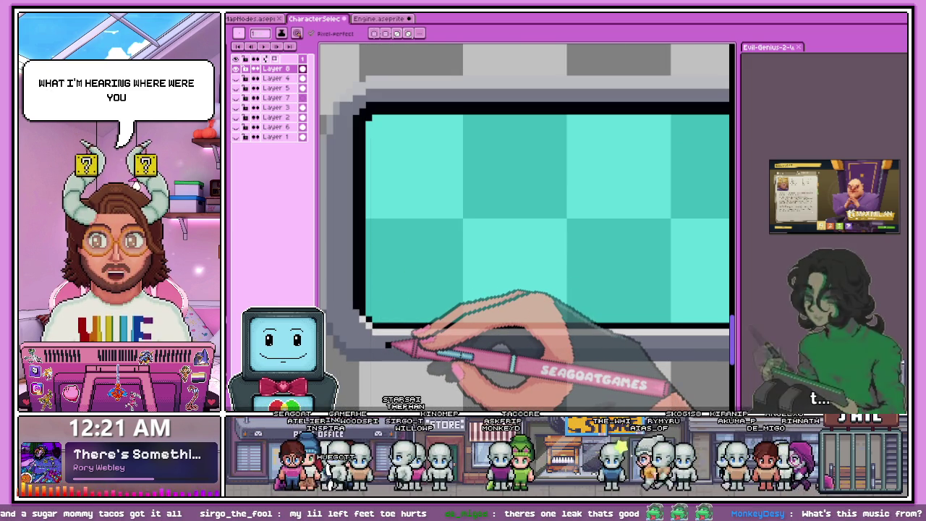
scroll(387, 345, down, 1)
scroll(442, 289, down, 1)
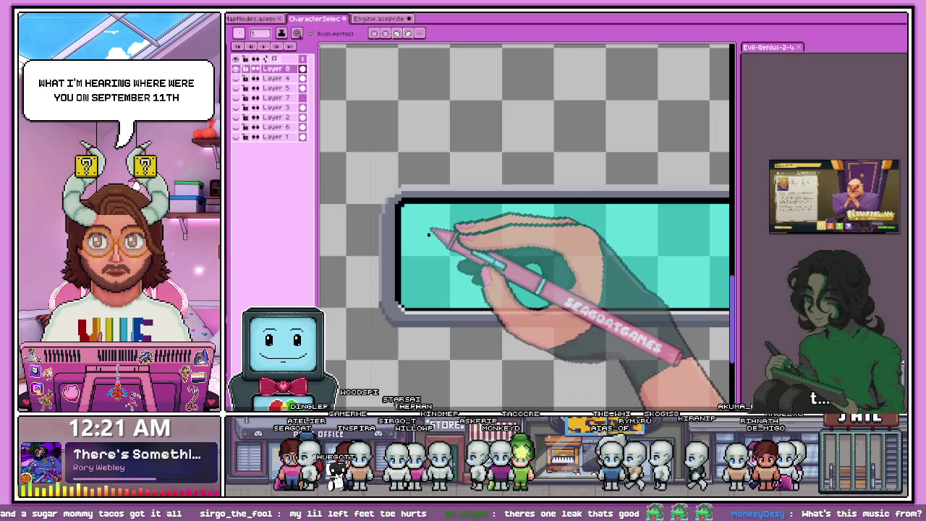
scroll(438, 266, up, 1)
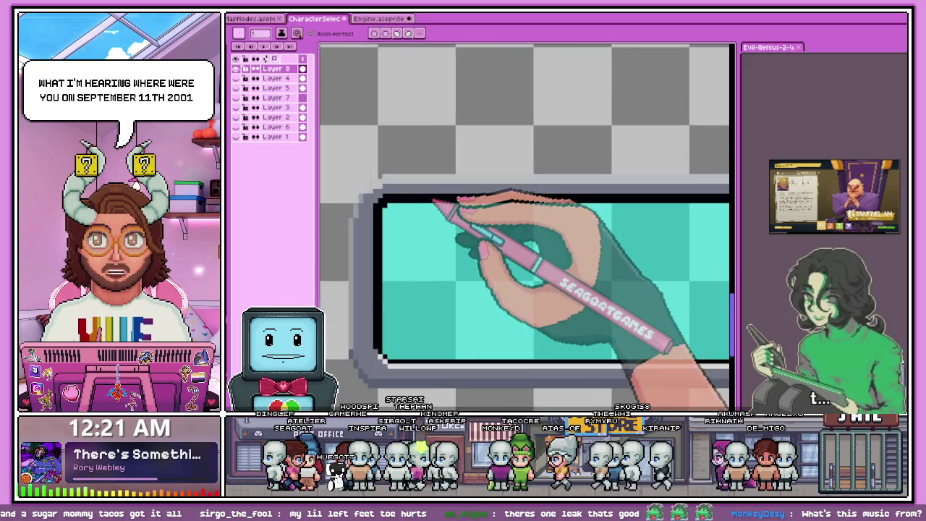
scroll(434, 231, up, 1)
scroll(430, 197, up, 1)
scroll(434, 188, down, 1)
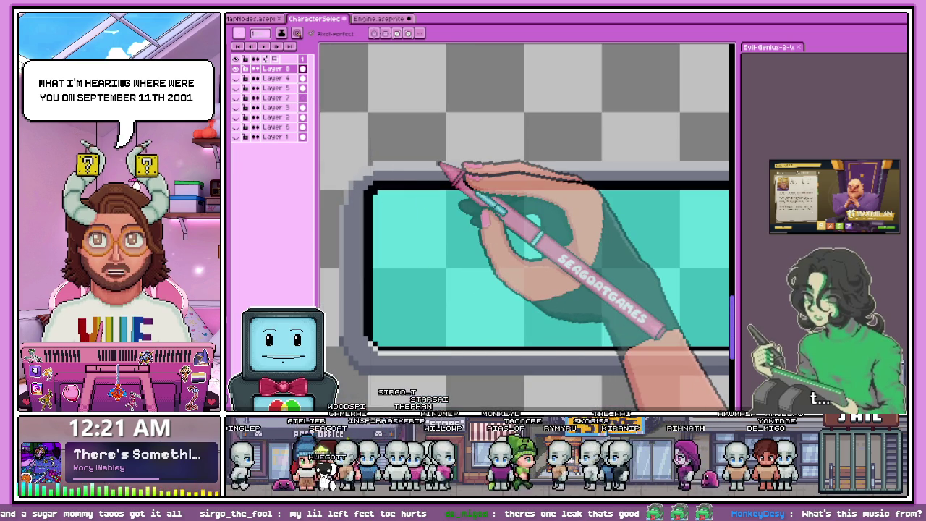
scroll(379, 189, up, 1)
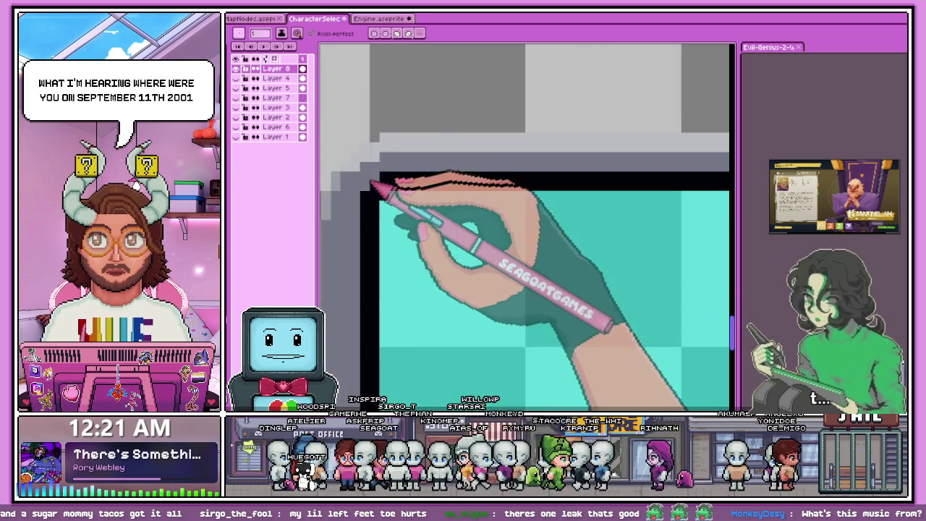
scroll(396, 178, up, 1)
key(alt)
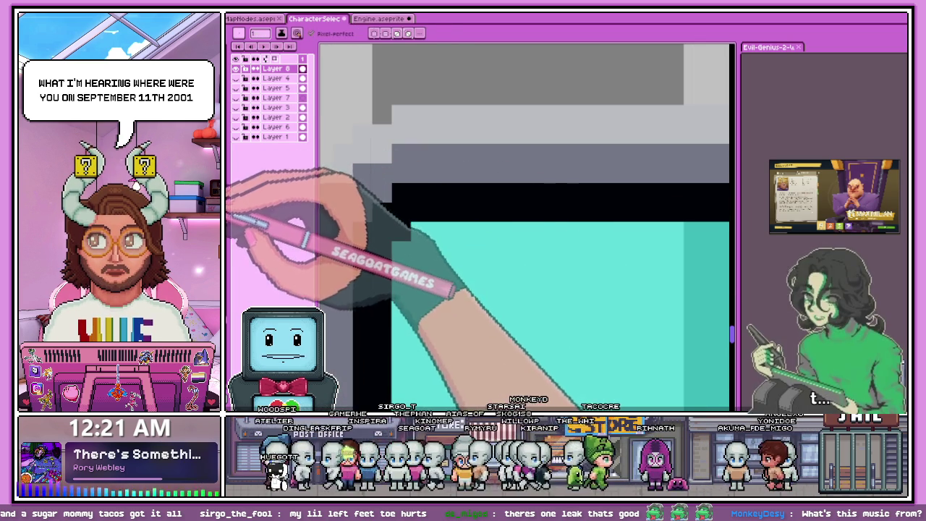
click(401, 172)
Step: Zoom in and out around the button bar to inspect its unfilled interior
scroll(404, 180, down, 1)
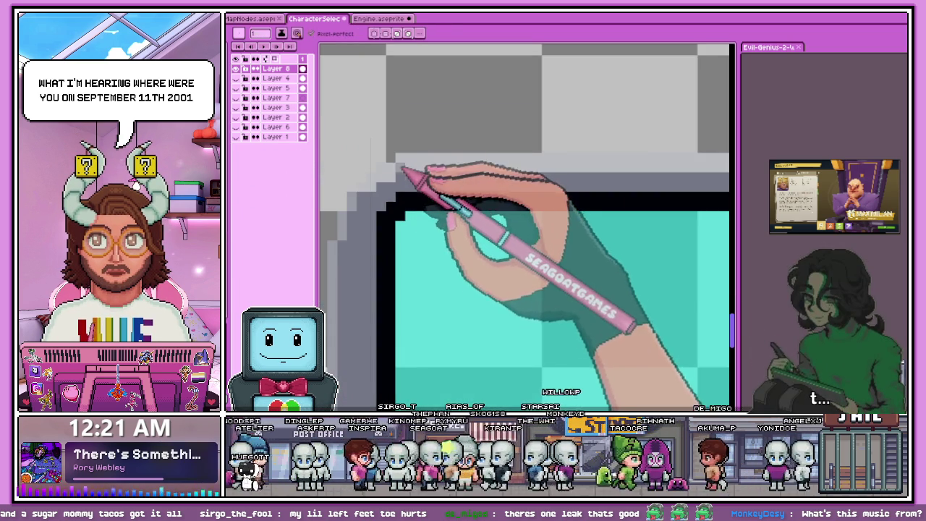
scroll(398, 206, up, 1)
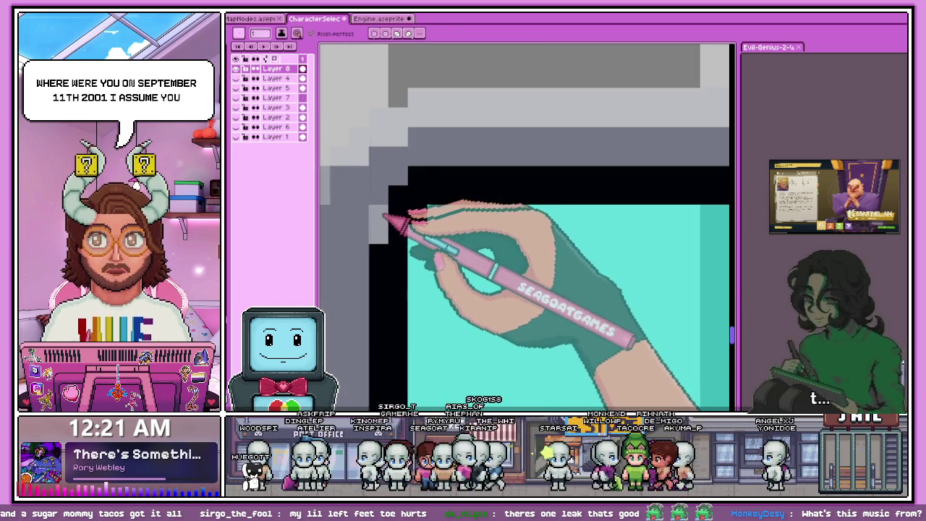
scroll(406, 212, down, 1)
scroll(406, 212, down, 1)
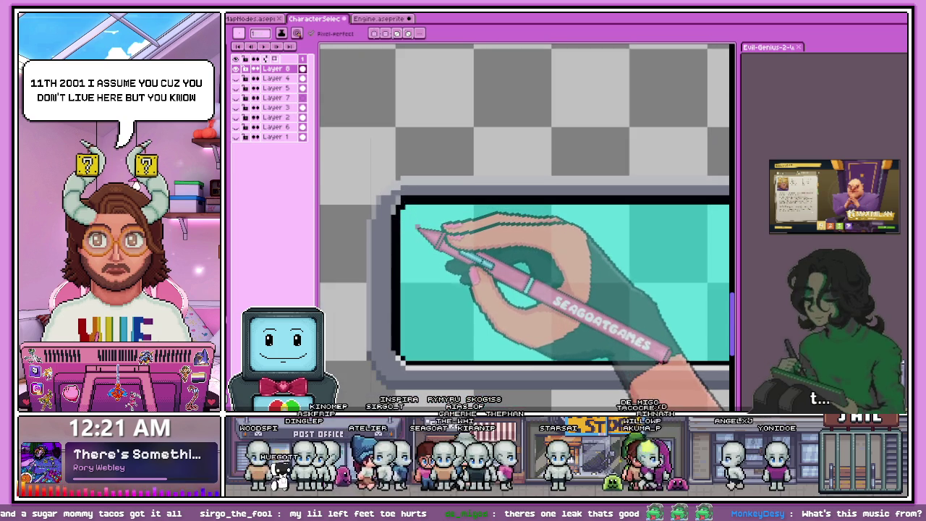
scroll(405, 221, up, 1)
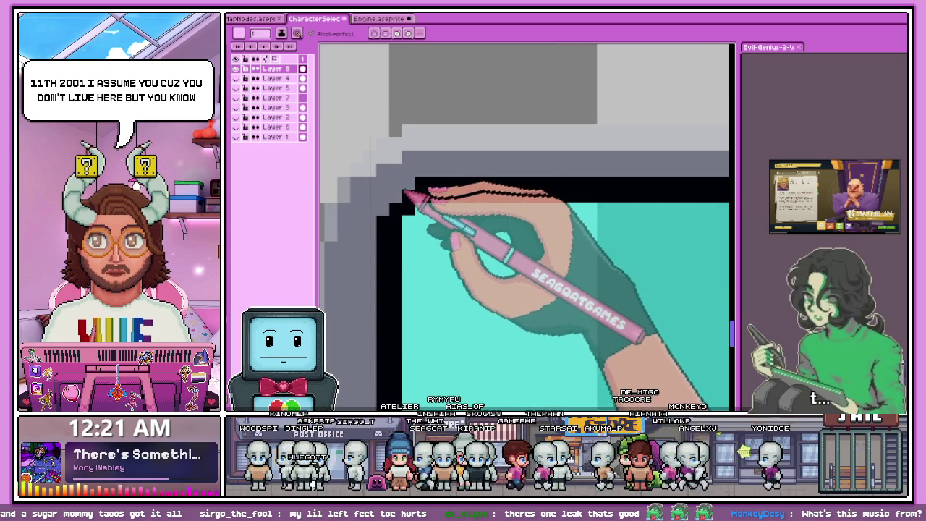
scroll(406, 194, down, 1)
scroll(410, 187, up, 2)
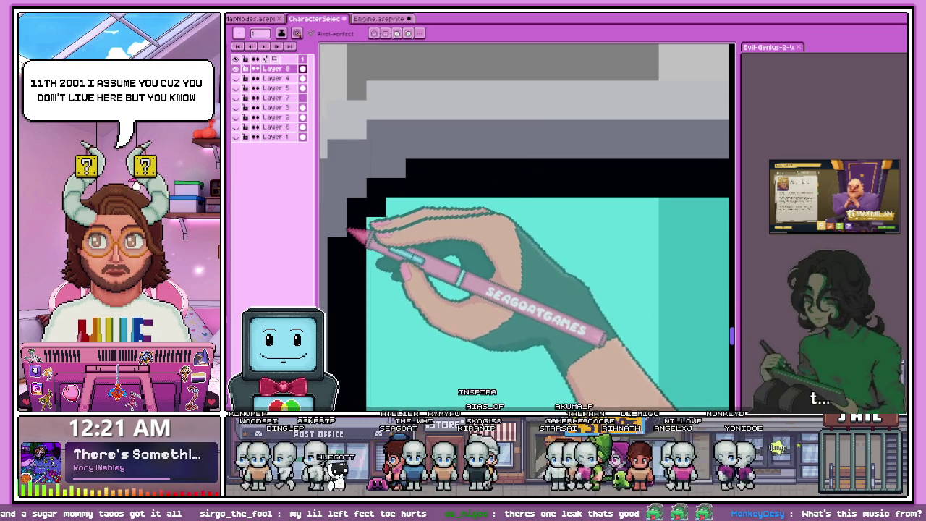
scroll(378, 207, down, 1)
scroll(694, 217, up, 1)
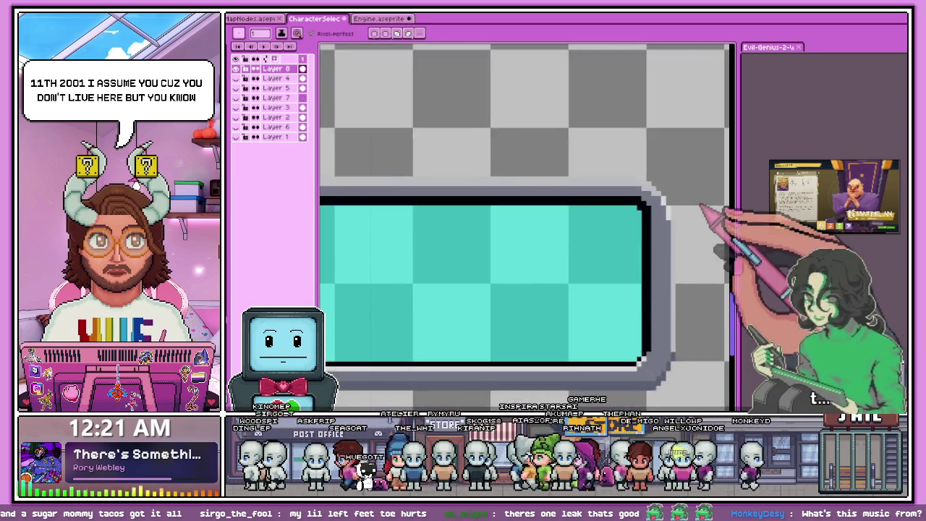
scroll(651, 202, up, 1)
scroll(629, 202, up, 1)
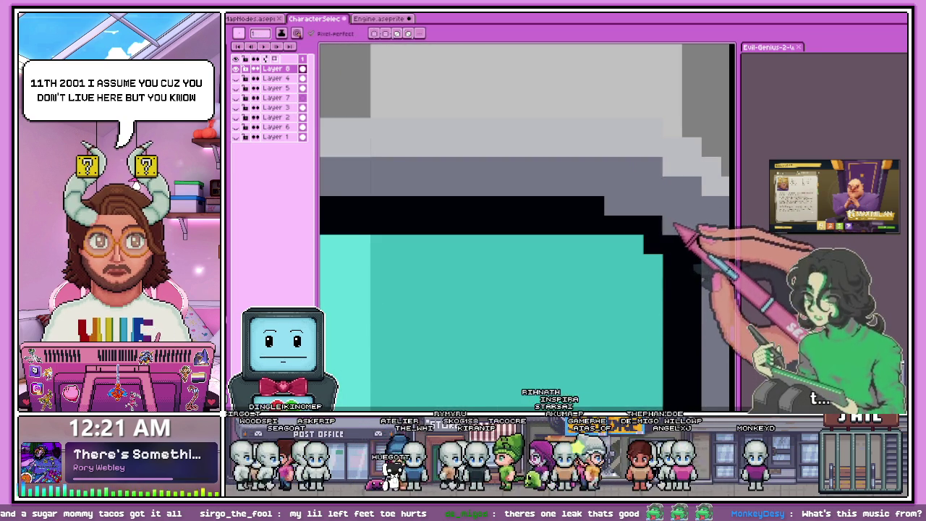
scroll(578, 210, down, 2)
scroll(550, 275, down, 1)
scroll(579, 308, down, 2)
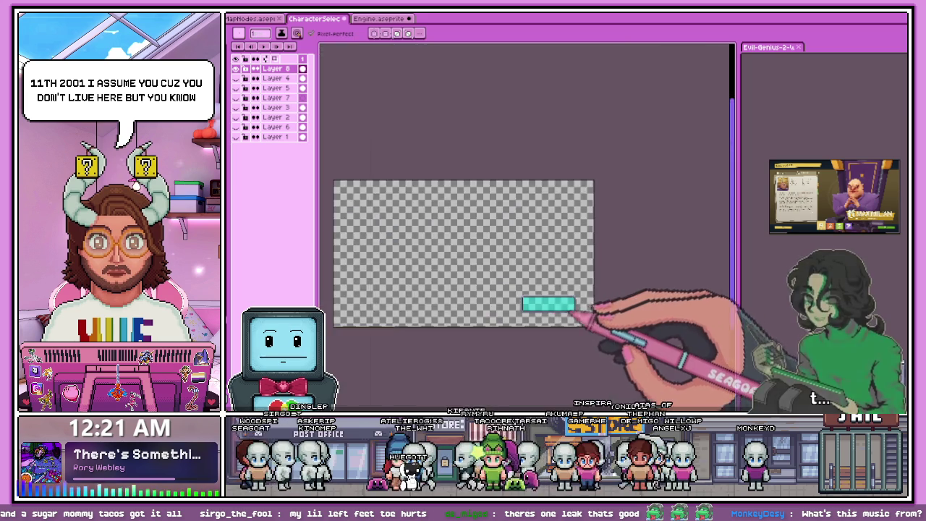
scroll(564, 311, up, 1)
scroll(636, 299, up, 2)
scroll(609, 214, up, 1)
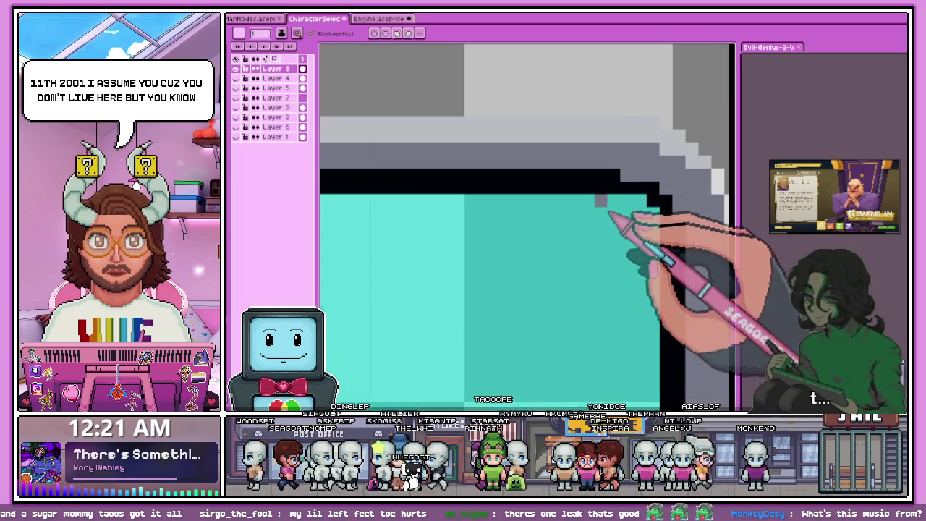
scroll(615, 195, down, 1)
scroll(569, 231, down, 1)
scroll(430, 226, down, 1)
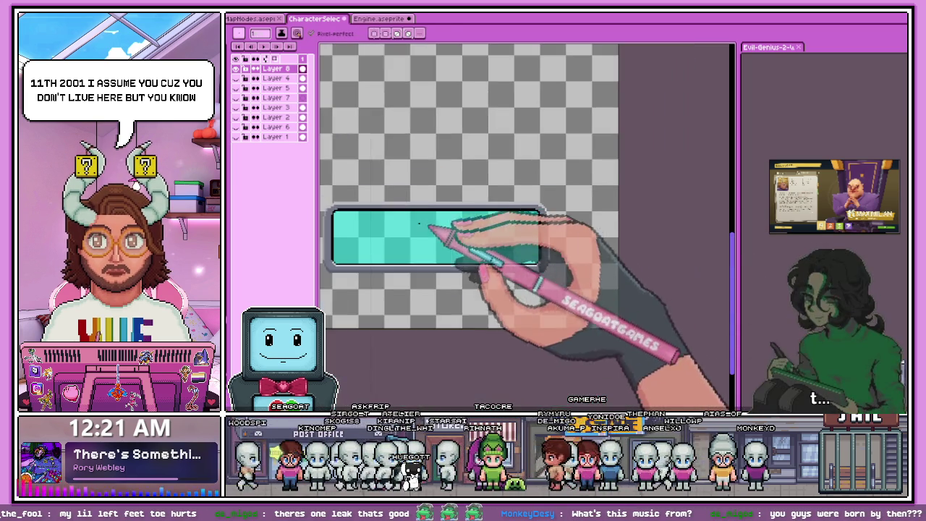
scroll(418, 223, up, 1)
scroll(419, 223, up, 1)
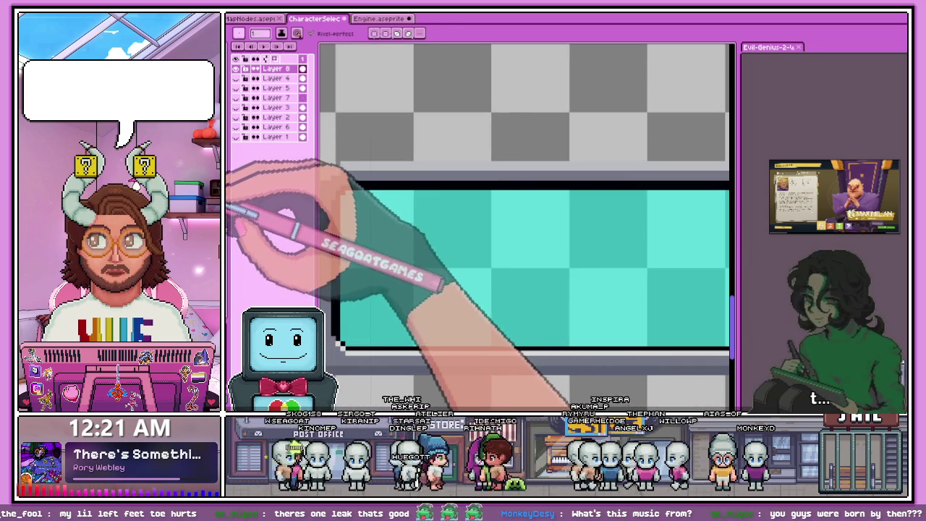
Step: Paint-bucket fill the bar's interior with cyan sampled from the canvas, inside the grey end caps
key(g)
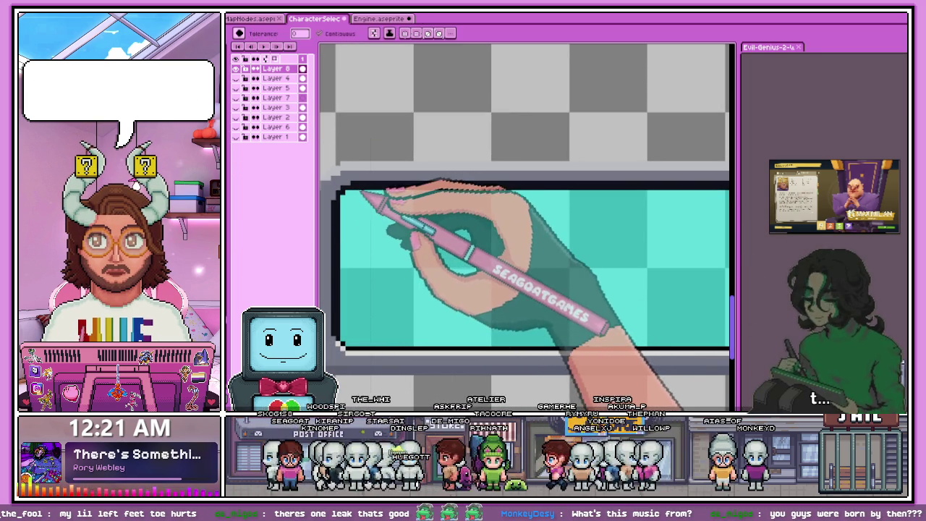
scroll(361, 196, down, 1)
scroll(352, 202, down, 1)
scroll(546, 239, up, 2)
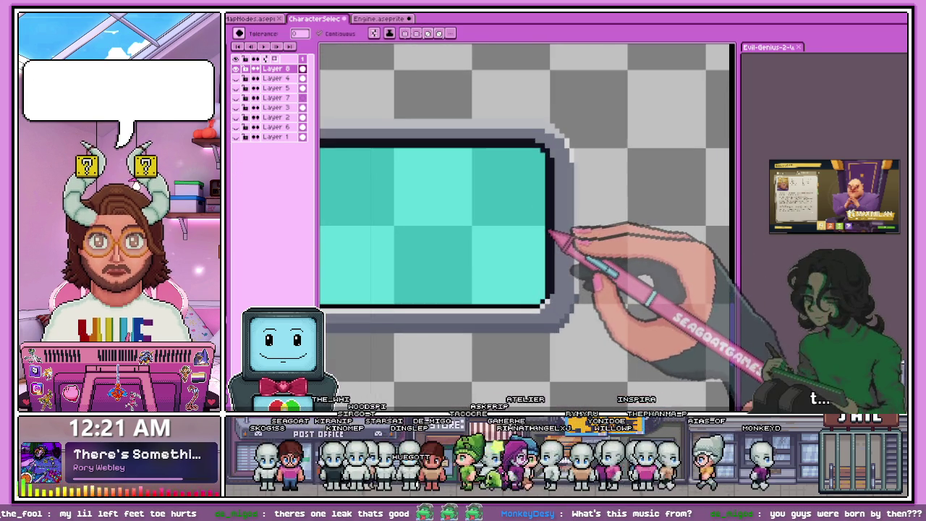
scroll(550, 235, down, 1)
scroll(553, 241, down, 1)
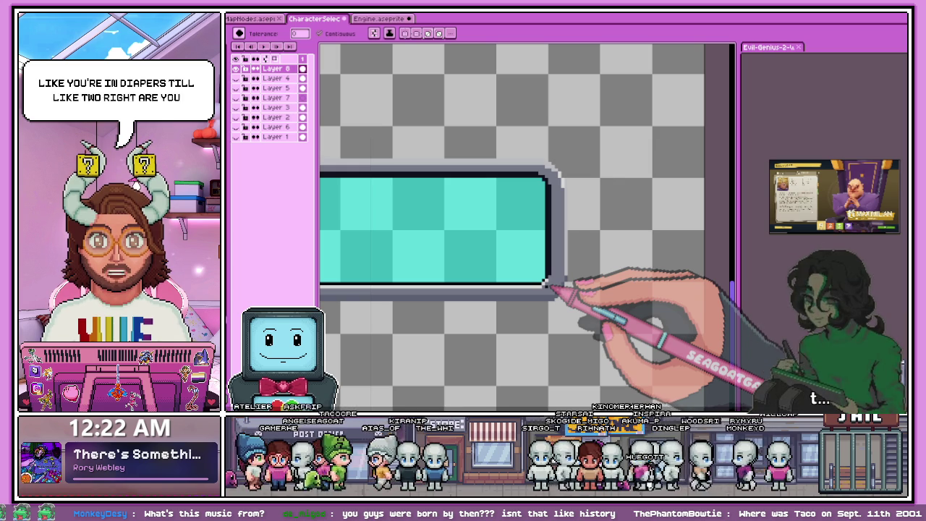
scroll(615, 207, up, 1)
scroll(535, 260, up, 1)
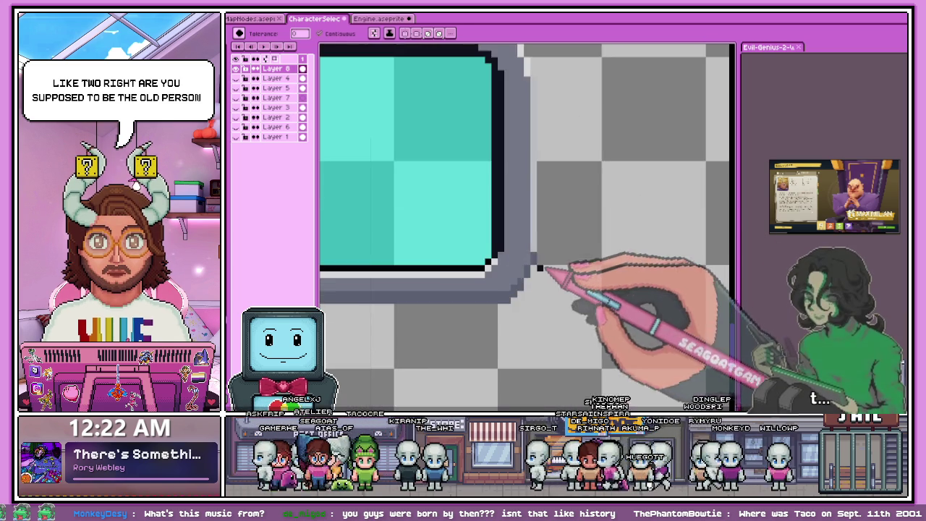
scroll(485, 249, up, 1)
scroll(506, 210, down, 3)
scroll(497, 245, down, 1)
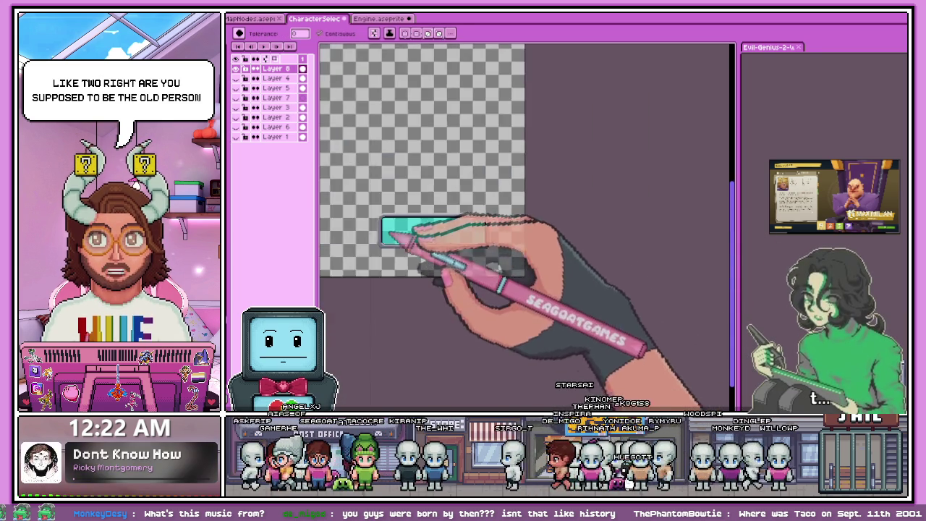
scroll(427, 206, up, 2)
key(i)
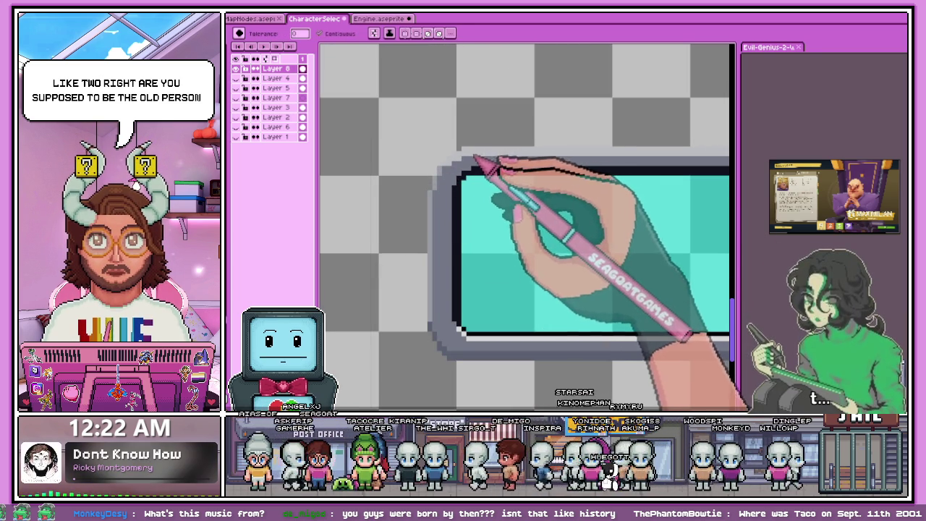
key(g)
scroll(466, 340, up, 2)
scroll(463, 353, down, 1)
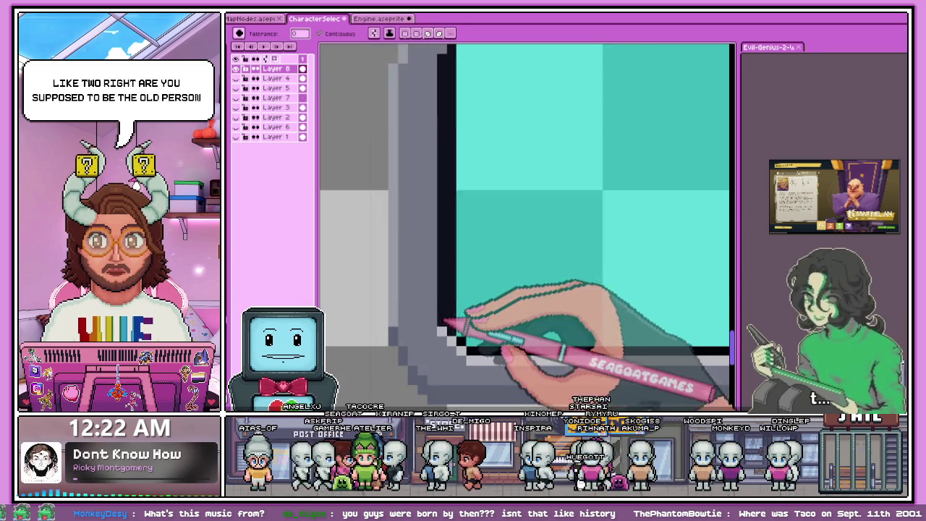
scroll(459, 331, down, 2)
scroll(340, 361, down, 2)
scroll(475, 306, down, 1)
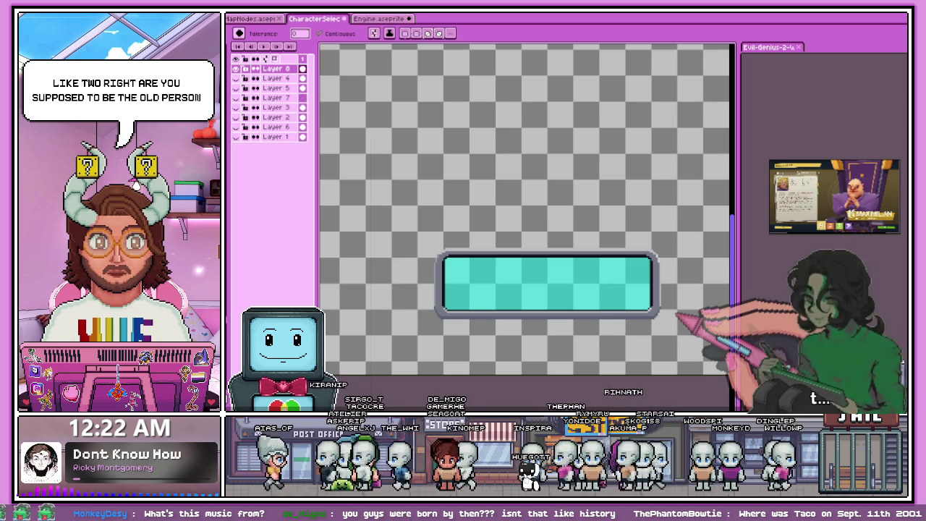
scroll(461, 265, up, 2)
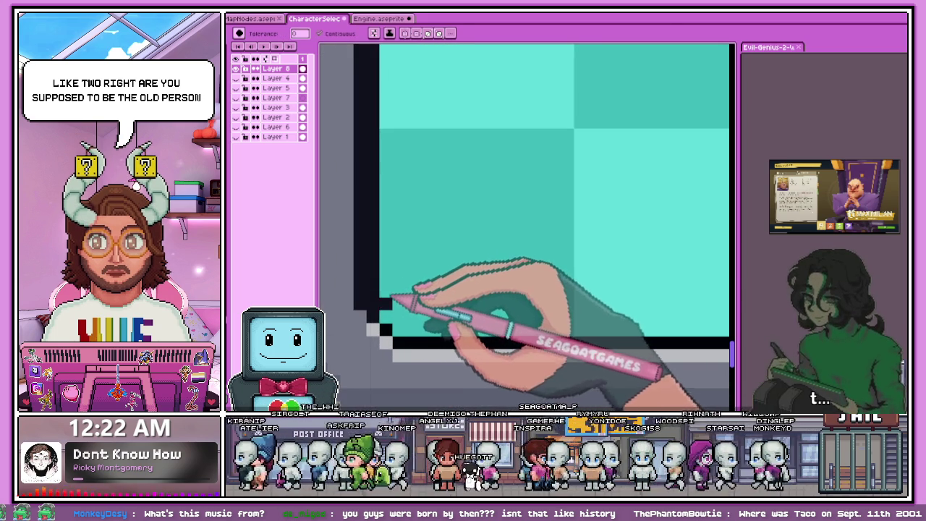
scroll(390, 318, down, 4)
scroll(372, 265, down, 1)
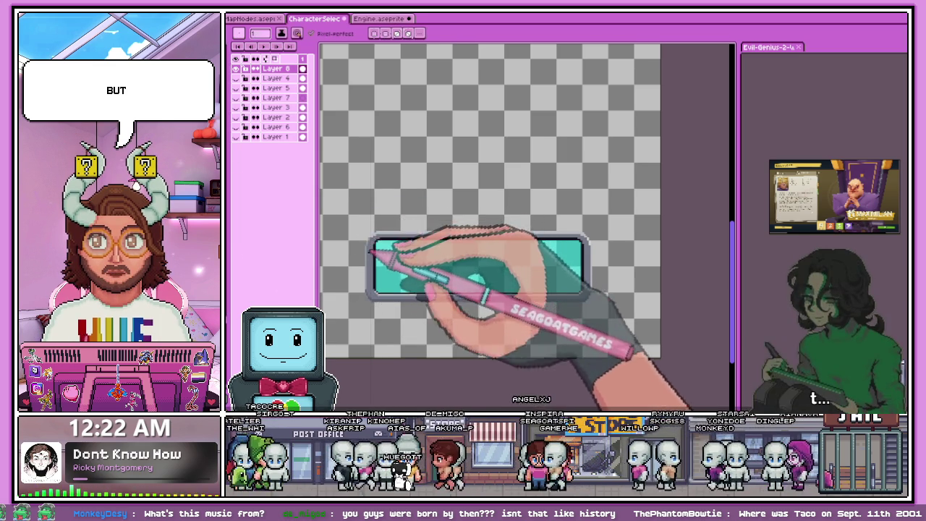
Step: Outline the left cap's top-left curve and left edge with black pixels
key(b)
scroll(365, 238, up, 2)
scroll(367, 238, up, 1)
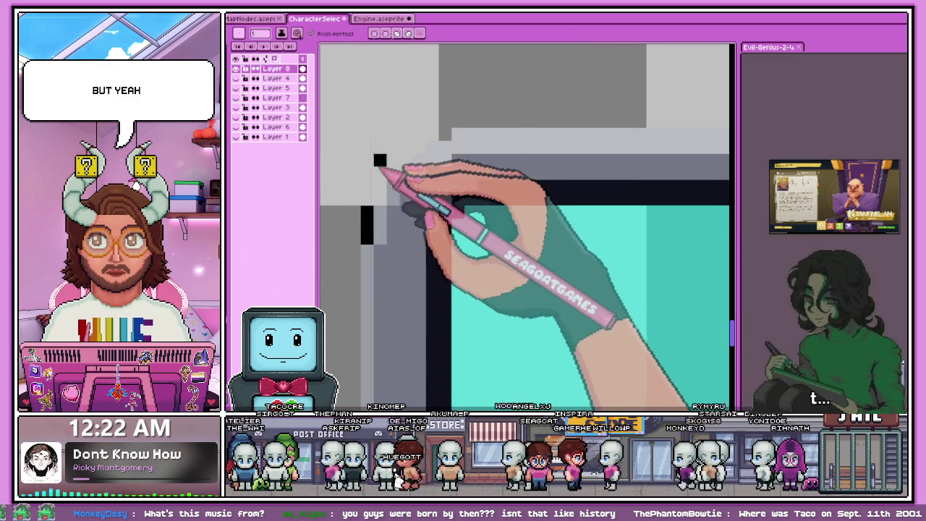
scroll(380, 159, up, 1)
click(385, 210)
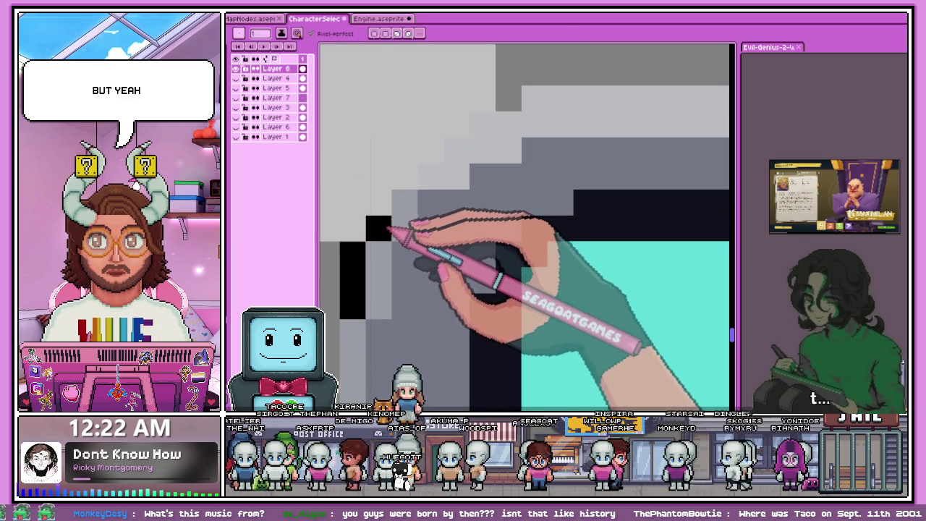
drag(413, 176, 490, 97)
scroll(490, 97, down, 2)
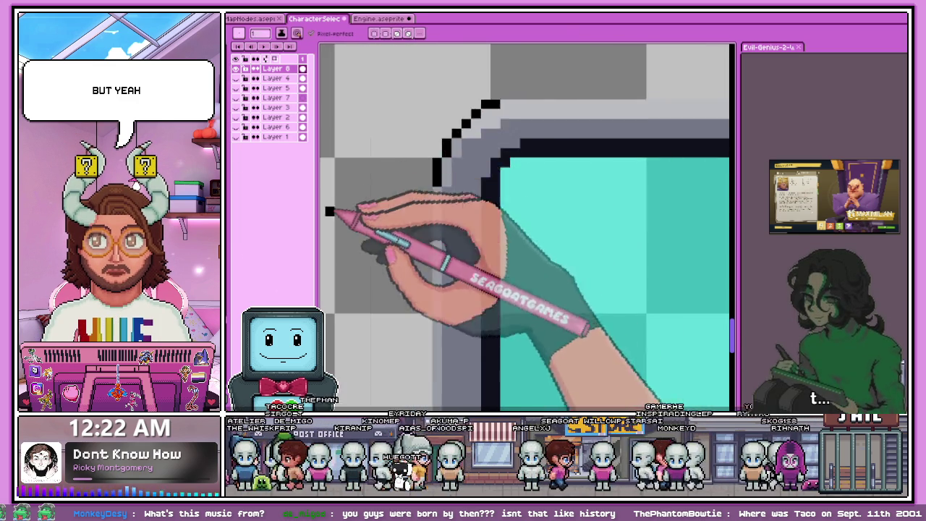
drag(394, 141, 393, 210)
Step: Extend the black stepped outline around the cap's bottom-left corner
scroll(391, 209, down, 1)
scroll(388, 311, down, 1)
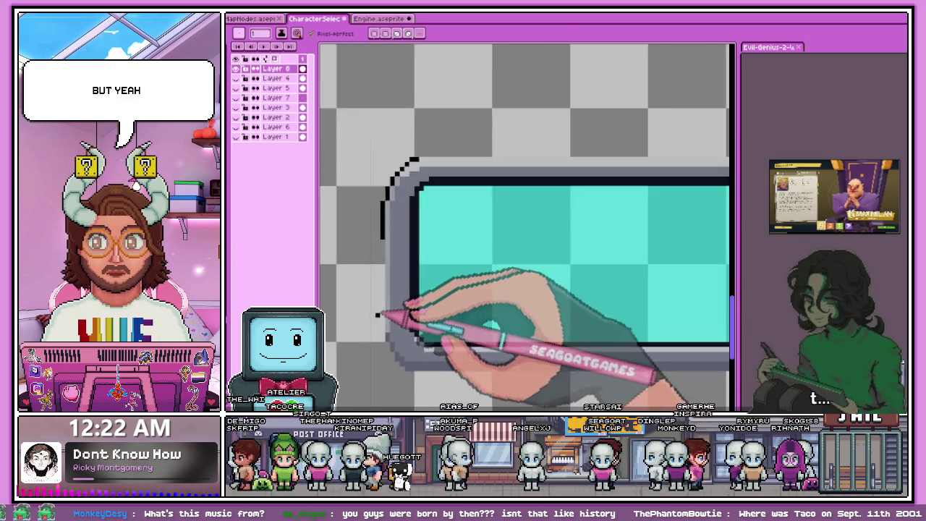
scroll(382, 327, up, 2)
scroll(381, 327, down, 1)
scroll(382, 248, down, 1)
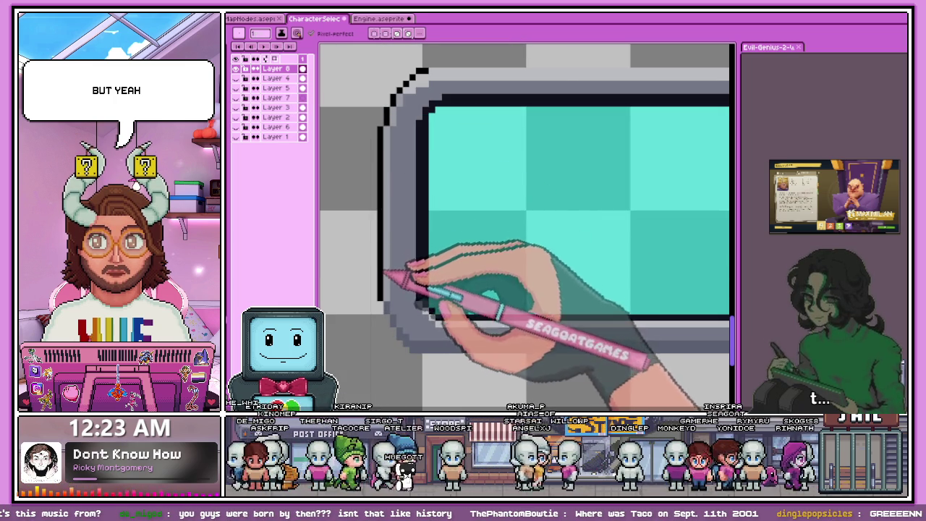
scroll(386, 275, up, 1)
scroll(376, 301, up, 1)
scroll(361, 282, down, 2)
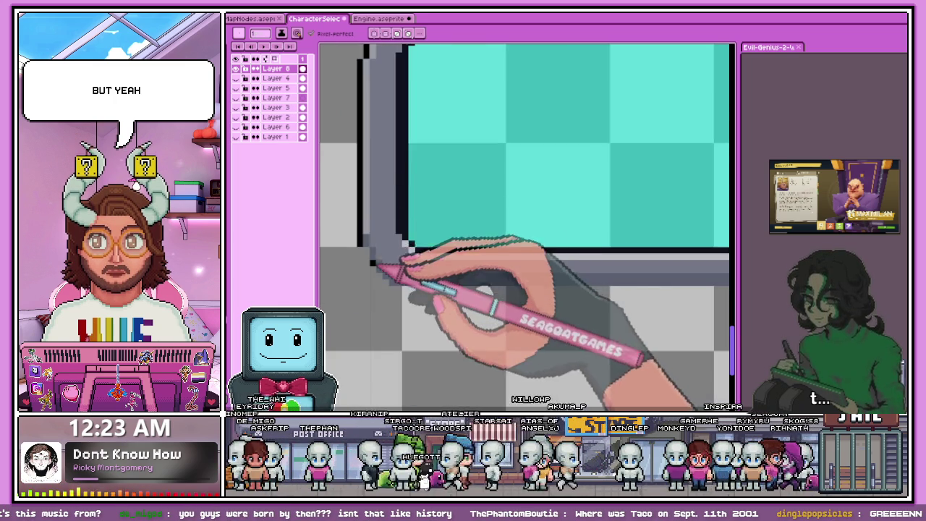
scroll(382, 262, up, 1)
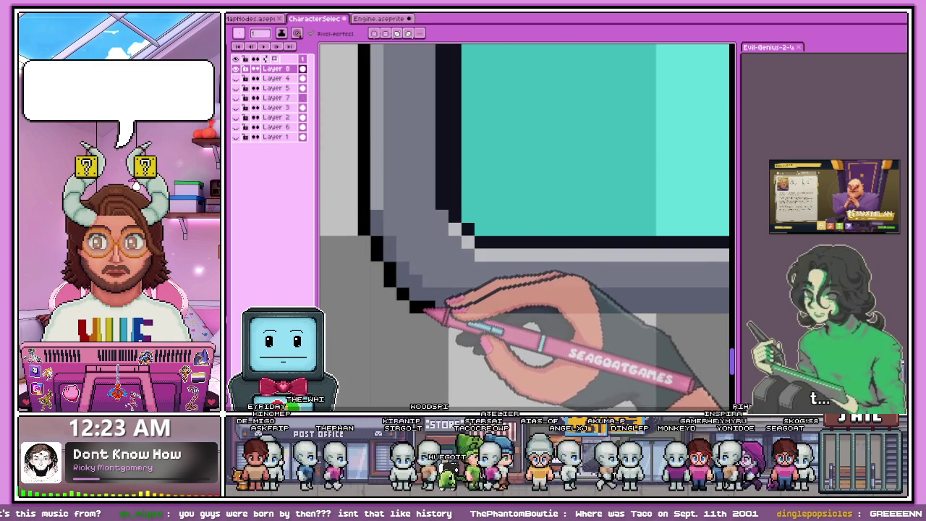
drag(426, 309, 409, 296)
click(436, 319)
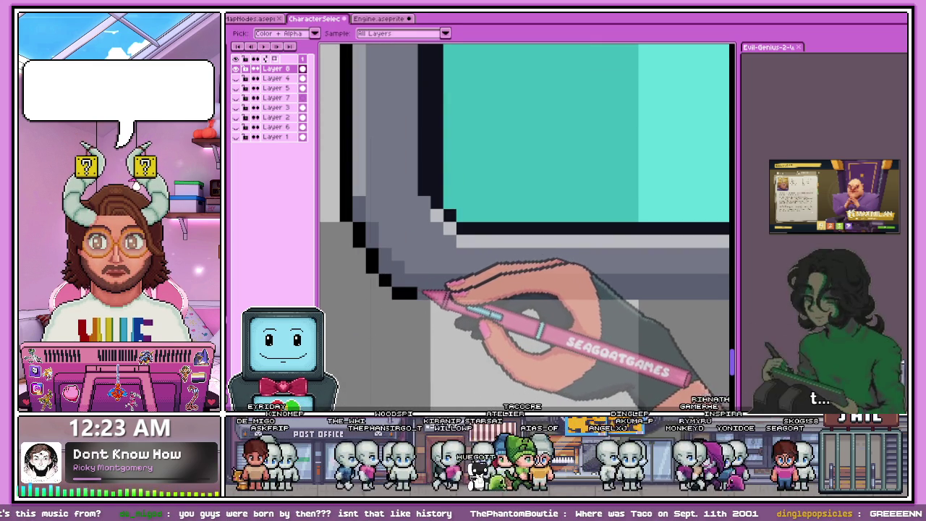
scroll(405, 289, down, 2)
scroll(376, 275, up, 1)
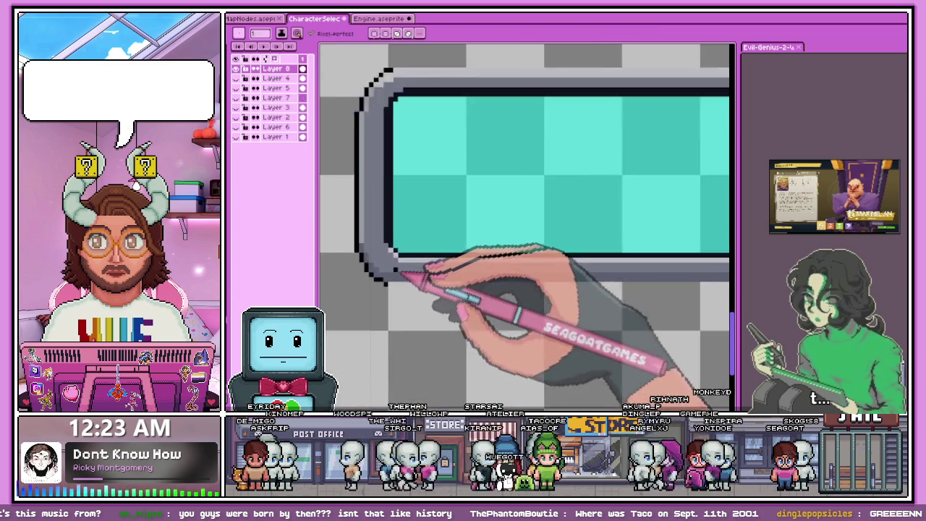
scroll(384, 282, up, 1)
scroll(392, 307, down, 1)
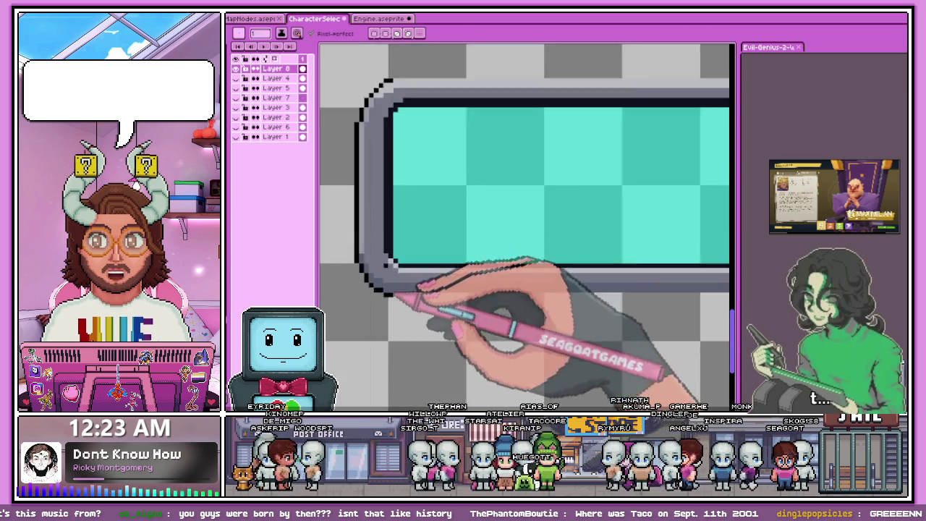
scroll(362, 282, down, 1)
scroll(495, 274, down, 1)
Step: Undo the last stroke and redraw a stepped diagonal black outline around the bar's corner
scroll(495, 274, up, 2)
scroll(479, 262, up, 1)
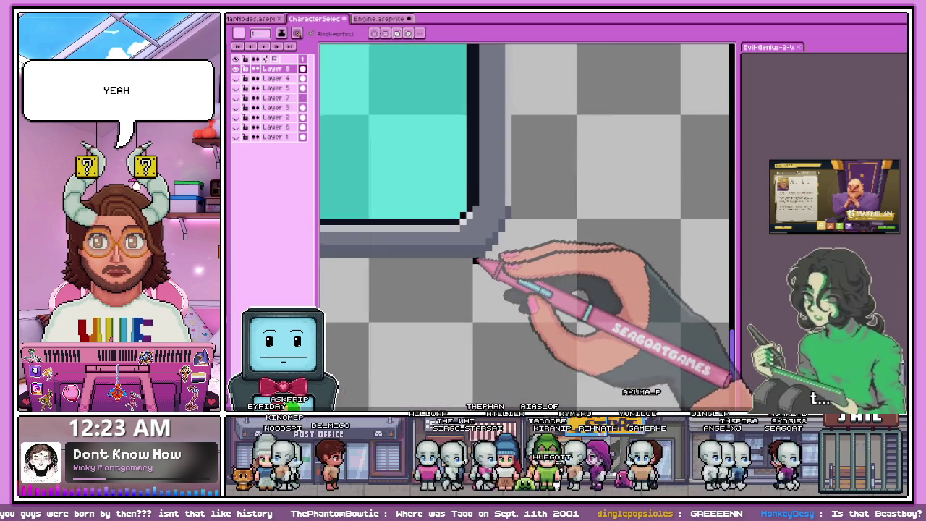
scroll(476, 260, up, 1)
scroll(478, 262, up, 2)
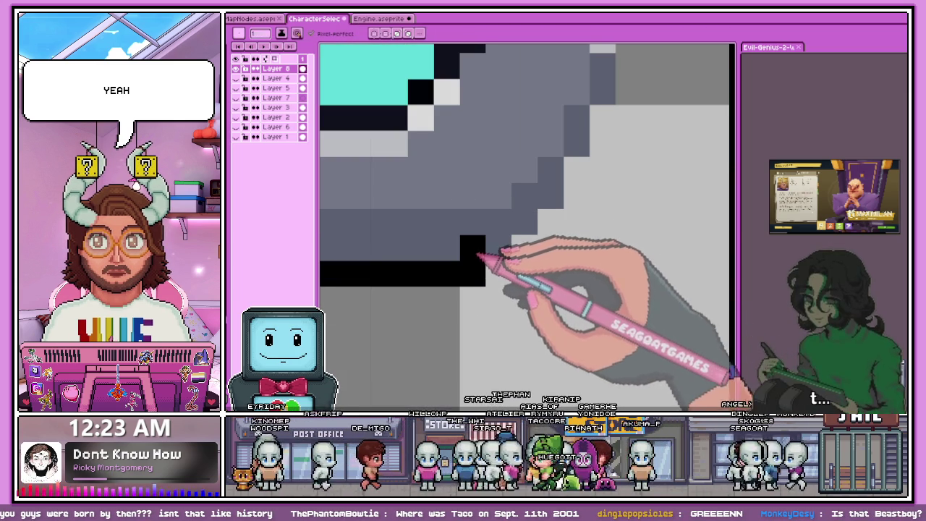
scroll(488, 267, down, 1)
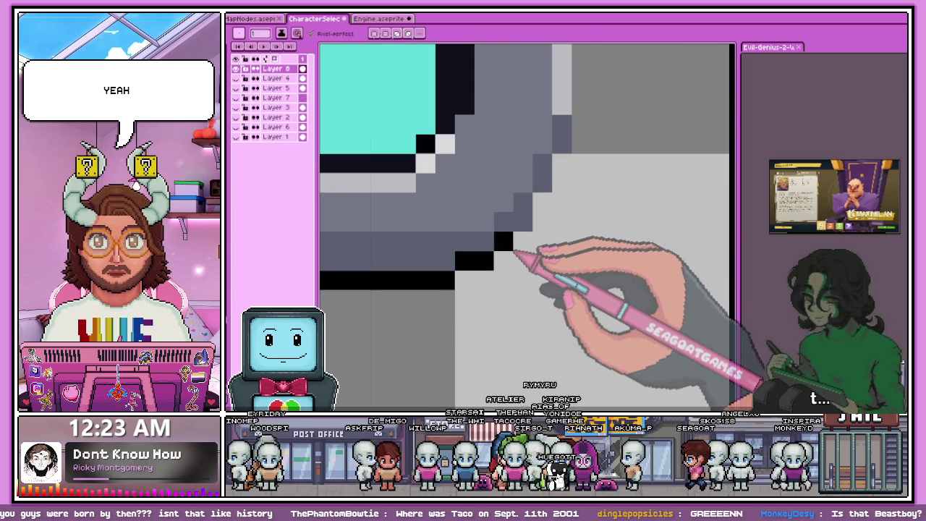
key(ctrl+z)
mouse_move(478, 257)
mouse_down()
mouse_move(512, 258)
mouse_move(527, 243)
mouse_up()
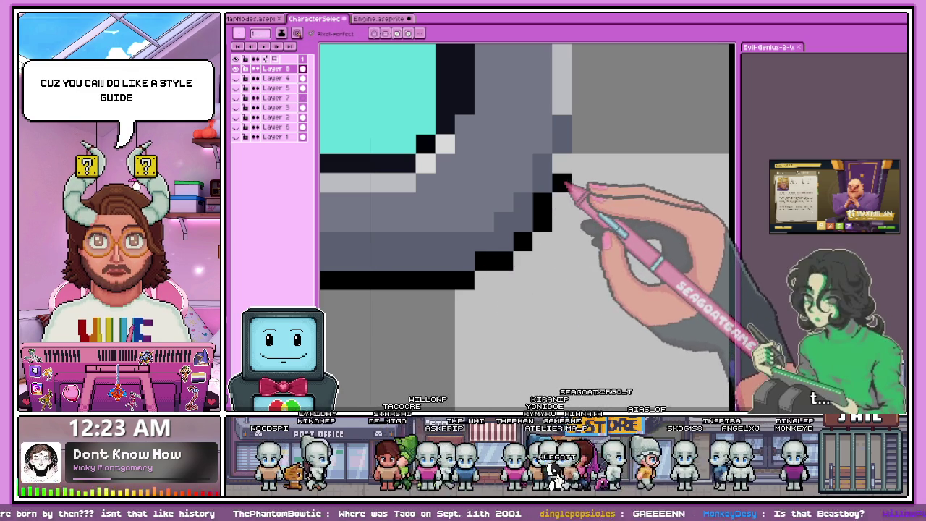
scroll(507, 253, down, 3)
scroll(497, 217, up, 1)
scroll(492, 238, up, 1)
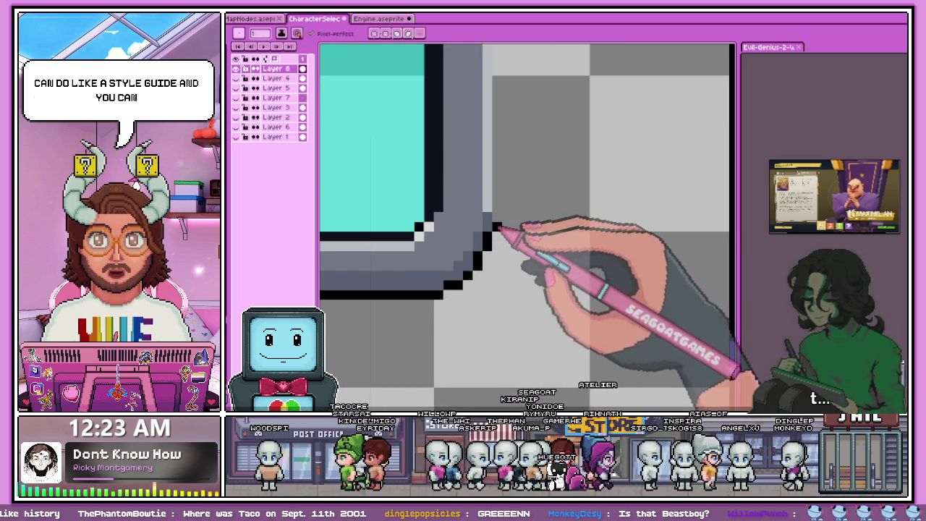
scroll(492, 303, down, 2)
scroll(485, 209, up, 3)
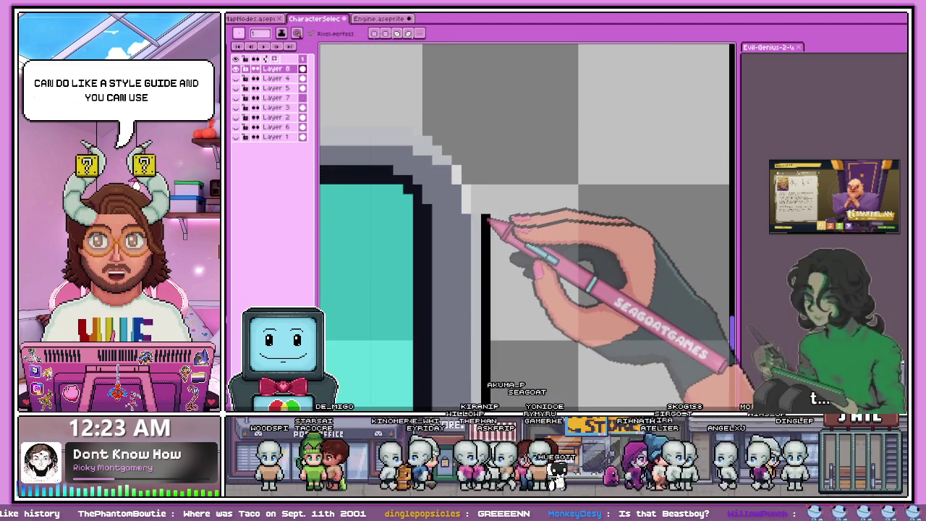
scroll(477, 198, up, 1)
scroll(463, 217, down, 1)
Step: Add light-grey bevel pixels extending the stepped corner
drag(439, 191, 468, 210)
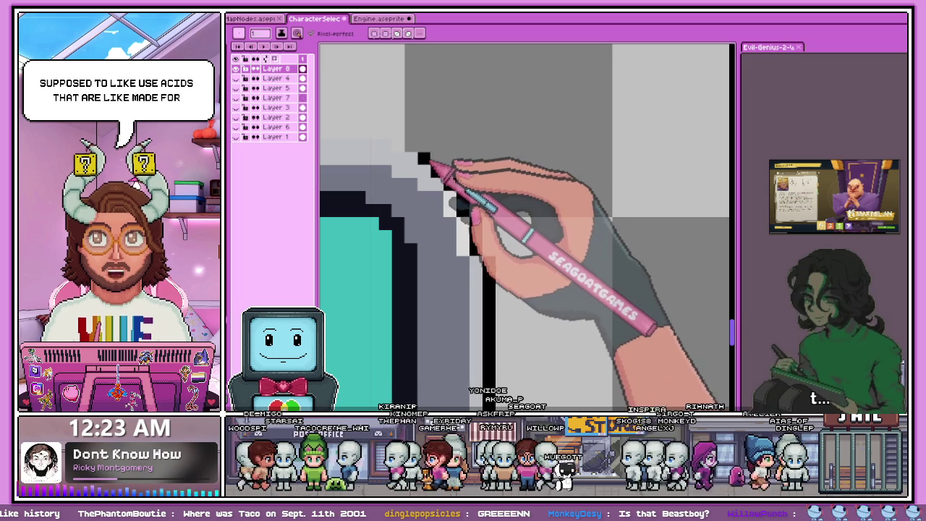
scroll(446, 189, down, 1)
scroll(446, 189, up, 2)
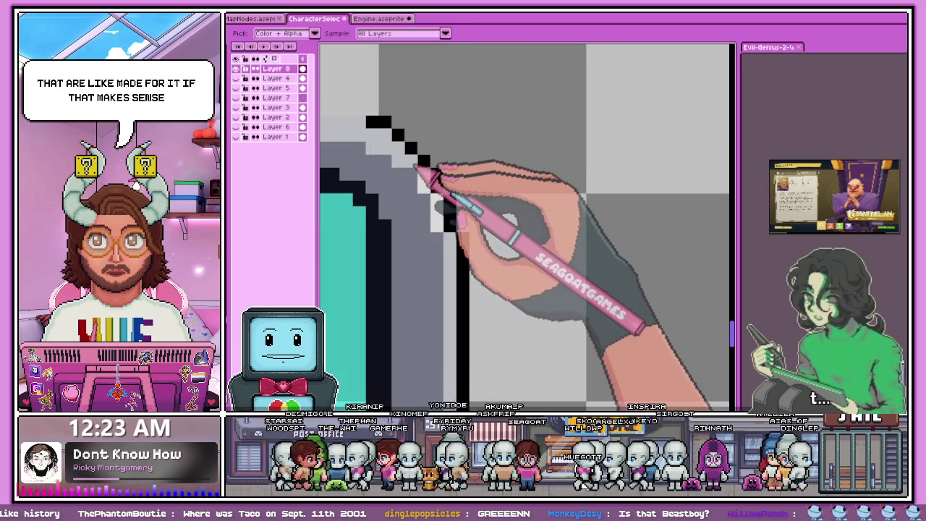
scroll(432, 187, down, 3)
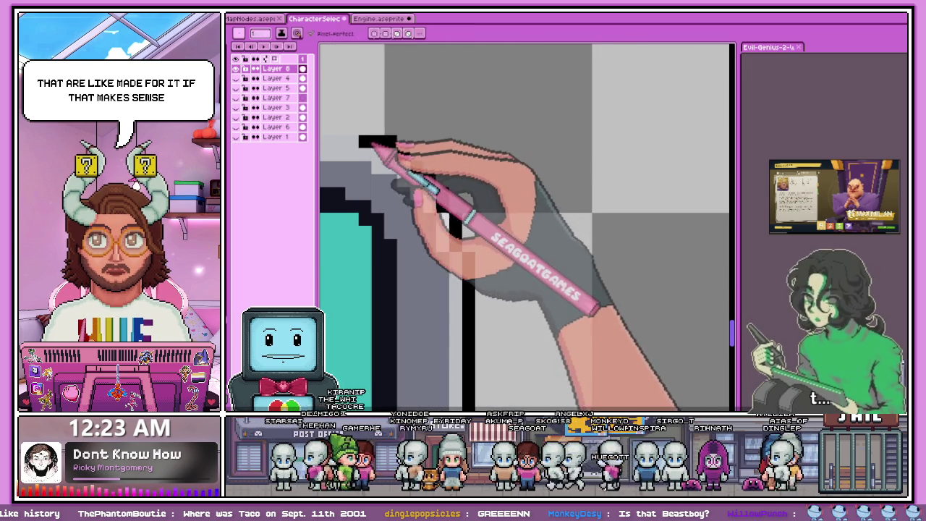
scroll(463, 170, down, 2)
scroll(518, 181, down, 2)
scroll(463, 188, up, 2)
scroll(413, 190, up, 1)
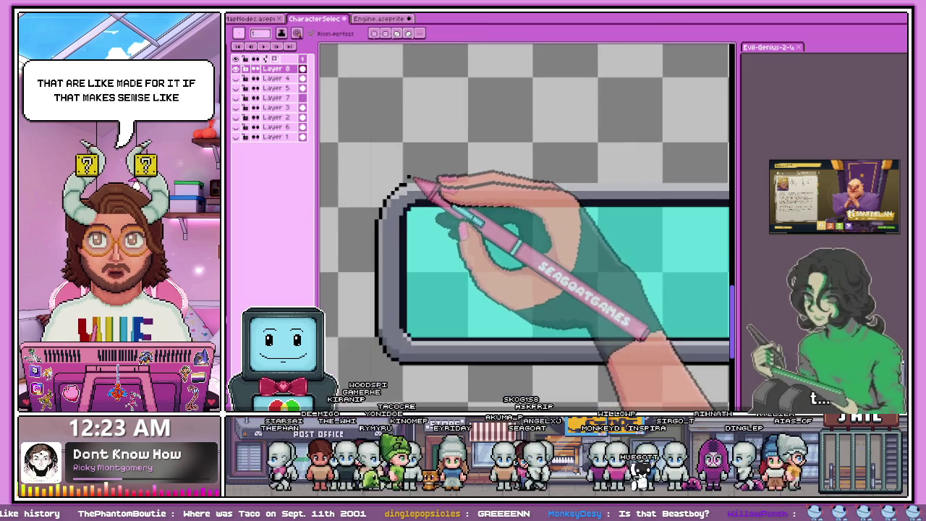
scroll(409, 185, up, 1)
scroll(411, 189, down, 2)
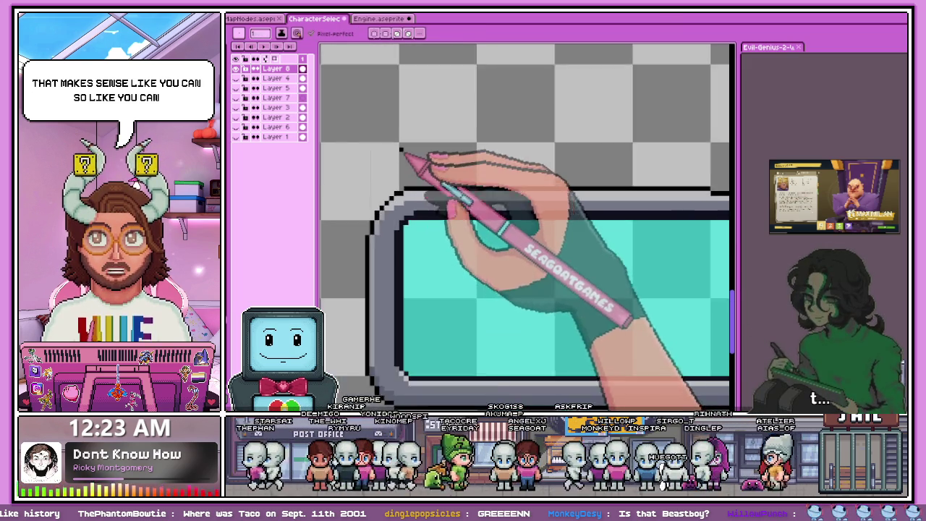
scroll(412, 278, up, 2)
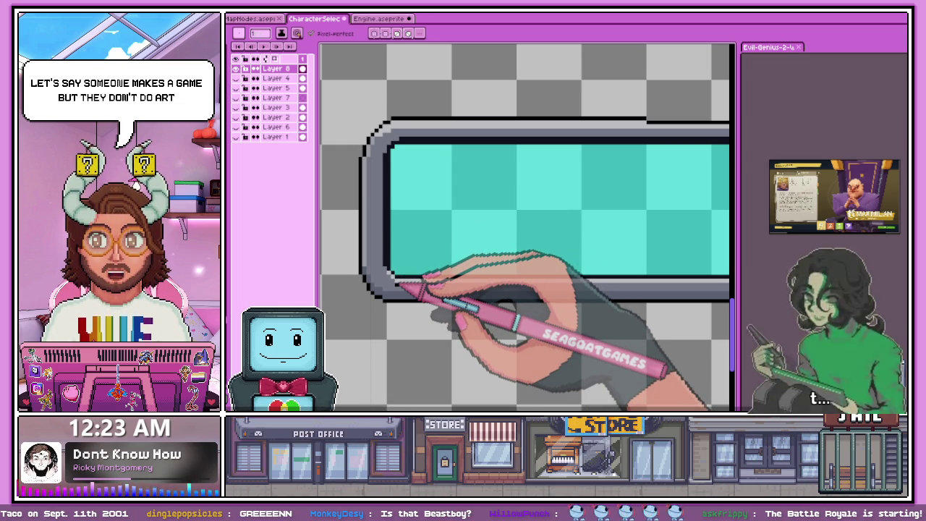
Step: Undo the stray black stroke along the bar's top edge, then zoom around to inspect both end caps
key(ctrl+z)
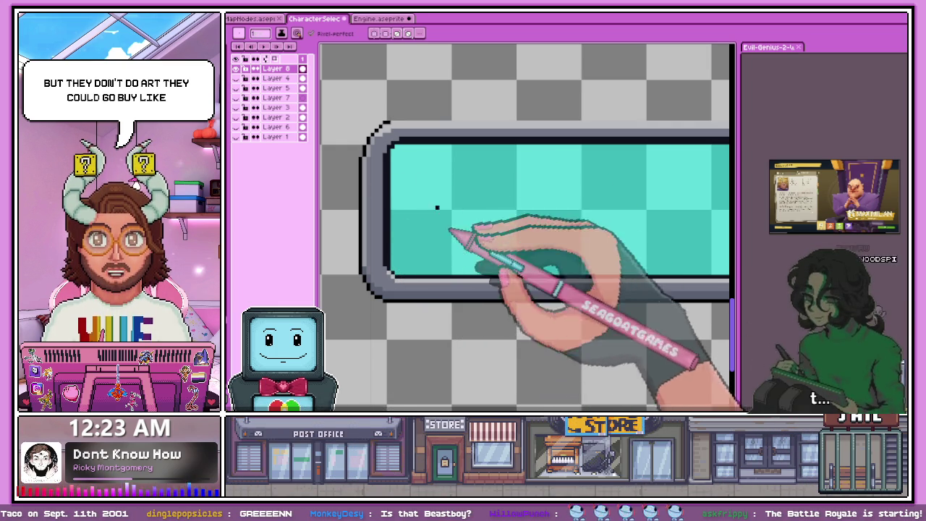
scroll(579, 239, down, 3)
scroll(603, 224, up, 2)
scroll(486, 223, up, 2)
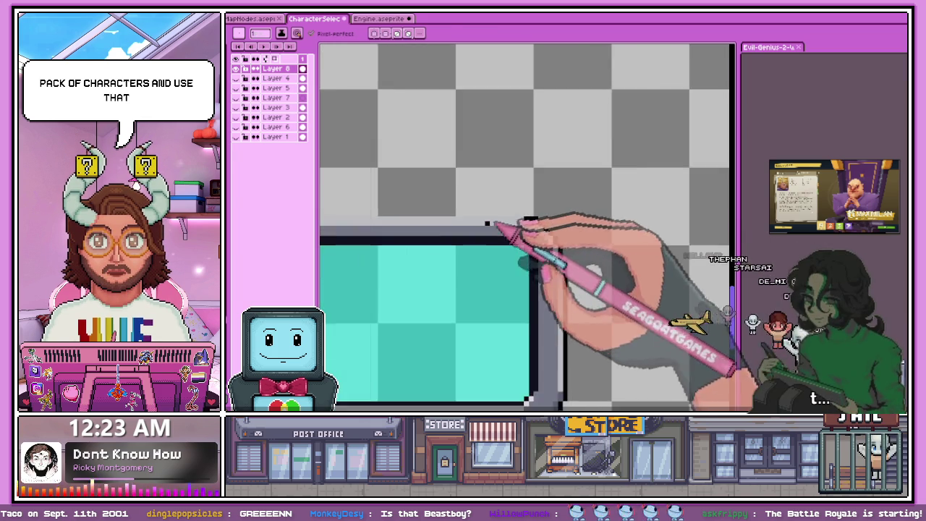
scroll(524, 207, up, 2)
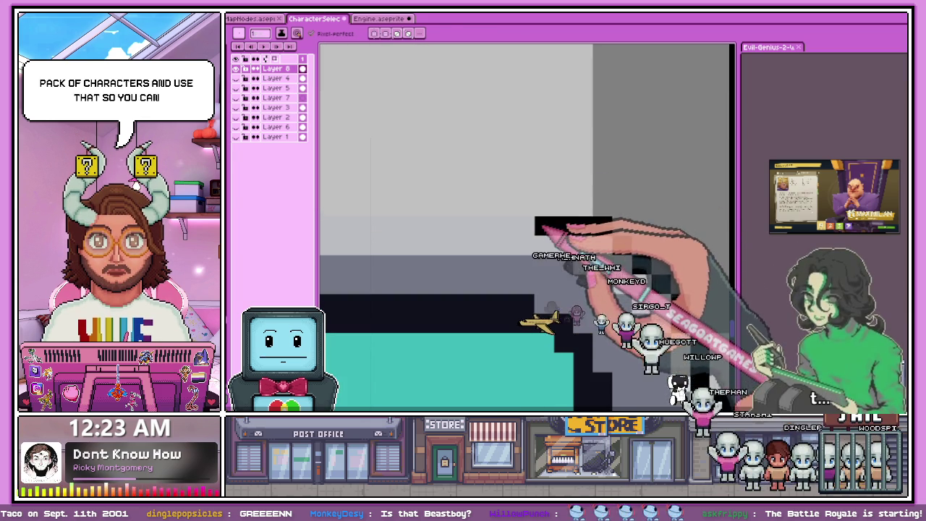
scroll(535, 212, up, 2)
scroll(549, 210, down, 2)
scroll(600, 207, down, 2)
scroll(610, 207, down, 2)
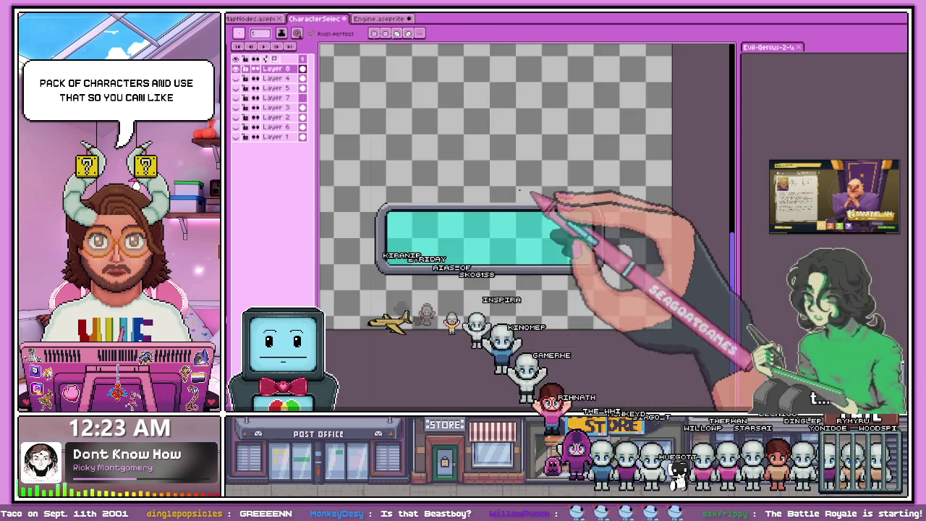
scroll(533, 200, up, 1)
scroll(386, 198, up, 2)
scroll(392, 207, up, 2)
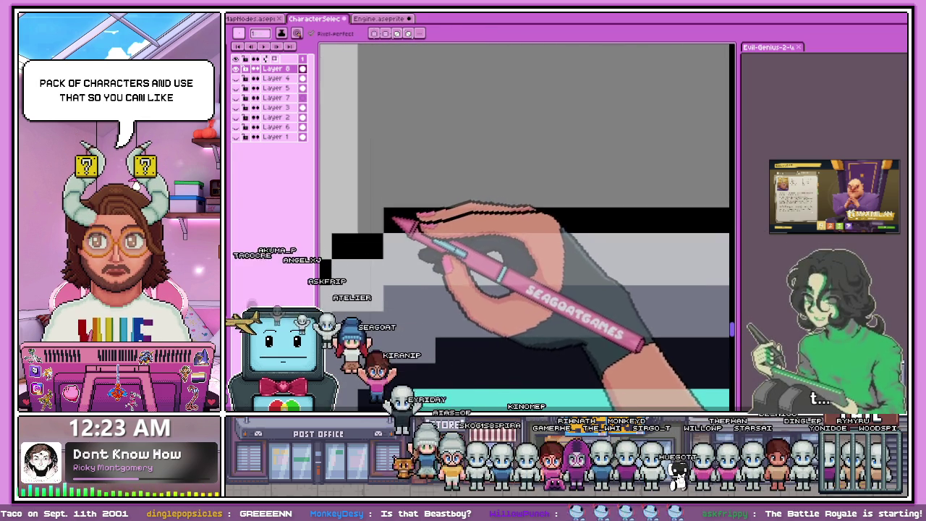
scroll(392, 217, down, 1)
scroll(410, 198, down, 4)
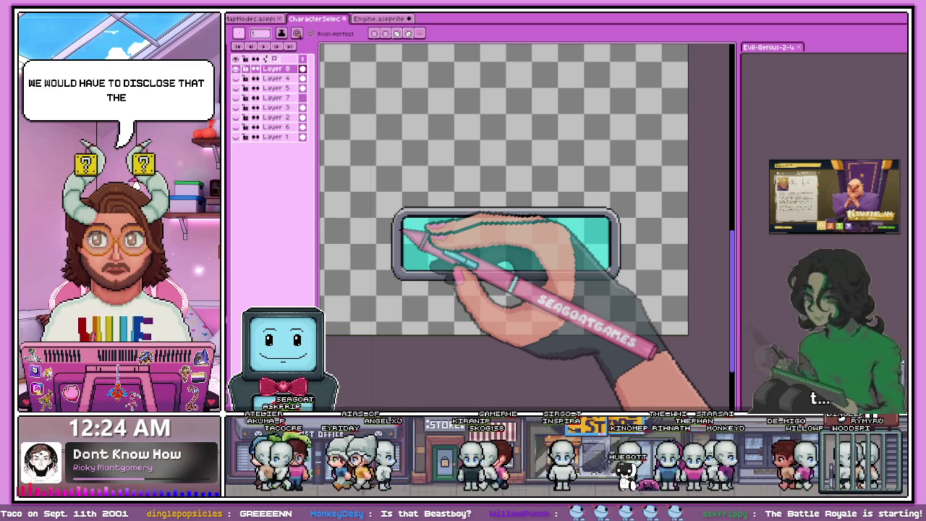
scroll(400, 216, up, 1)
scroll(400, 215, up, 1)
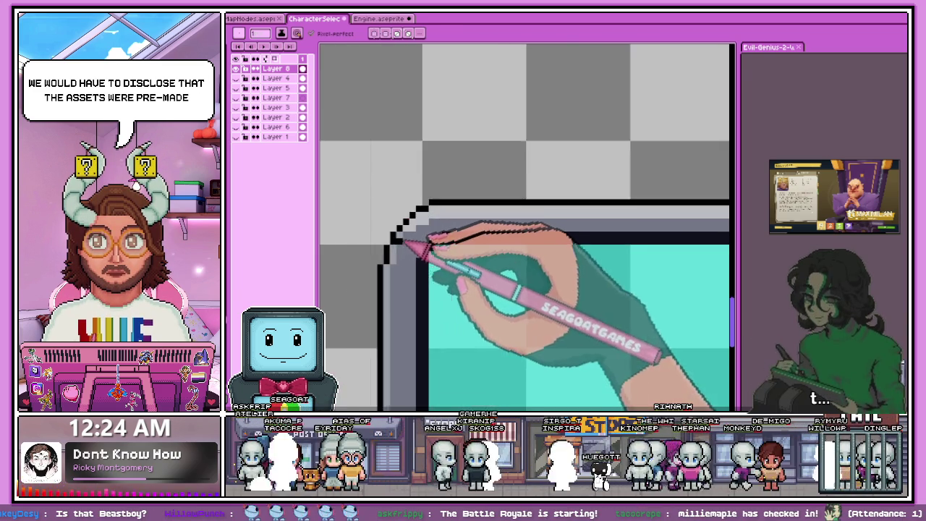
scroll(400, 216, up, 1)
scroll(387, 210, down, 3)
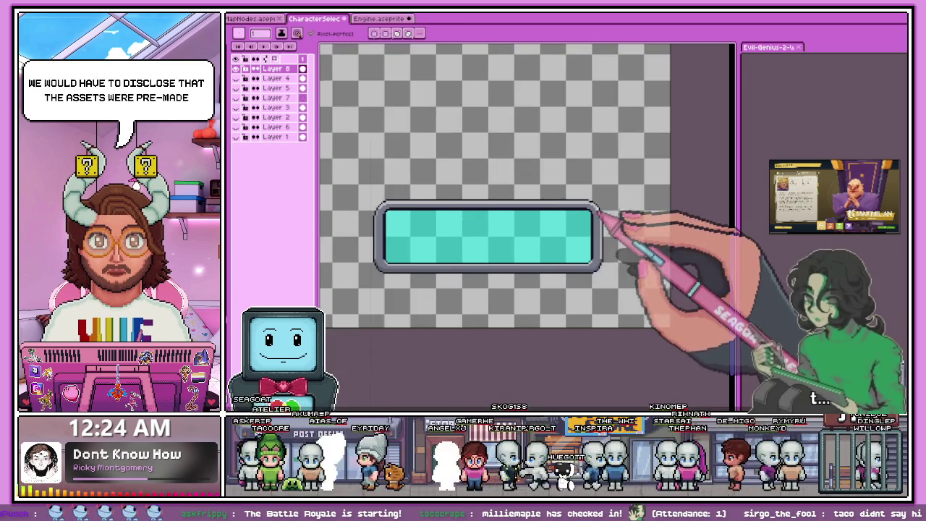
scroll(616, 213, up, 2)
scroll(608, 217, up, 2)
scroll(607, 215, up, 1)
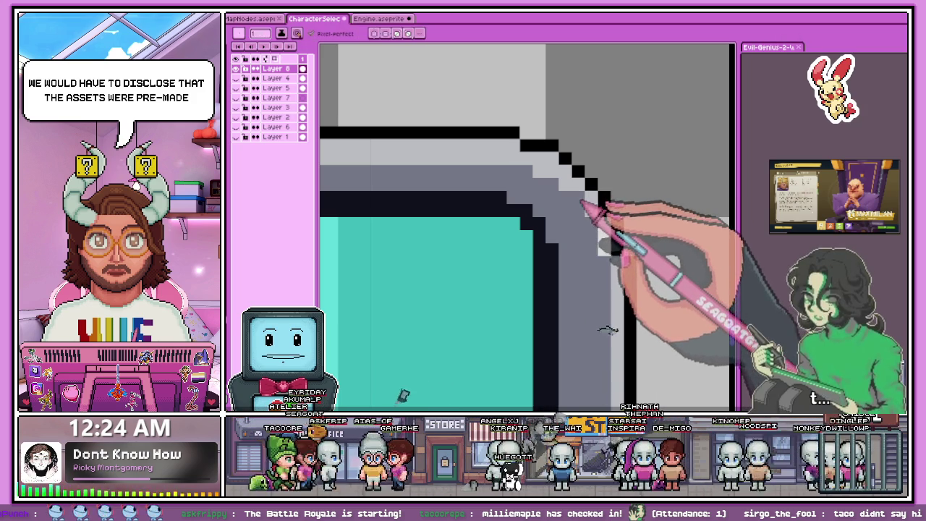
scroll(588, 181, down, 2)
scroll(619, 216, down, 1)
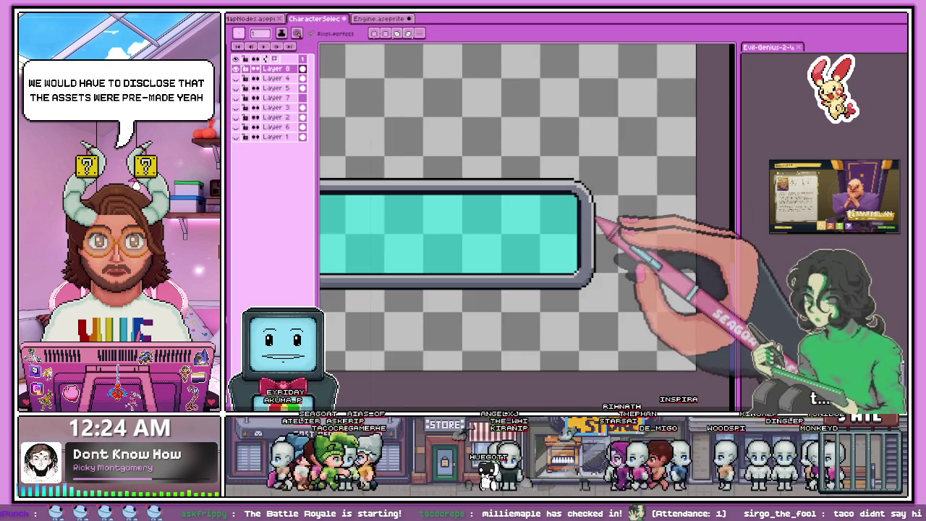
scroll(531, 208, down, 2)
scroll(499, 207, up, 4)
scroll(486, 208, up, 2)
scroll(526, 208, up, 1)
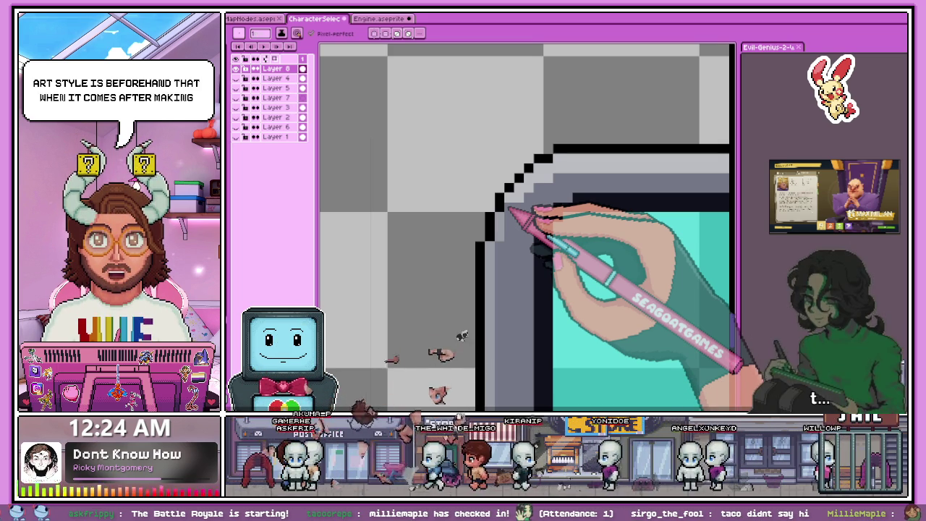
Step: Draw a black outline down the bar's right end cap
scroll(515, 207, down, 2)
scroll(481, 191, down, 2)
scroll(542, 182, down, 1)
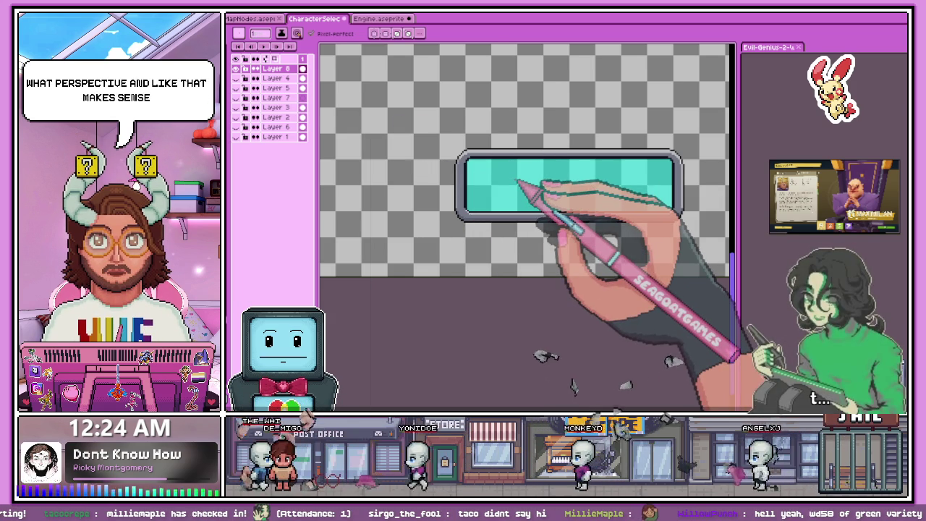
scroll(579, 176, right, 3)
scroll(525, 187, up, 1)
scroll(527, 187, up, 2)
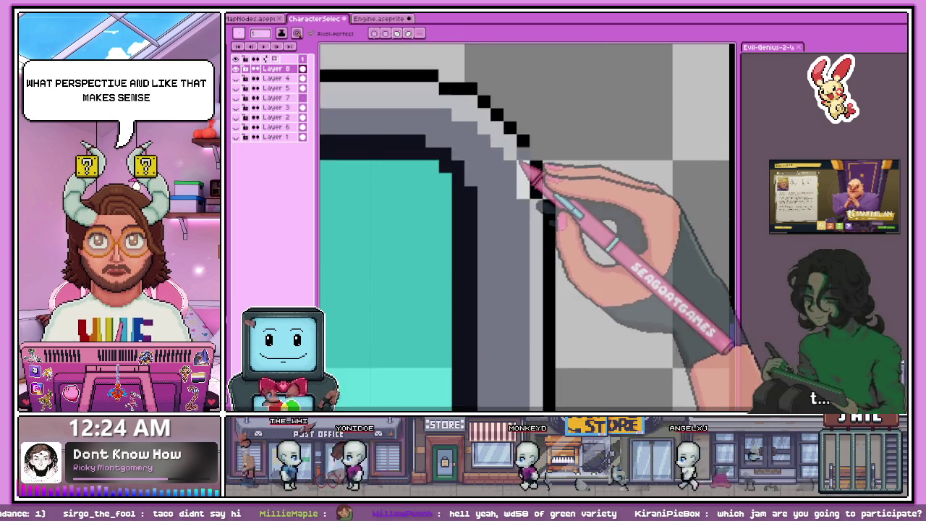
scroll(533, 177, up, 1)
scroll(582, 307, down, 2)
scroll(581, 308, down, 1)
scroll(582, 307, up, 1)
scroll(582, 308, up, 1)
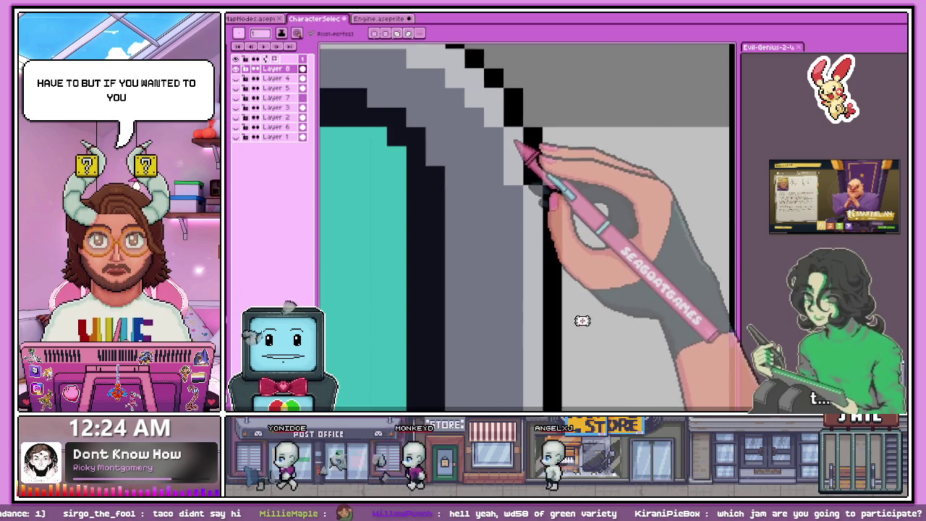
scroll(580, 333, down, 1)
scroll(581, 369, up, 1)
scroll(535, 235, down, 2)
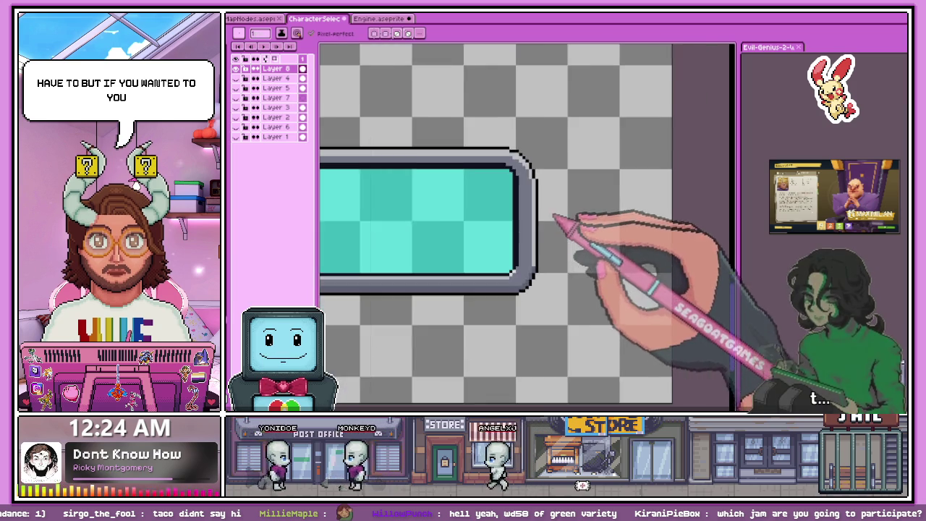
scroll(558, 207, down, 1)
scroll(428, 186, up, 1)
scroll(455, 196, up, 1)
scroll(521, 192, up, 2)
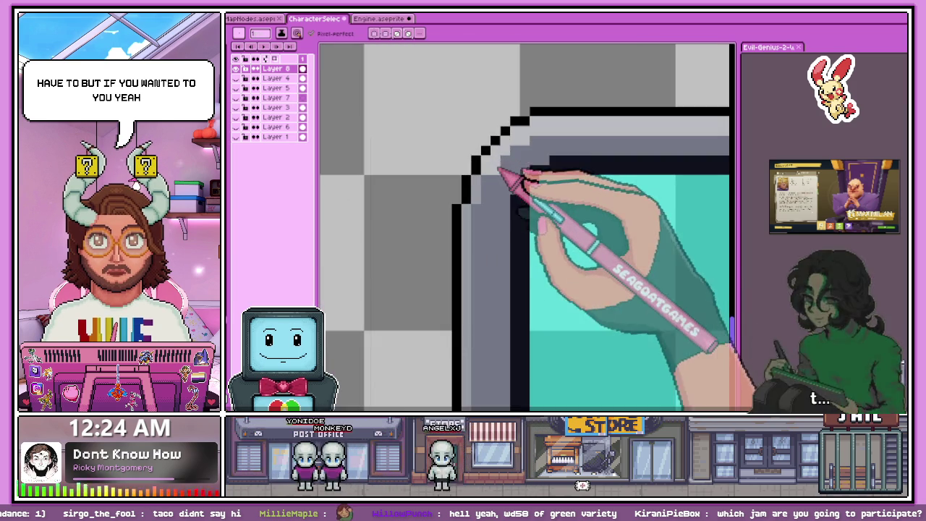
scroll(487, 190, down, 1)
scroll(434, 190, down, 2)
scroll(604, 181, up, 2)
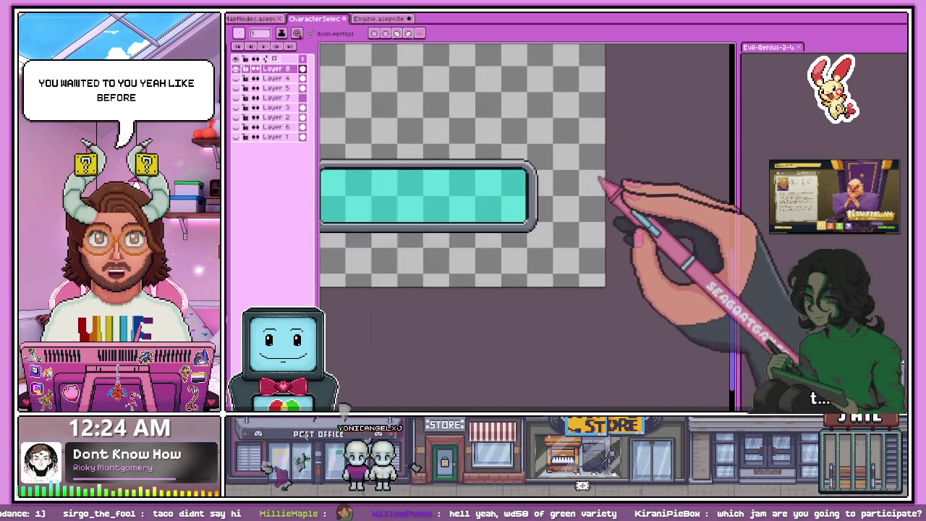
scroll(527, 151, up, 2)
scroll(464, 187, up, 2)
scroll(460, 174, down, 1)
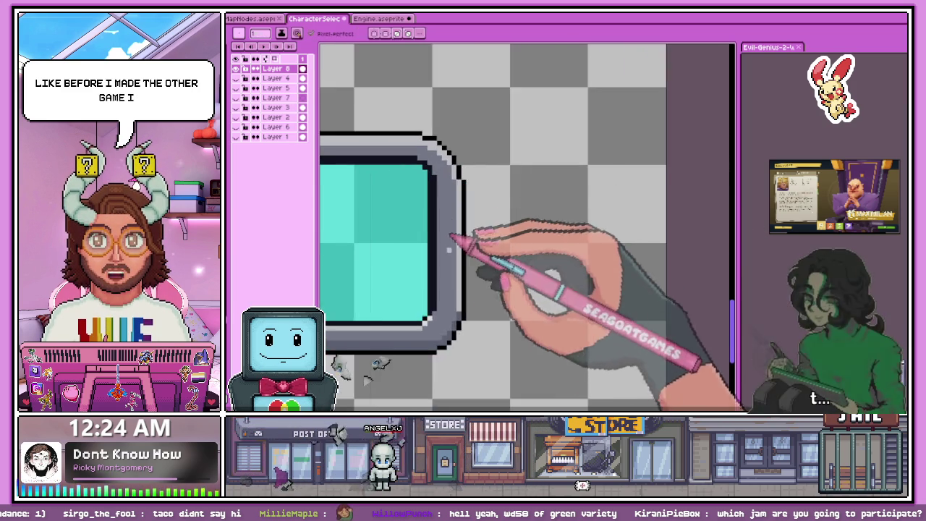
scroll(471, 221, up, 1)
scroll(458, 296, down, 1)
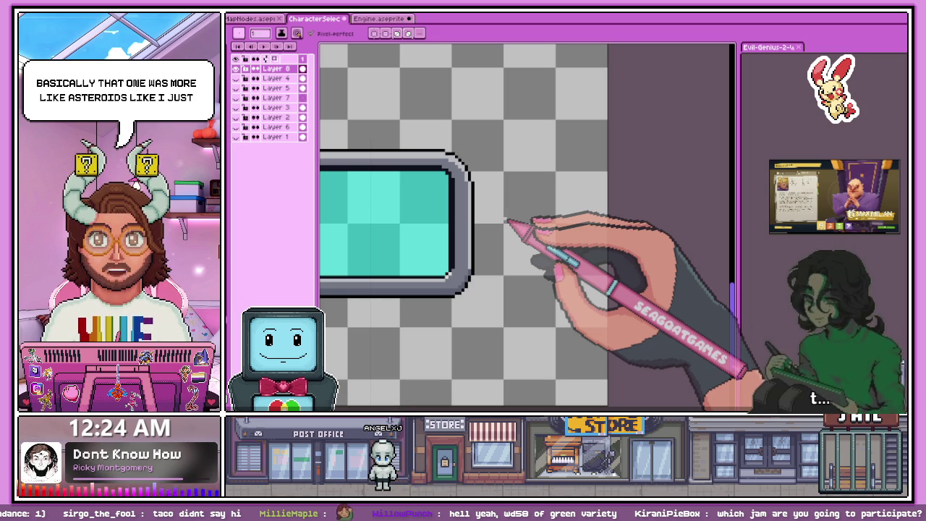
scroll(507, 213, down, 3)
scroll(479, 211, up, 1)
scroll(562, 212, up, 1)
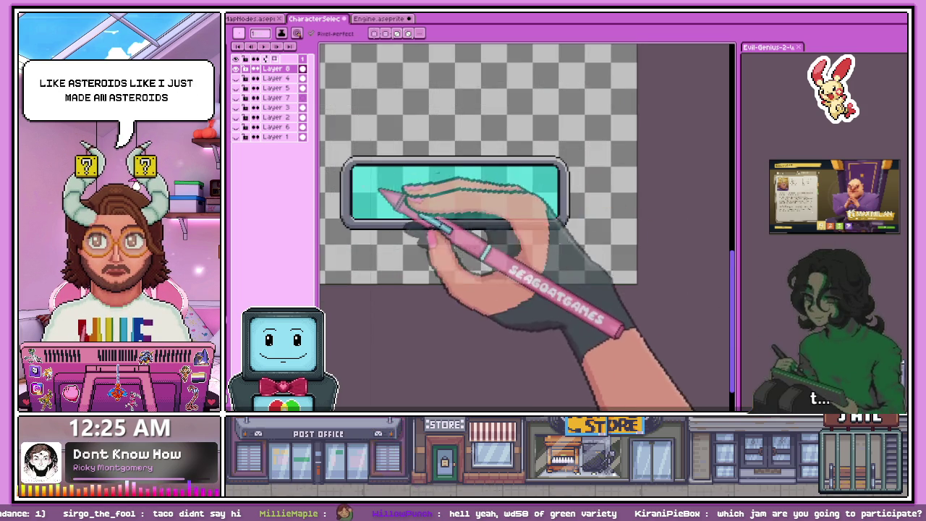
scroll(341, 155, up, 2)
scroll(392, 176, up, 1)
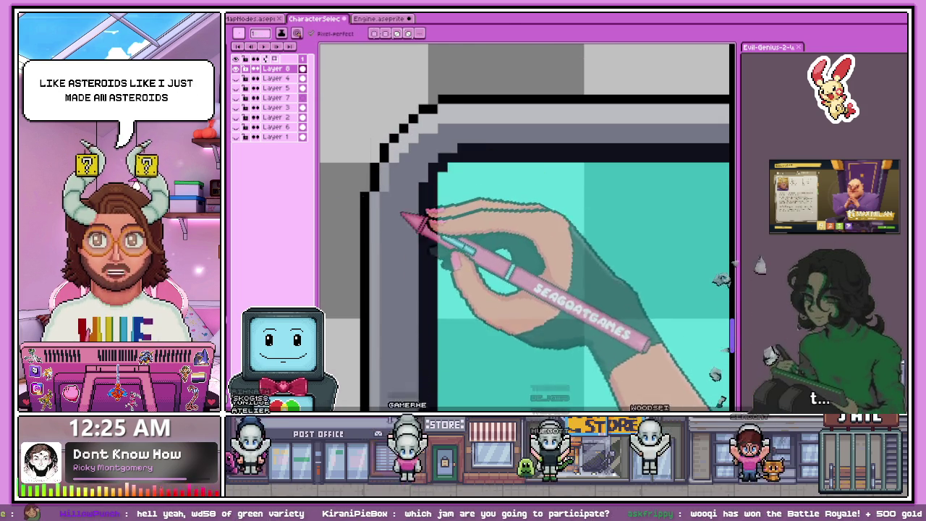
scroll(394, 203, down, 2)
scroll(600, 193, down, 1)
scroll(620, 192, up, 2)
scroll(587, 192, up, 1)
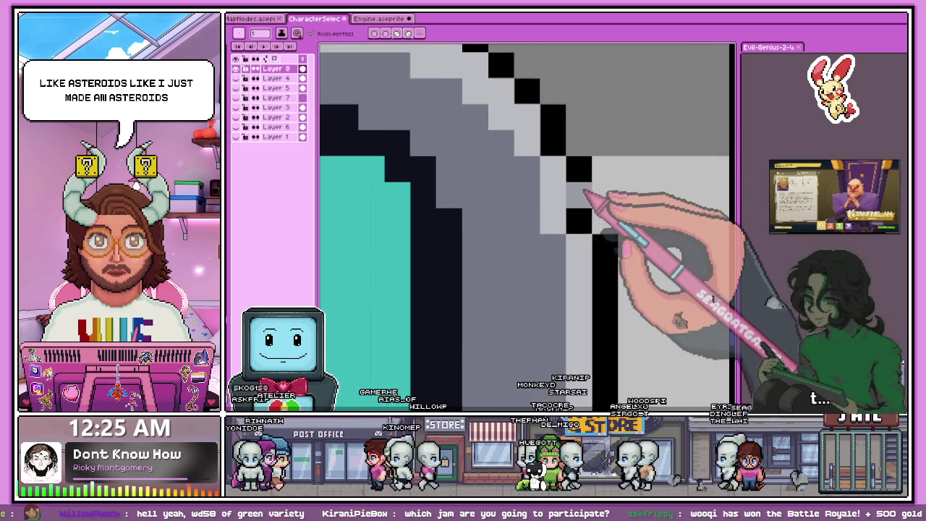
scroll(589, 199, down, 1)
scroll(591, 206, down, 1)
drag(592, 210, 597, 402)
scroll(599, 380, down, 2)
scroll(598, 361, down, 2)
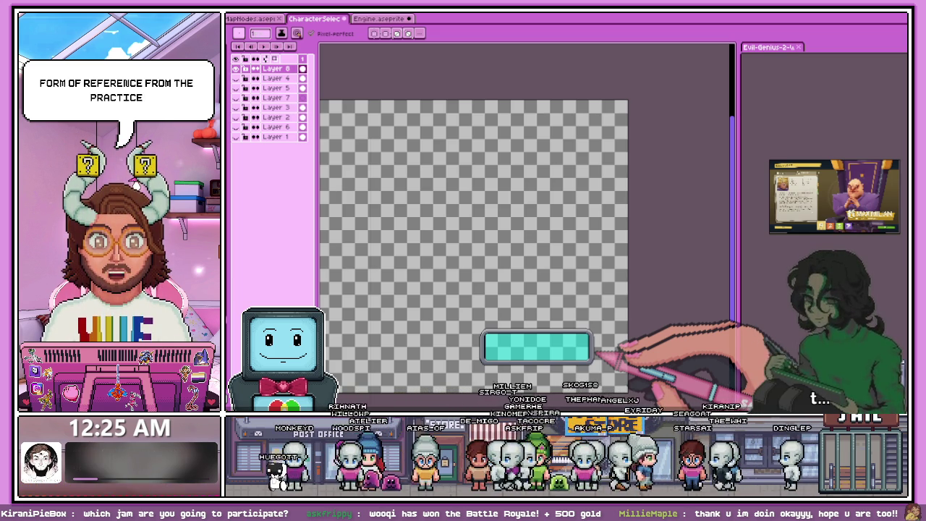
Step: Zoom in and out to check the stepped outline around both rounded end caps
scroll(615, 326, up, 2)
scroll(600, 301, down, 2)
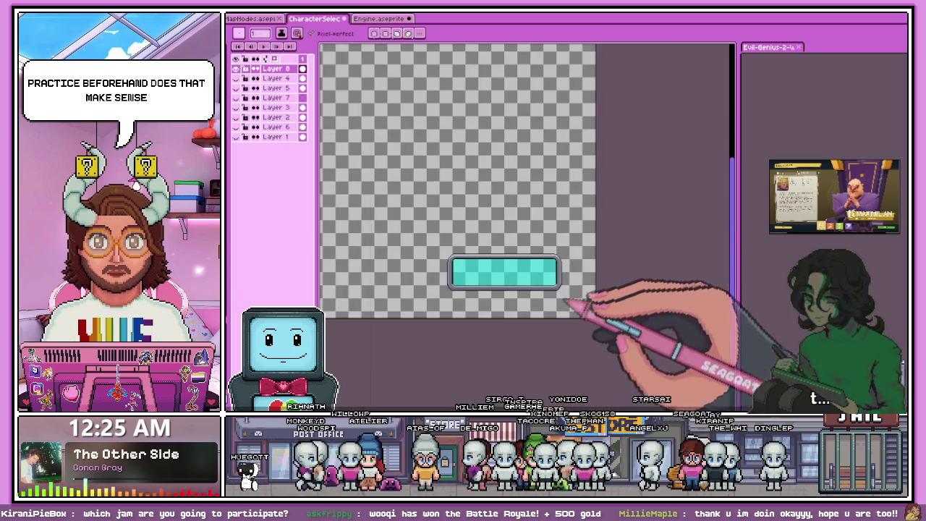
scroll(578, 285, up, 2)
scroll(566, 289, up, 2)
scroll(547, 298, up, 1)
scroll(535, 299, up, 1)
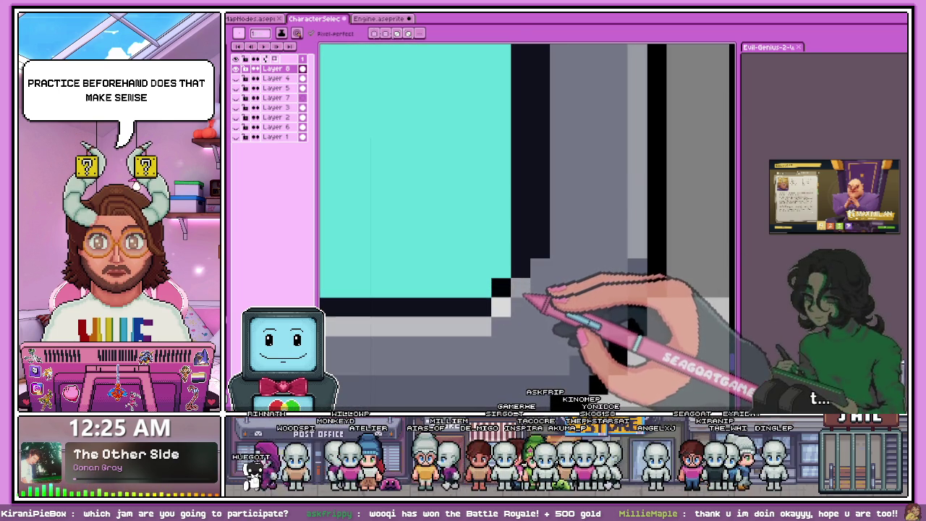
scroll(536, 304, down, 2)
scroll(533, 263, down, 2)
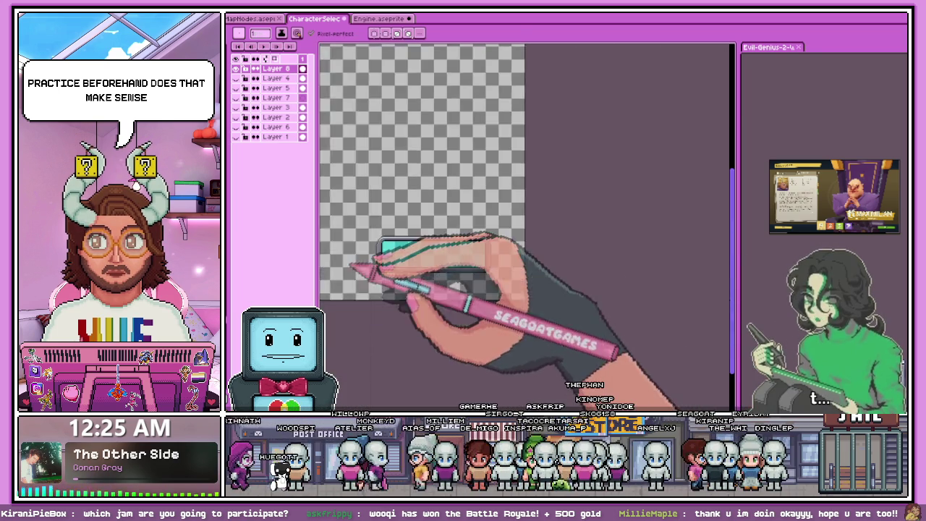
scroll(390, 269, up, 3)
scroll(463, 257, up, 3)
scroll(500, 261, up, 1)
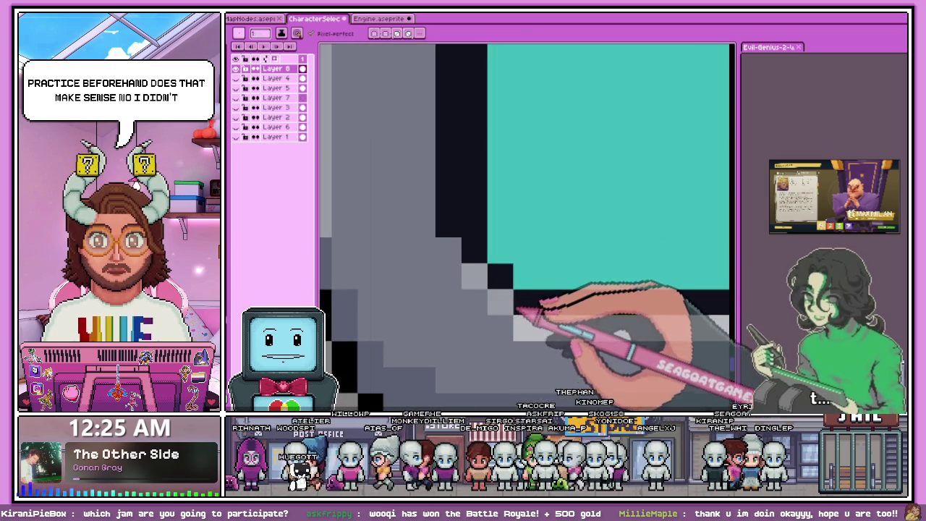
scroll(448, 289, down, 2)
scroll(402, 282, down, 2)
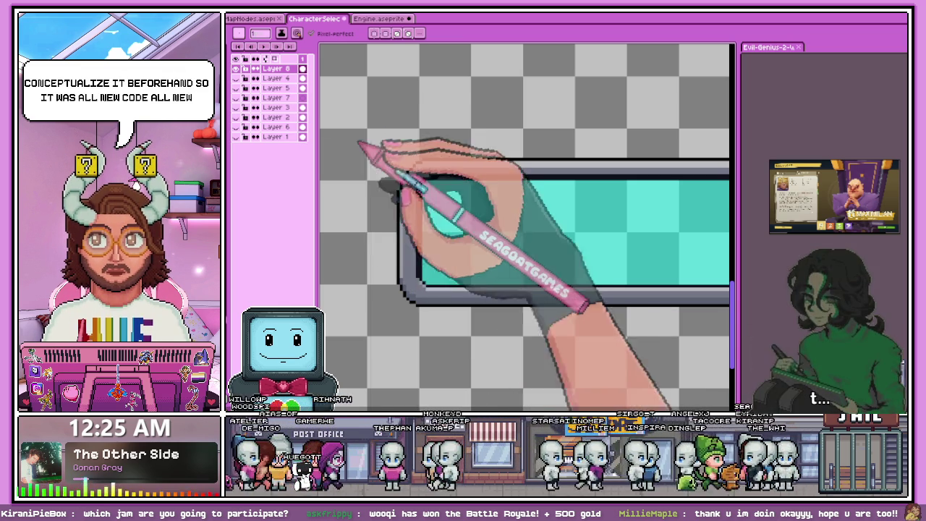
scroll(431, 233, down, 3)
scroll(545, 234, up, 3)
scroll(515, 211, up, 1)
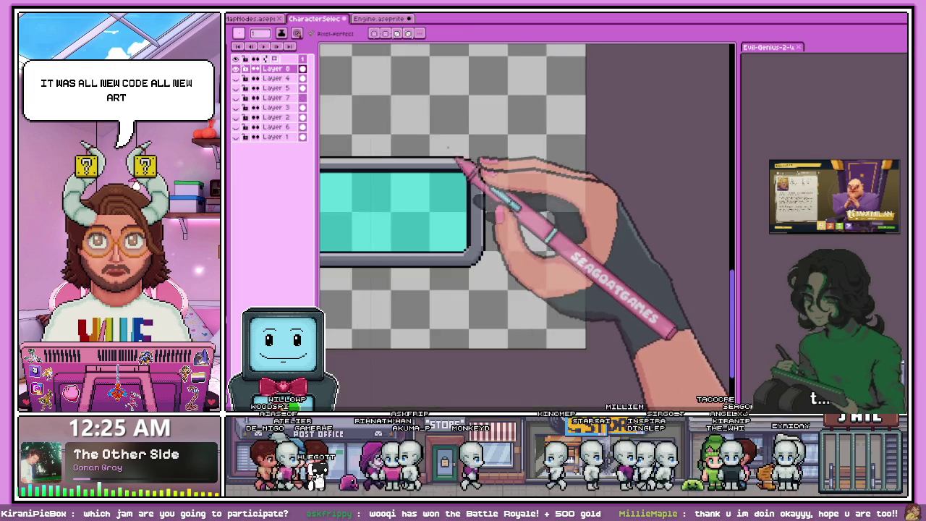
scroll(458, 161, up, 1)
scroll(455, 145, up, 1)
scroll(475, 151, up, 1)
scroll(508, 217, down, 1)
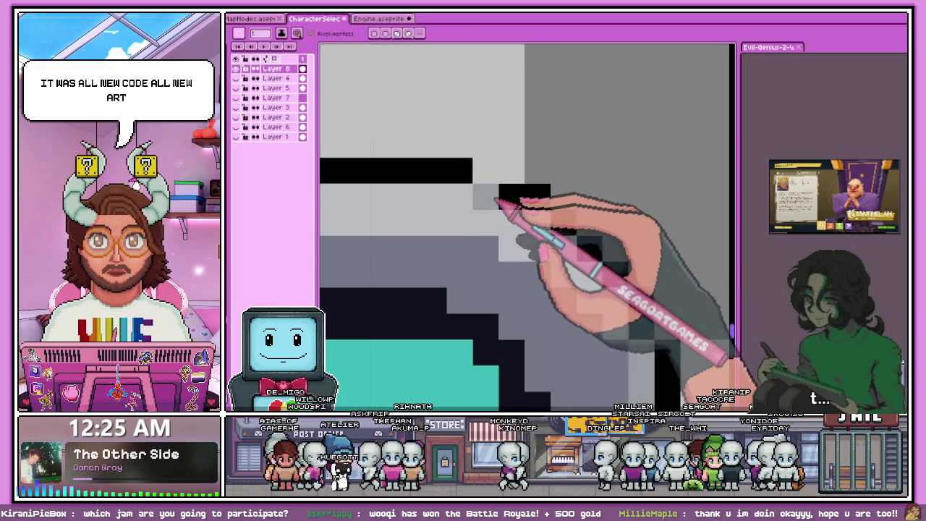
scroll(535, 215, down, 1)
scroll(539, 219, down, 1)
scroll(434, 217, down, 2)
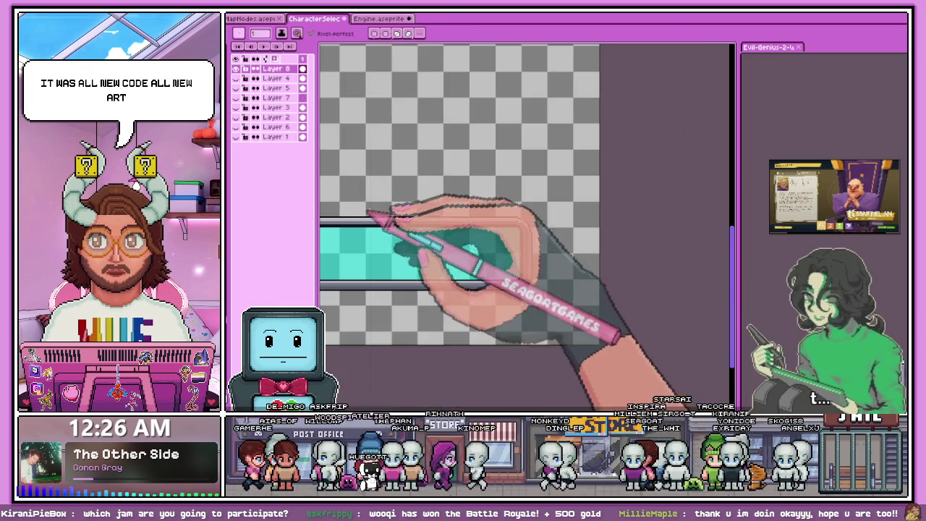
scroll(424, 210, down, 1)
scroll(516, 205, up, 2)
scroll(582, 210, down, 2)
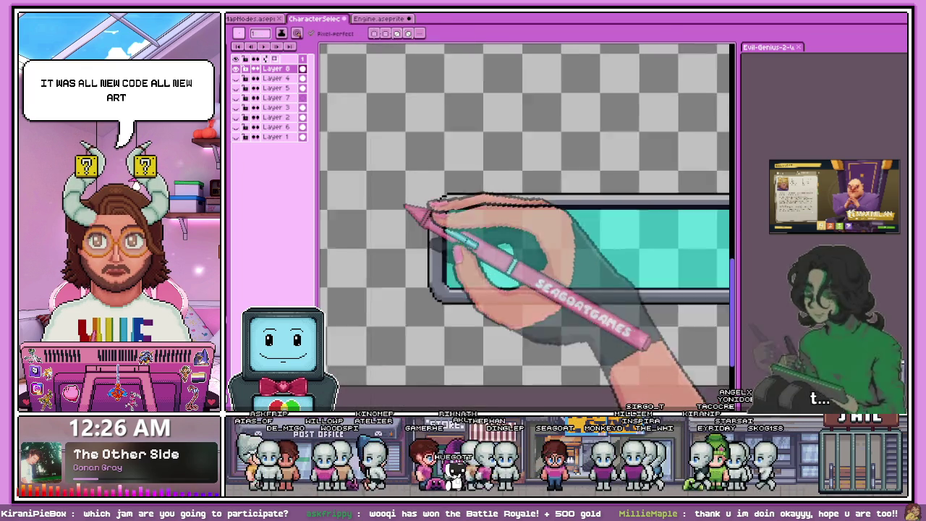
scroll(431, 209, down, 2)
scroll(669, 258, up, 2)
scroll(626, 250, up, 2)
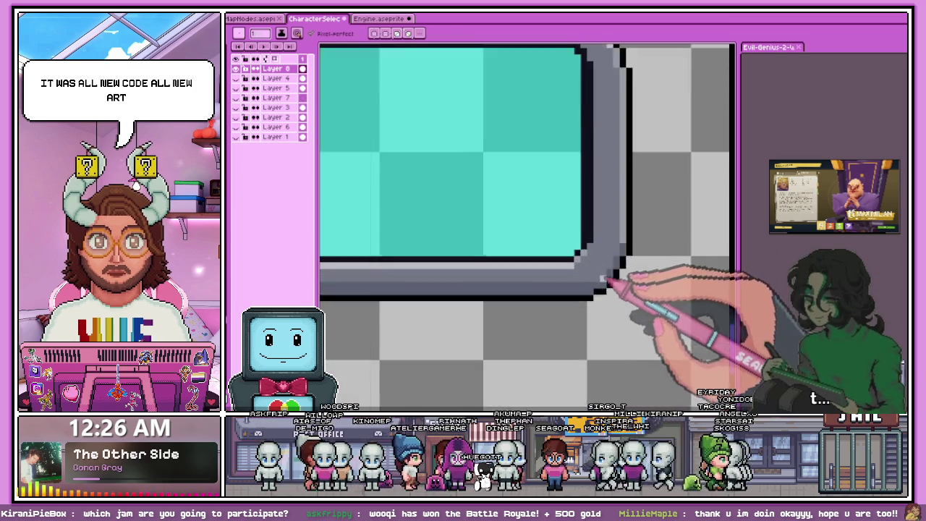
scroll(626, 228, down, 2)
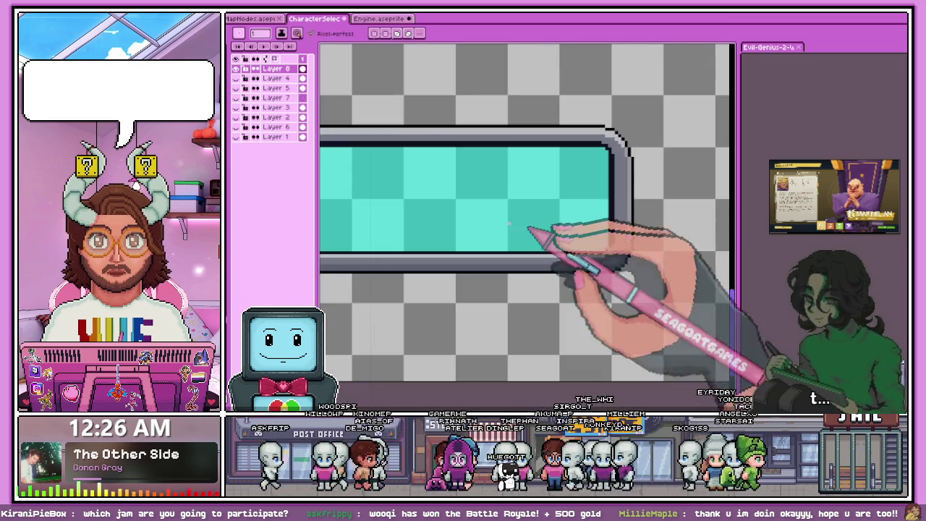
scroll(521, 217, down, 2)
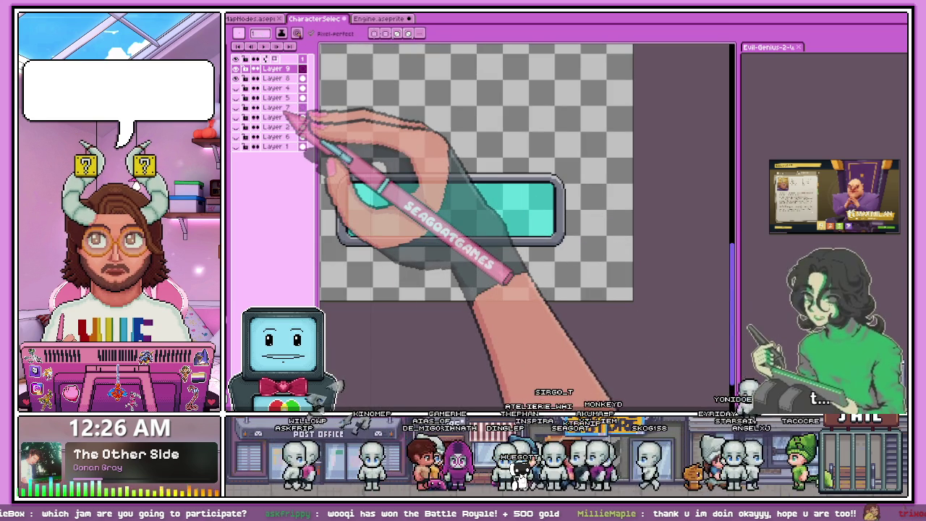
Step: On a new layer, insert the text 'Starhop' in BoldPixels at size 32
key(shift+n)
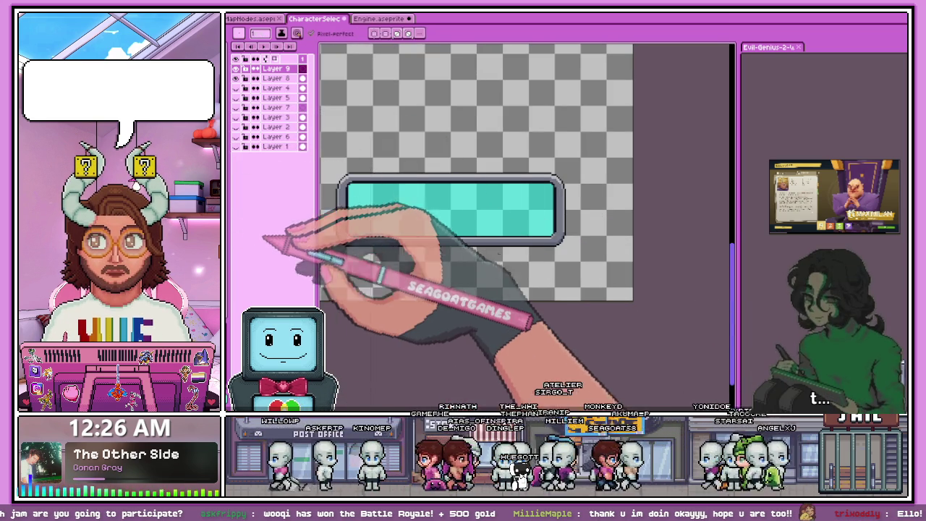
key(ctrl+t)
text(Starhop)
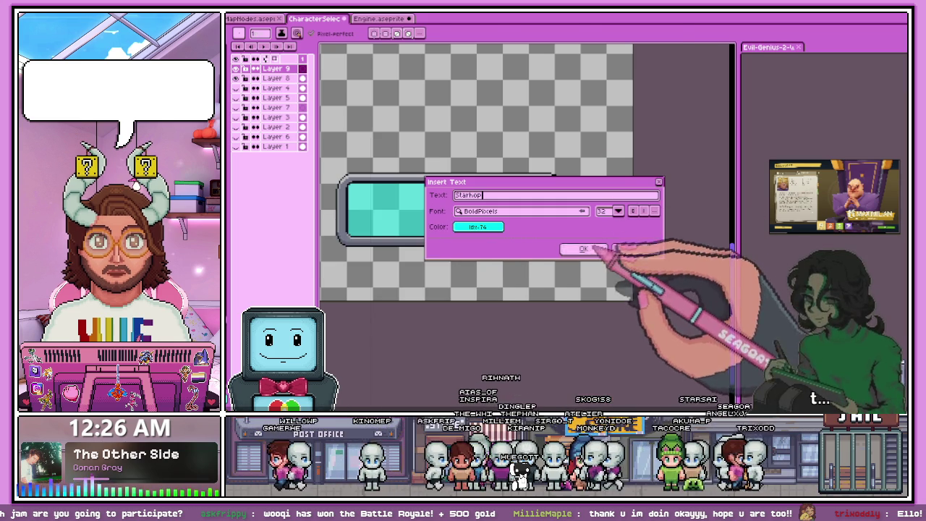
click(583, 248)
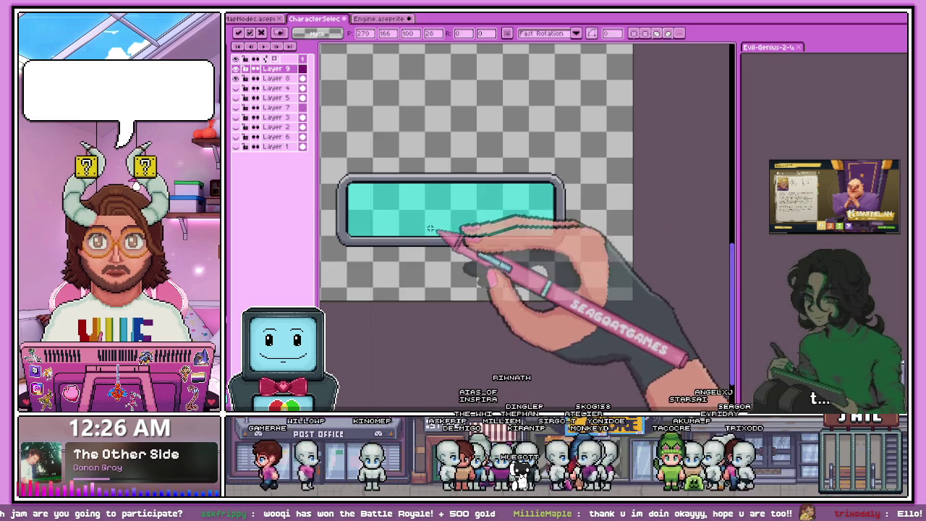
scroll(403, 165, up, 2)
Step: Move the Starhop text across the middle of the cyan bar and commit it
drag(408, 141, 470, 197)
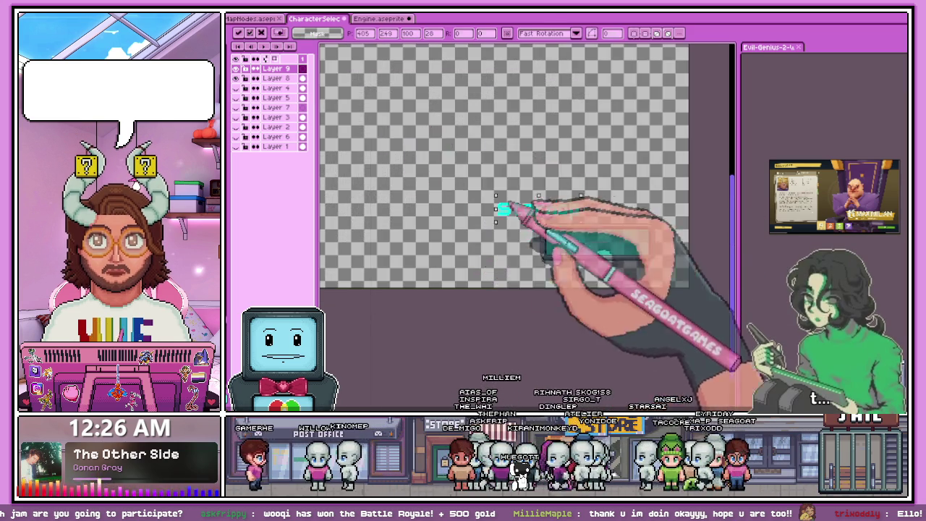
scroll(463, 203, up, 2)
scroll(410, 190, down, 1)
scroll(510, 211, up, 3)
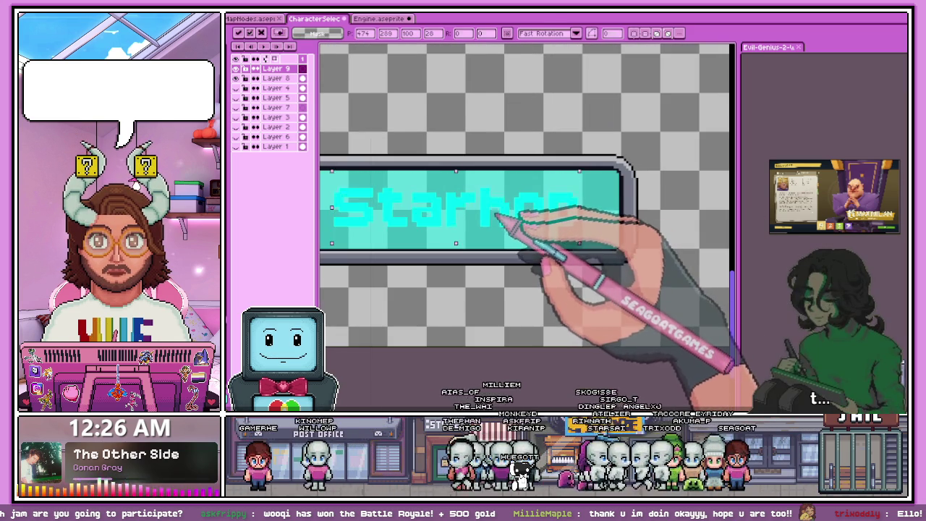
scroll(497, 216, down, 3)
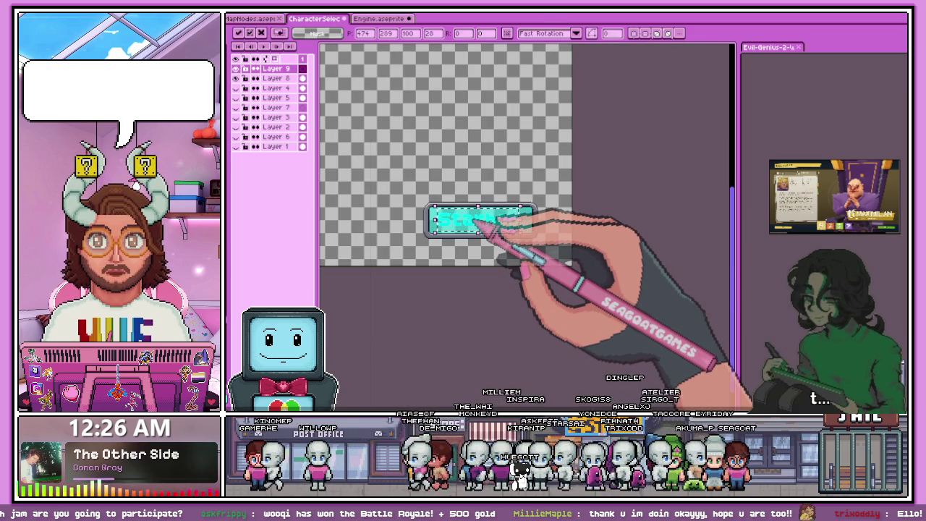
scroll(515, 230, up, 2)
click(427, 278)
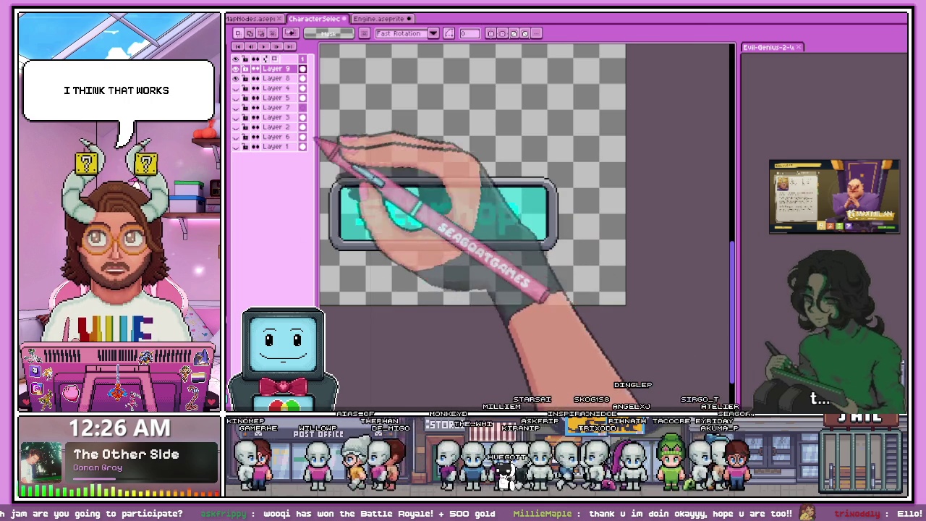
Step: Paint-bucket fill the Starhop letters (S, o, p) with a dark colour
key(g)
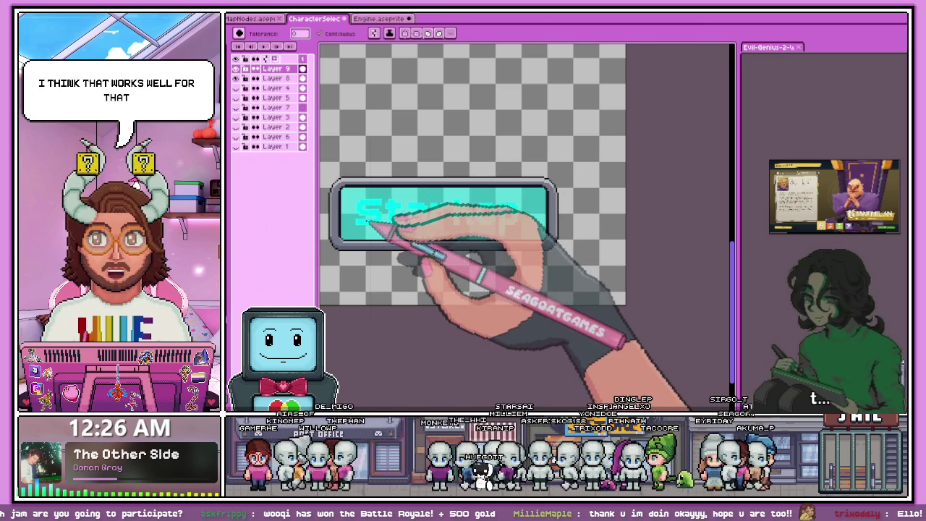
click(367, 214)
scroll(382, 226, up, 2)
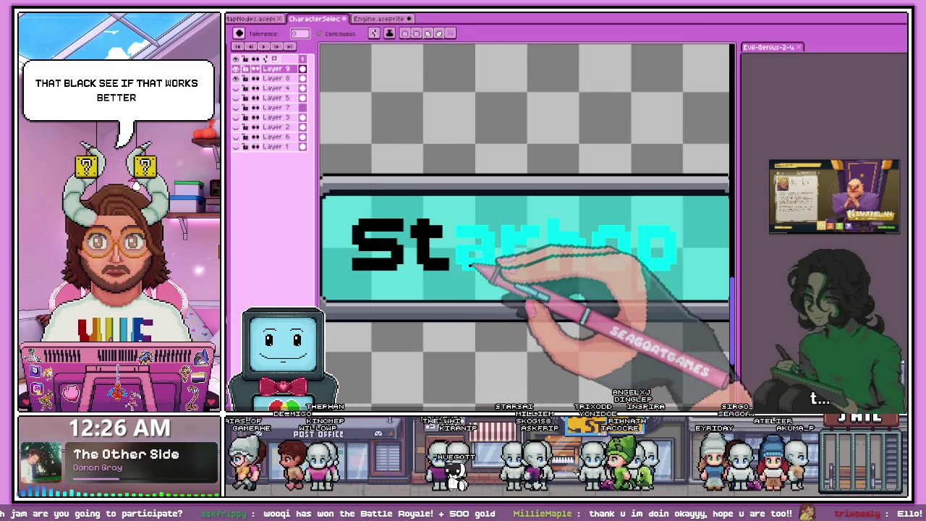
click(610, 249)
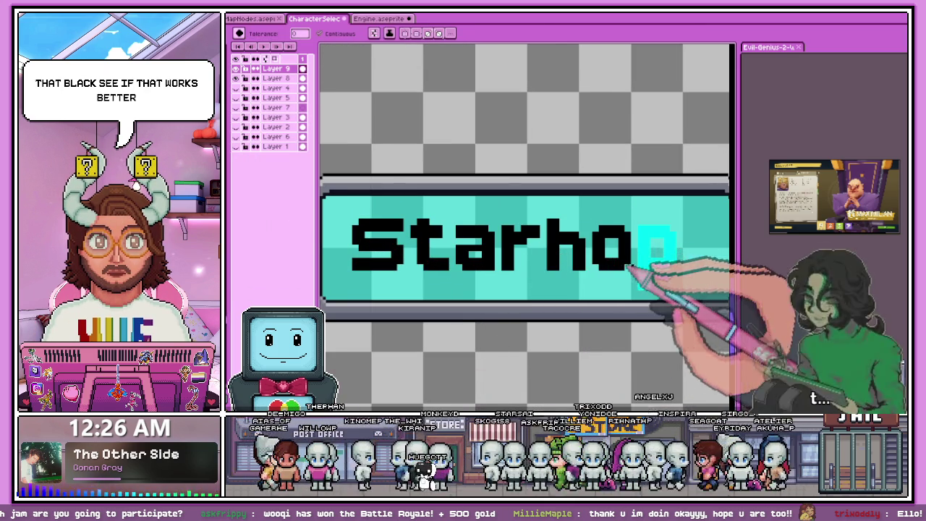
click(660, 253)
scroll(527, 243, down, 2)
scroll(510, 281, down, 3)
scroll(497, 283, up, 2)
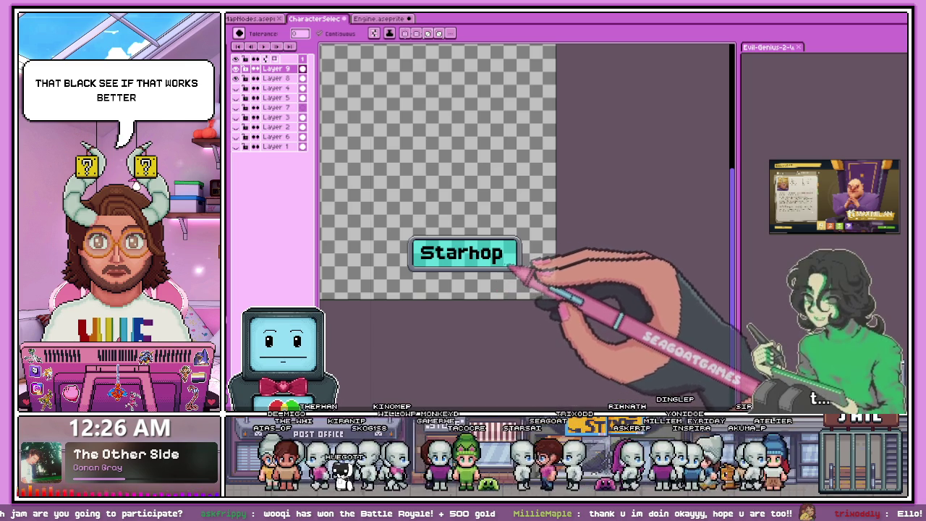
scroll(509, 266, up, 2)
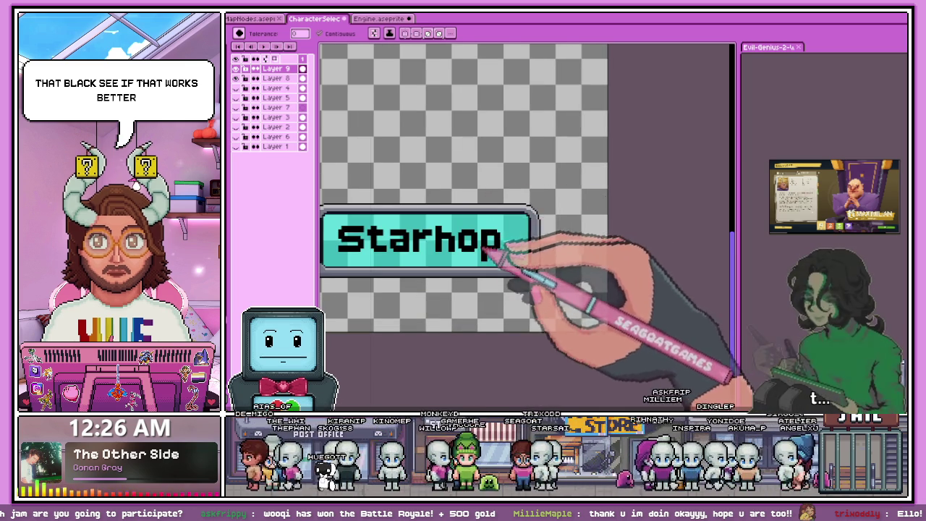
scroll(499, 253, down, 2)
scroll(423, 247, up, 2)
scroll(430, 256, down, 3)
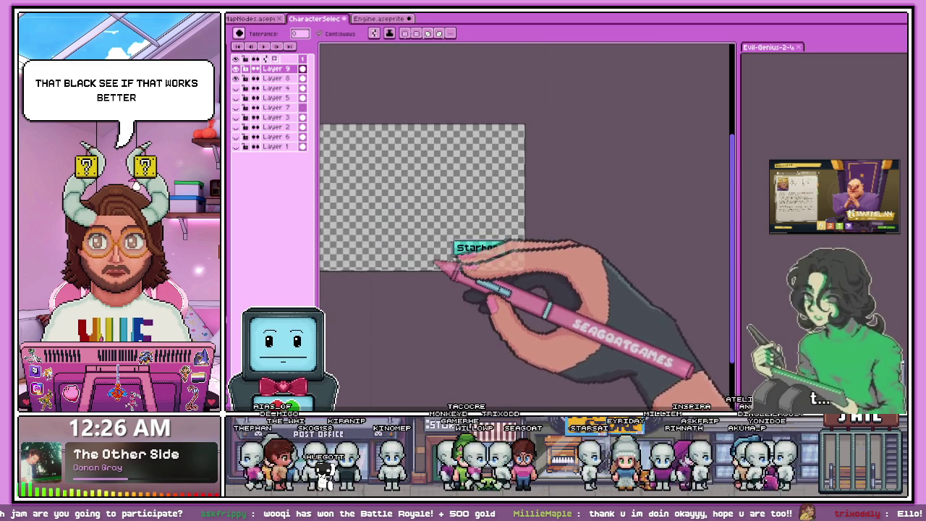
scroll(522, 255, up, 2)
scroll(440, 236, up, 2)
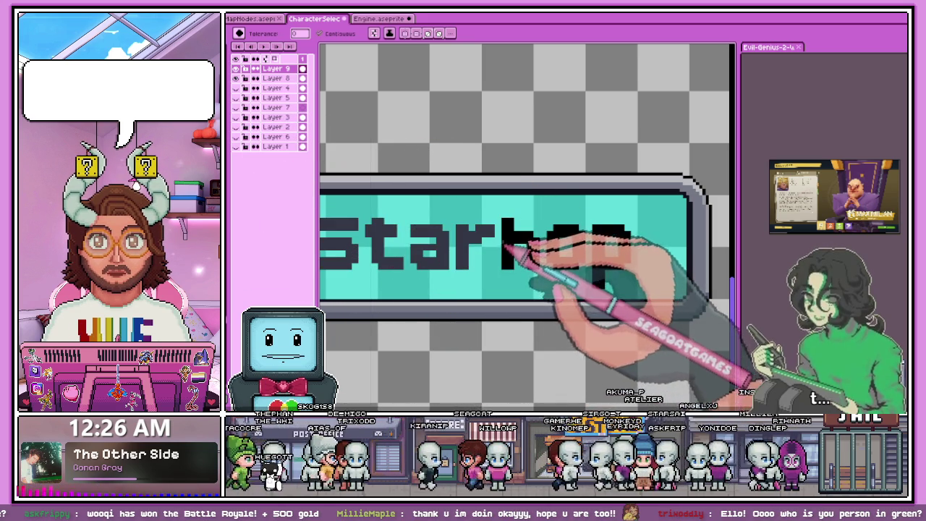
scroll(595, 260, down, 1)
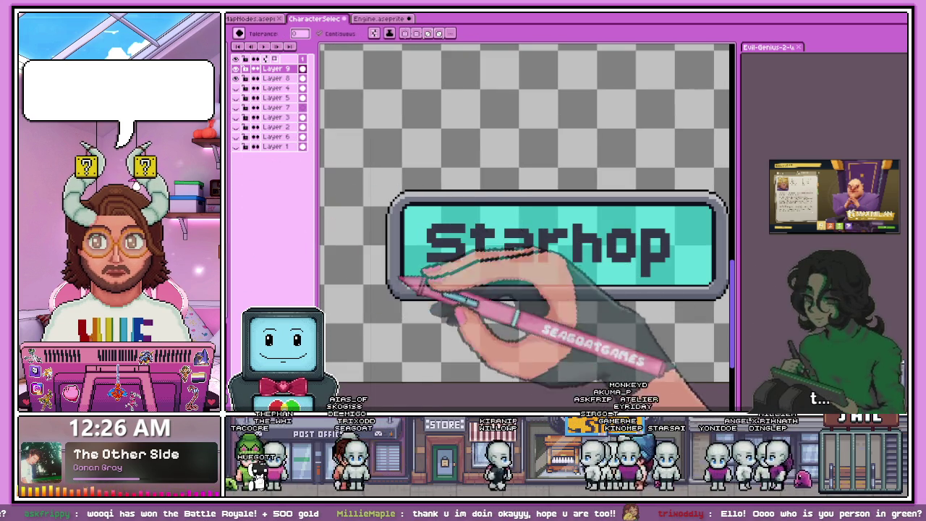
scroll(434, 300, up, 2)
scroll(424, 275, up, 1)
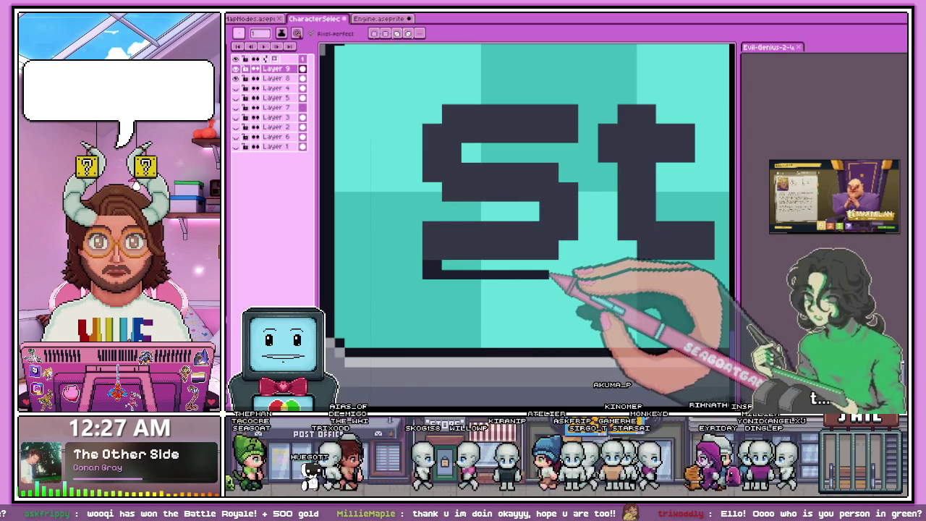
Step: Zoom out to review the complete Starhop button, then switch to the Rectangular Marquee tool
scroll(456, 264, down, 1)
scroll(534, 246, up, 2)
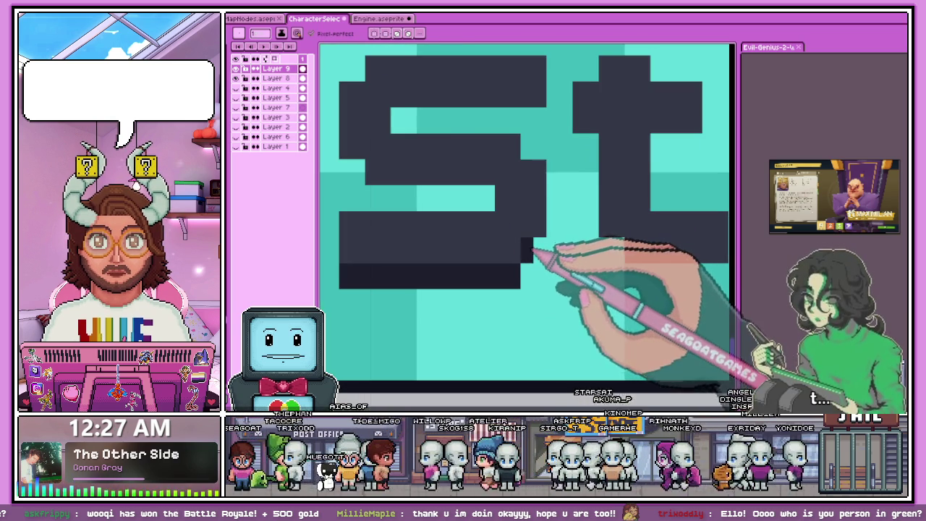
scroll(534, 248, up, 1)
scroll(441, 210, up, 1)
scroll(456, 232, up, 1)
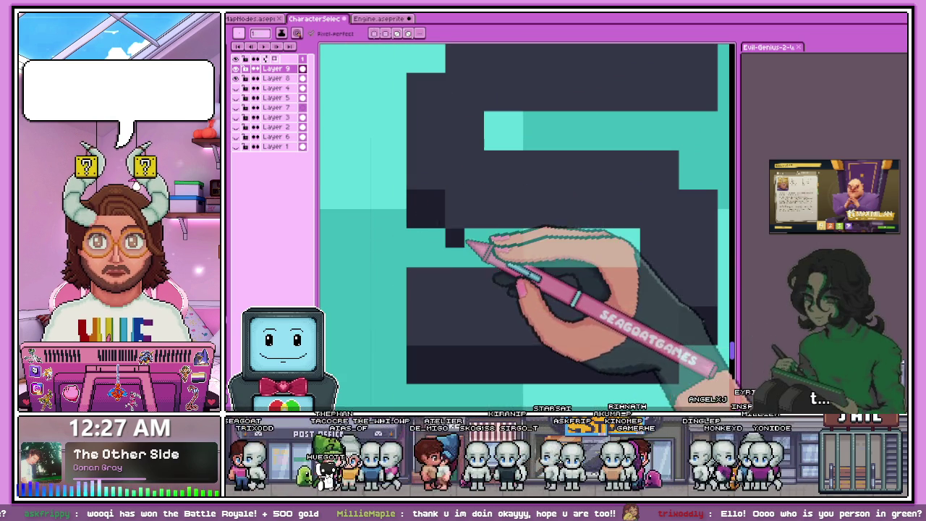
scroll(474, 242, down, 4)
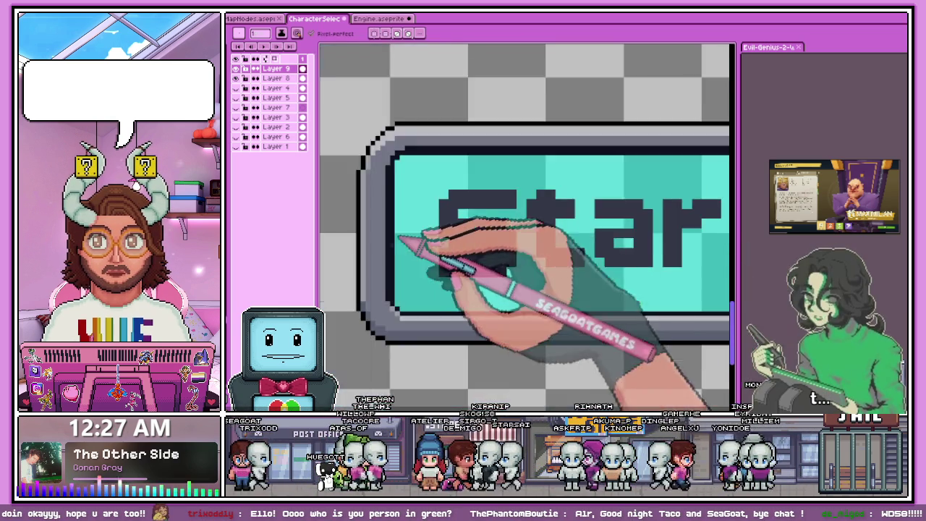
scroll(481, 230, up, 2)
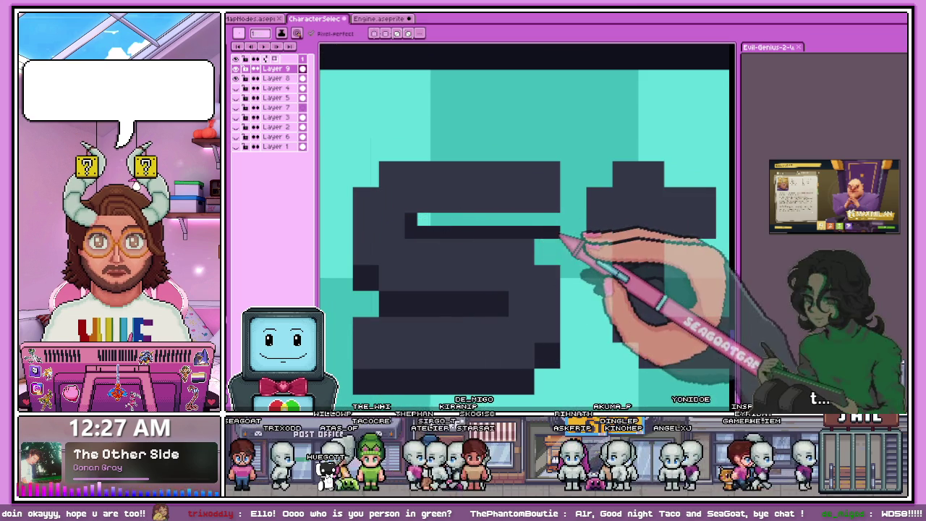
scroll(434, 224, down, 2)
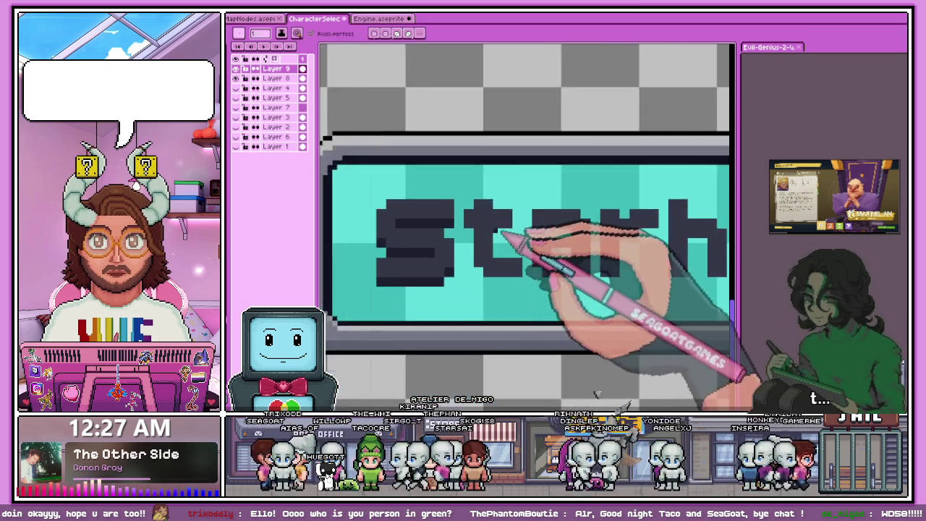
scroll(517, 244, up, 2)
scroll(479, 224, down, 2)
scroll(495, 293, up, 2)
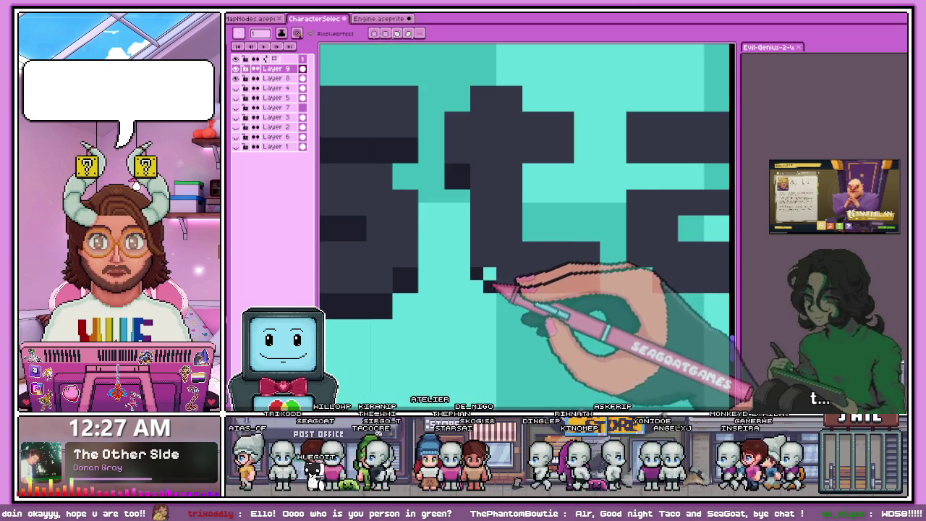
scroll(492, 288, down, 2)
scroll(451, 206, down, 1)
scroll(517, 248, up, 1)
scroll(439, 252, down, 3)
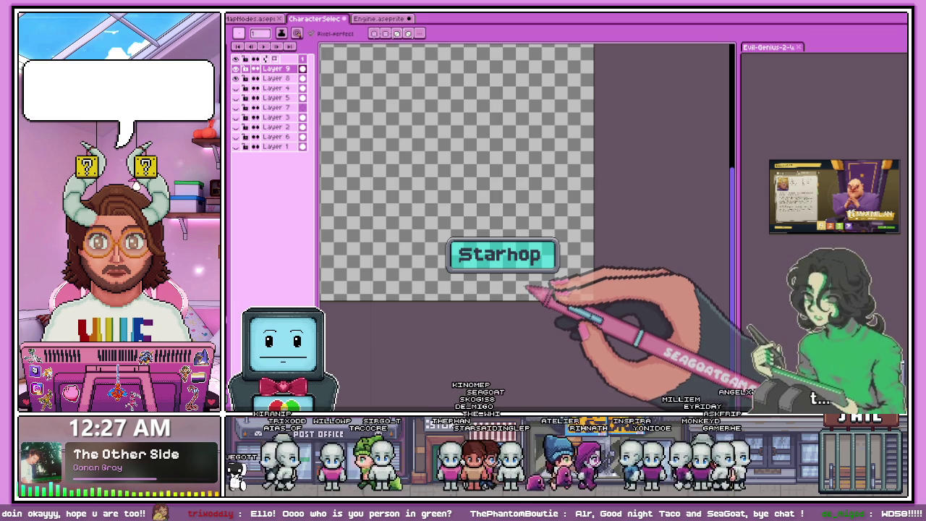
key(m)
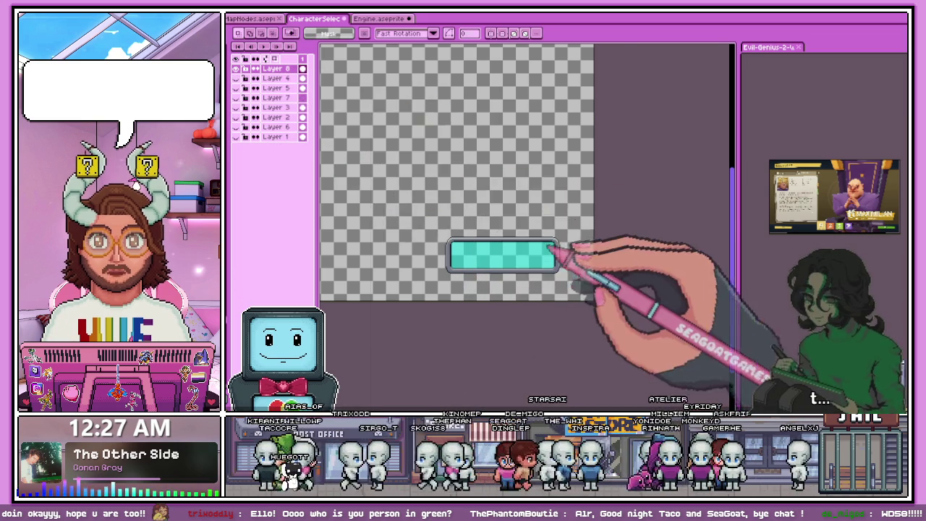
Step: Marquee-select the teal button, drag a copy above the original, and deselect
scroll(542, 248, up, 2)
scroll(458, 212, down, 4)
scroll(445, 199, up, 5)
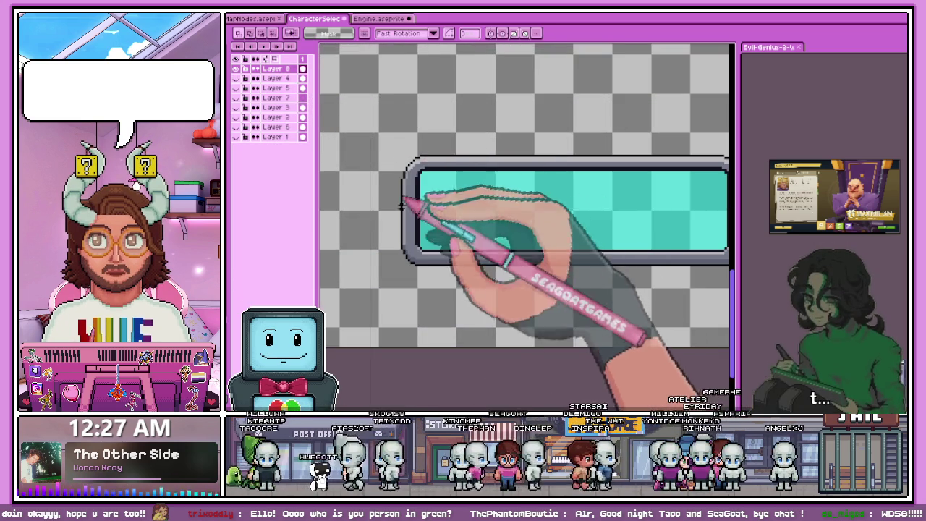
scroll(402, 205, down, 3)
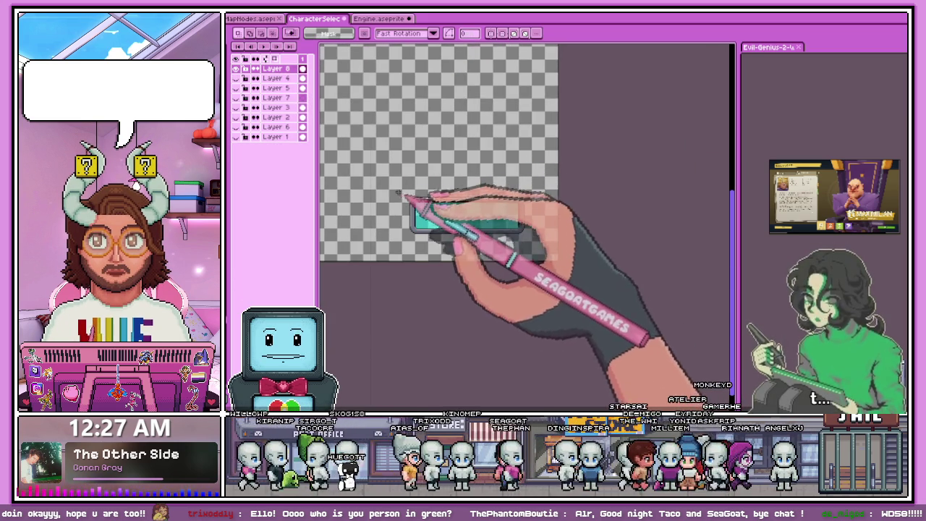
drag(398, 190, 525, 244)
drag(521, 210, 488, 130)
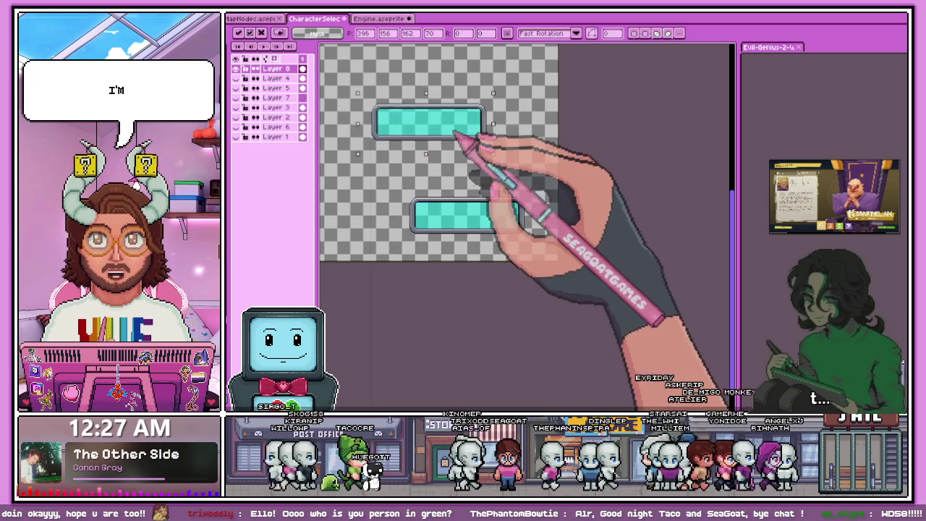
scroll(469, 143, down, 2)
key(ctrl+d)
Step: Redraw the copy's top-right corner outline and add a white highlight column there
scroll(469, 140, up, 2)
scroll(444, 114, up, 2)
scroll(424, 114, down, 1)
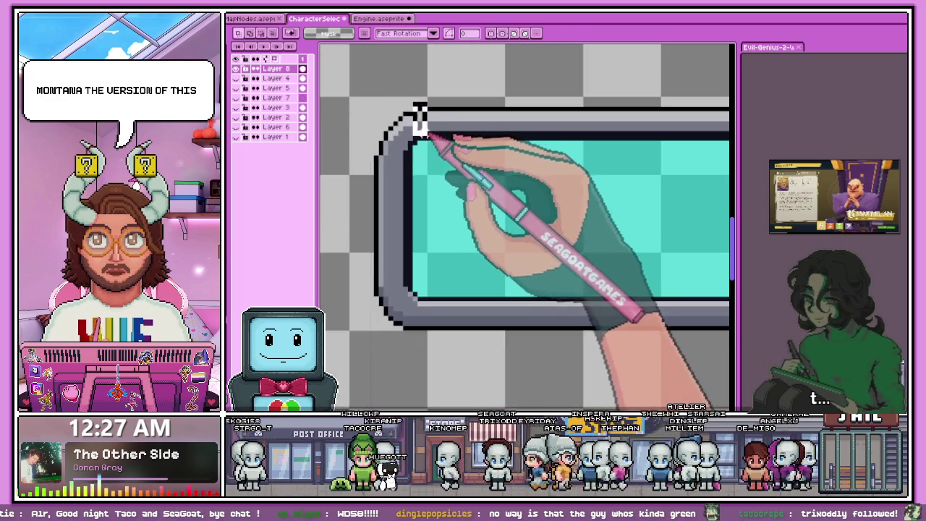
scroll(463, 131, down, 1)
scroll(521, 139, down, 2)
scroll(547, 138, up, 3)
scroll(599, 129, up, 2)
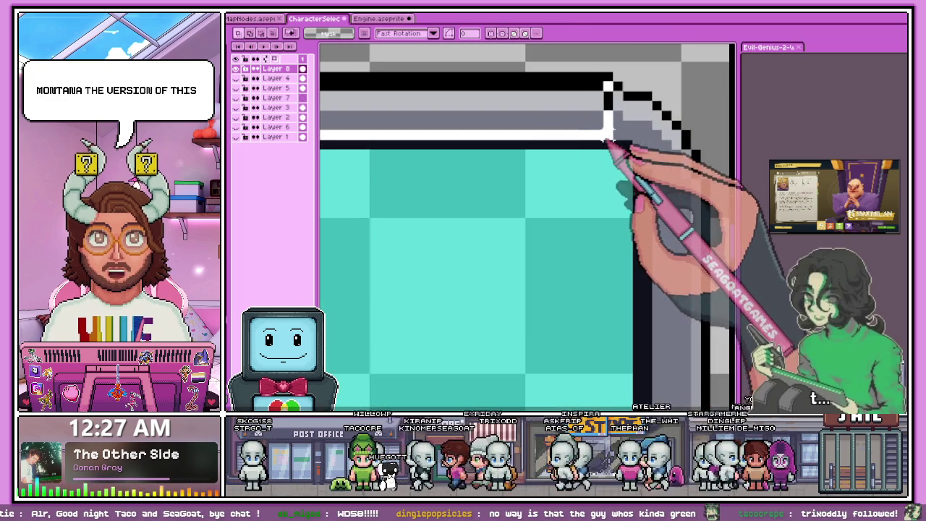
shift+click(624, 145)
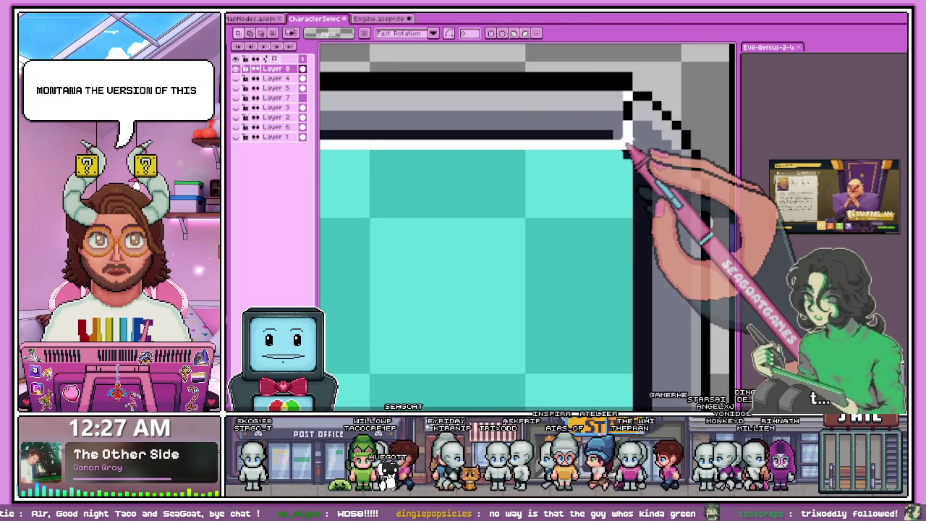
shift+click(622, 149)
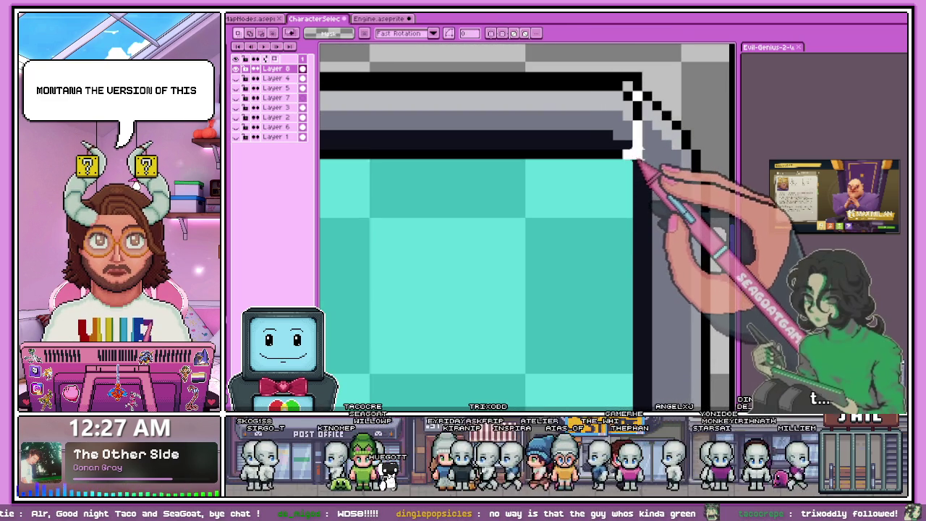
shift+click(641, 168)
scroll(644, 167, down, 3)
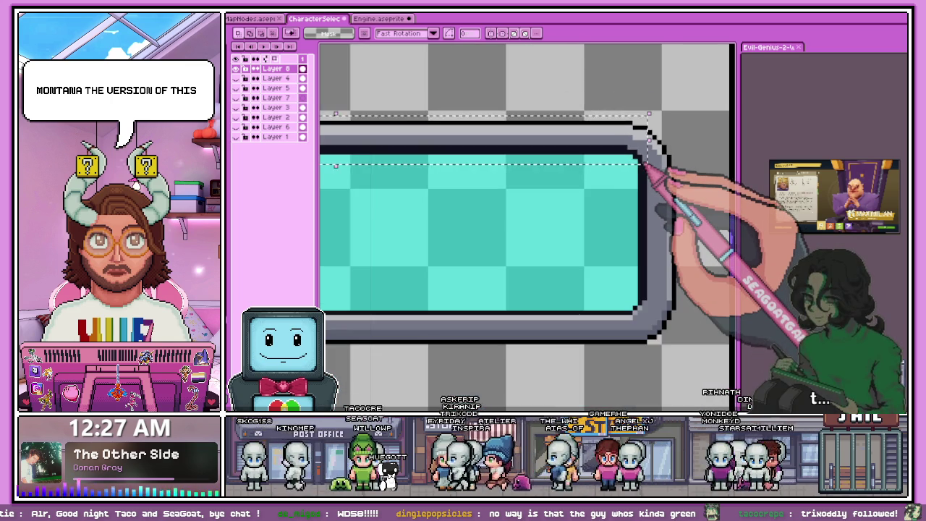
key(ctrl+d)
Step: Select the strip along the copy's bottom edge
scroll(646, 155, down, 2)
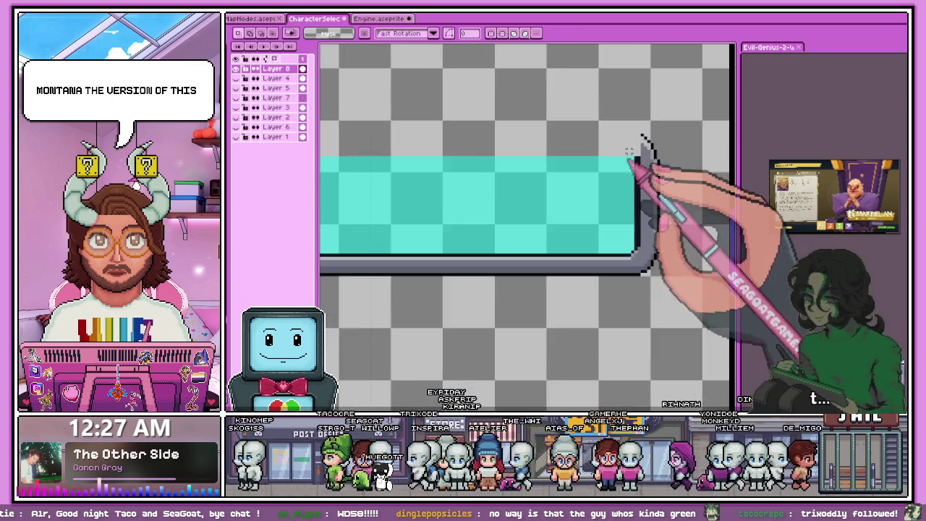
scroll(642, 144, down, 2)
scroll(426, 209, up, 2)
scroll(425, 243, up, 2)
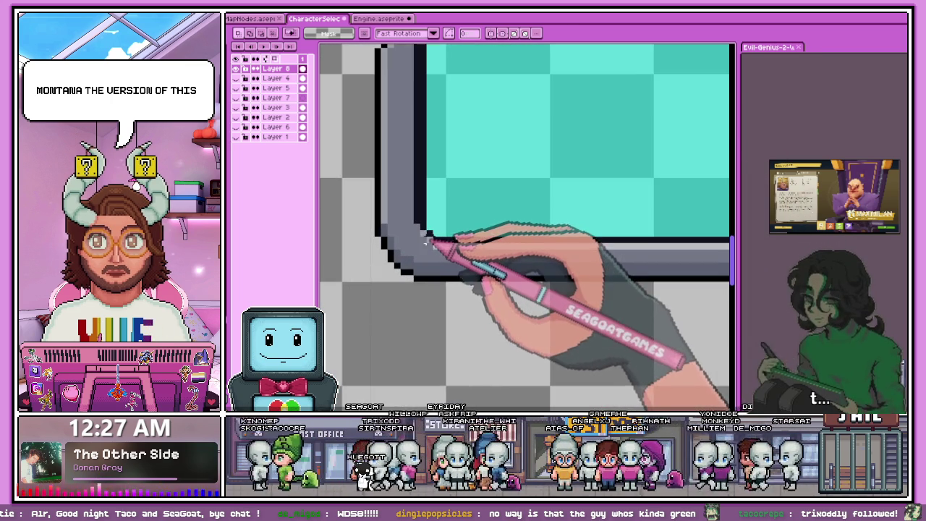
scroll(423, 238, down, 2)
scroll(434, 249, down, 2)
drag(438, 254, 659, 293)
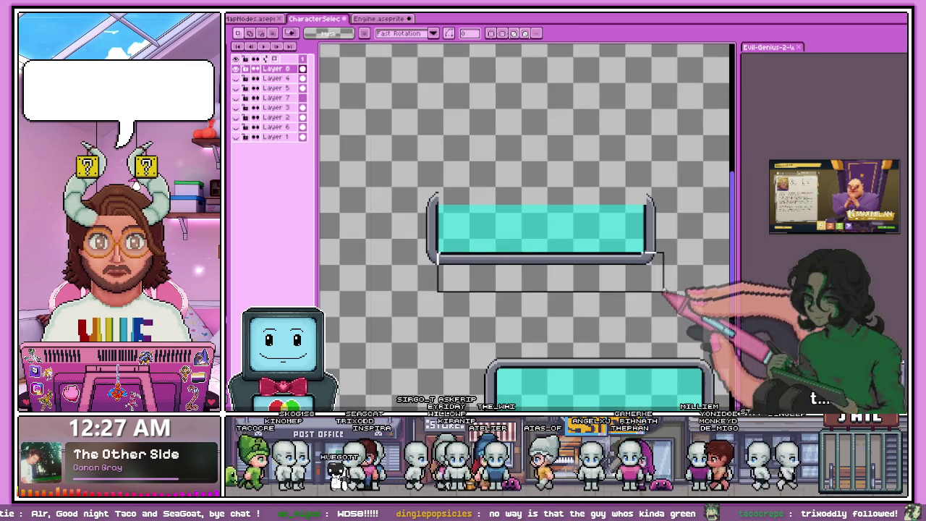
scroll(434, 264, up, 2)
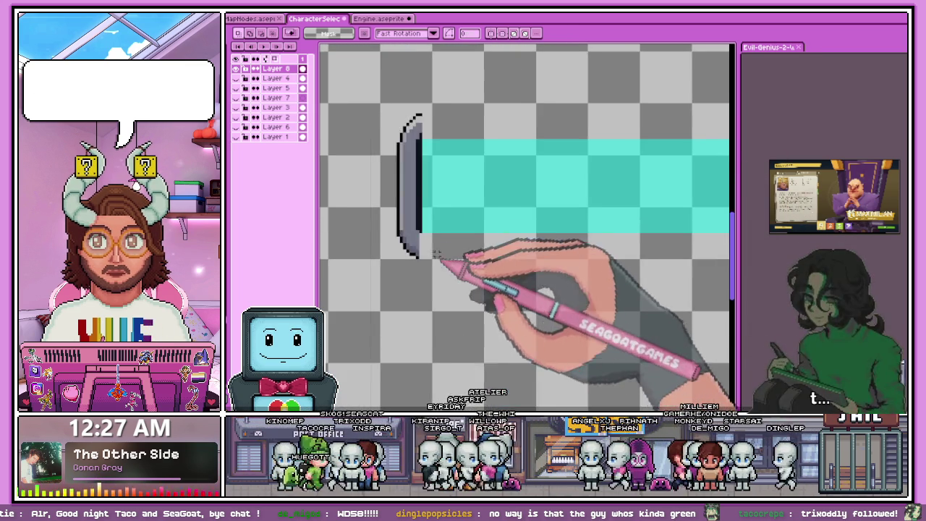
Step: Zoom in on the copy's left end and reshape it into a slim, curved, black-outlined grey cap
scroll(444, 286, down, 2)
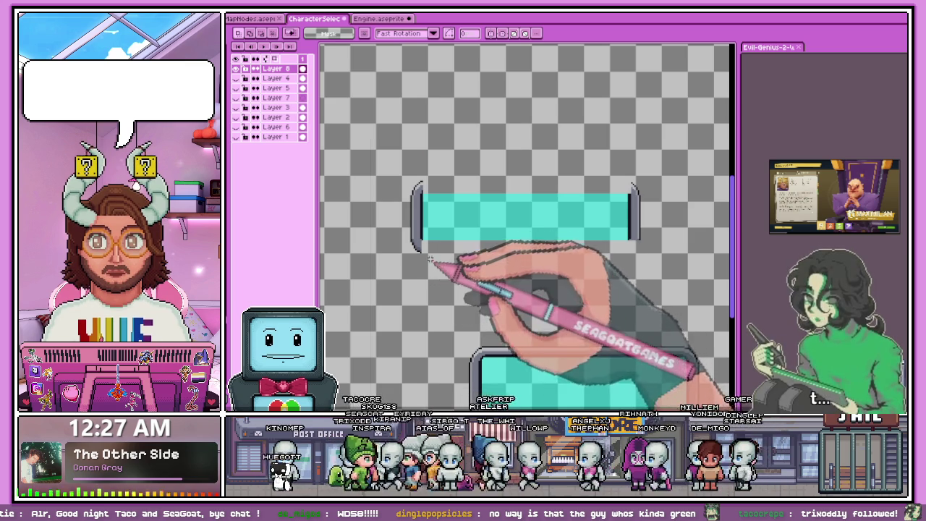
scroll(431, 265, up, 1)
scroll(434, 265, up, 1)
scroll(439, 265, down, 1)
scroll(409, 273, up, 1)
scroll(405, 239, down, 2)
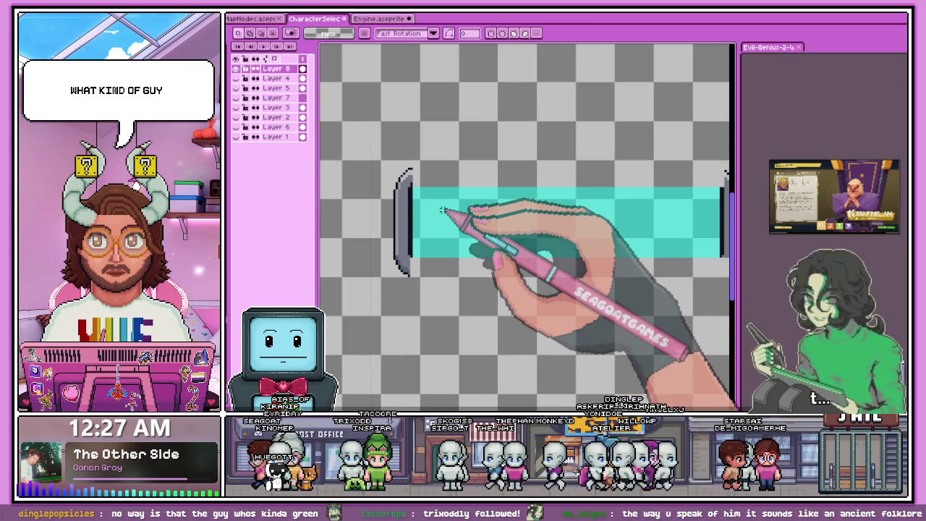
scroll(418, 181, up, 1)
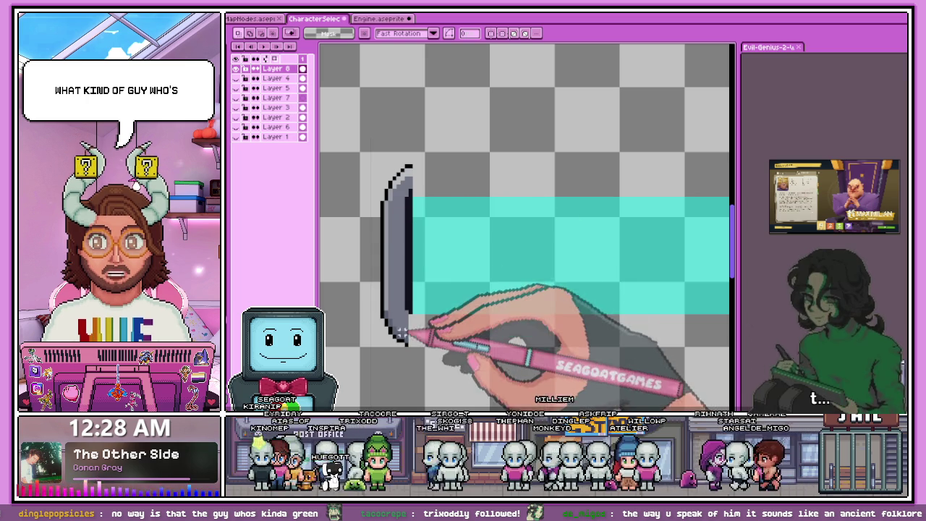
scroll(411, 350, up, 1)
scroll(411, 350, down, 1)
scroll(407, 296, down, 2)
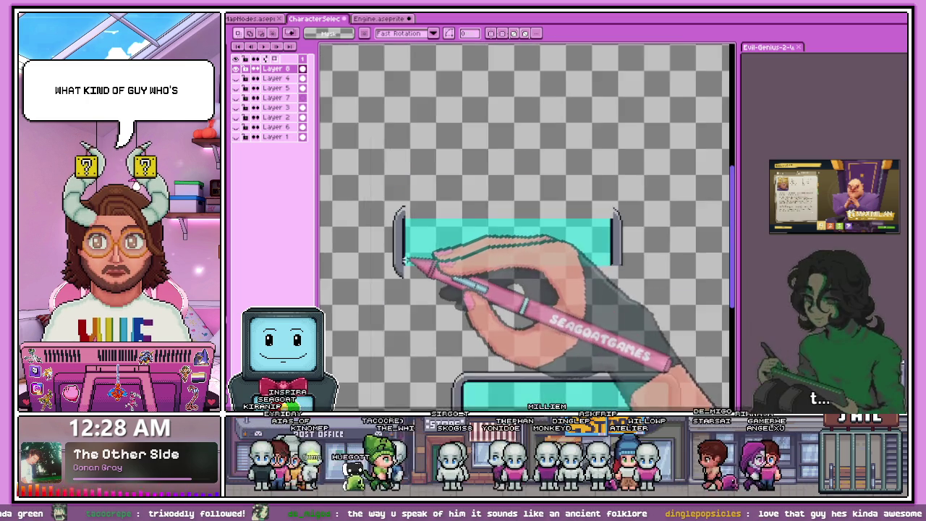
scroll(402, 269, up, 1)
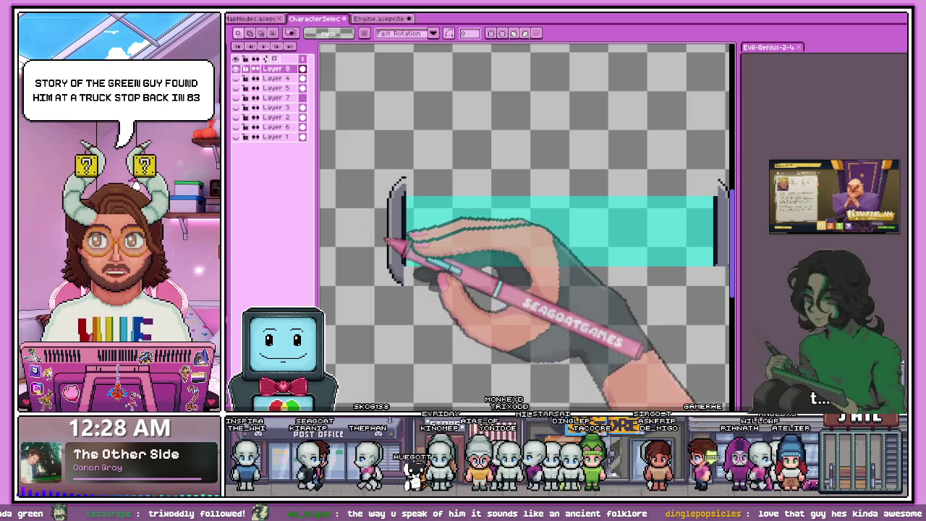
scroll(398, 199, up, 2)
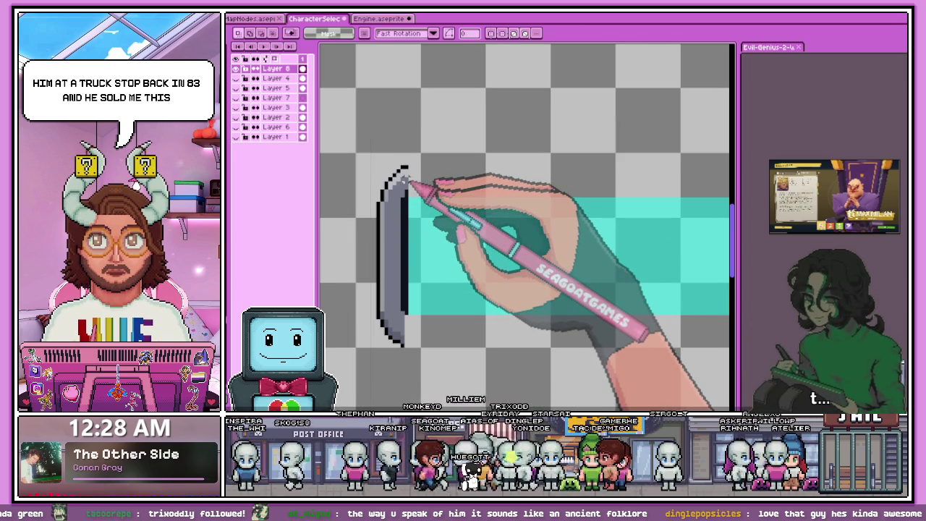
scroll(412, 180, up, 1)
scroll(414, 182, down, 1)
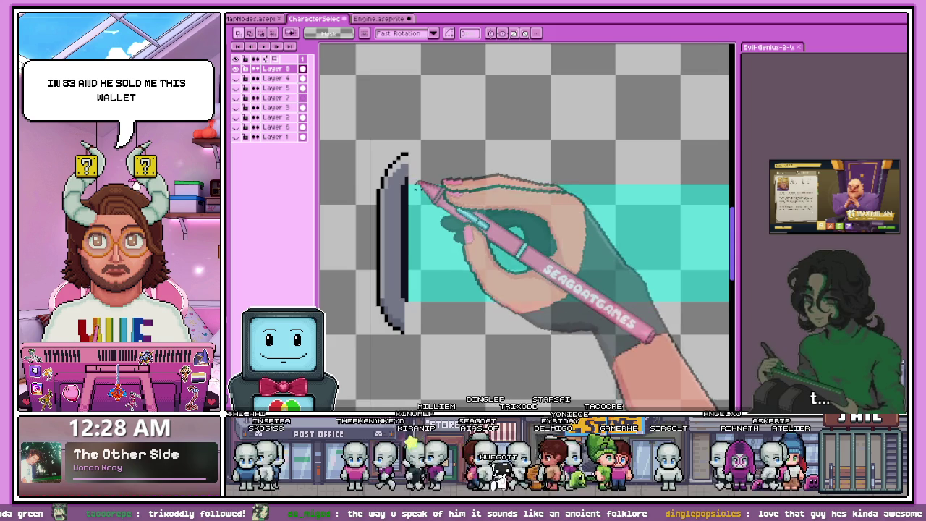
scroll(419, 290, up, 1)
scroll(402, 217, down, 1)
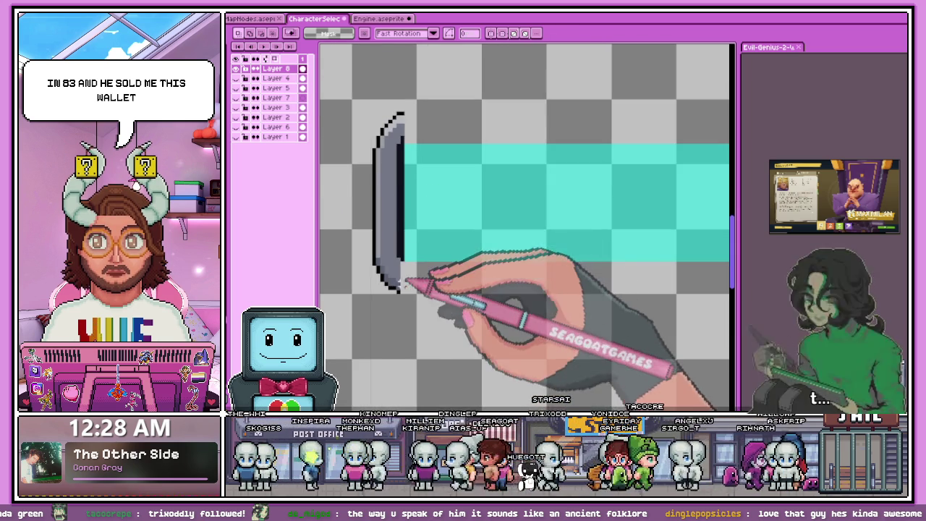
scroll(406, 279, down, 1)
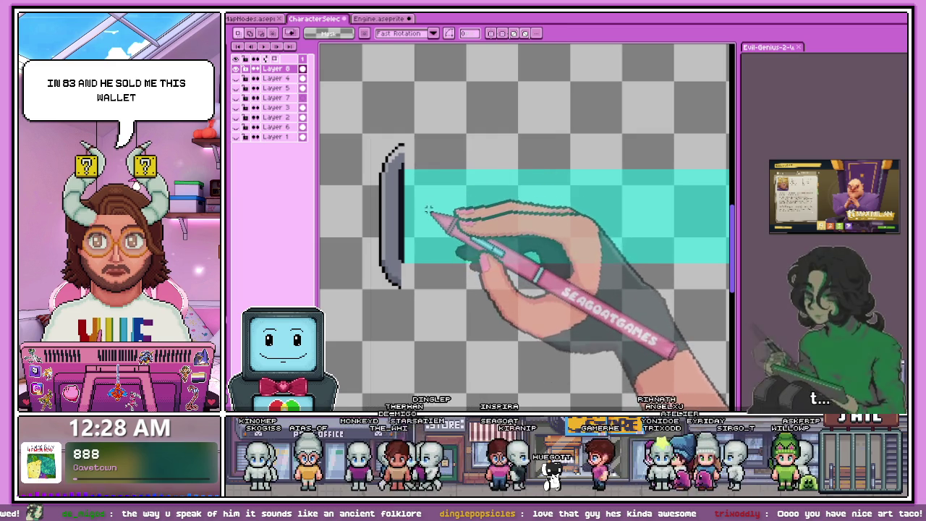
scroll(425, 197, down, 1)
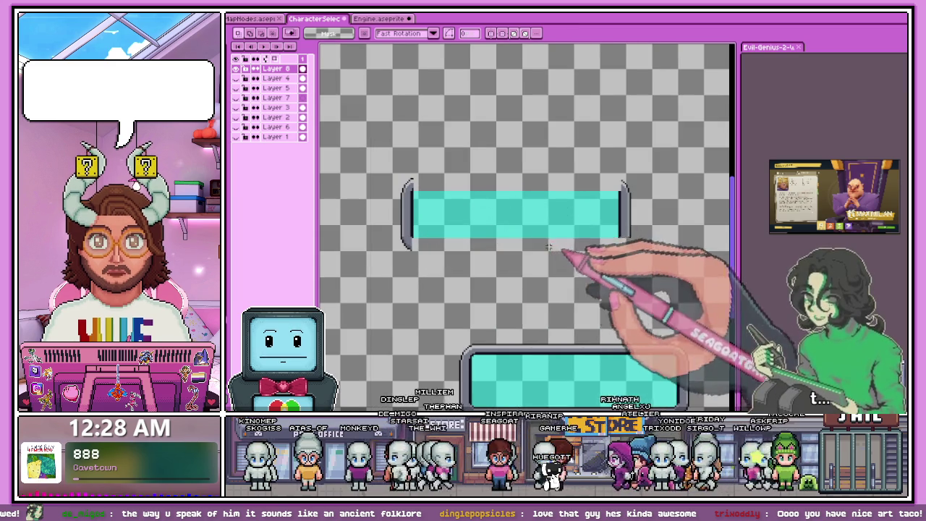
scroll(434, 239, up, 1)
scroll(375, 159, up, 2)
scroll(403, 181, down, 2)
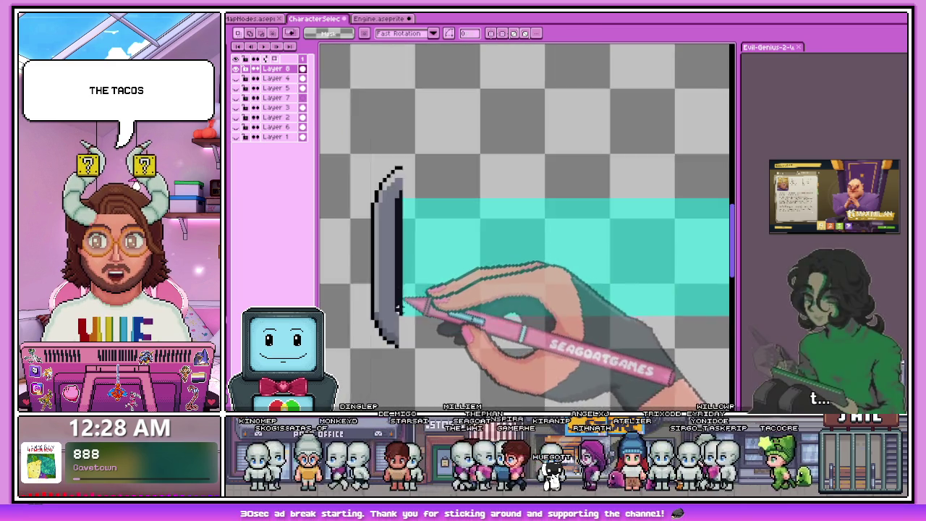
scroll(408, 304, up, 3)
Step: With the Pencil, extend the left end cap's black outline curve downward
key(b)
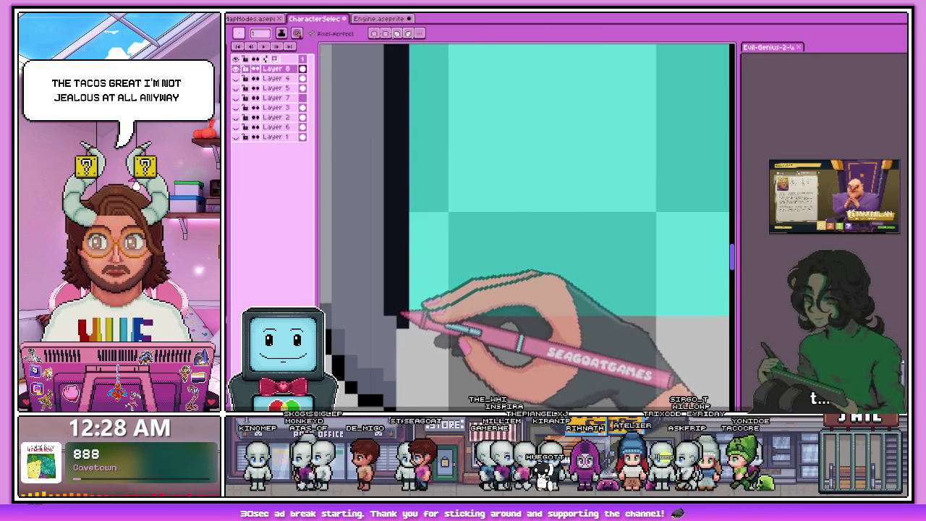
scroll(405, 191, down, 4)
scroll(413, 173, up, 2)
scroll(407, 303, up, 1)
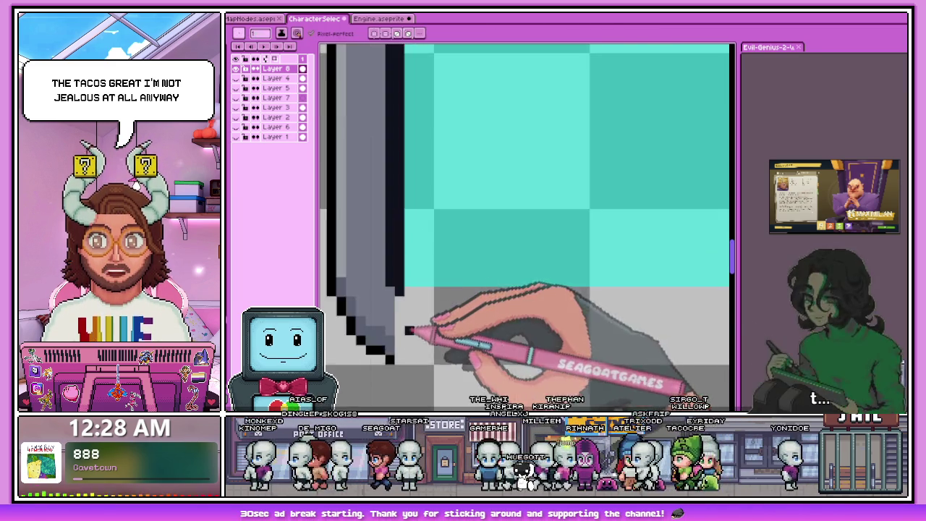
scroll(439, 241, up, 1)
scroll(449, 271, down, 2)
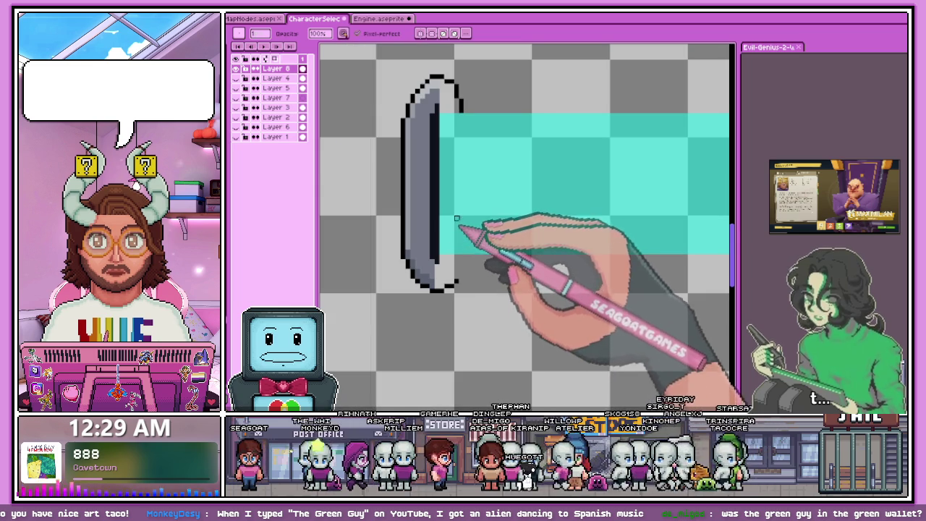
scroll(455, 264, up, 1)
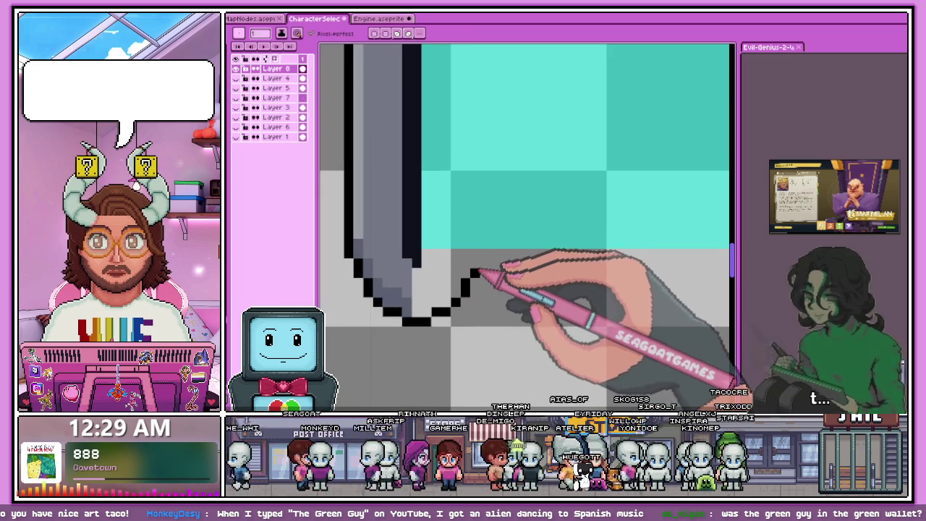
scroll(475, 255, down, 3)
scroll(465, 204, up, 1)
scroll(463, 209, up, 1)
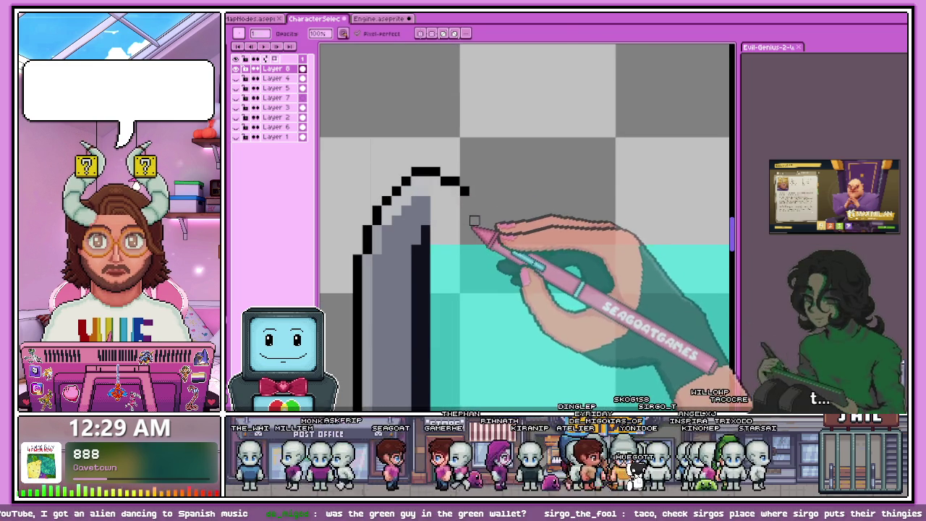
click(473, 210)
scroll(486, 236, down, 3)
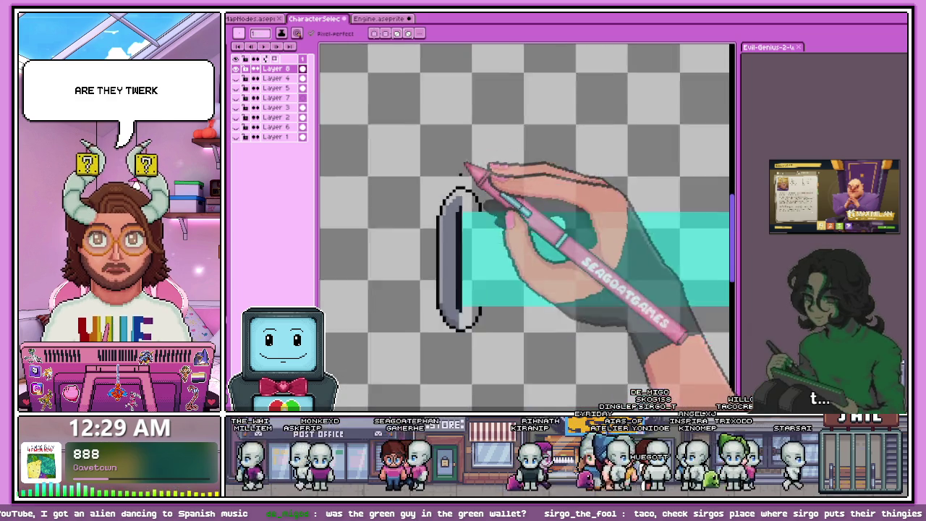
scroll(472, 165, up, 1)
scroll(439, 372, up, 1)
scroll(438, 259, up, 1)
Step: Eyedropper-pick a colour from the canvas while zoomed in on the cap
key(alt)
scroll(443, 264, down, 3)
scroll(329, 253, up, 4)
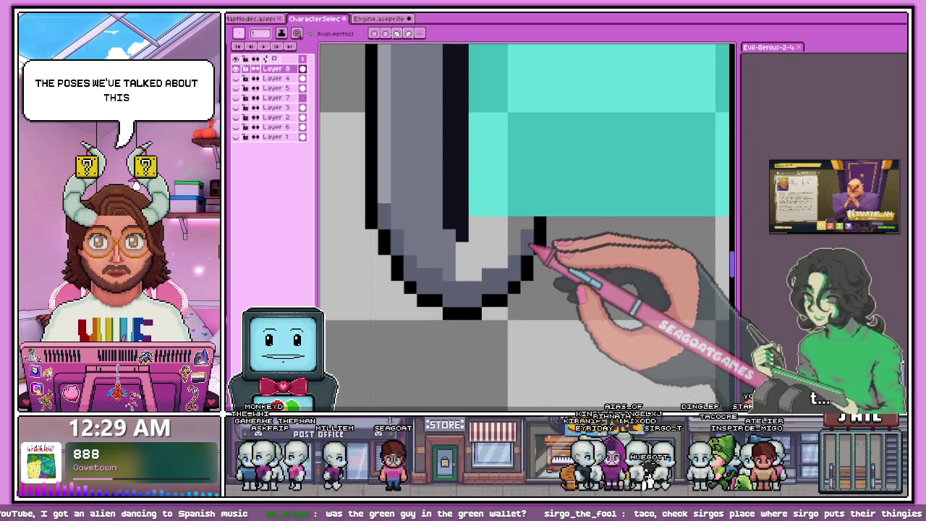
scroll(454, 217, down, 2)
scroll(434, 239, down, 1)
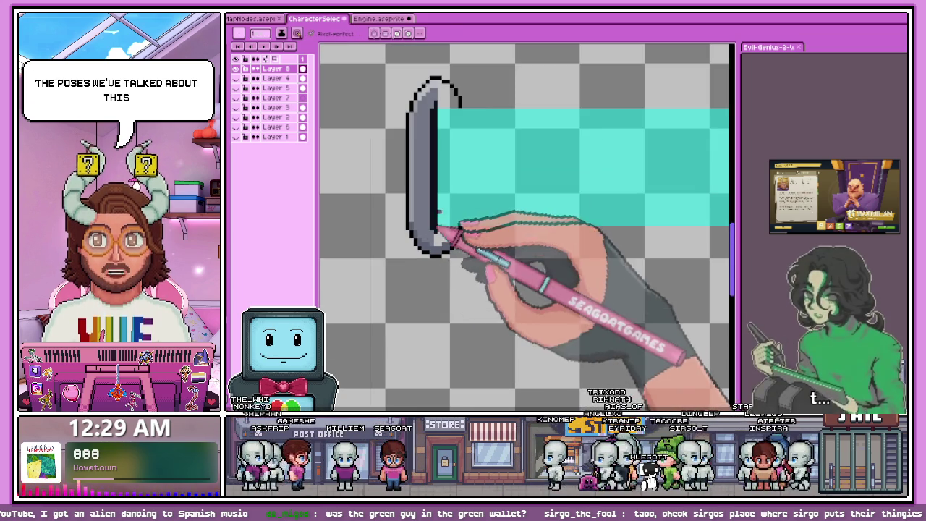
scroll(460, 182, down, 1)
scroll(451, 182, up, 1)
scroll(434, 201, up, 1)
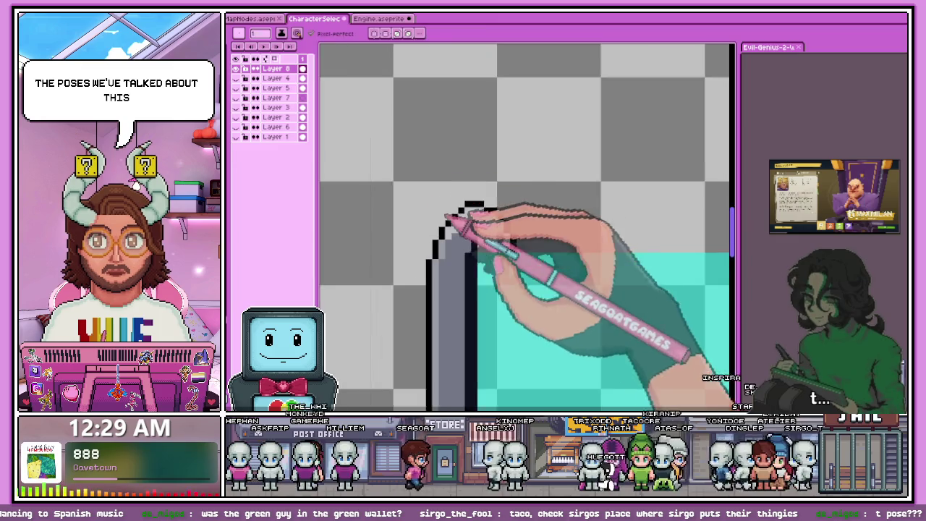
scroll(433, 200, up, 1)
Step: Pick another canvas colour and round off the cap's bottom into a complete pill outline
key(alt)
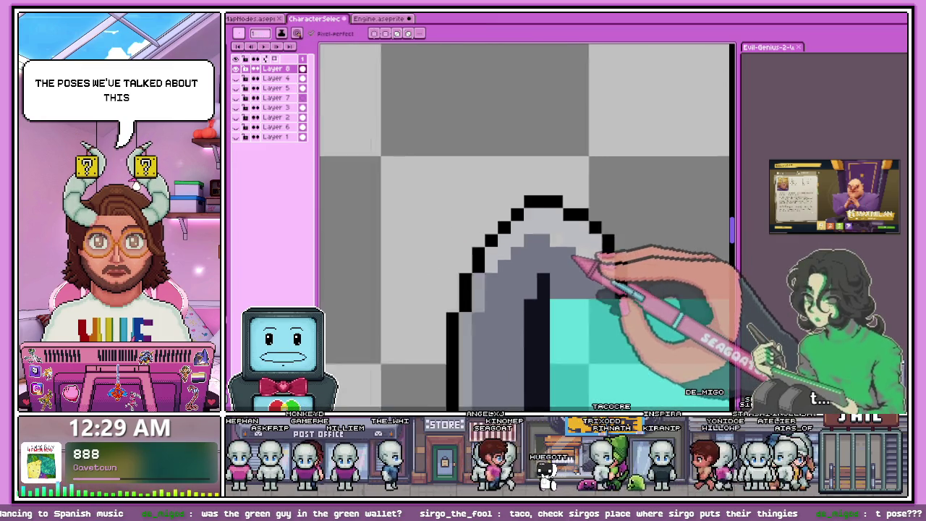
scroll(470, 206, down, 2)
scroll(466, 213, down, 1)
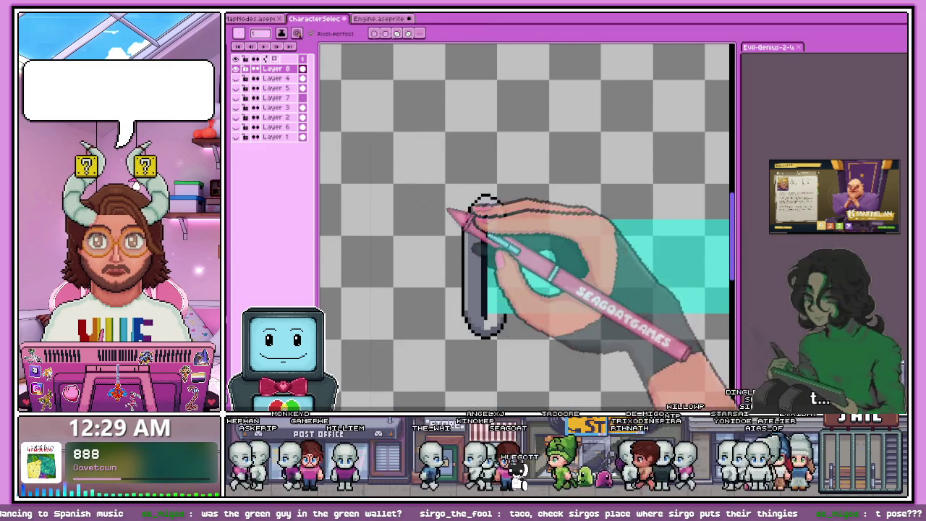
scroll(450, 208, down, 2)
scroll(478, 253, up, 1)
scroll(456, 275, up, 3)
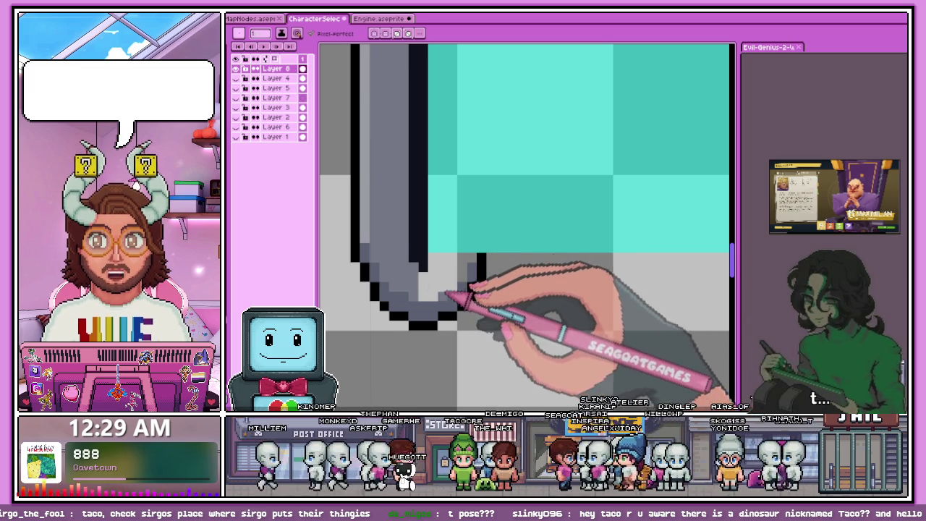
scroll(434, 293, up, 1)
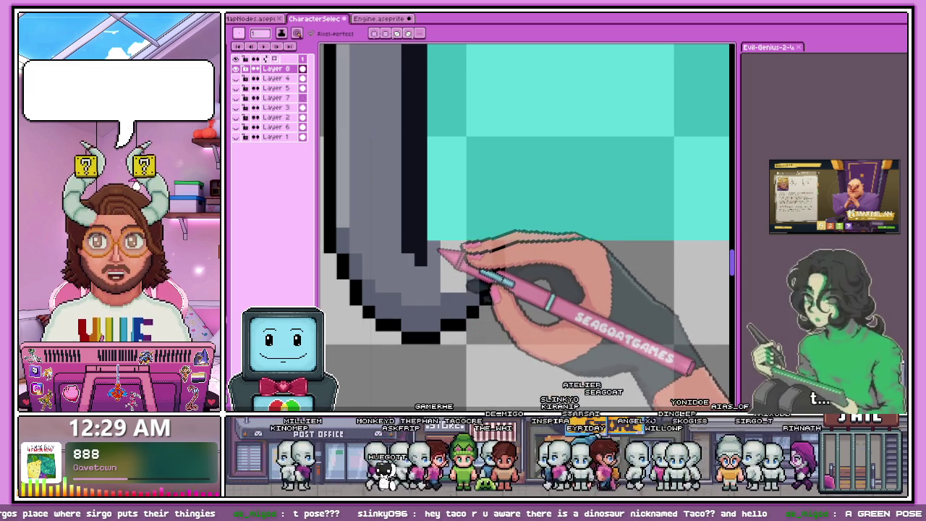
scroll(476, 259, down, 3)
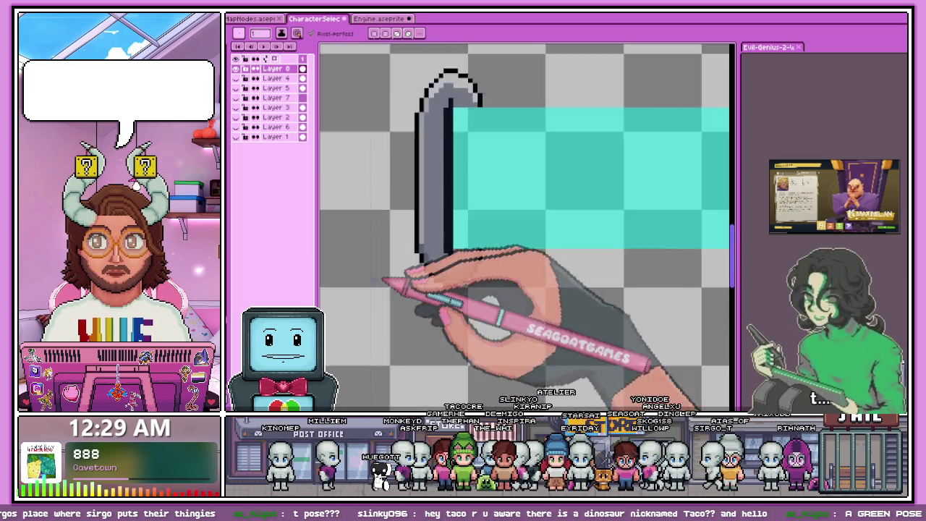
scroll(448, 289, down, 2)
scroll(434, 289, up, 1)
scroll(434, 306, up, 2)
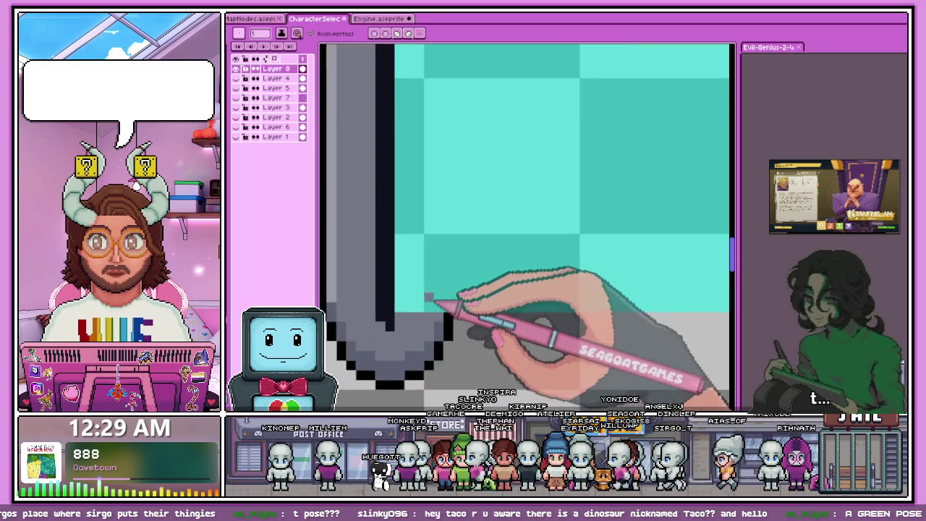
scroll(427, 300, down, 2)
scroll(434, 311, up, 1)
scroll(427, 289, up, 2)
scroll(421, 279, up, 1)
scroll(426, 281, up, 1)
scroll(424, 279, down, 2)
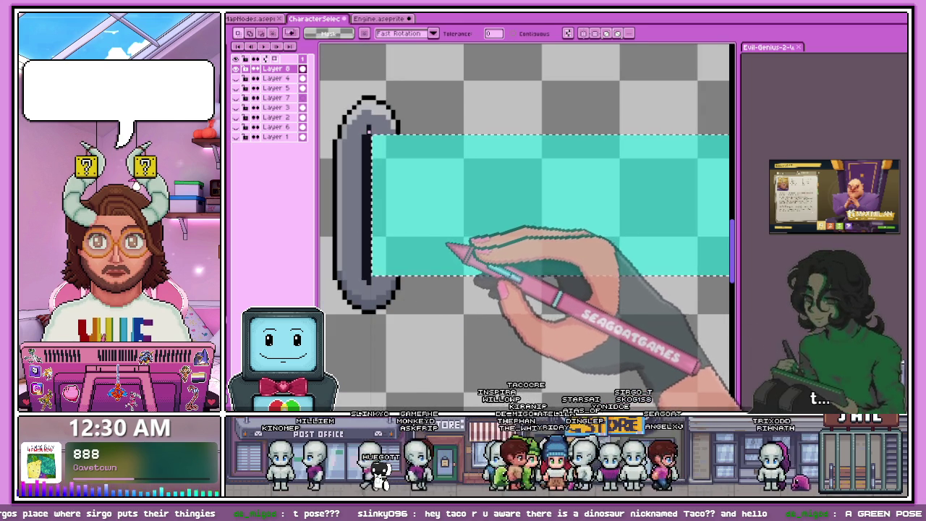
Step: Cut the cyan bar and paste it onto a new layer, then undo the paste
key(Delete)
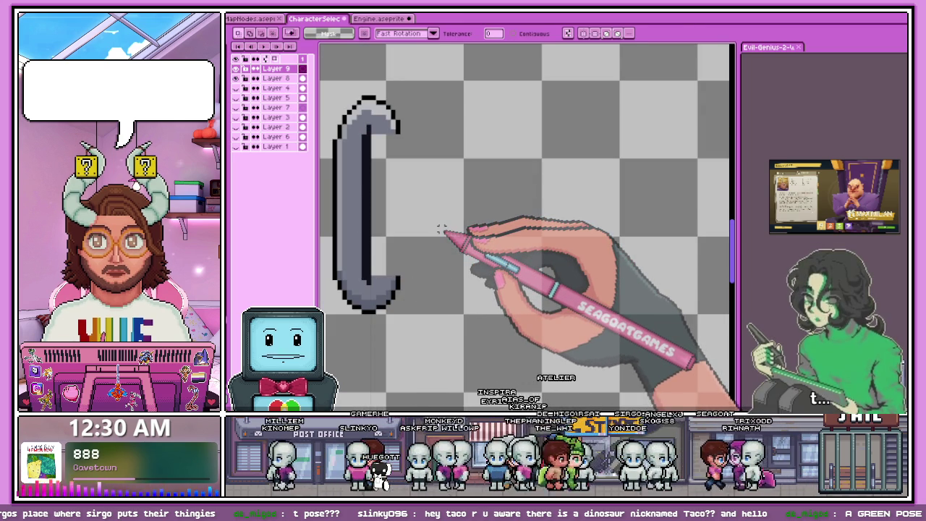
key(ctrl+v)
scroll(402, 219, down, 3)
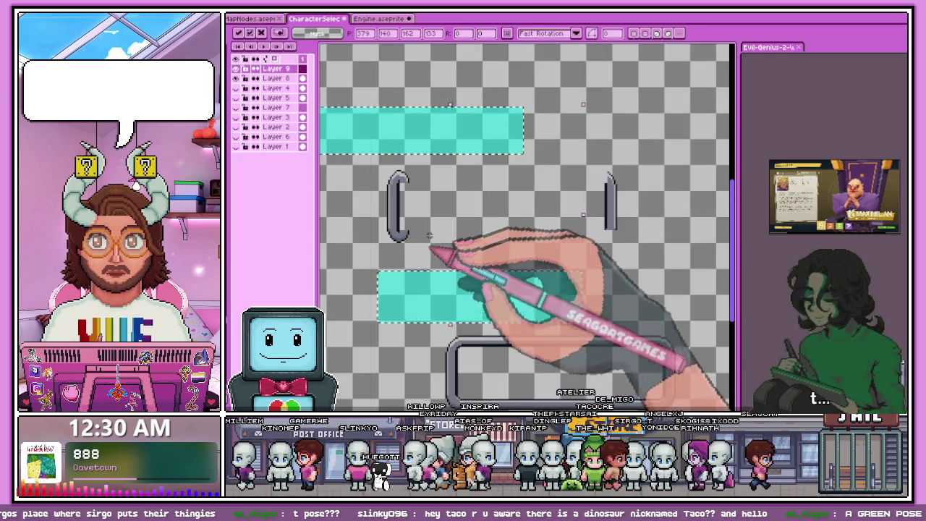
key(ctrl+z)
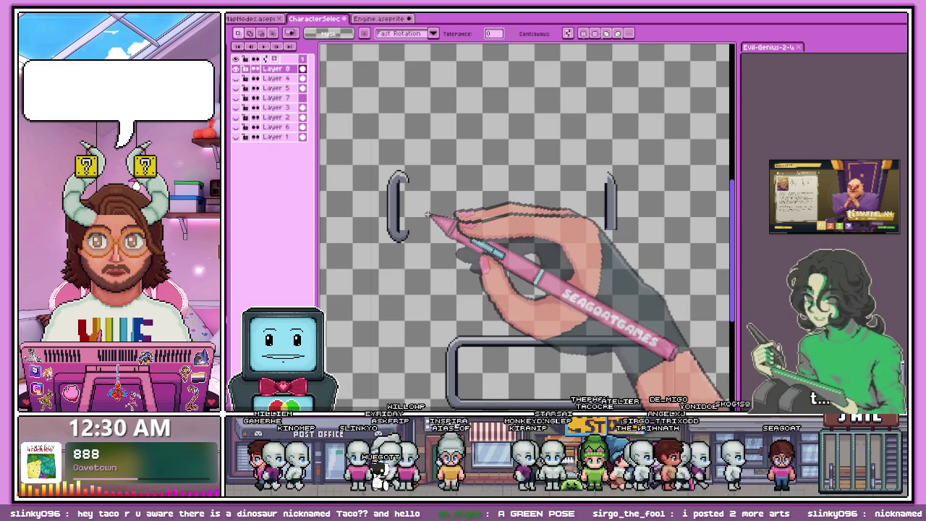
scroll(438, 260, down, 3)
scroll(507, 245, up, 2)
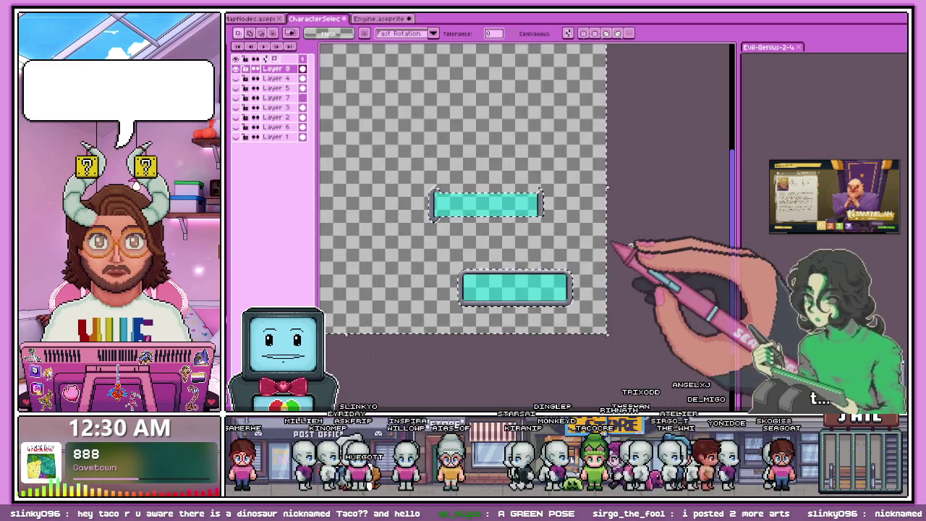
Step: Enable Contiguous, wand-select the top bar's cyan fill, then select Layer 8 with Layer 4
click(513, 33)
click(443, 202)
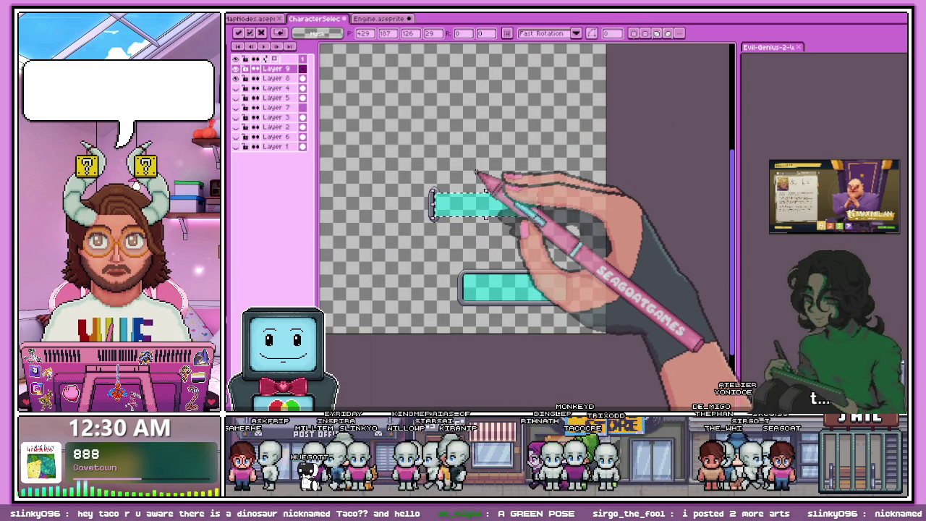
key(ctrl+z)
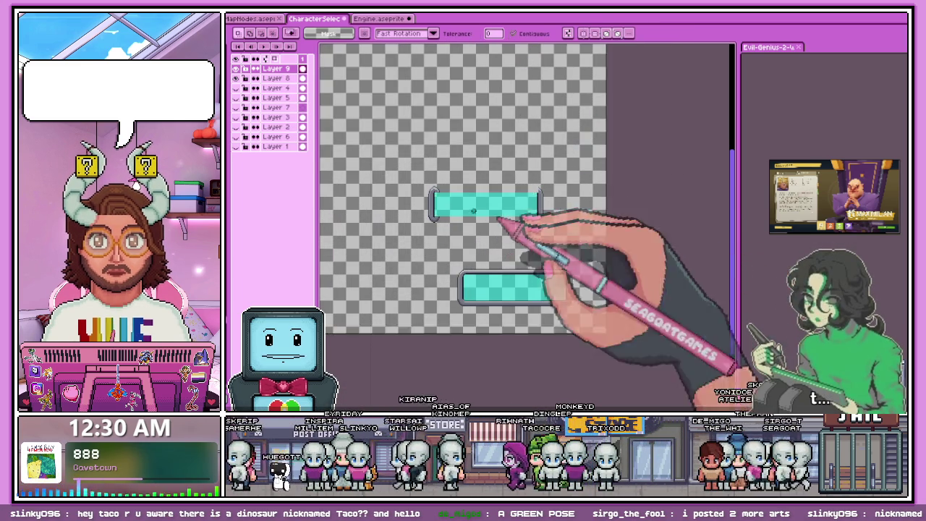
scroll(438, 214, up, 4)
scroll(438, 214, up, 3)
scroll(439, 214, up, 1)
key(i)
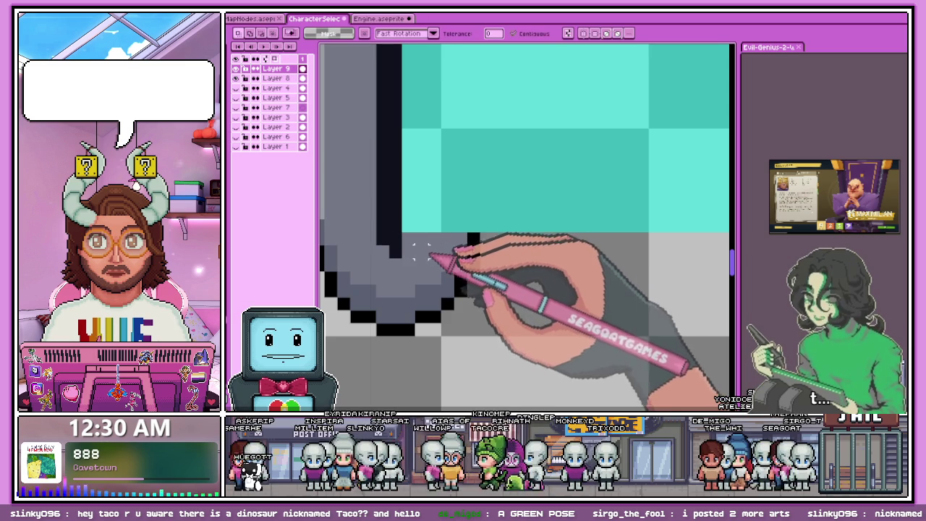
drag(275, 79, 275, 88)
key(i)
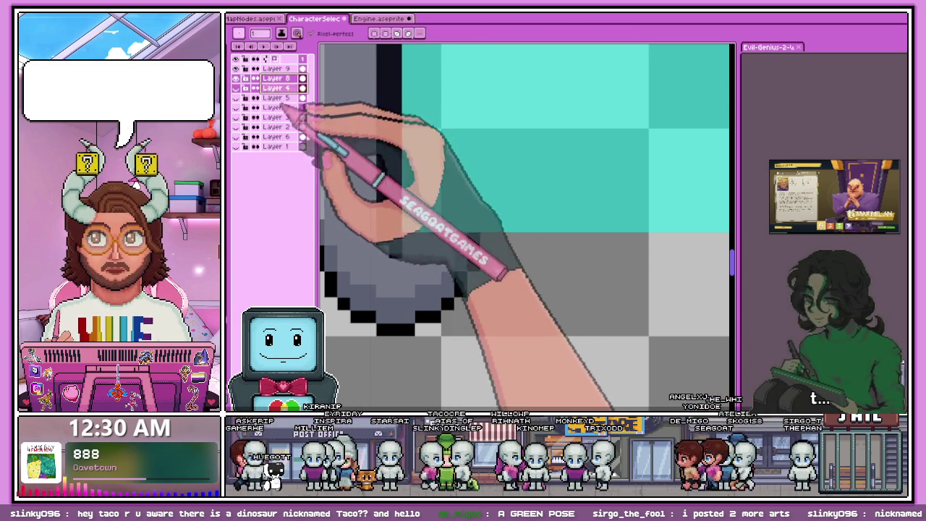
Step: Select Layer 8 and zoom in on the grey left end cap
click(277, 78)
scroll(475, 226, down, 2)
scroll(472, 196, up, 2)
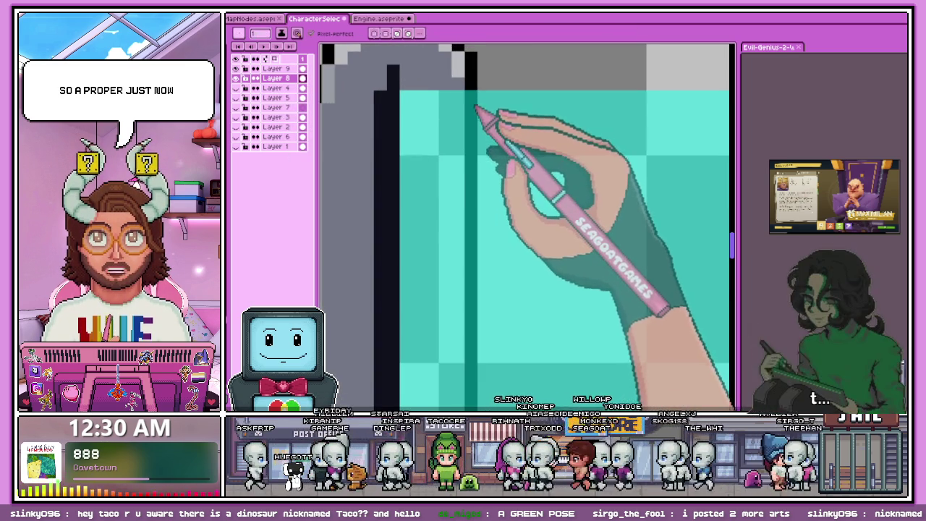
scroll(476, 107, down, 2)
key(w)
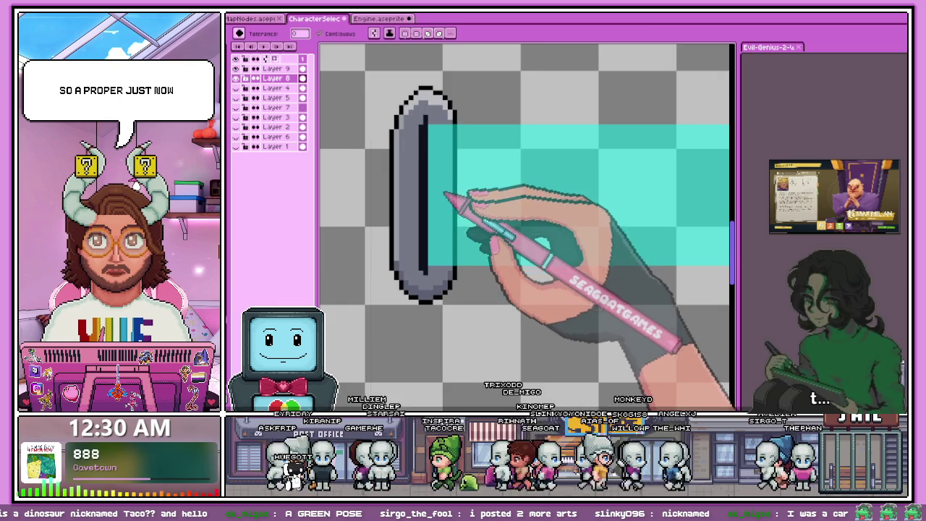
scroll(443, 189, down, 2)
scroll(434, 239, up, 2)
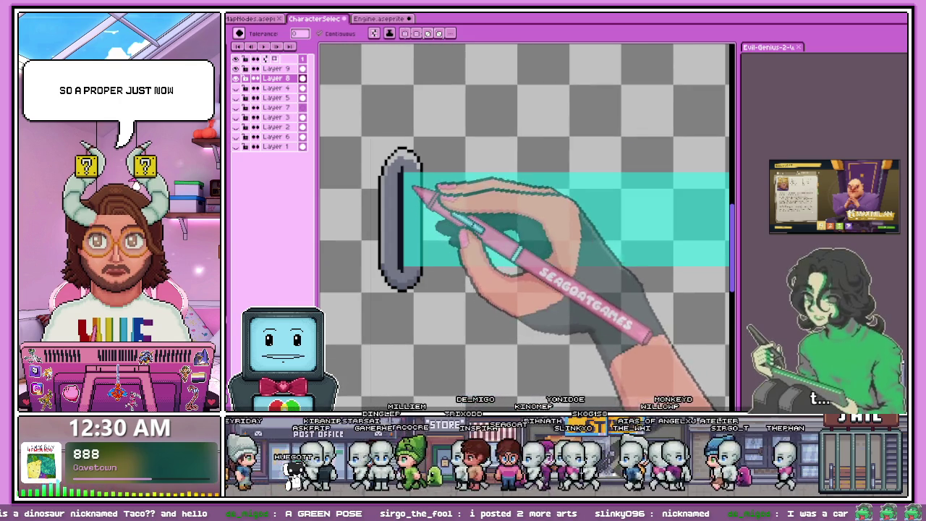
scroll(429, 210, up, 2)
scroll(424, 124, up, 1)
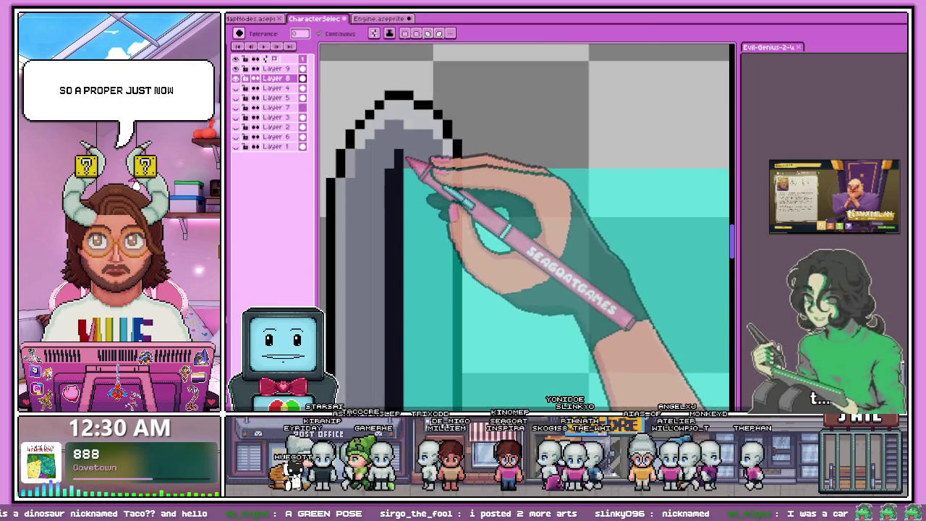
scroll(413, 149, down, 3)
scroll(432, 276, up, 1)
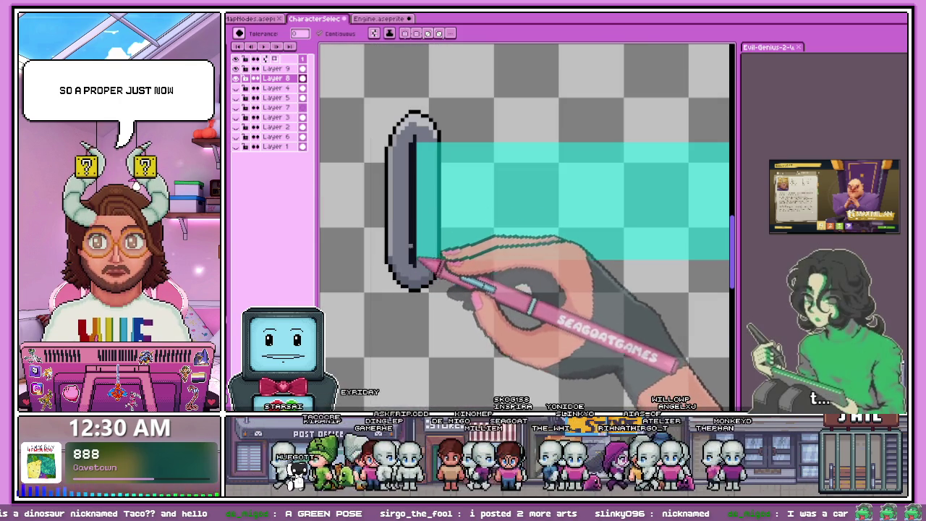
scroll(413, 264, up, 3)
Step: With the Paint Bucket active, bring the cap's lower curve into view
key(g)
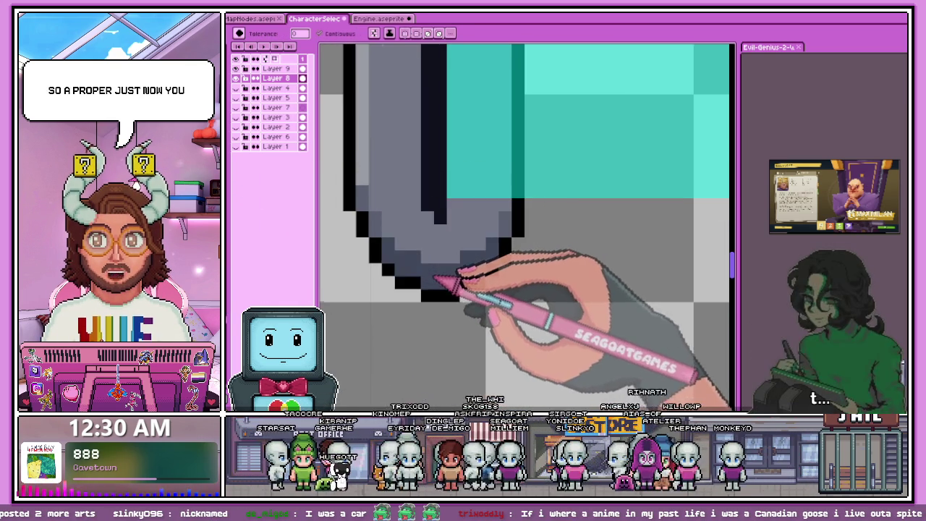
drag(440, 268, 477, 288)
scroll(403, 223, down, 1)
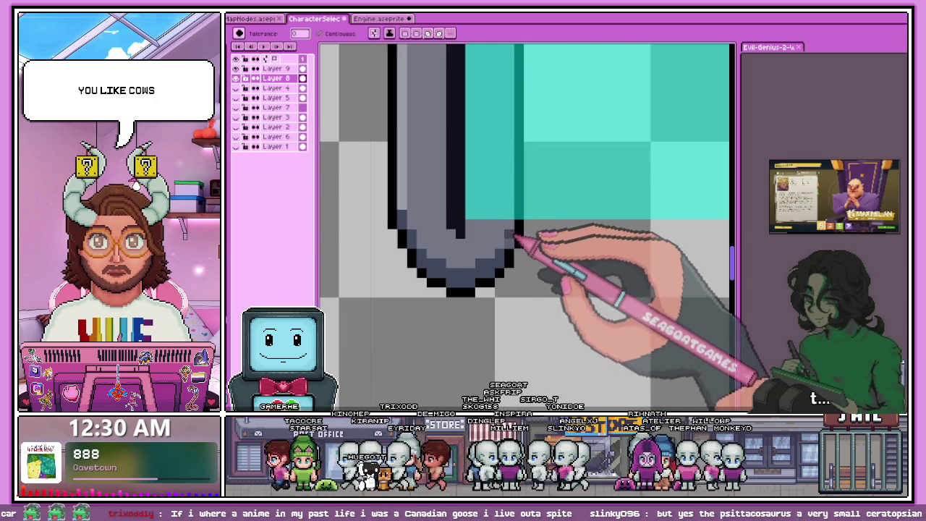
scroll(471, 264, down, 3)
scroll(438, 279, down, 1)
scroll(452, 297, down, 1)
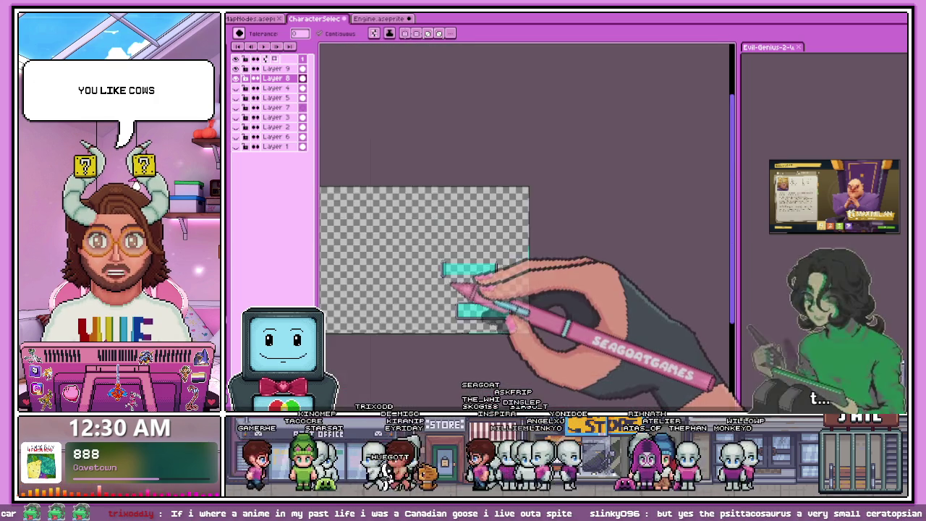
scroll(445, 282, up, 1)
scroll(444, 277, up, 3)
scroll(440, 254, up, 1)
scroll(444, 186, down, 1)
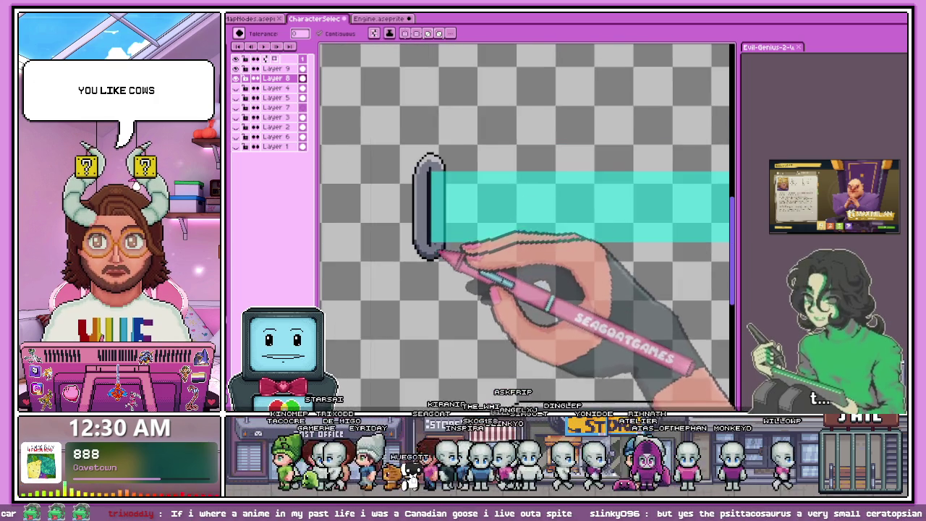
scroll(439, 248, up, 1)
scroll(441, 170, up, 2)
scroll(434, 184, down, 1)
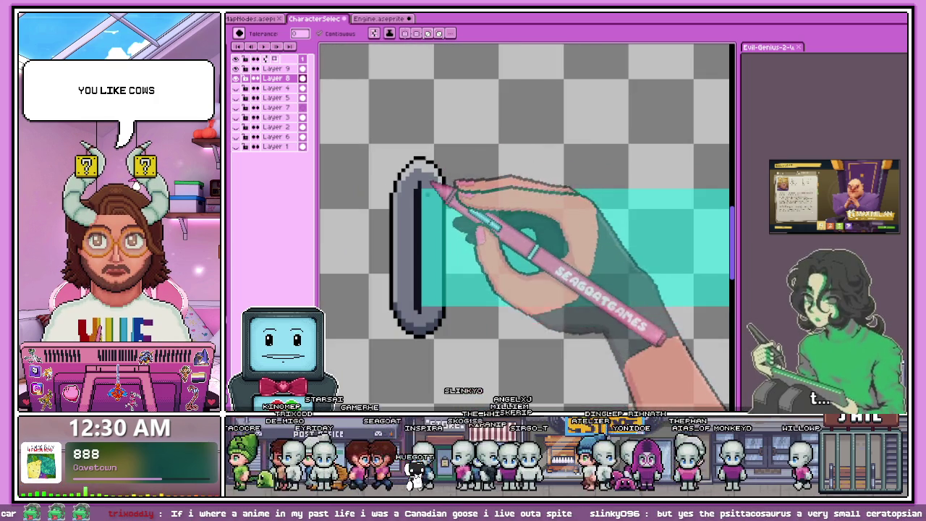
scroll(435, 250, up, 1)
scroll(424, 275, up, 1)
scroll(427, 297, down, 1)
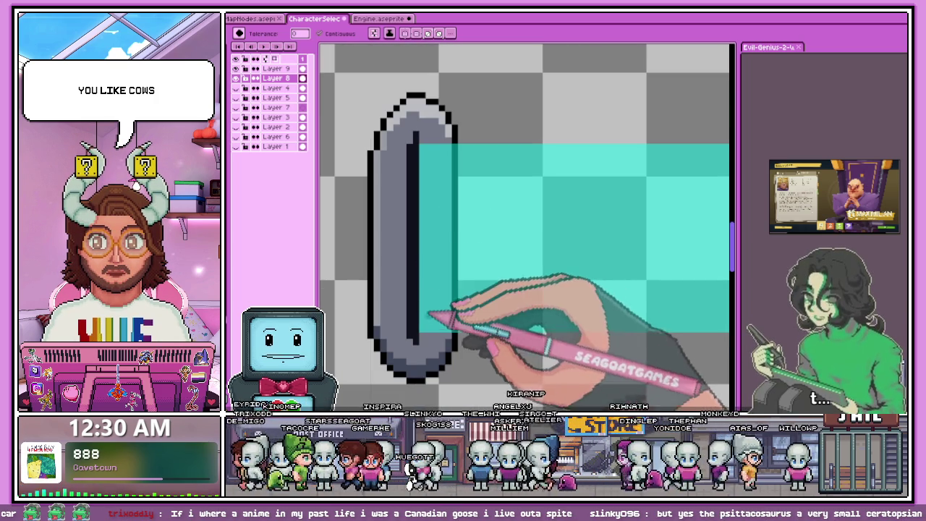
scroll(405, 149, up, 1)
scroll(424, 155, down, 2)
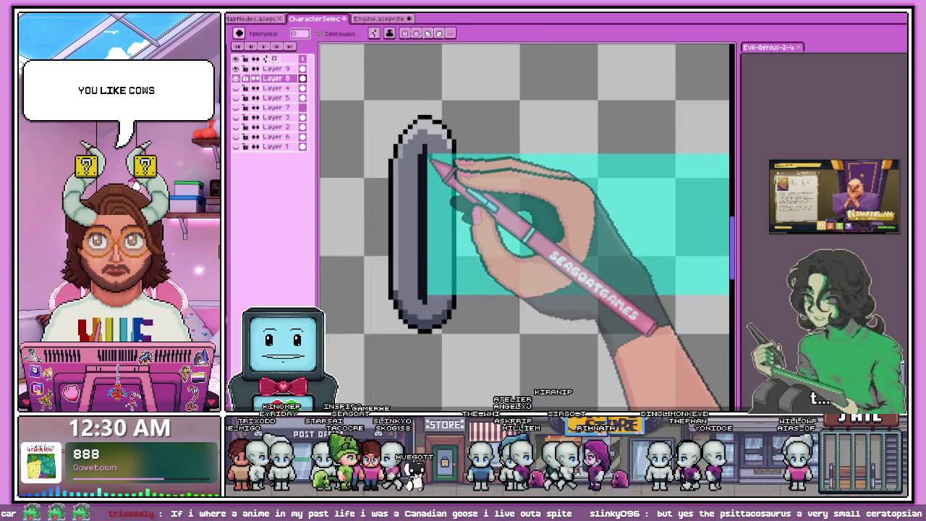
scroll(440, 155, up, 2)
scroll(432, 158, up, 1)
scroll(434, 175, down, 1)
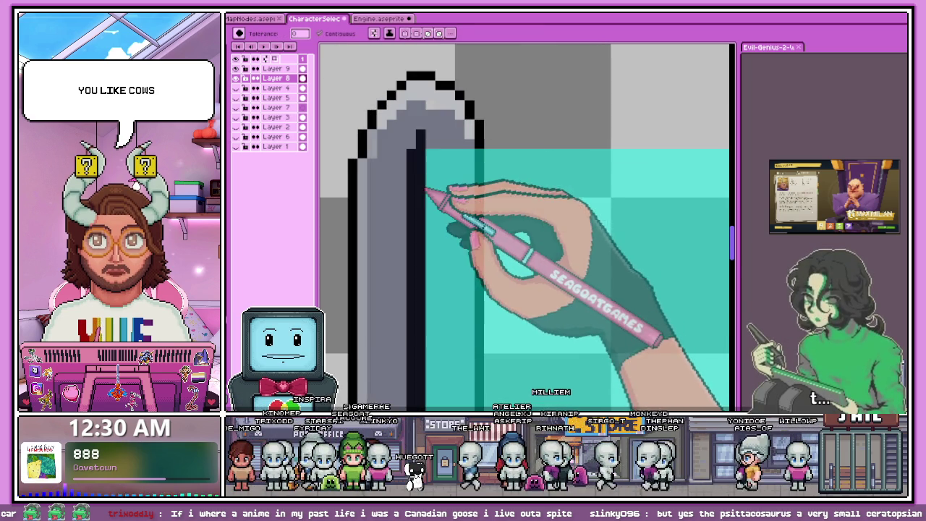
Step: Try a dark navy fill in the cap interior, undo it, and inspect the grey cap
click(434, 157)
key(ctrl+z)
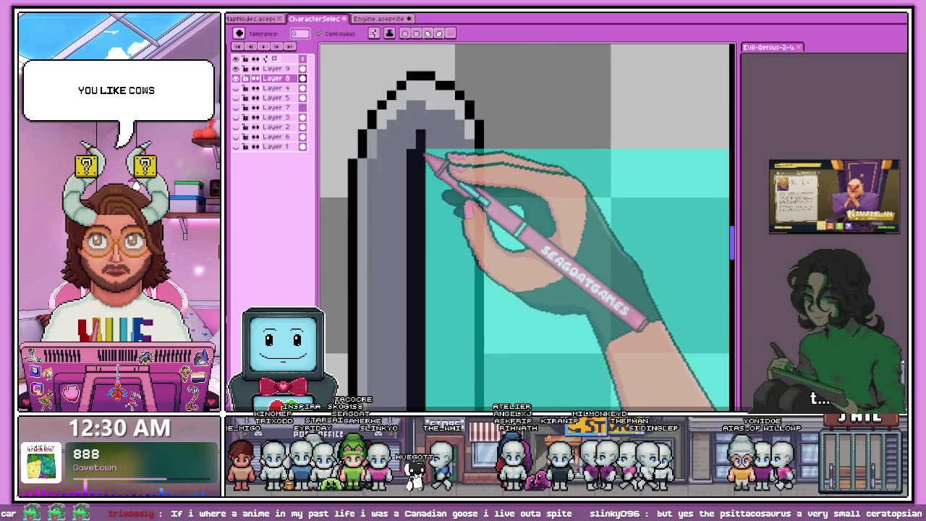
scroll(435, 255, down, 1)
scroll(440, 289, up, 1)
scroll(437, 296, down, 1)
scroll(445, 318, up, 1)
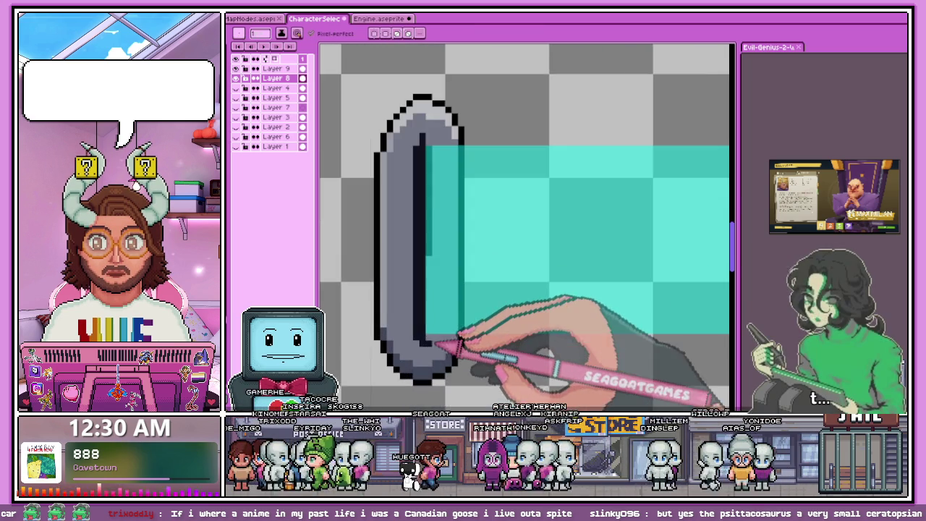
scroll(434, 336, up, 1)
scroll(432, 221, down, 2)
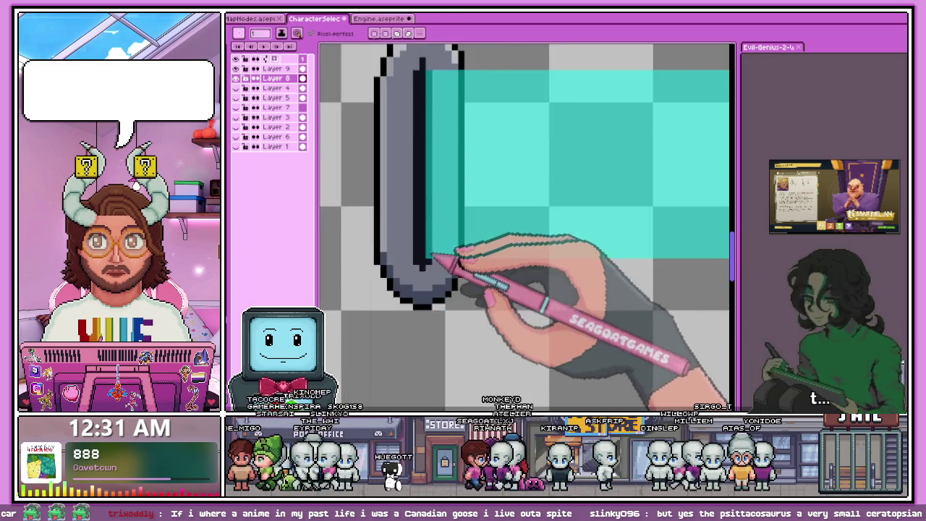
scroll(427, 277, up, 1)
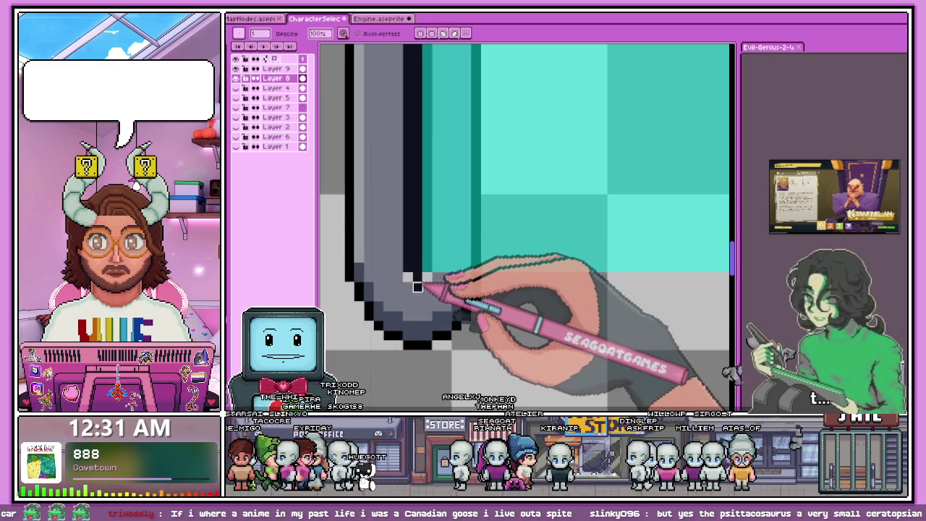
scroll(427, 289, down, 1)
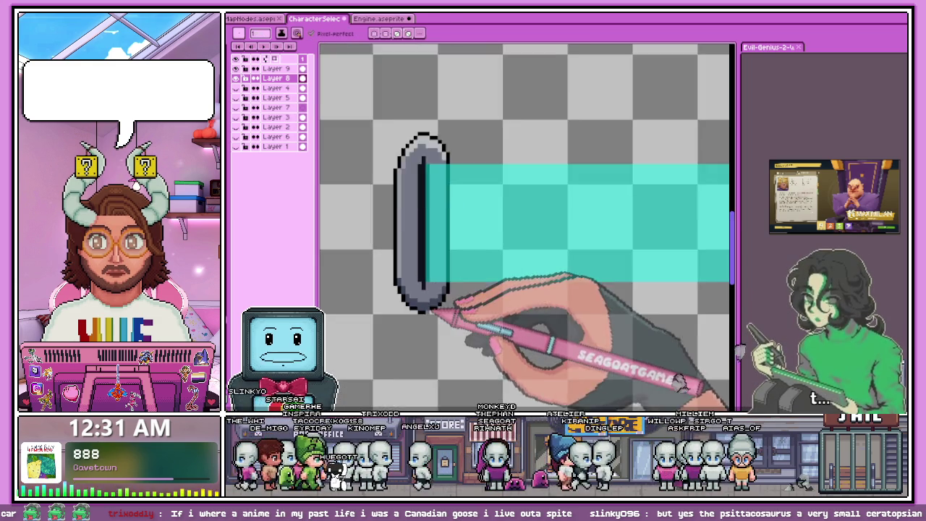
scroll(438, 282, down, 1)
scroll(436, 246, up, 1)
scroll(424, 186, up, 2)
scroll(424, 200, up, 2)
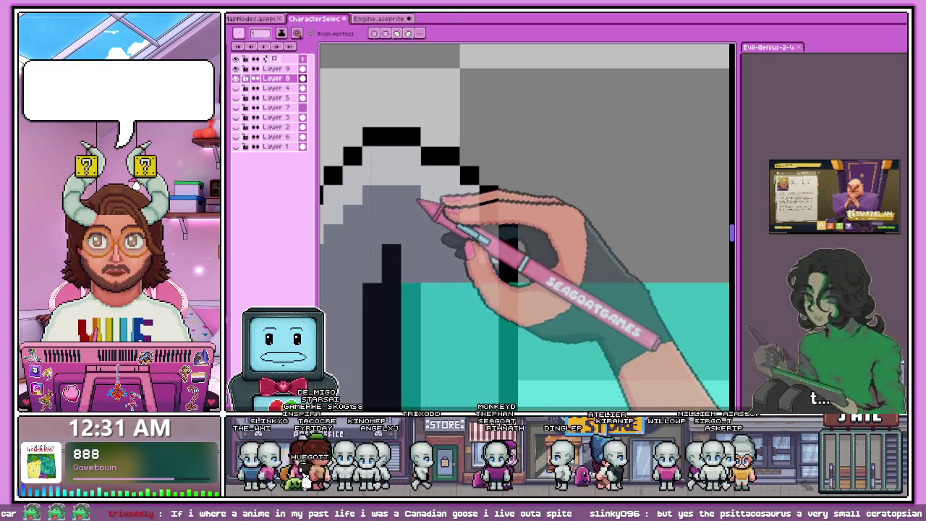
scroll(431, 174, down, 3)
scroll(430, 326, up, 1)
scroll(427, 296, down, 1)
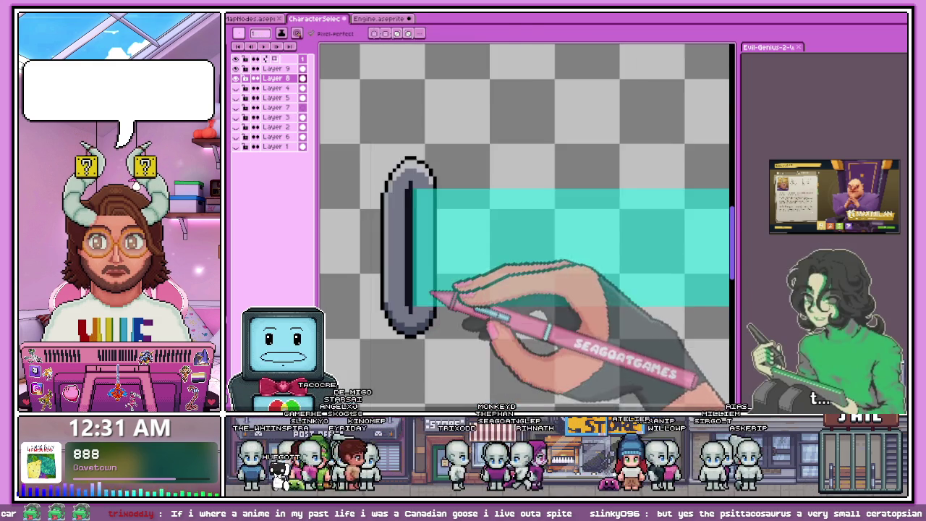
scroll(434, 202, up, 1)
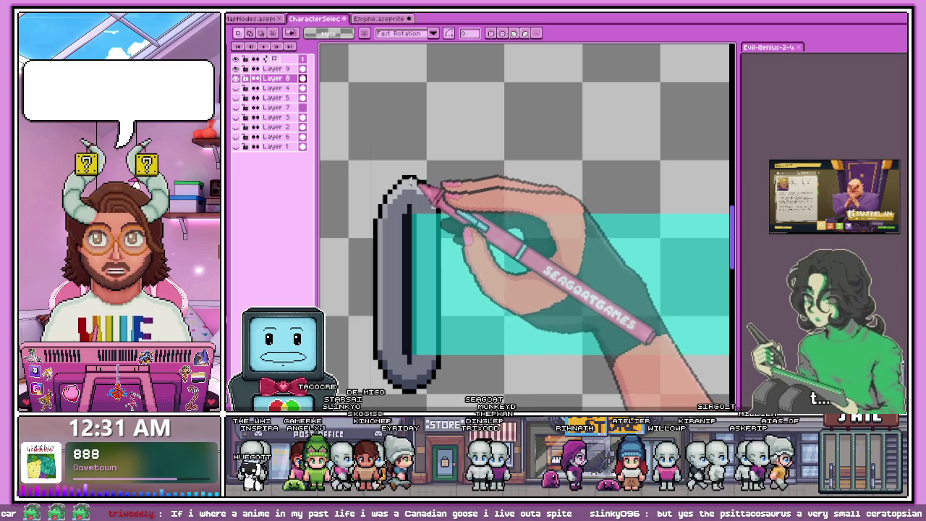
Step: Paste the cap's left half, flip it horizontally, and place it to close the oval's right side
drag(409, 174, 477, 405)
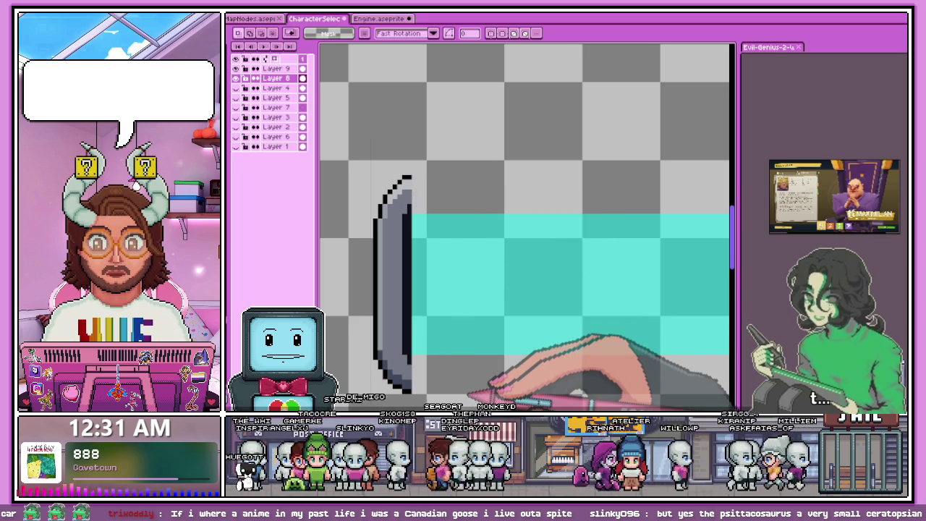
scroll(401, 214, down, 1)
drag(369, 157, 409, 360)
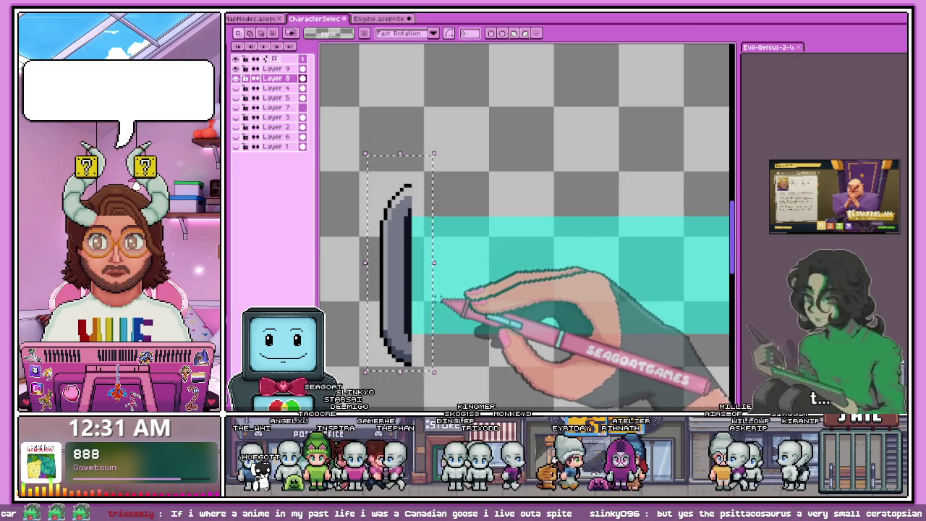
key(ctrl+v)
key(shift+h)
drag(405, 286, 441, 285)
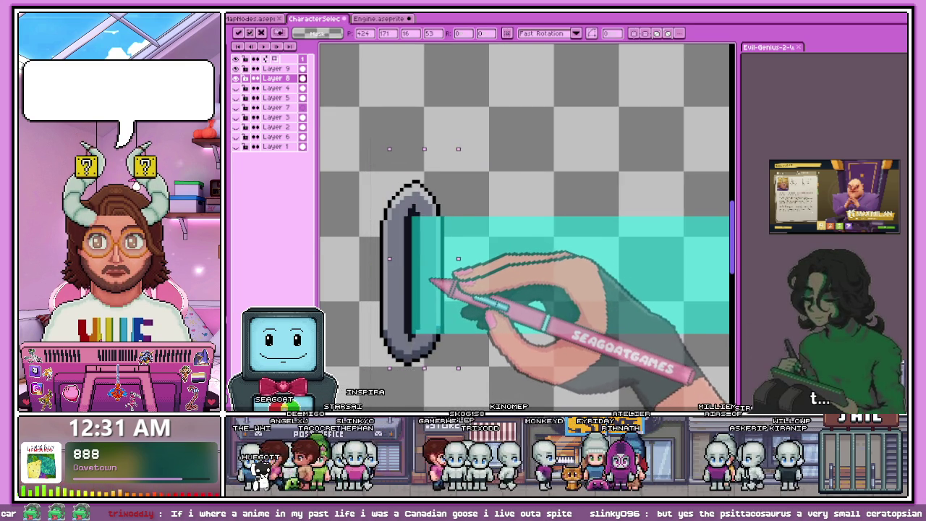
key(Return)
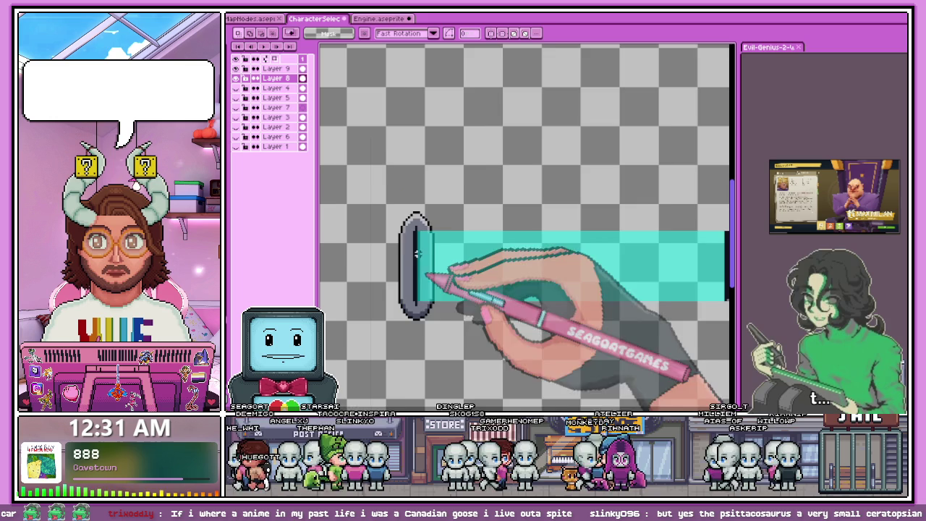
Step: Check the finished left cap, then select the bar's right end cap
scroll(438, 325, down, 5)
scroll(452, 366, up, 3)
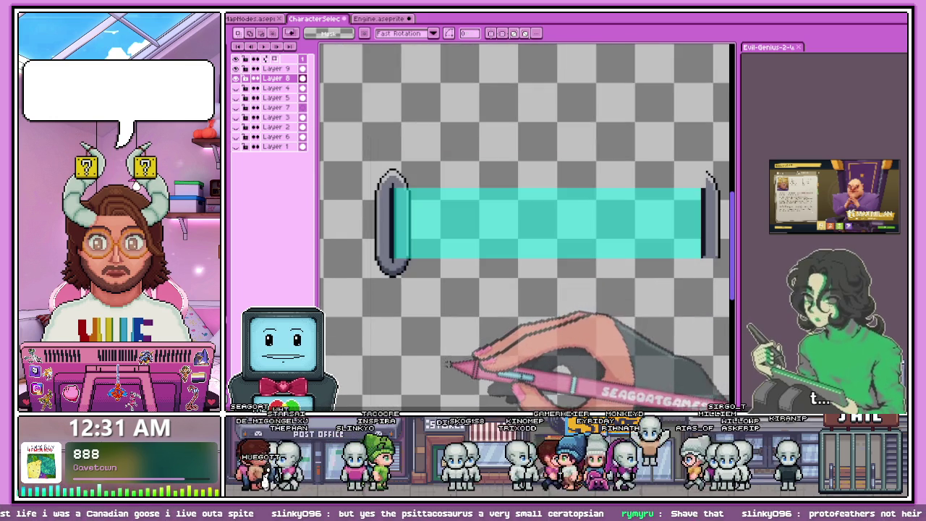
scroll(377, 273, up, 2)
scroll(387, 266, down, 1)
scroll(405, 285, down, 1)
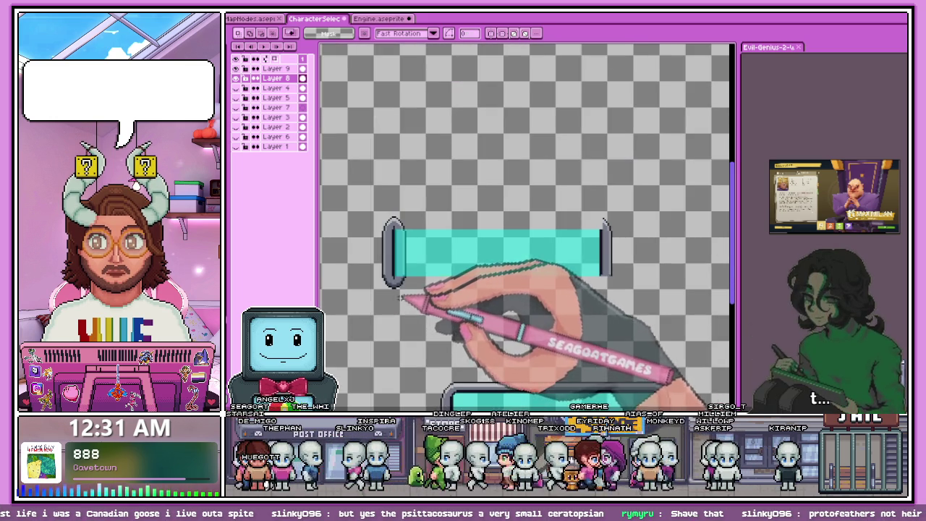
drag(590, 205, 638, 305)
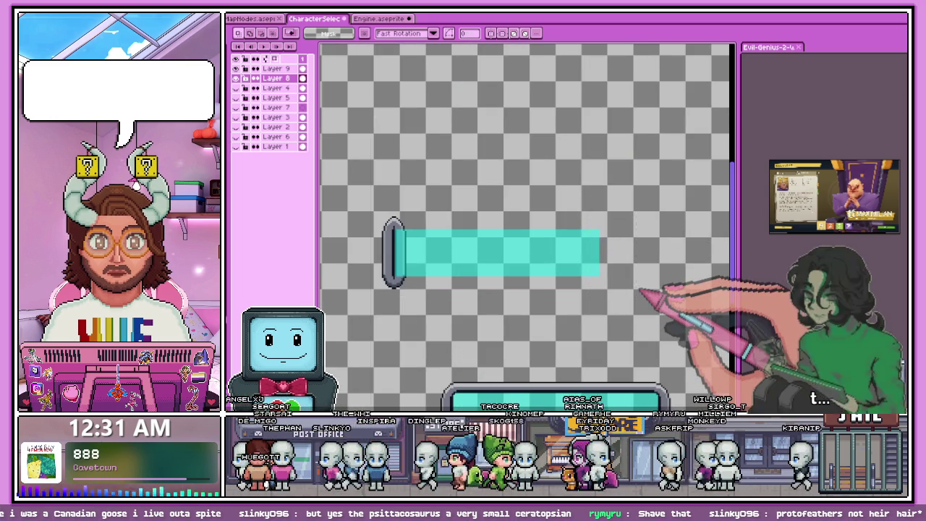
scroll(420, 250, down, 3)
Step: Zoom in closely on the left end cap
scroll(456, 338, up, 4)
scroll(456, 259, up, 2)
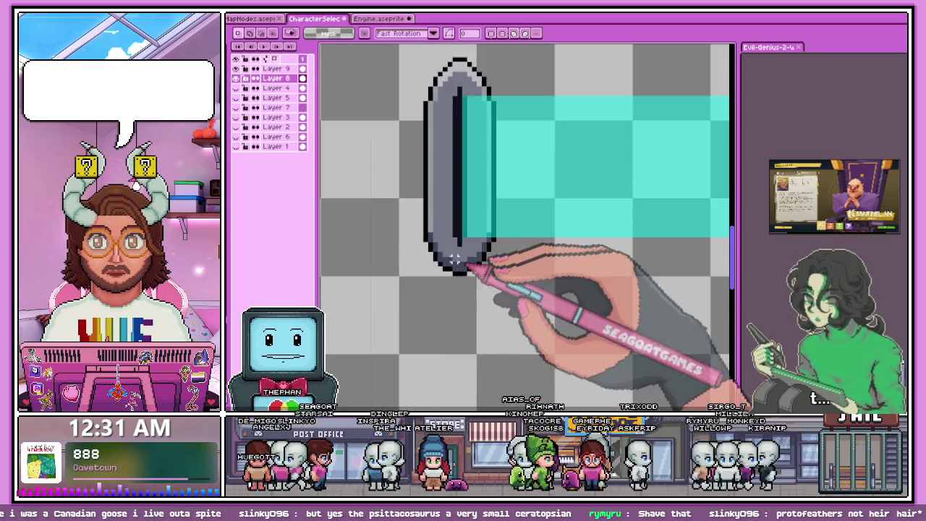
scroll(456, 259, up, 2)
scroll(413, 244, up, 1)
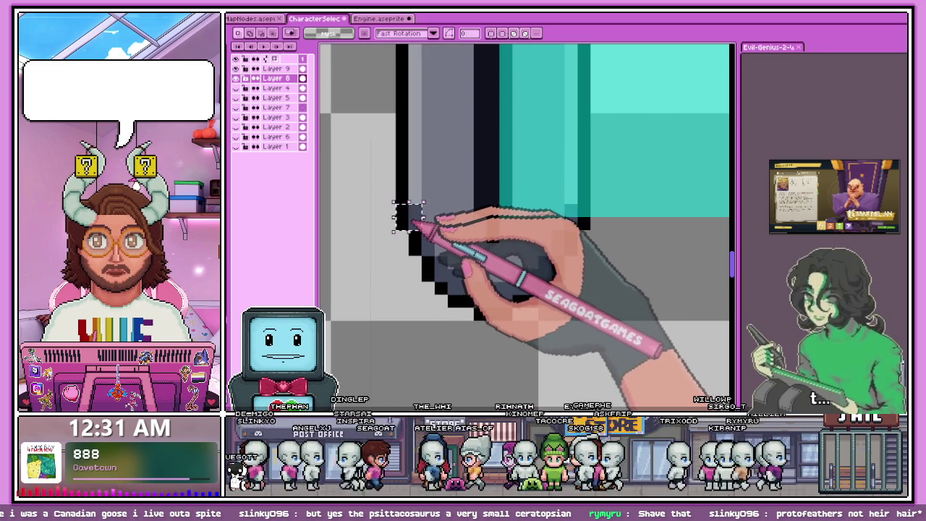
scroll(418, 235, down, 2)
scroll(506, 238, up, 2)
scroll(486, 203, up, 1)
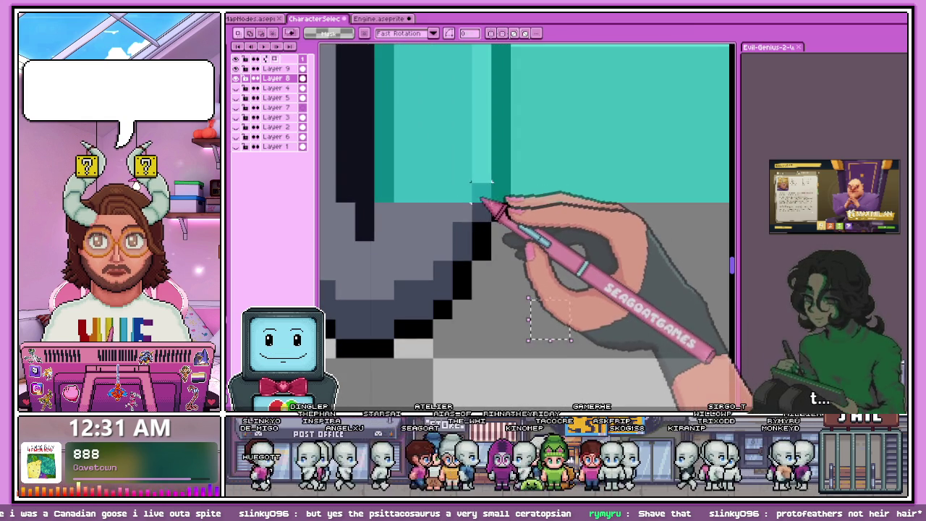
scroll(492, 217, down, 2)
scroll(470, 200, up, 2)
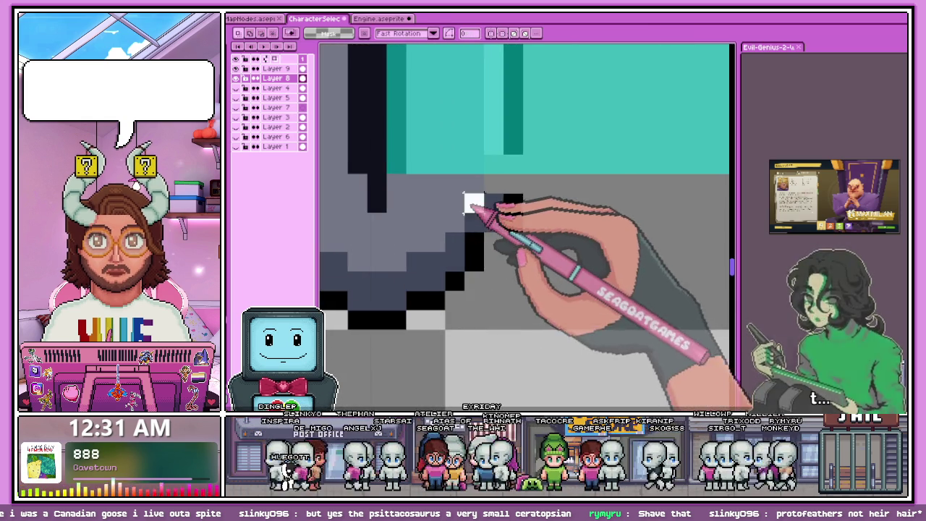
scroll(496, 253, down, 2)
scroll(365, 250, up, 2)
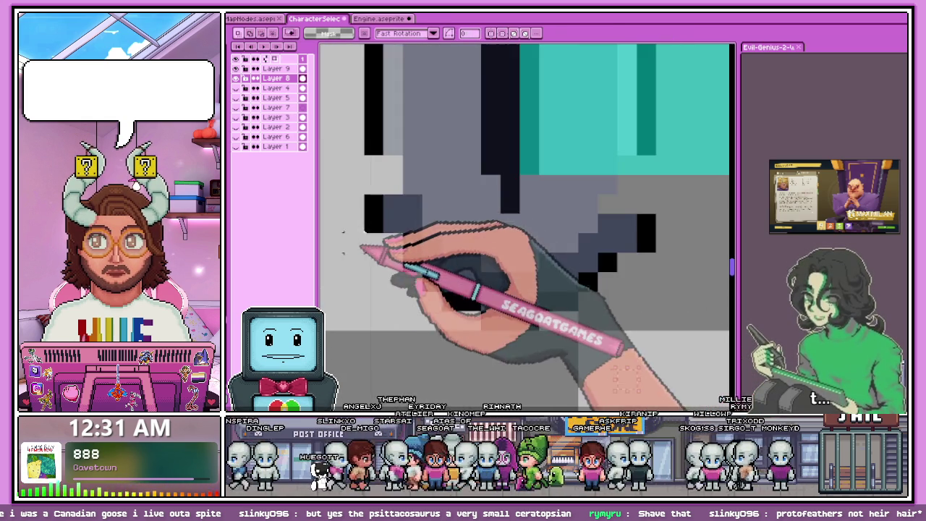
scroll(394, 237, down, 2)
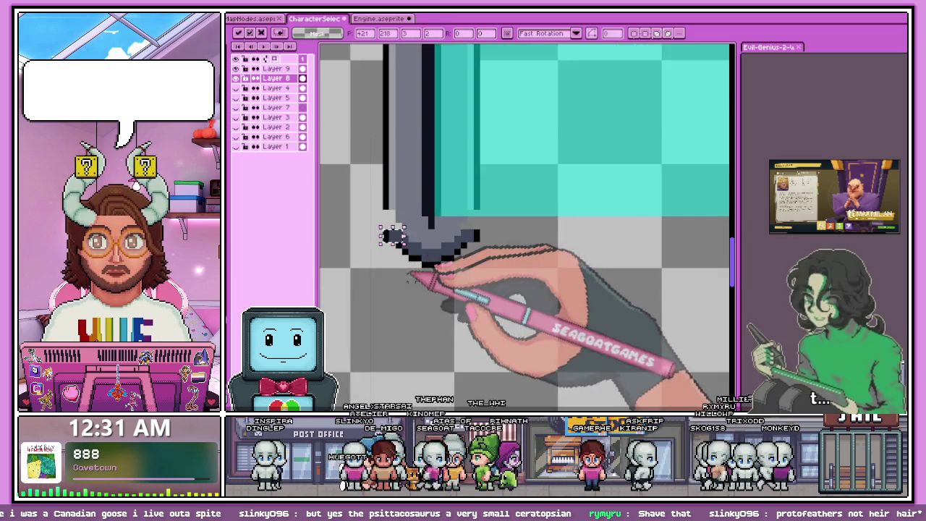
scroll(407, 248, up, 1)
scroll(394, 244, up, 1)
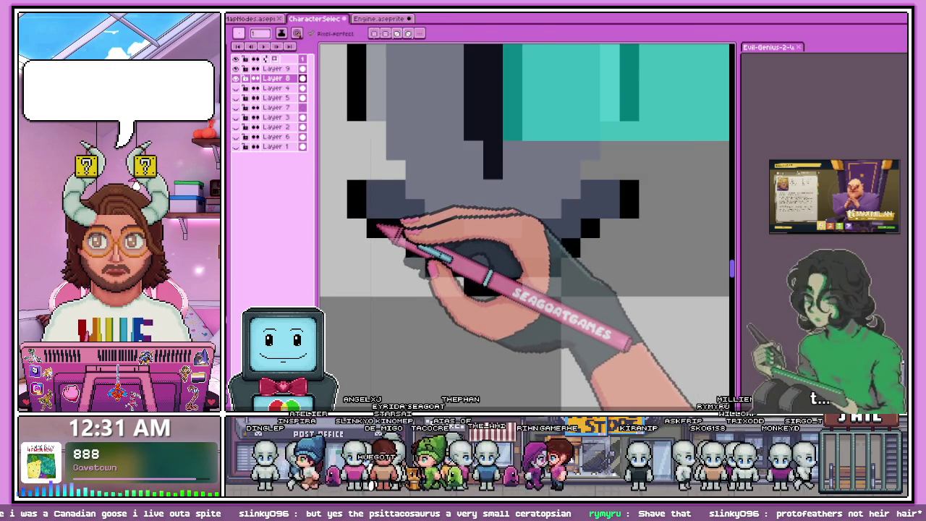
Step: Pan to the cap's lower corner and inspect its curve up close
mouse_move(380, 233)
mouse_down()
mouse_move(394, 284)
mouse_move(439, 275)
mouse_up()
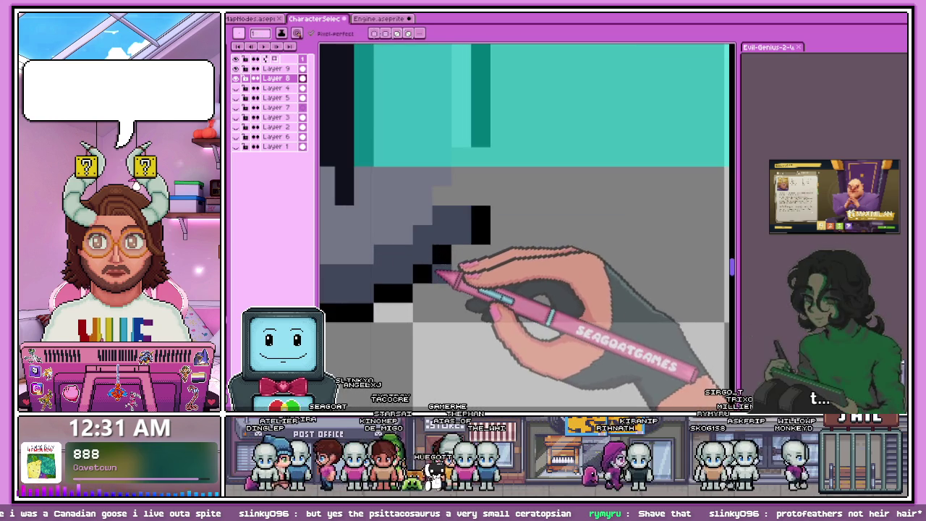
scroll(439, 273, down, 1)
scroll(440, 273, down, 1)
scroll(442, 268, up, 1)
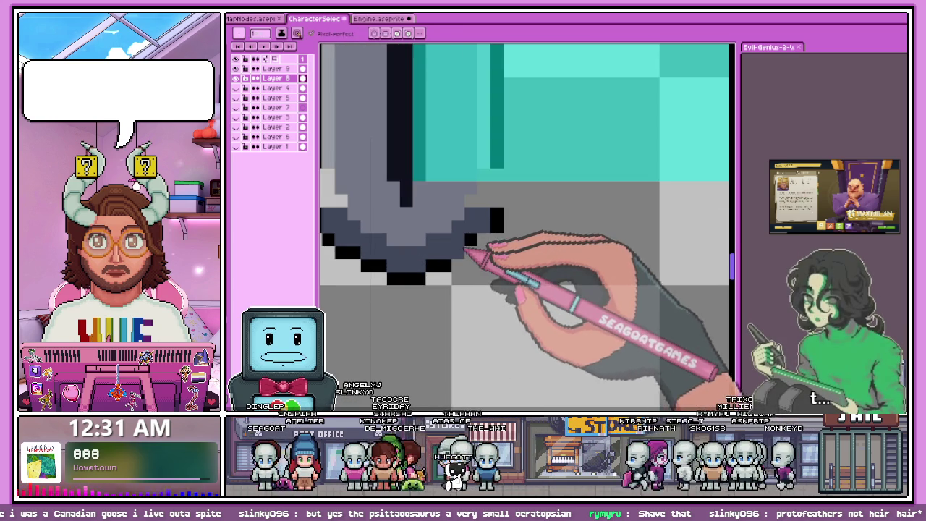
scroll(478, 249, down, 1)
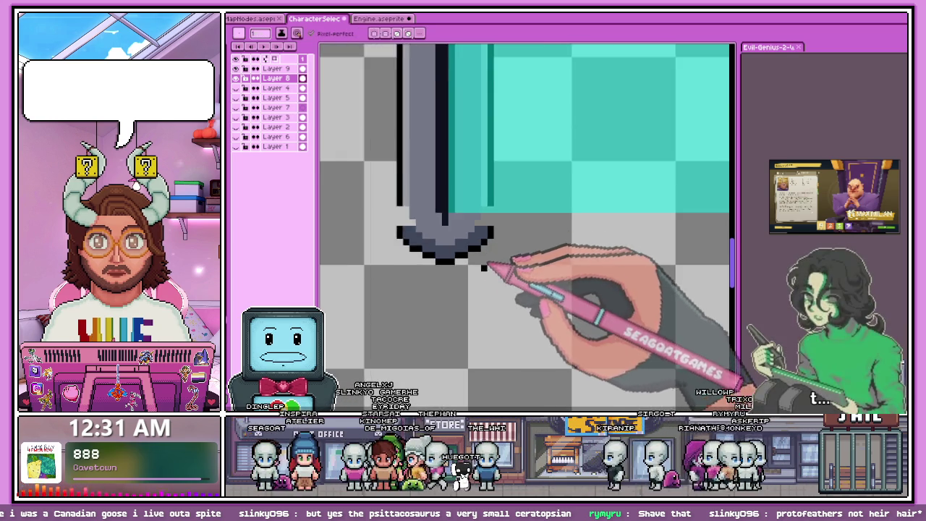
scroll(490, 253, down, 1)
scroll(440, 260, up, 1)
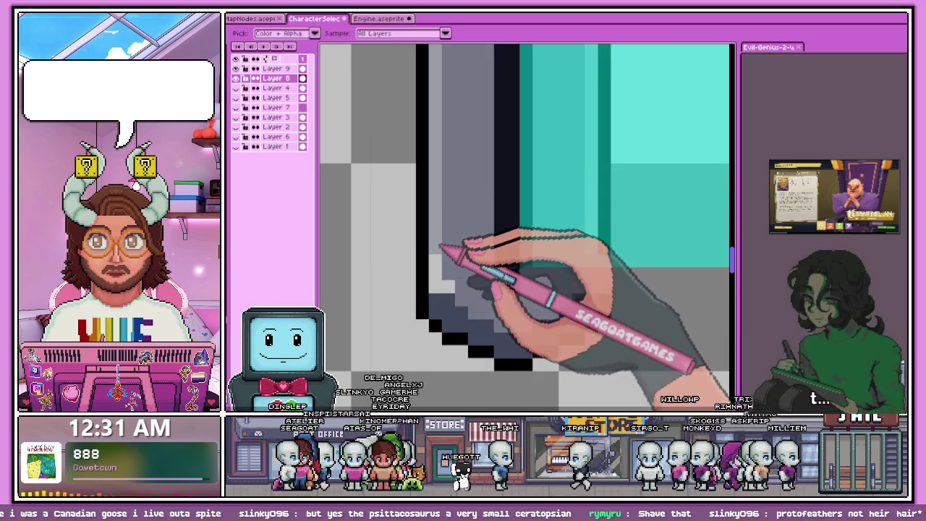
scroll(439, 284, down, 1)
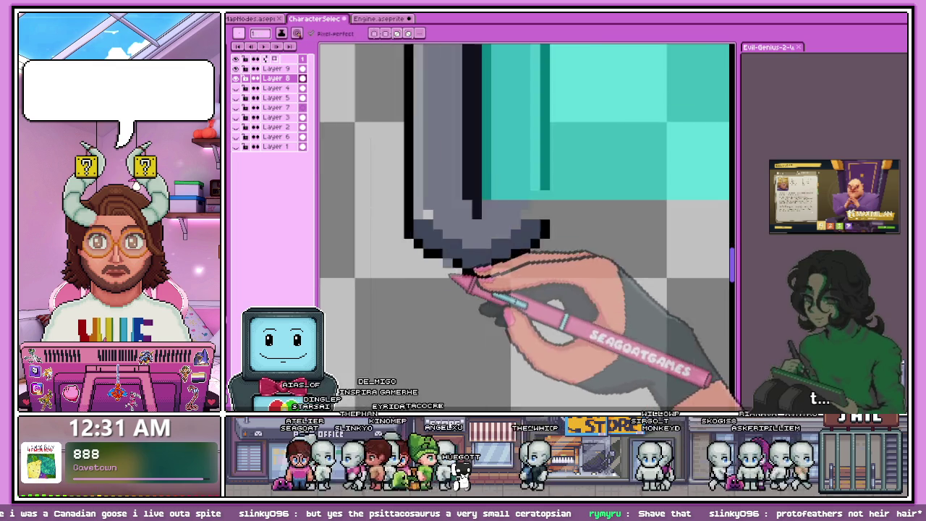
scroll(434, 239, up, 1)
scroll(470, 238, down, 2)
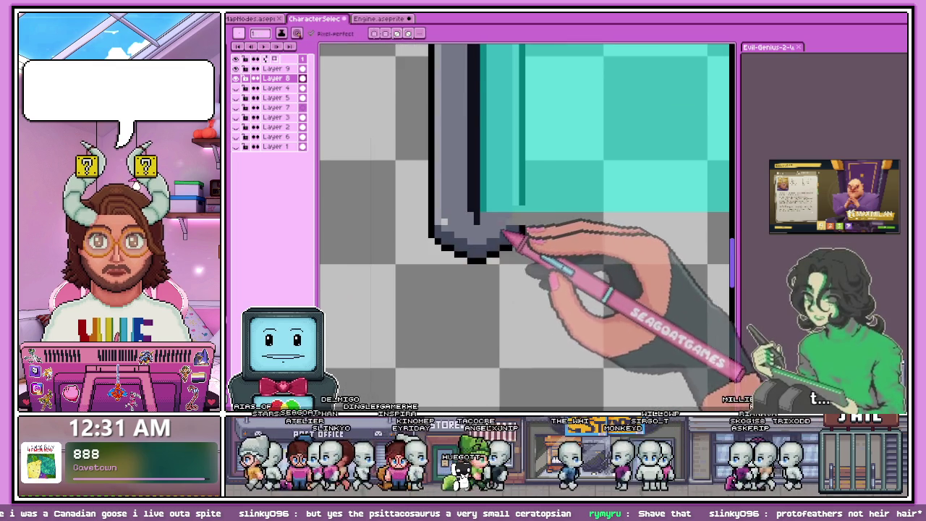
scroll(480, 280, down, 1)
key(m)
scroll(499, 145, up, 1)
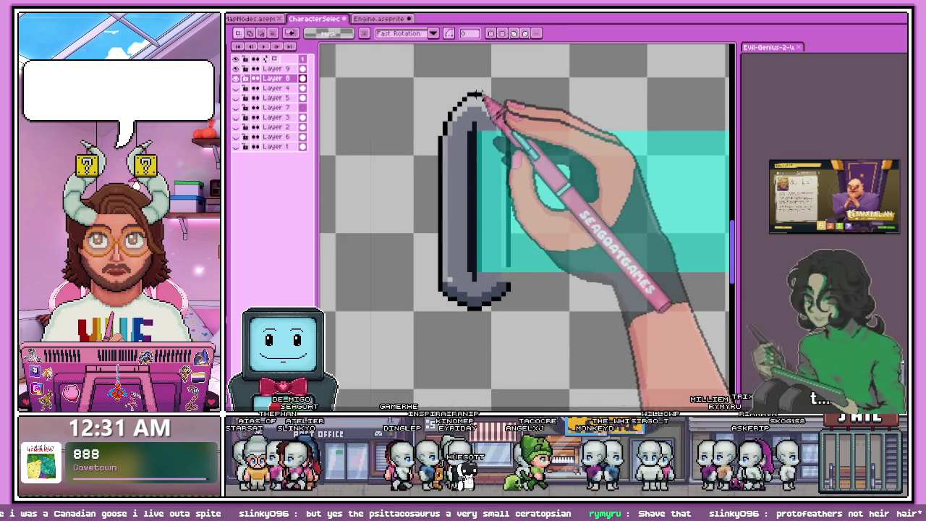
drag(474, 91, 547, 342)
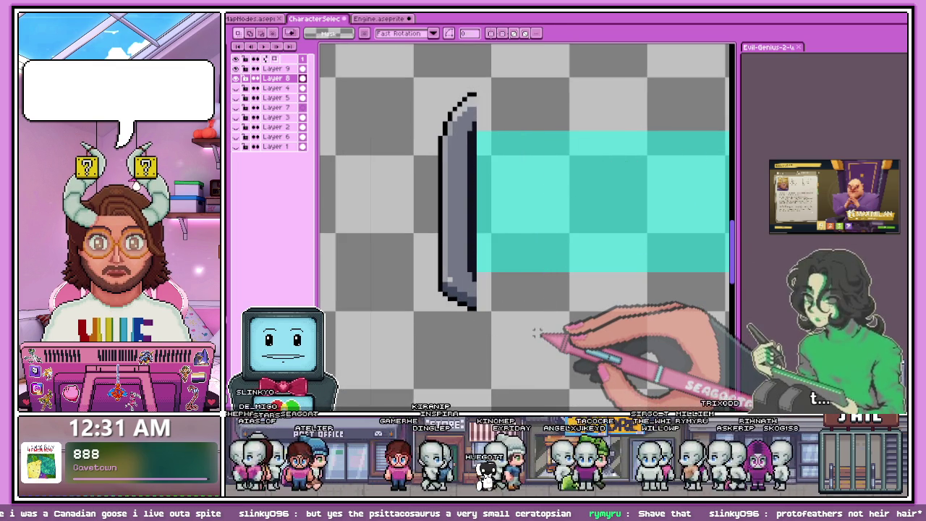
scroll(507, 304, down, 1)
scroll(478, 261, down, 1)
scroll(463, 246, up, 2)
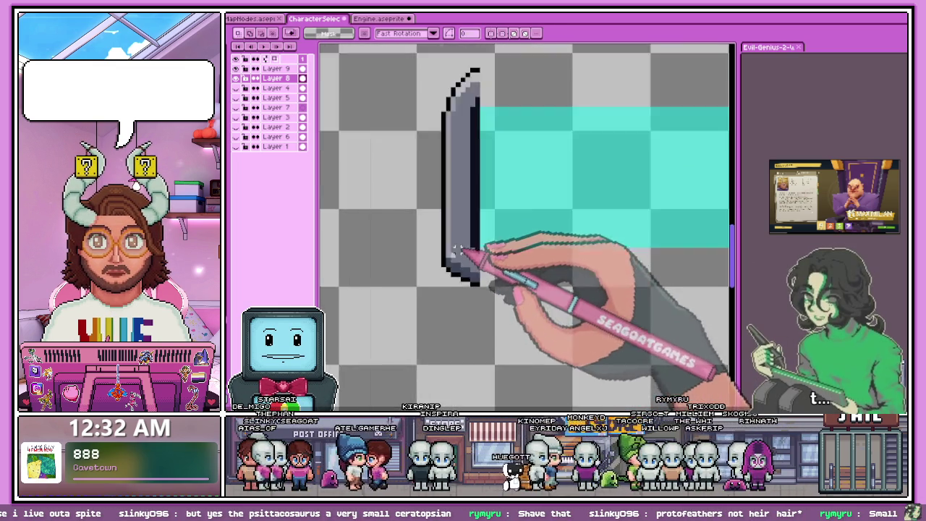
key(b)
scroll(463, 253, up, 1)
scroll(488, 304, down, 1)
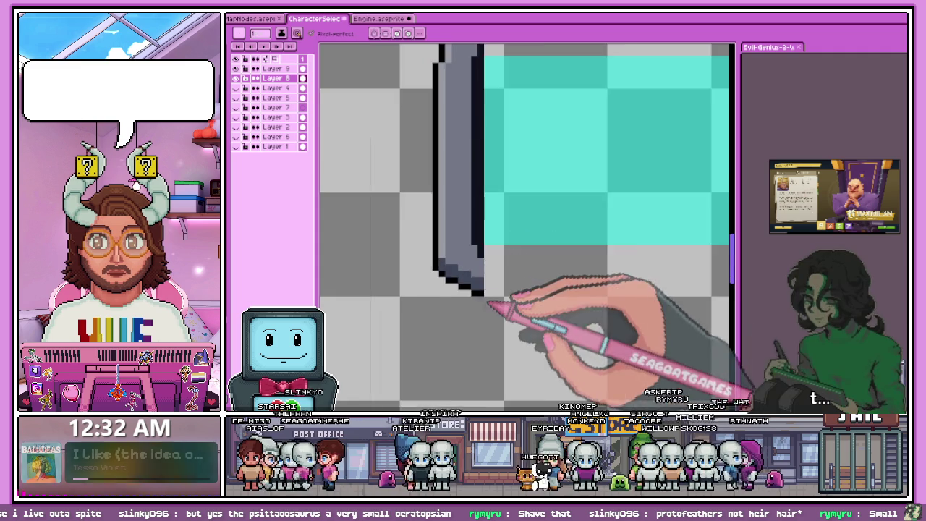
scroll(516, 310, down, 2)
scroll(521, 310, down, 1)
scroll(480, 290, up, 3)
scroll(396, 230, up, 1)
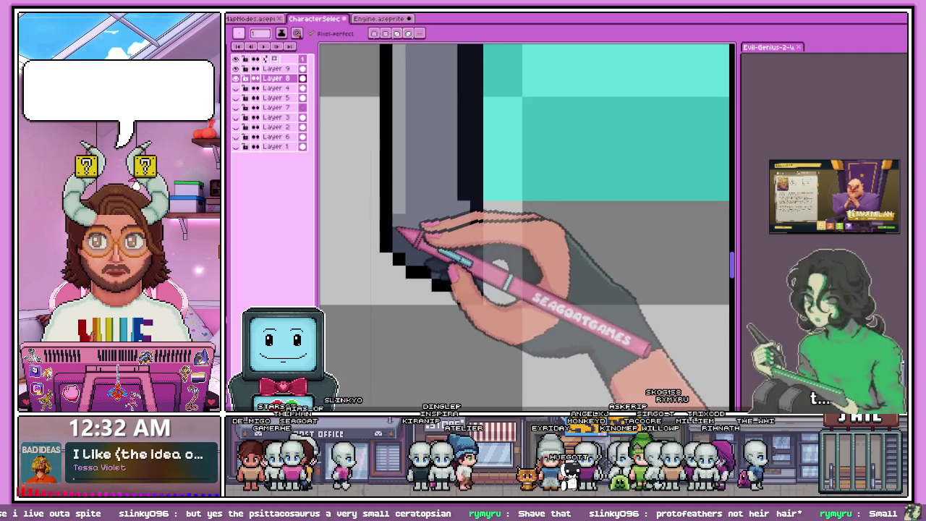
scroll(425, 278, up, 2)
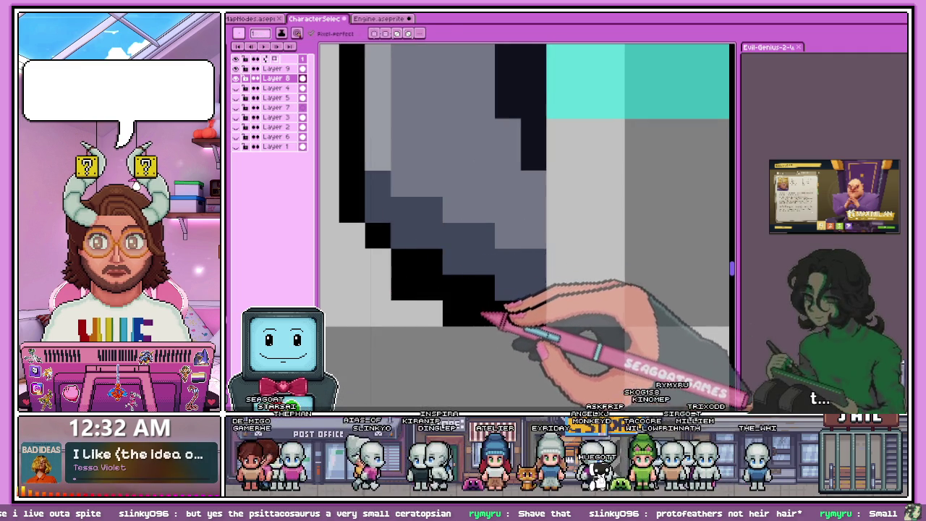
scroll(463, 290, down, 2)
scroll(438, 264, up, 1)
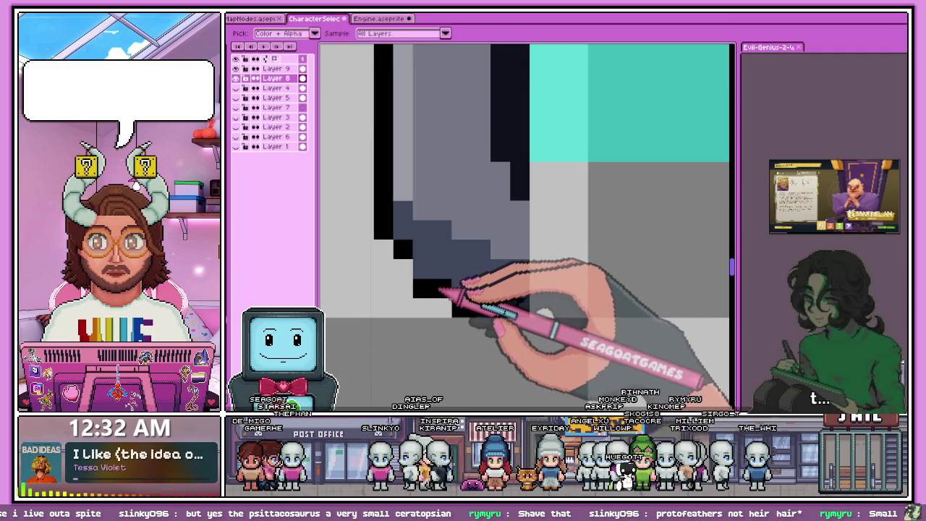
scroll(432, 304, down, 2)
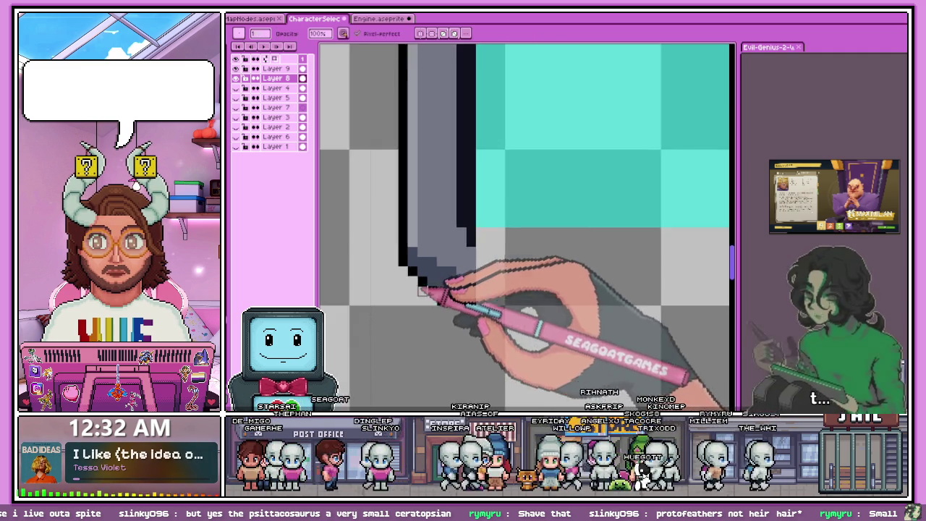
Step: Redraw the black stepped outline at the cap's bottom corner and blacken one pixel above it
scroll(434, 289, up, 2)
scroll(432, 287, down, 2)
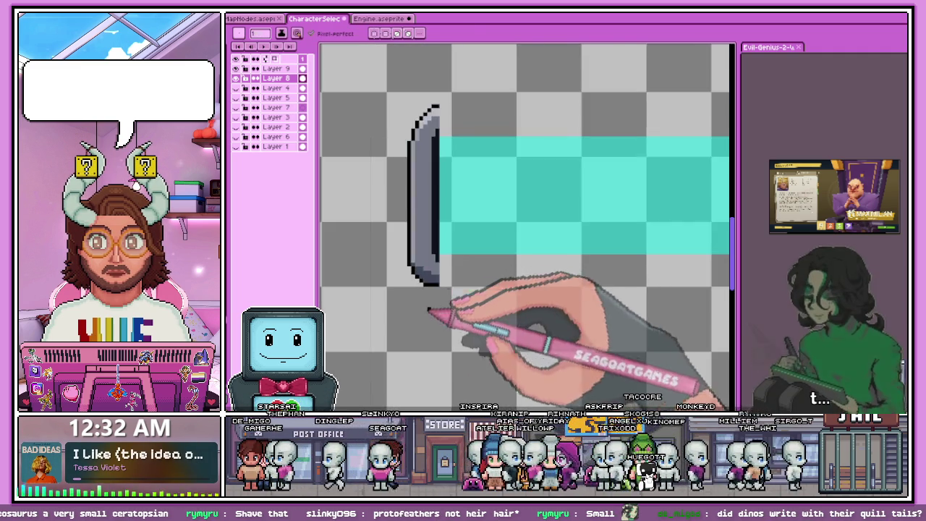
scroll(429, 310, up, 2)
scroll(444, 269, down, 2)
scroll(413, 310, up, 2)
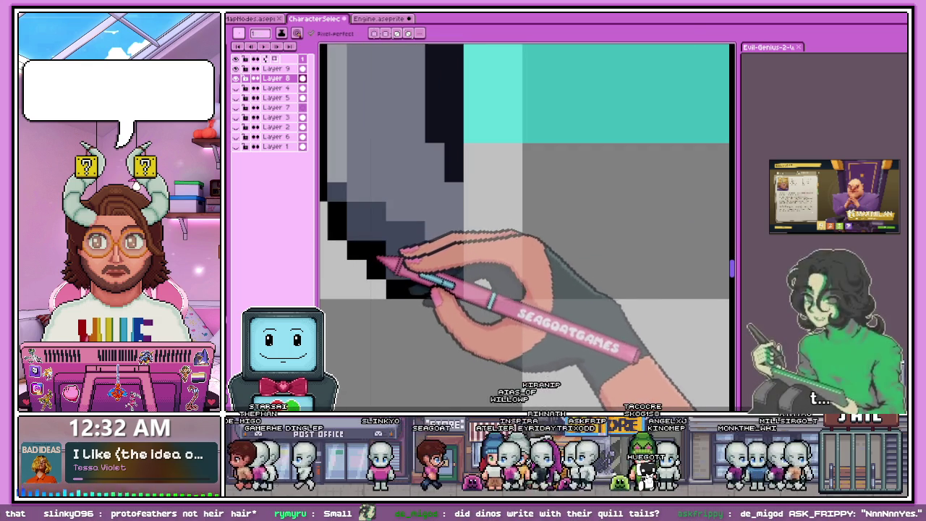
scroll(360, 240, down, 2)
scroll(360, 242, up, 2)
scroll(358, 250, down, 2)
scroll(358, 255, up, 1)
scroll(357, 255, down, 2)
scroll(357, 254, up, 2)
scroll(351, 252, up, 1)
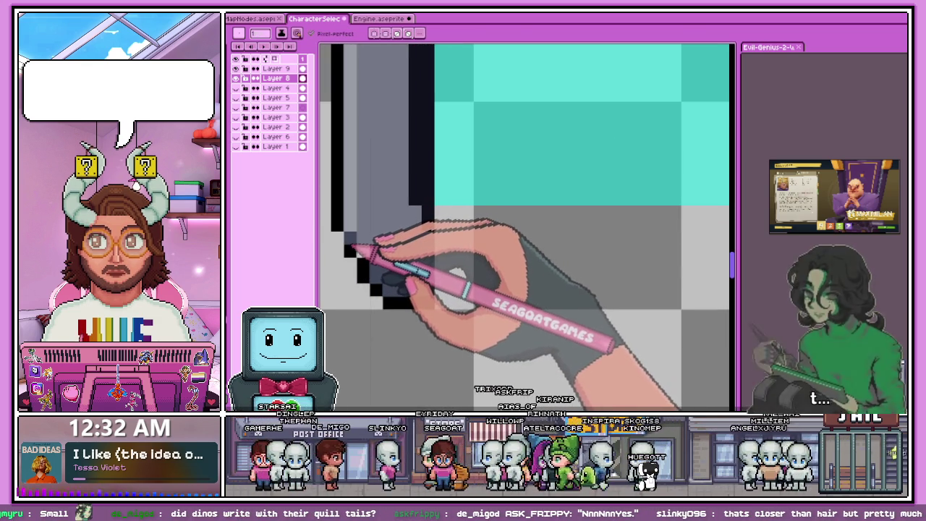
scroll(357, 253, down, 1)
scroll(358, 264, down, 1)
scroll(361, 266, up, 2)
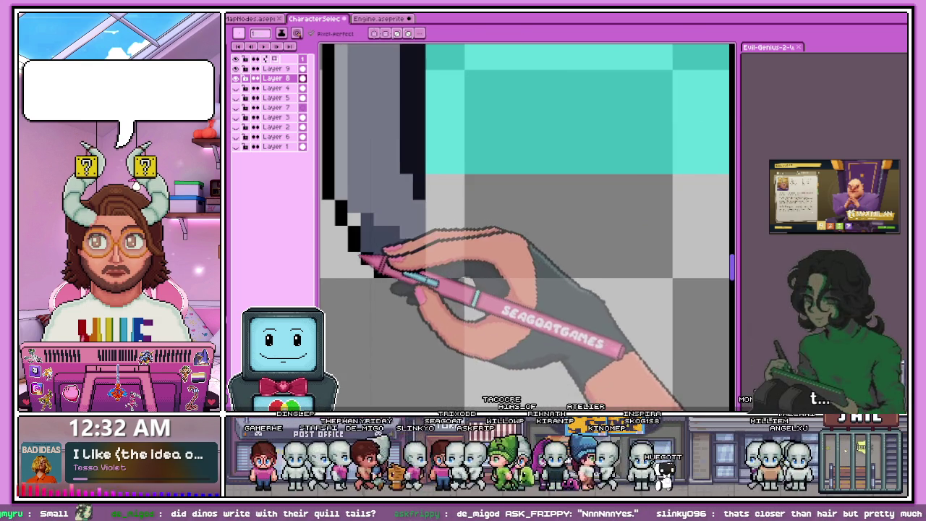
scroll(362, 264, down, 1)
scroll(354, 253, up, 2)
scroll(358, 224, up, 2)
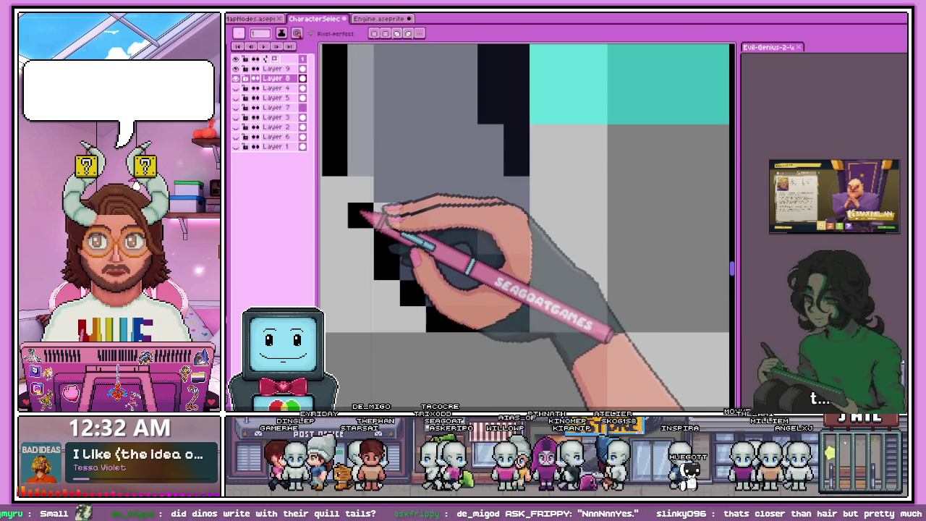
drag(383, 248, 434, 279)
click(439, 273)
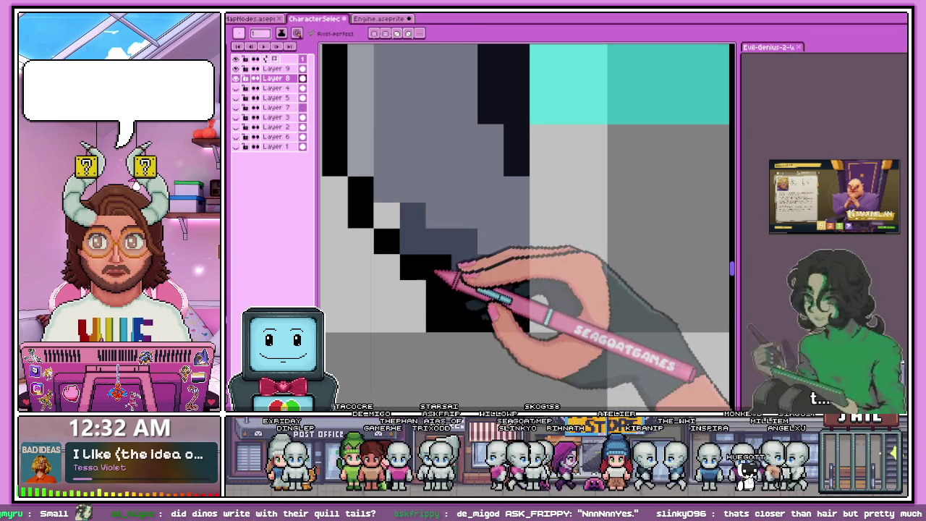
Step: Marquee-select the top of the left end cap
scroll(477, 287, down, 2)
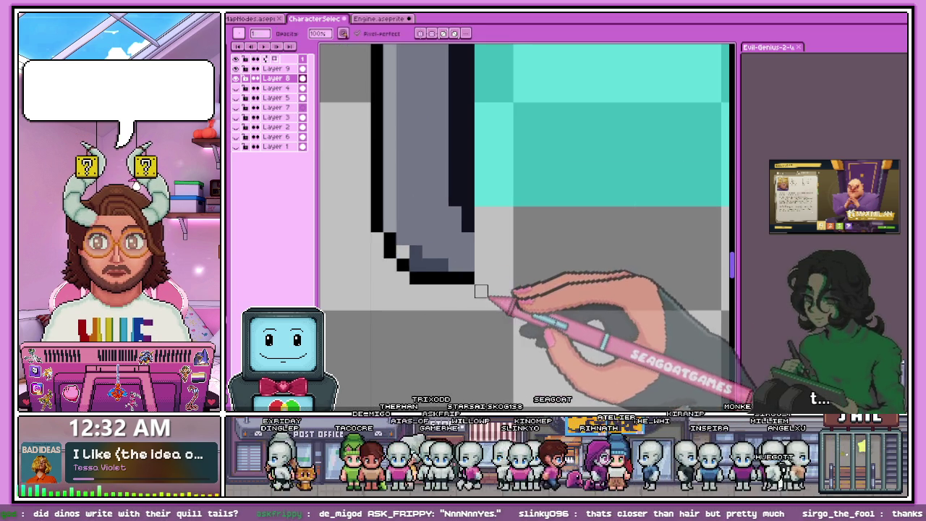
scroll(452, 291, down, 2)
scroll(448, 242, up, 1)
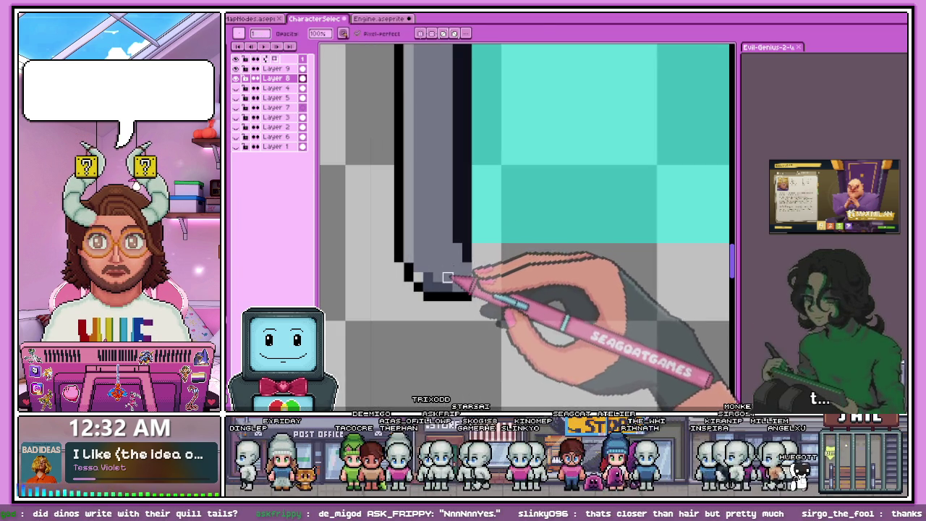
scroll(447, 277, up, 2)
scroll(416, 291, down, 2)
scroll(409, 246, down, 1)
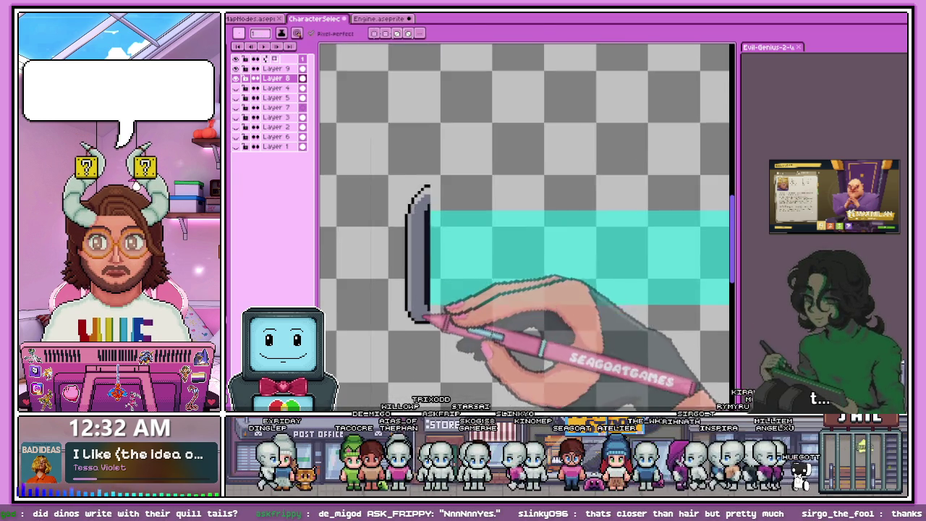
scroll(425, 187, up, 2)
scroll(411, 176, down, 2)
scroll(405, 189, up, 1)
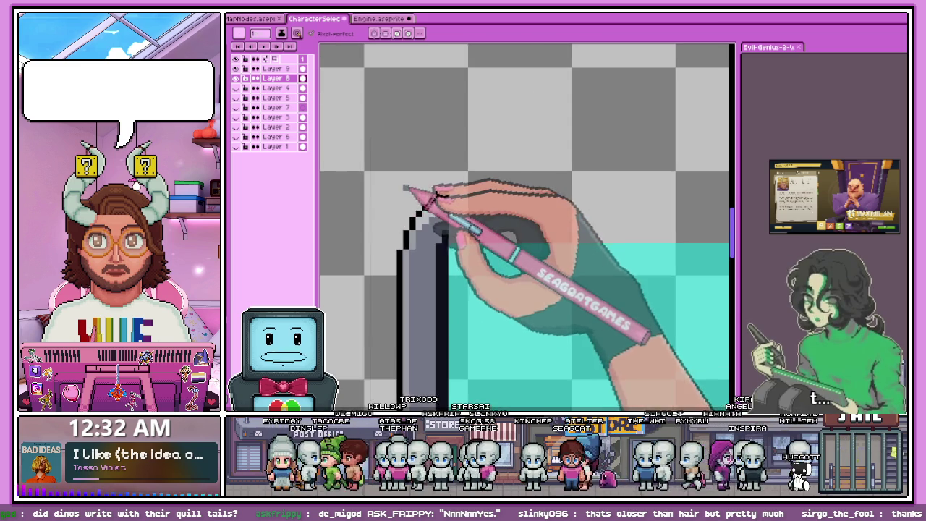
key(m)
drag(377, 179, 431, 246)
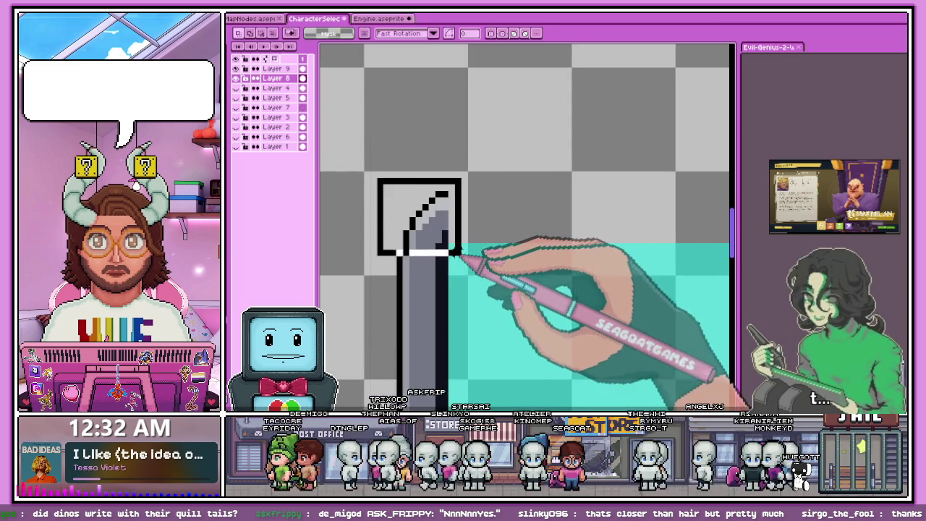
scroll(460, 225, up, 1)
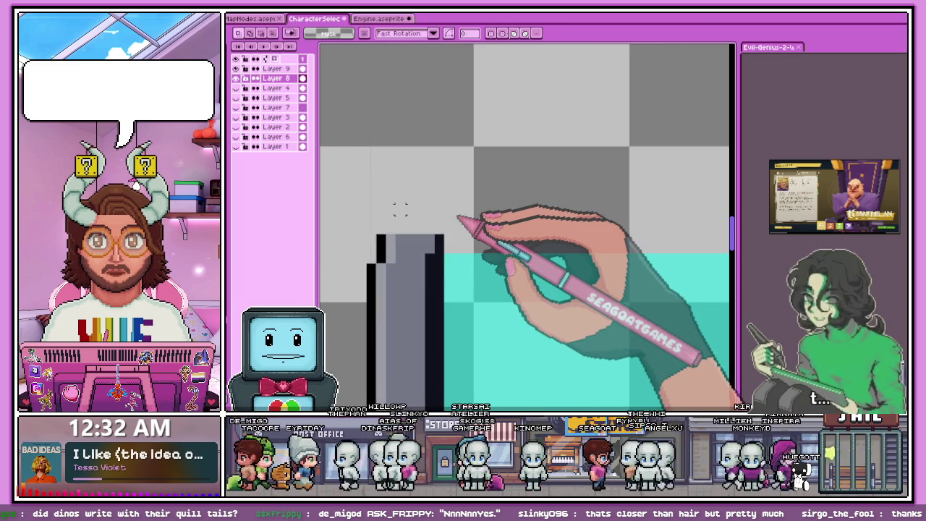
scroll(372, 235, up, 1)
drag(348, 218, 444, 274)
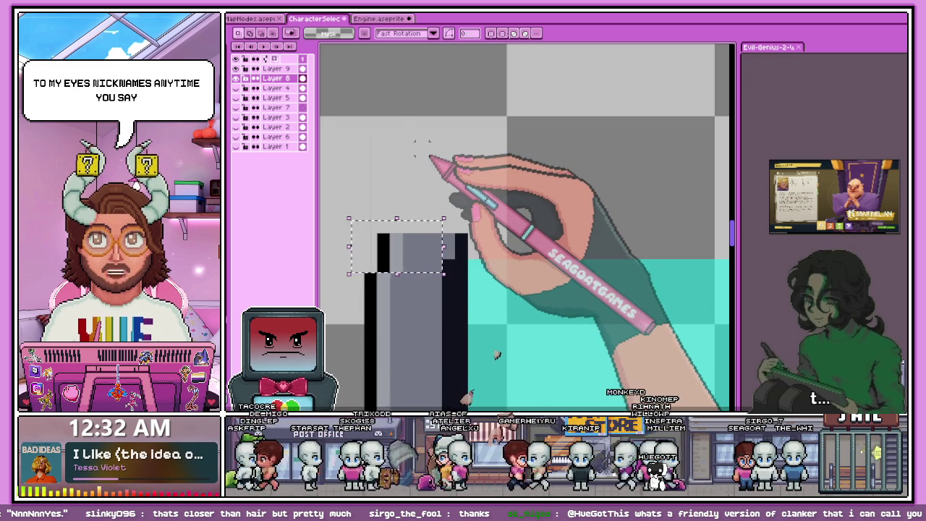
Step: Deselect, redraw pixels along the cap's top, and select the dark block there
key(ctrl+d)
scroll(593, 171, down, 2)
drag(386, 211, 464, 186)
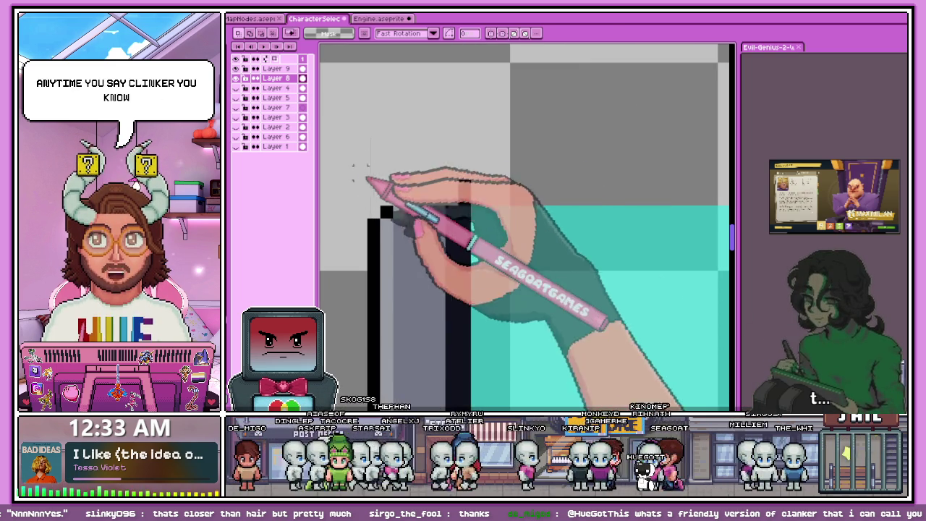
drag(365, 219, 447, 191)
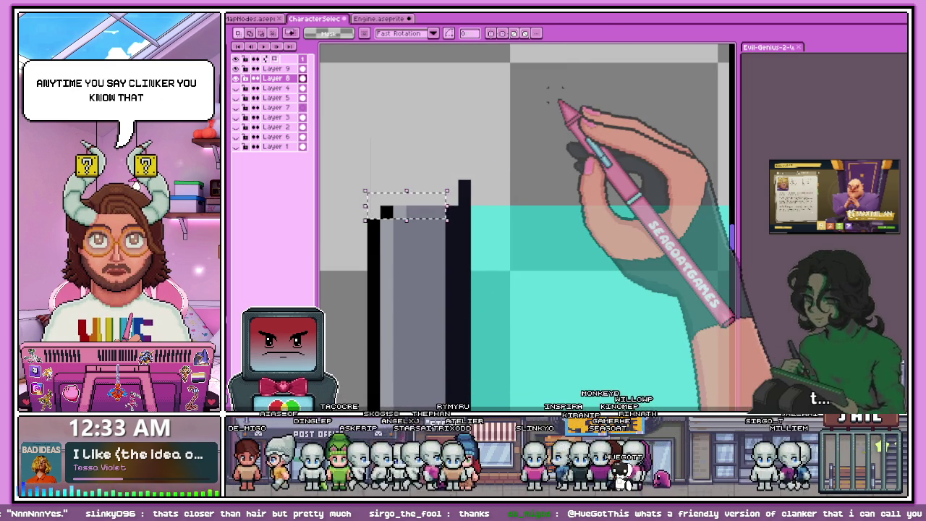
scroll(391, 187, down, 3)
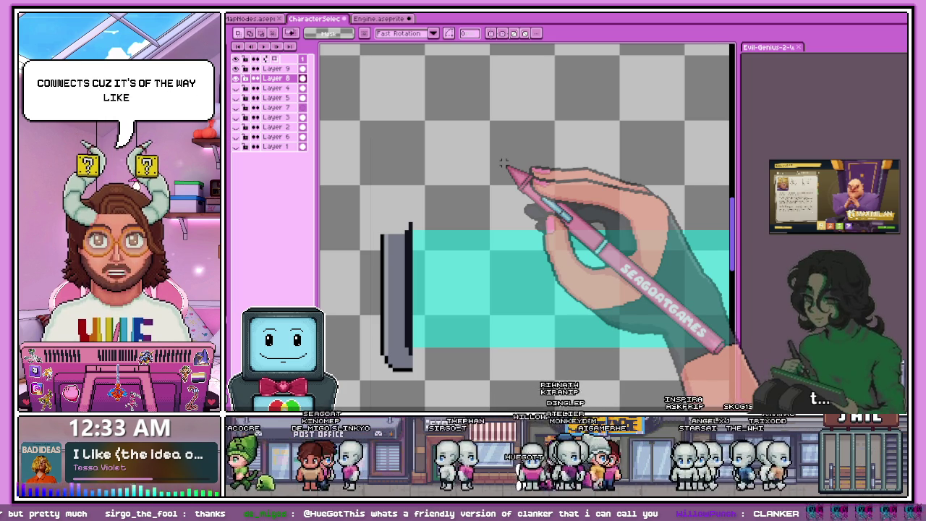
Step: Sample the grey and draw a darker grey strip along the left end cap's lower curve
drag(372, 231, 400, 189)
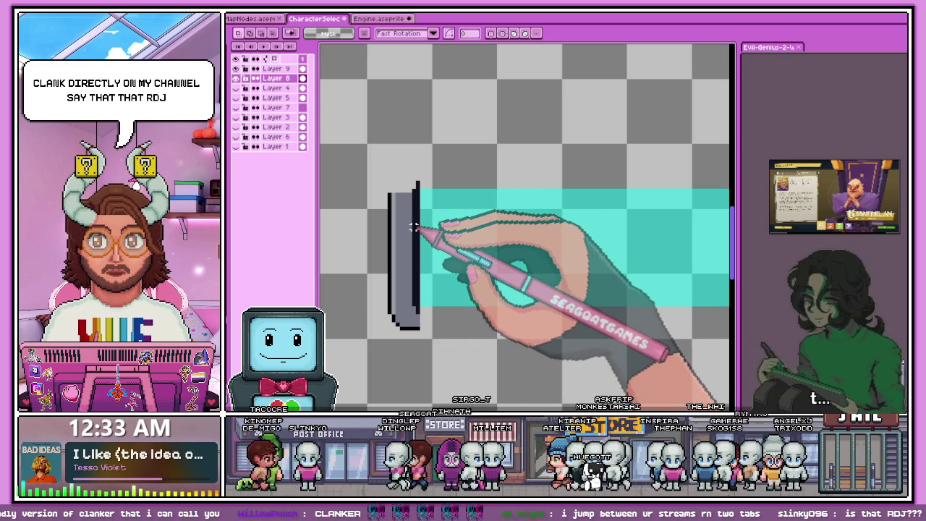
scroll(414, 226, up, 2)
scroll(395, 195, up, 1)
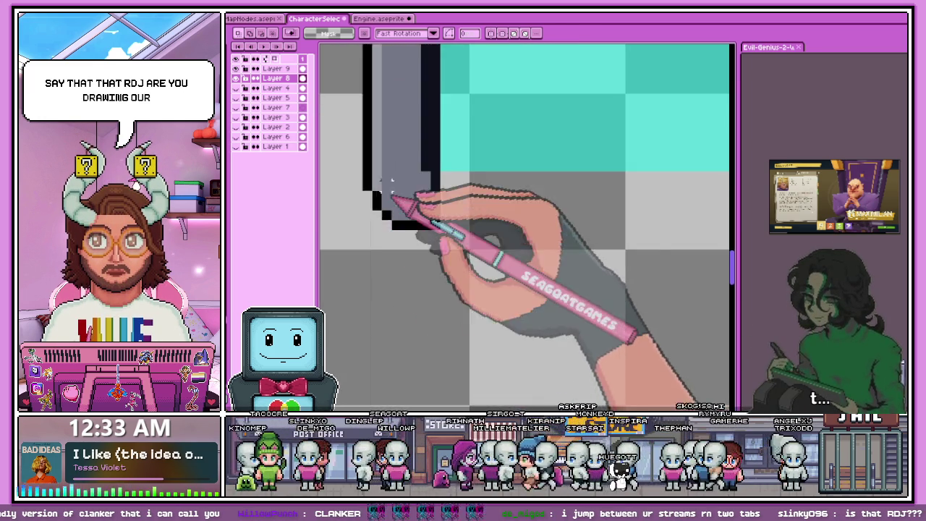
scroll(391, 190, up, 1)
scroll(383, 167, down, 1)
scroll(380, 163, down, 1)
key(i)
scroll(369, 209, up, 1)
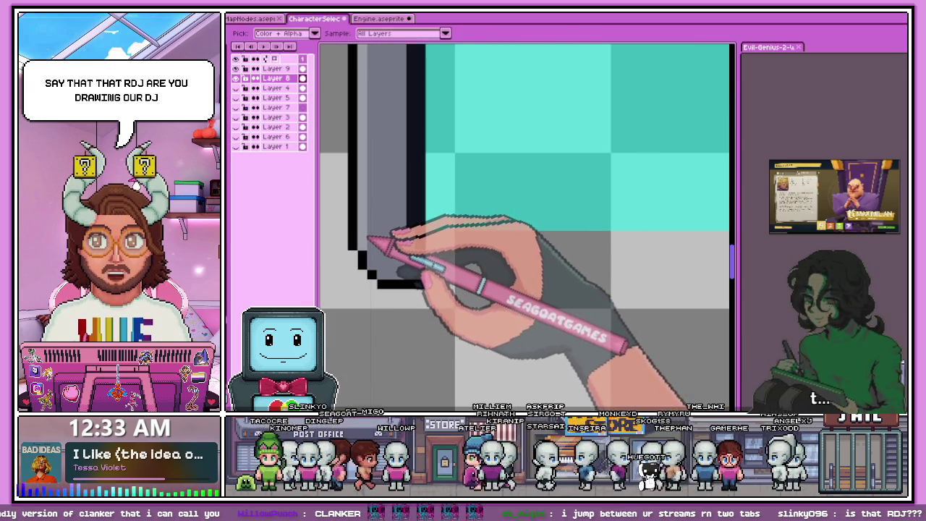
key(m)
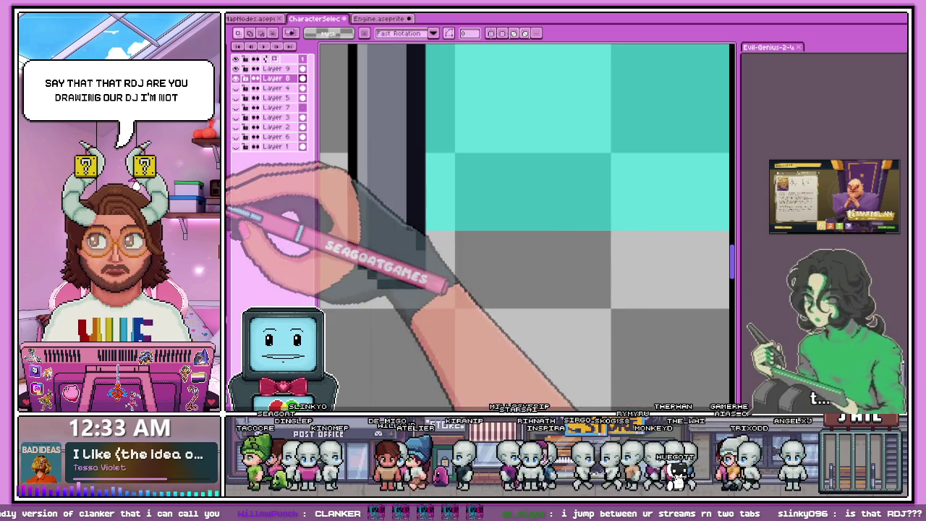
key(b)
scroll(390, 188, down, 1)
click(397, 168)
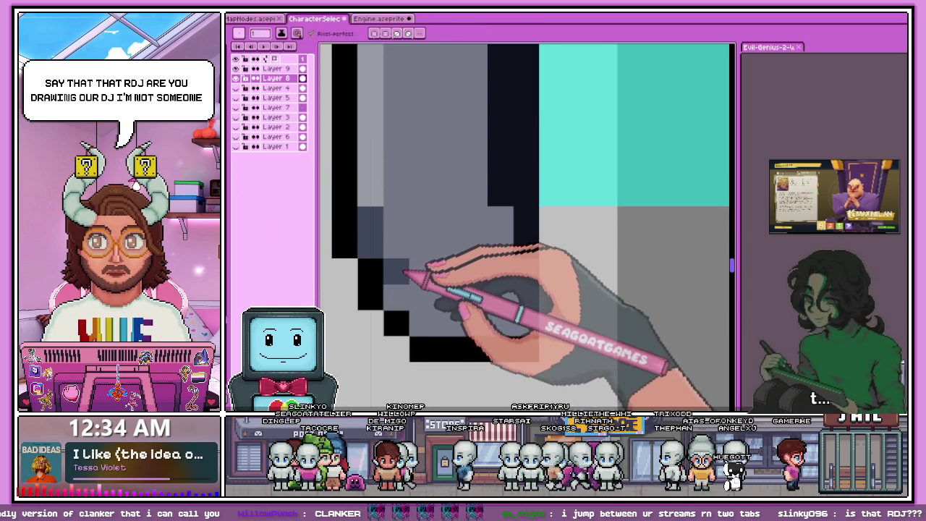
mouse_move(438, 307)
mouse_down()
mouse_move(458, 324)
mouse_move(487, 321)
mouse_up()
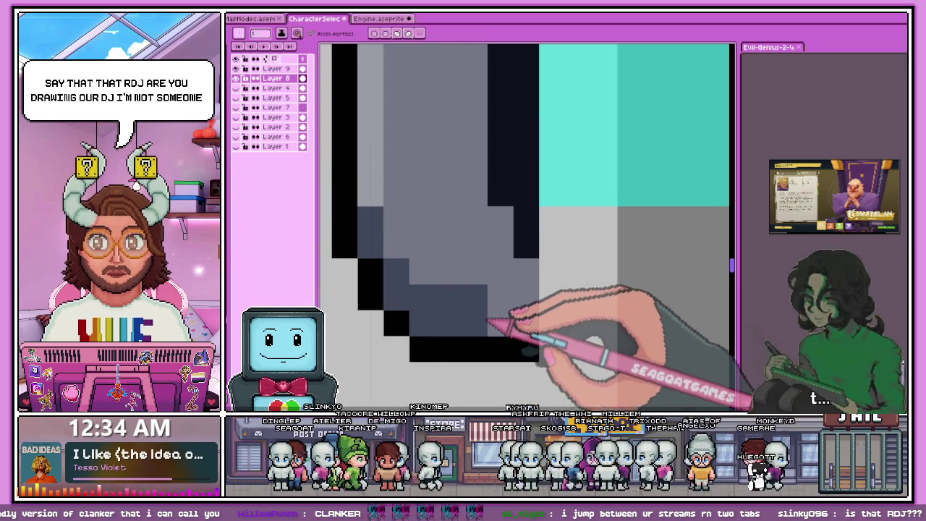
Step: Select the whole left end cap with the rectangular marquee and shift it right
scroll(525, 308, down, 2)
scroll(382, 224, down, 1)
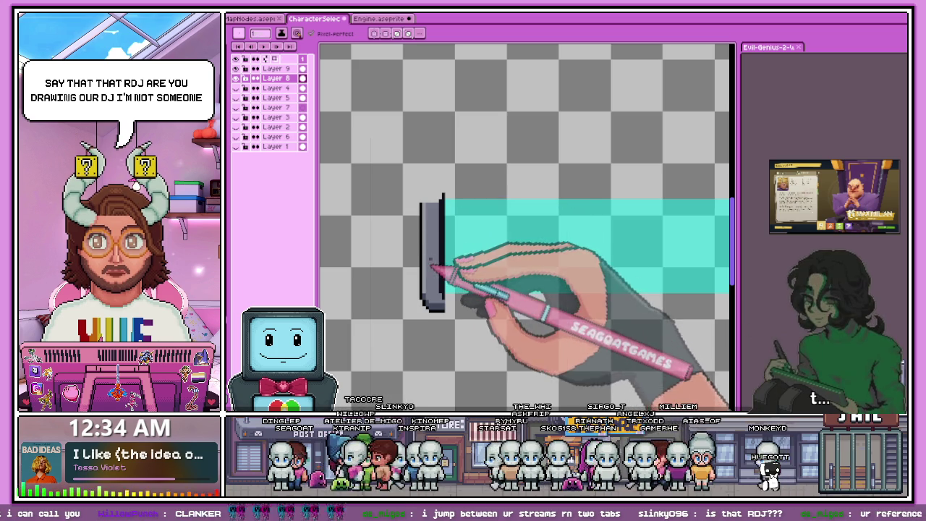
scroll(425, 282, up, 1)
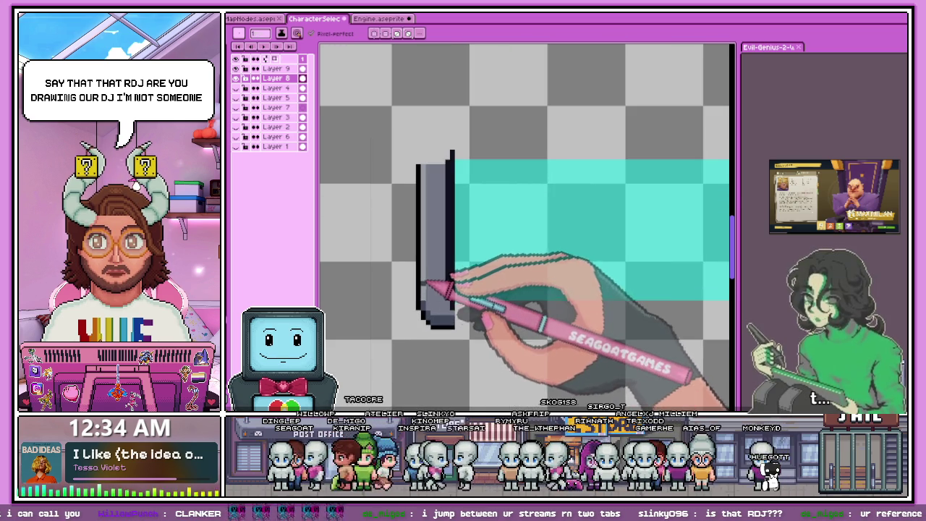
key(alt)
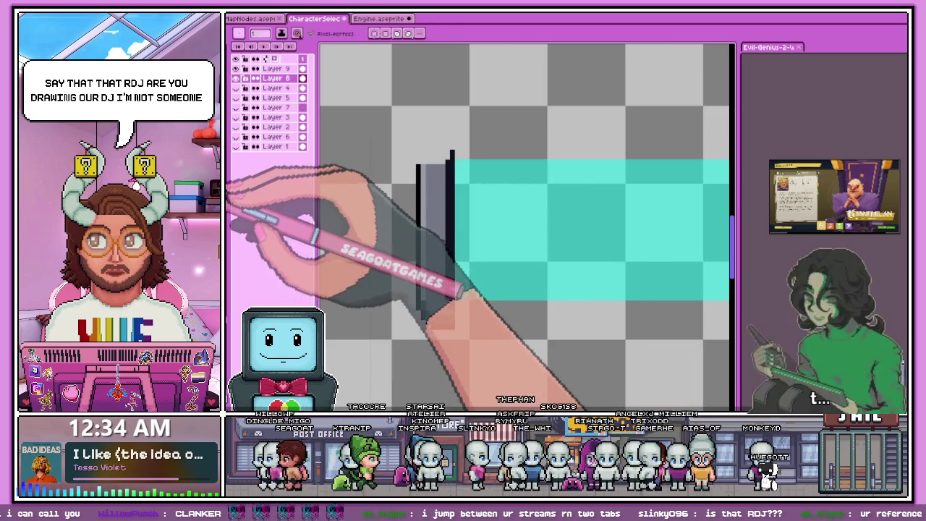
scroll(423, 154, up, 1)
scroll(424, 165, down, 1)
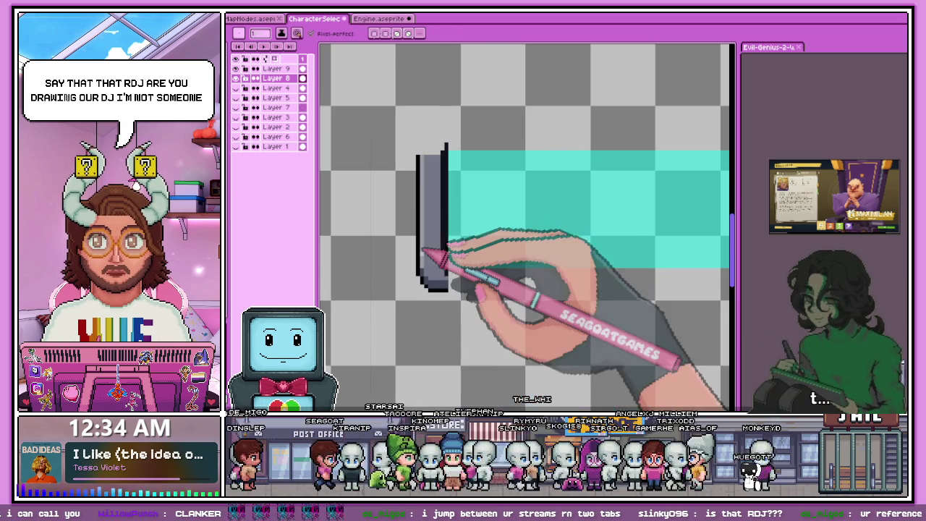
key(m)
drag(397, 124, 483, 322)
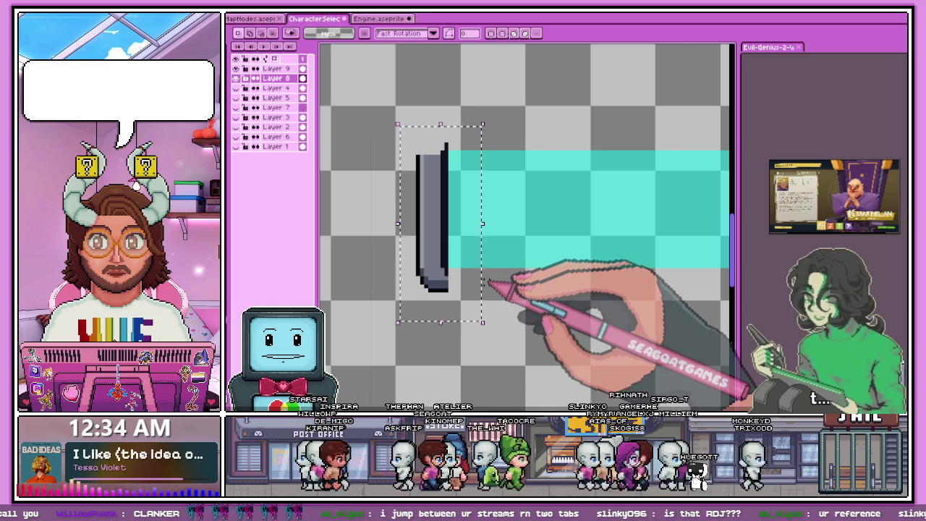
drag(470, 278, 447, 268)
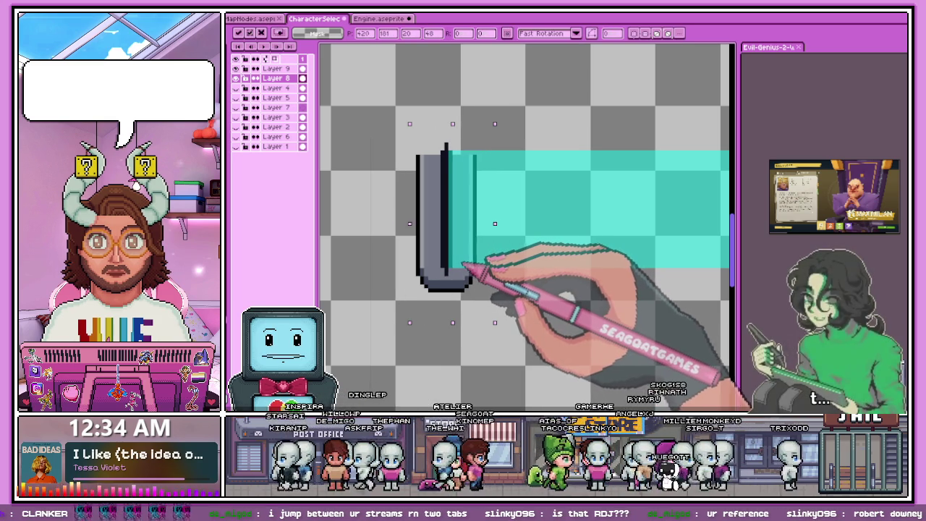
Step: Copy the cap's rounded lower end, move it to the top and flip it vertically
scroll(434, 249, down, 1)
key(Return)
scroll(429, 246, up, 1)
drag(417, 248, 515, 334)
key(ctrl+t)
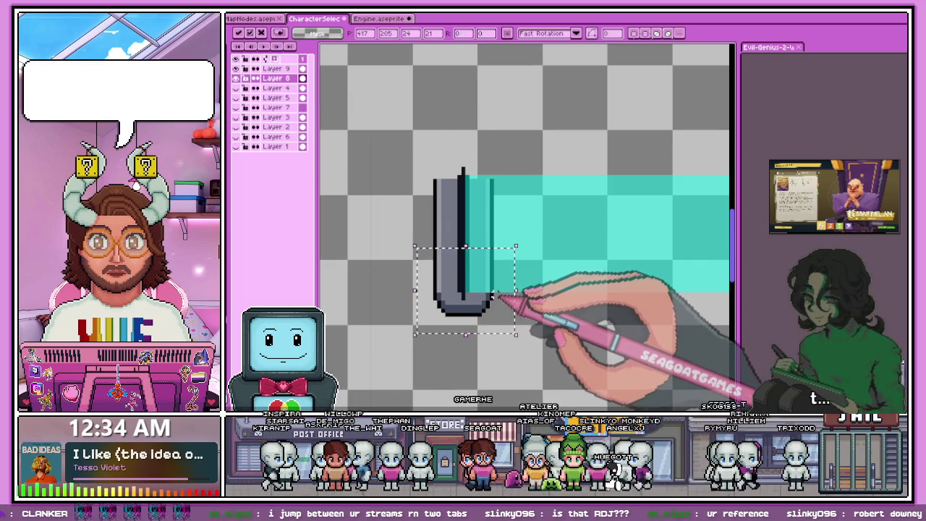
mouse_move(473, 293)
mouse_down()
mouse_move(470, 148)
mouse_move(465, 186)
mouse_up()
key(shift+v)
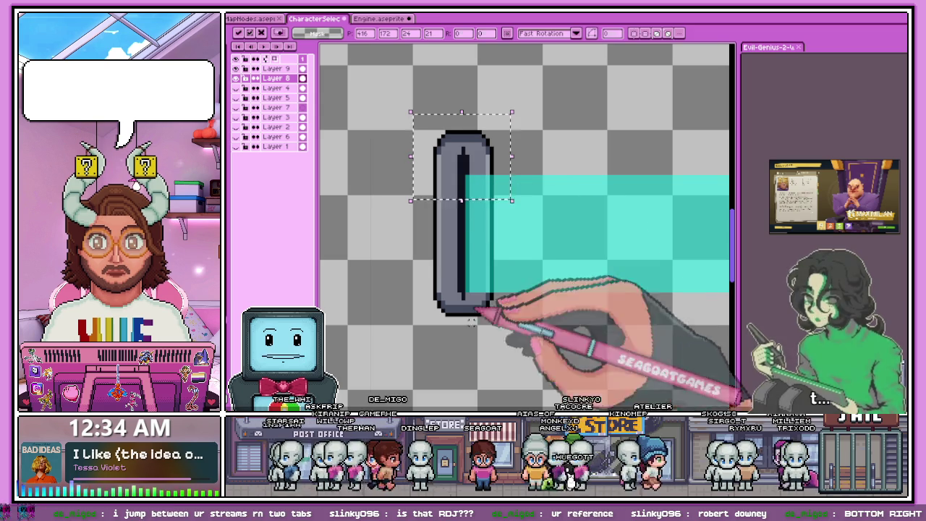
Step: Try selections at the pill's lower end and middle, dropping each one
drag(422, 258, 512, 343)
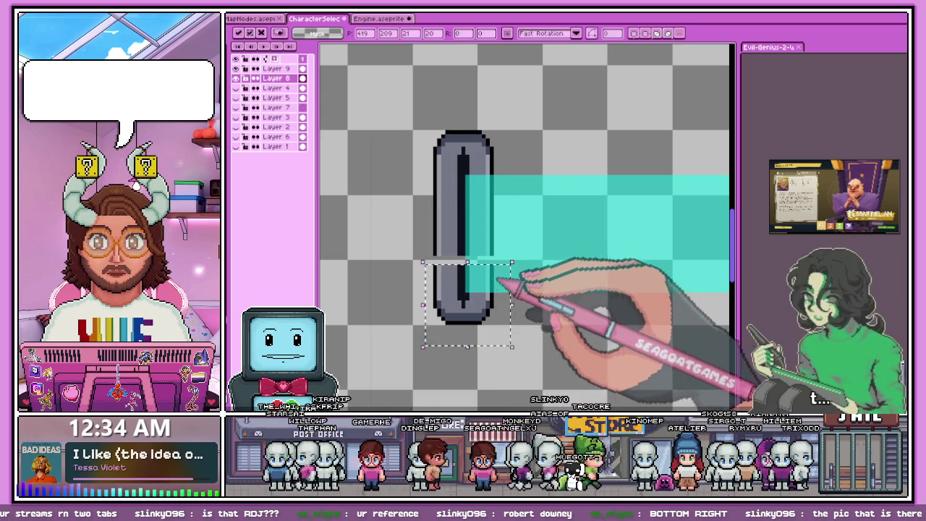
key(ctrl+d)
scroll(434, 255, up, 3)
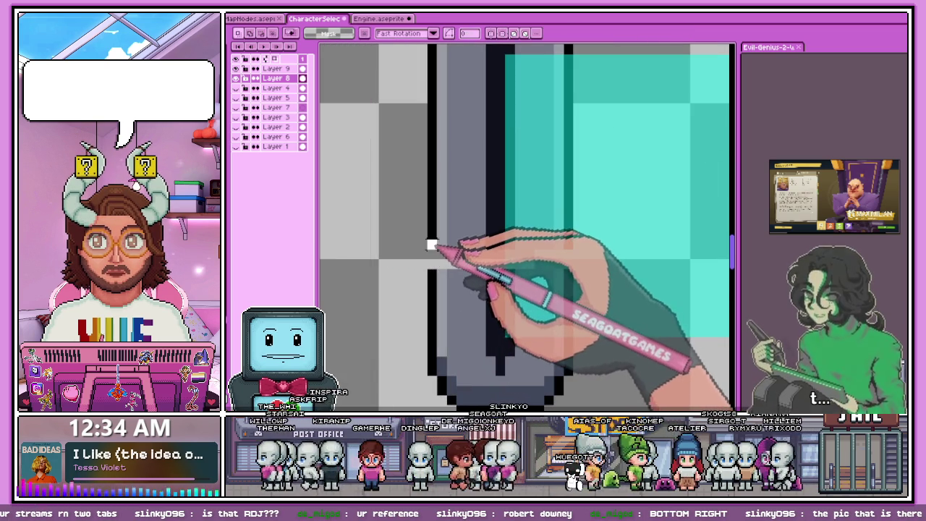
drag(431, 245, 565, 286)
scroll(507, 260, down, 3)
key(ctrl+d)
Step: Select a one-pixel row along the bar's top edge
scroll(434, 217, down, 3)
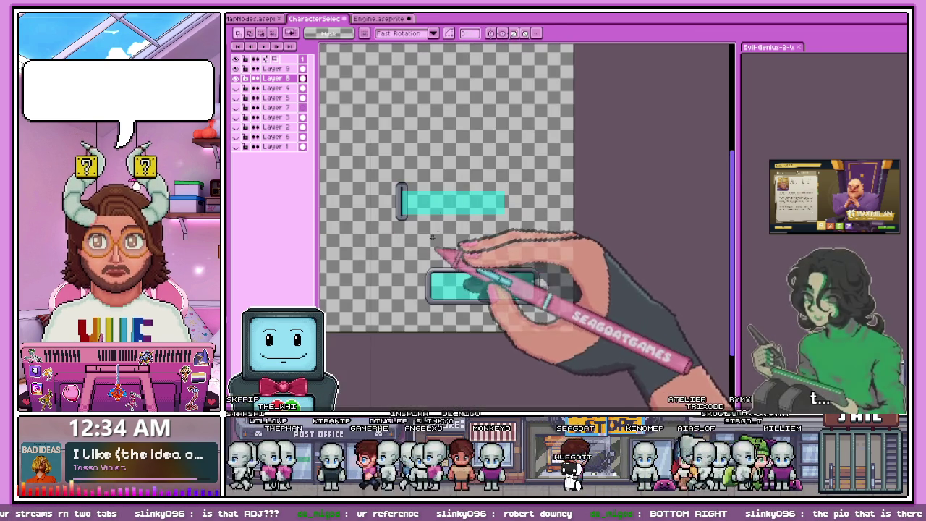
scroll(433, 248, up, 3)
scroll(391, 221, up, 1)
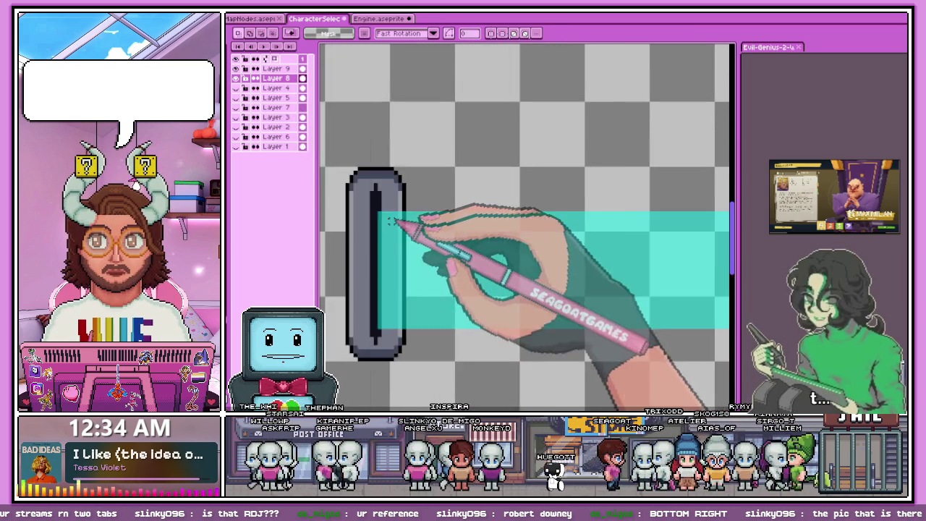
scroll(391, 221, down, 1)
mouse_move(384, 215)
mouse_down()
mouse_move(465, 217)
mouse_move(620, 243)
mouse_up()
scroll(620, 244, down, 1)
scroll(651, 224, up, 1)
scroll(637, 212, down, 1)
scroll(544, 202, up, 1)
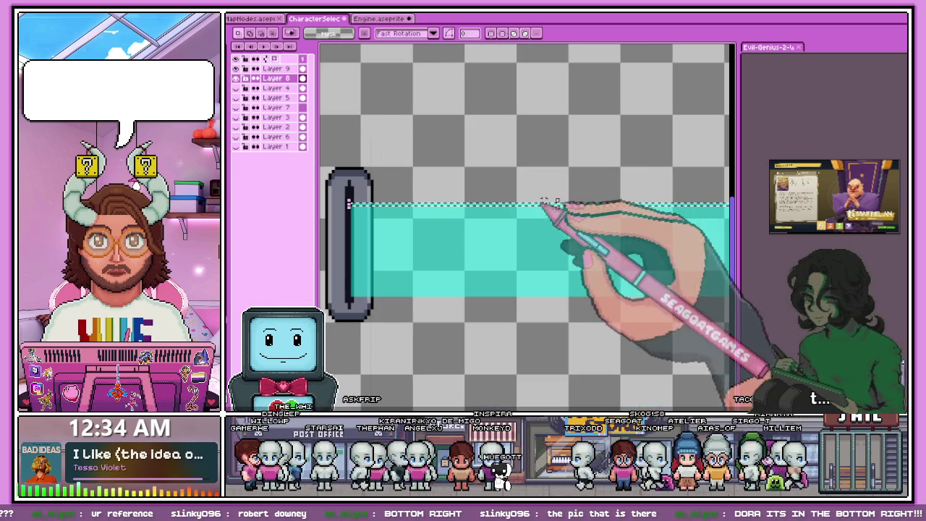
Step: Commit the thin strip edit, then stretch the cyan bar on Layer 9 to a new size
click(557, 193)
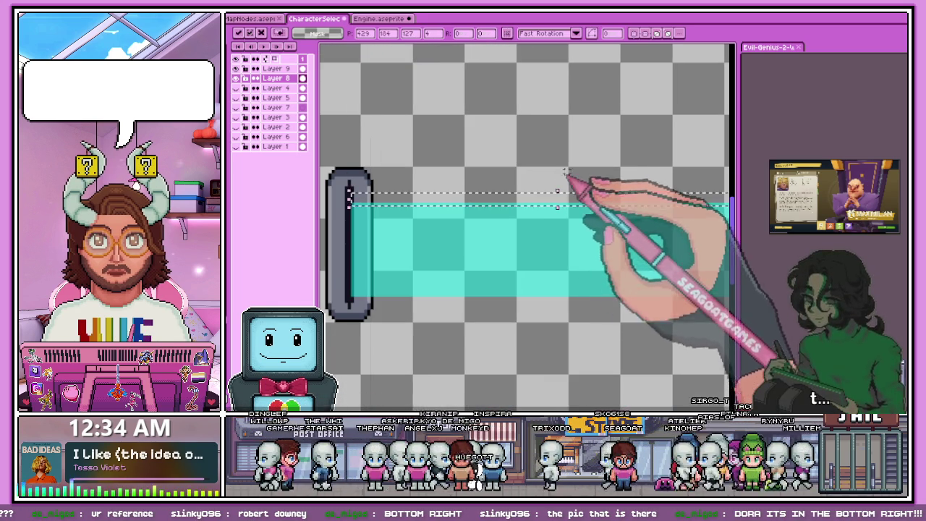
click(534, 132)
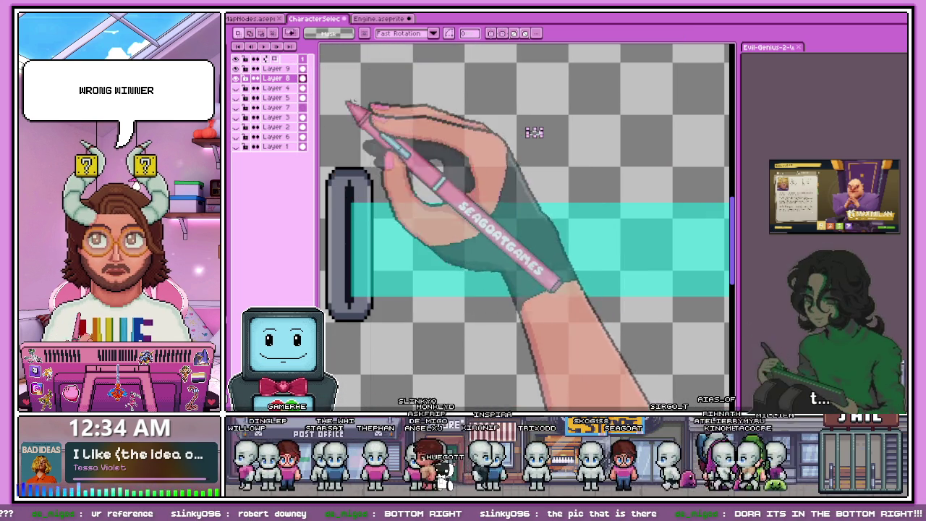
click(275, 68)
scroll(353, 205, down, 1)
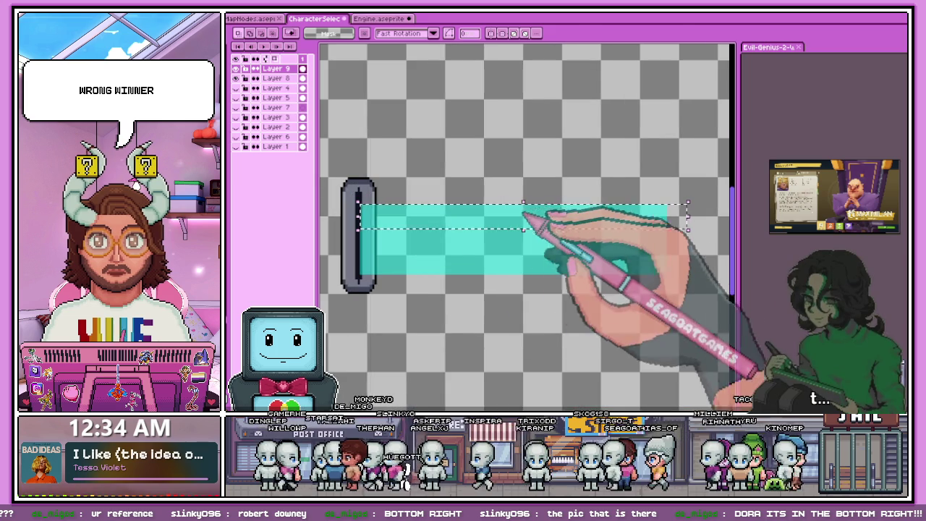
mouse_move(688, 230)
mouse_down()
mouse_move(524, 203)
mouse_move(523, 190)
mouse_up()
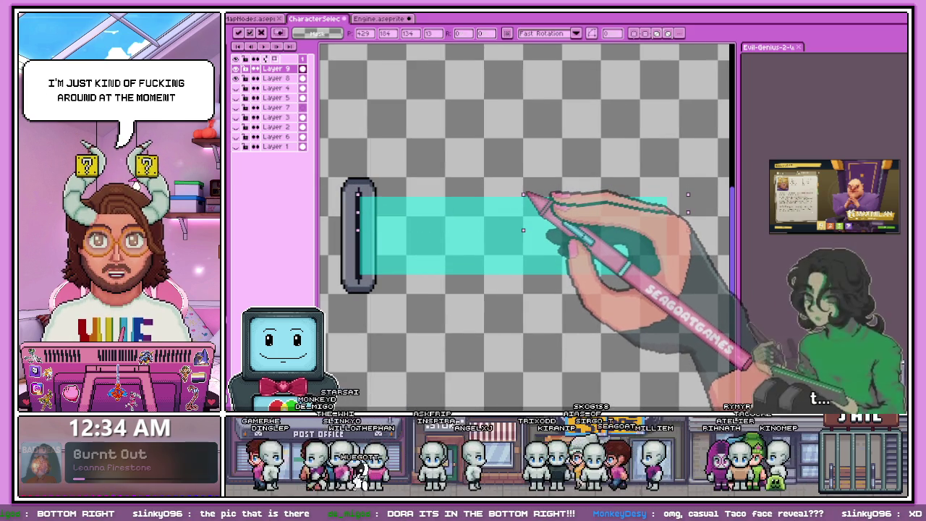
click(513, 307)
scroll(395, 169, down, 1)
scroll(394, 168, up, 1)
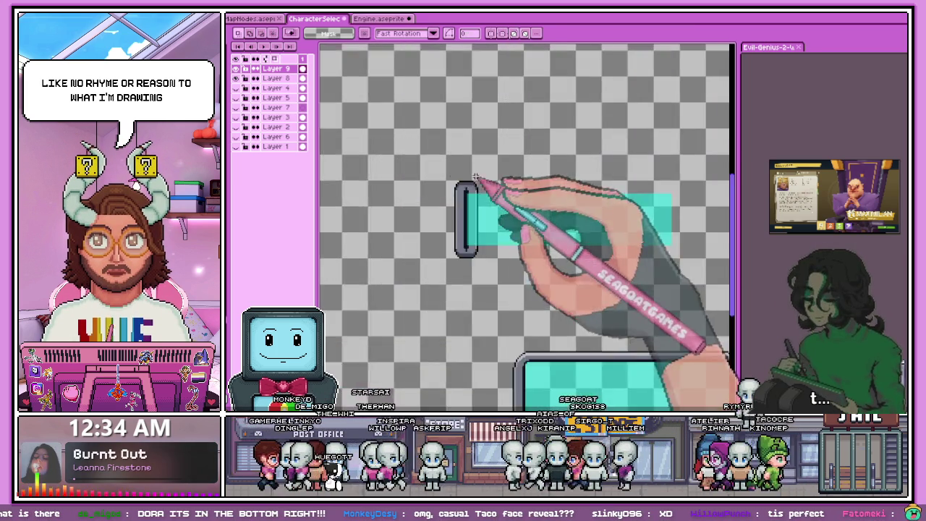
scroll(395, 169, up, 1)
Step: On Layer 8, select the left grey cap and place a copy at the bar's right end
click(289, 78)
scroll(424, 144, up, 1)
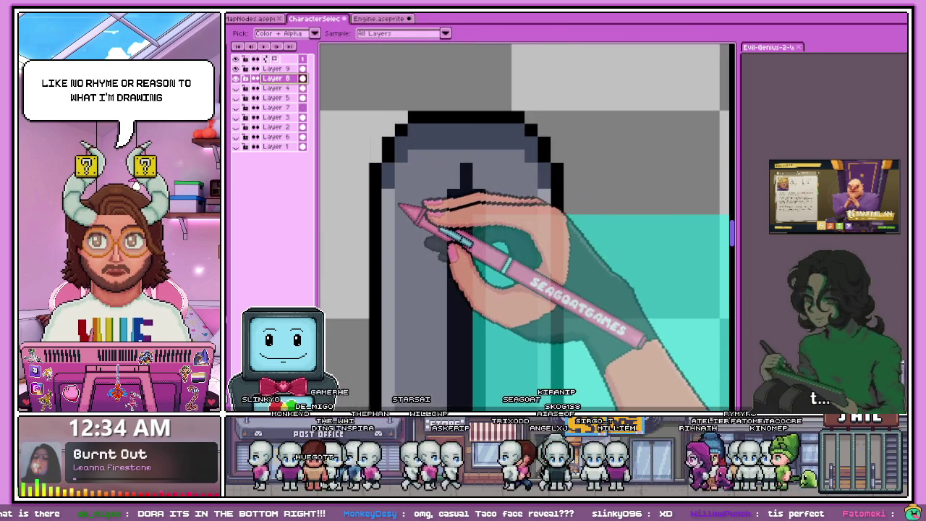
scroll(378, 190, down, 2)
scroll(376, 189, down, 2)
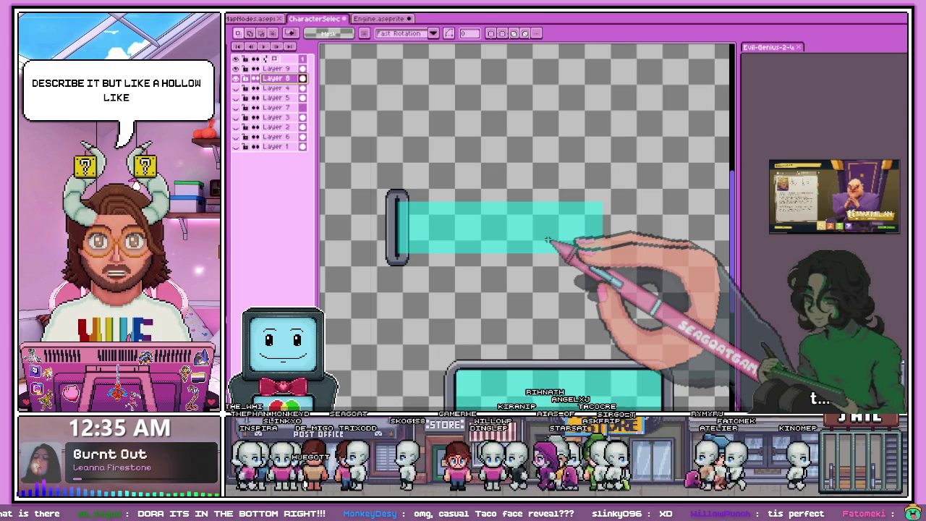
scroll(395, 197, up, 2)
scroll(405, 199, up, 1)
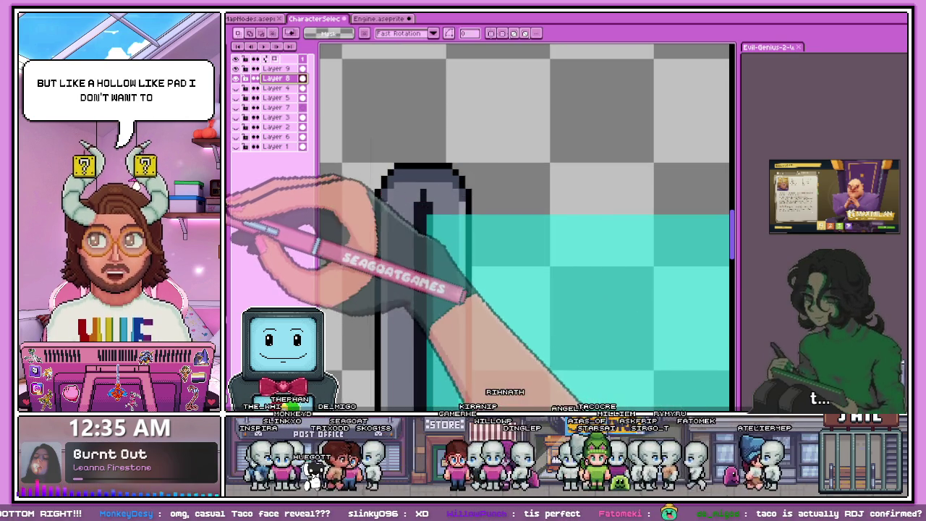
key(w)
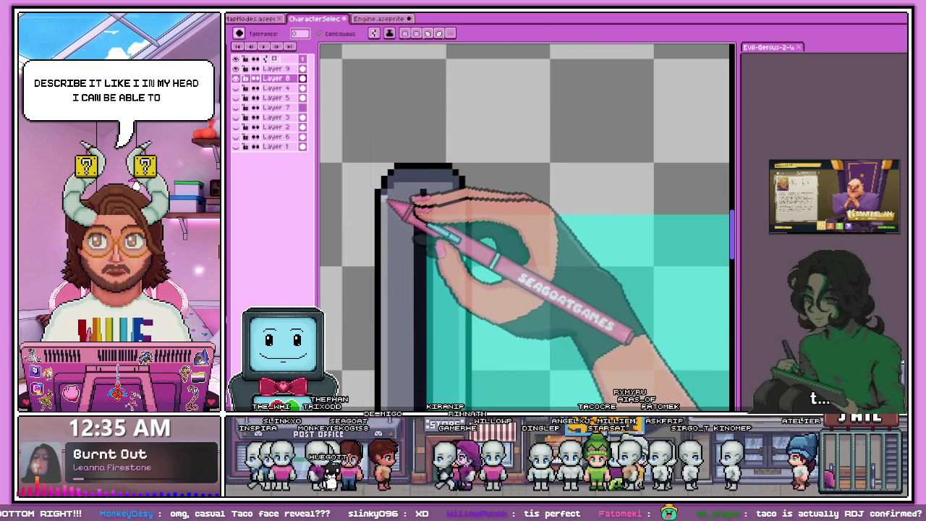
scroll(381, 197, down, 3)
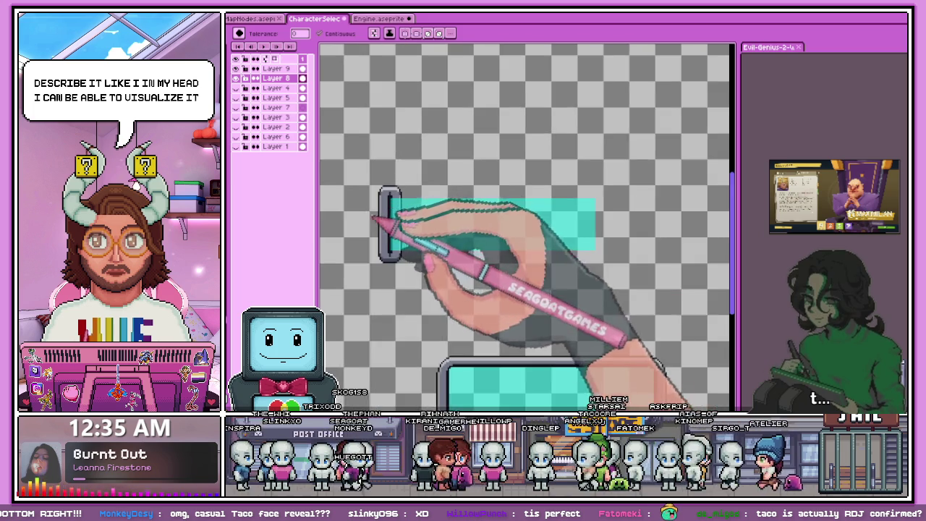
scroll(376, 215, up, 2)
scroll(382, 196, up, 1)
scroll(418, 115, down, 2)
key(m)
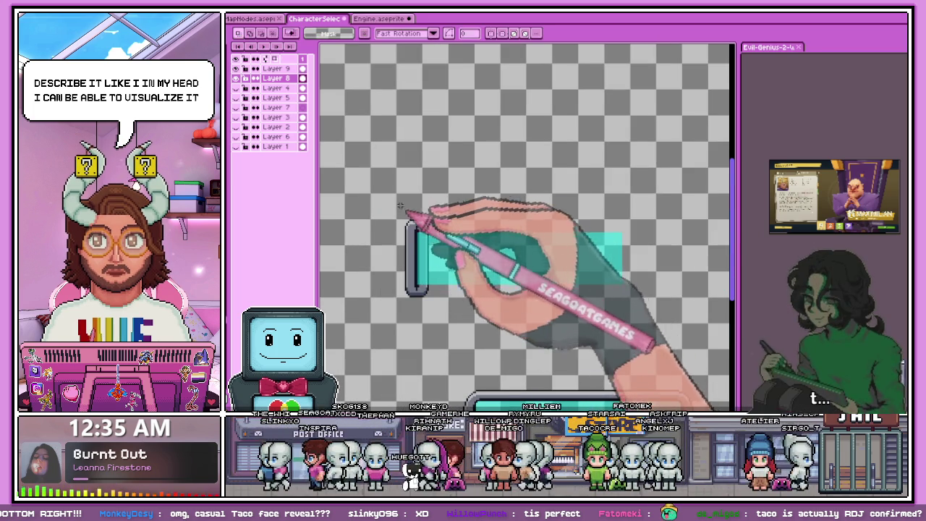
drag(391, 203, 437, 311)
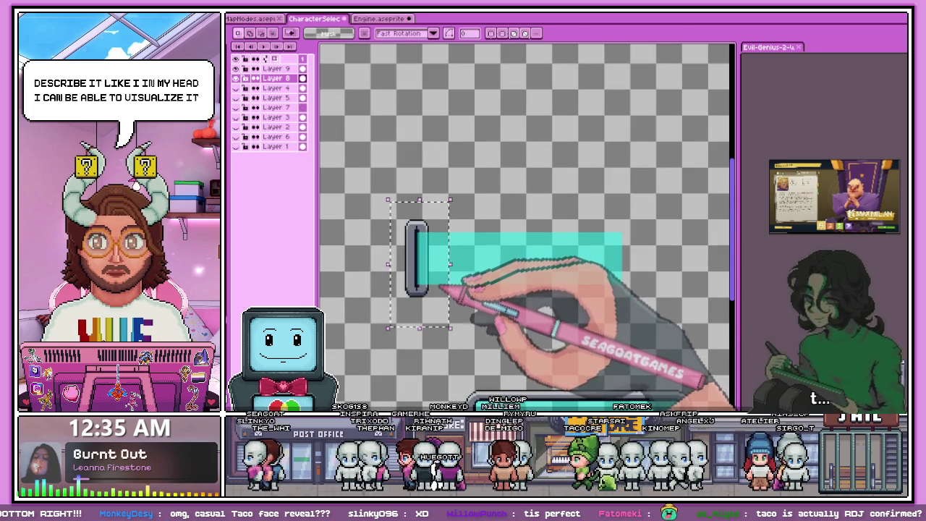
drag(443, 289, 507, 268)
scroll(629, 273, up, 1)
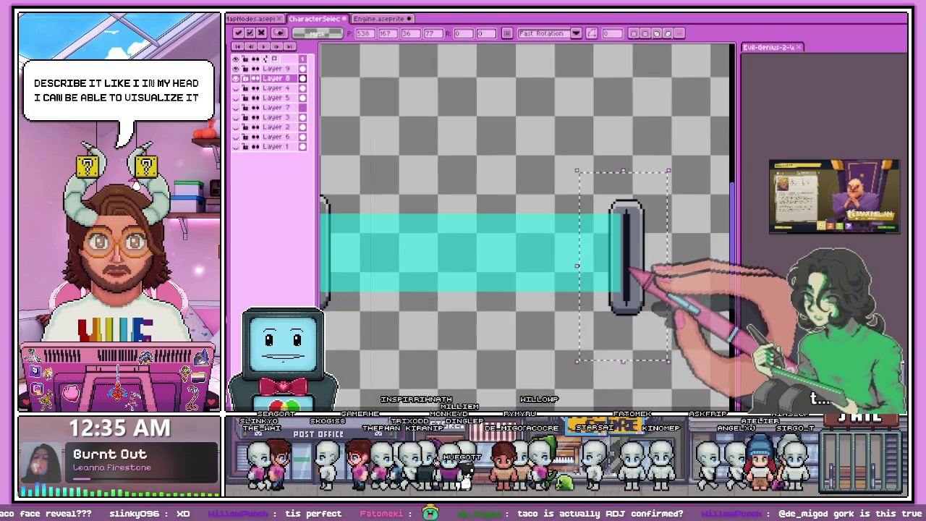
scroll(636, 273, up, 2)
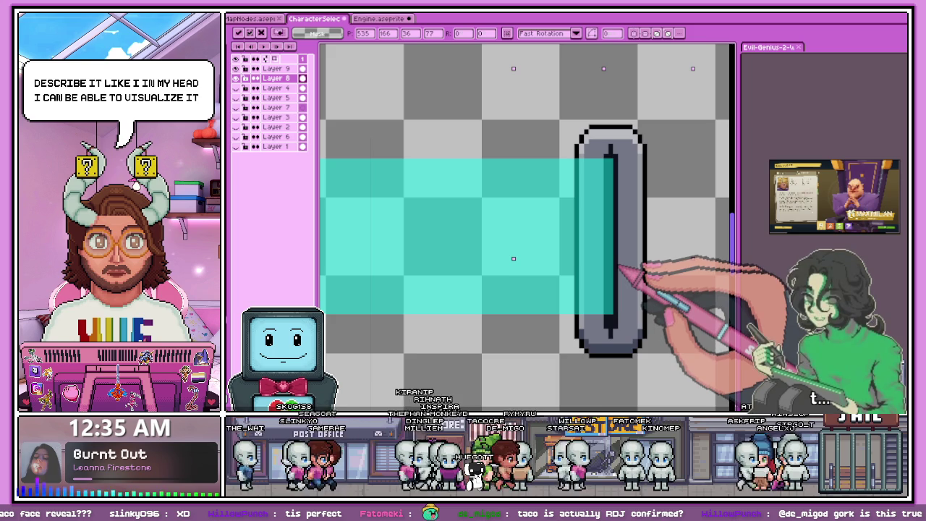
scroll(517, 279, down, 2)
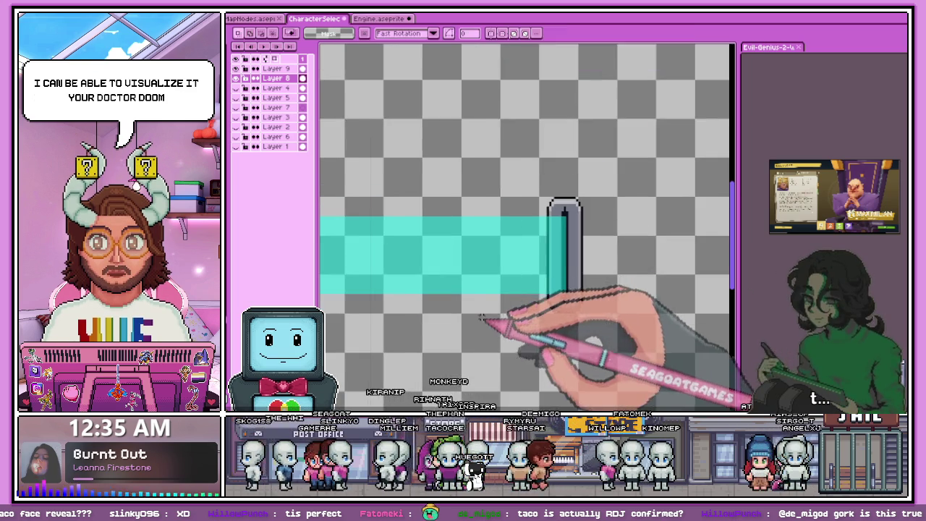
scroll(481, 318, down, 2)
scroll(478, 289, up, 1)
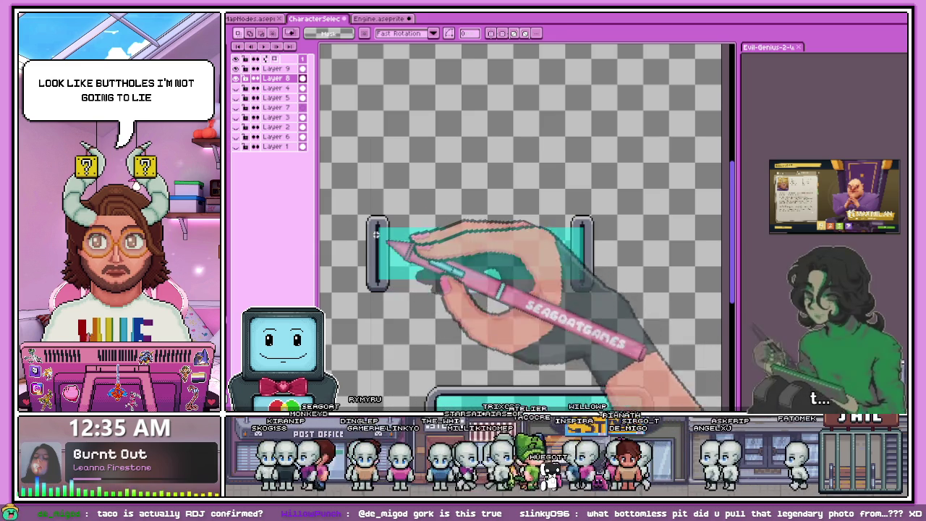
scroll(376, 235, up, 3)
scroll(409, 275, down, 2)
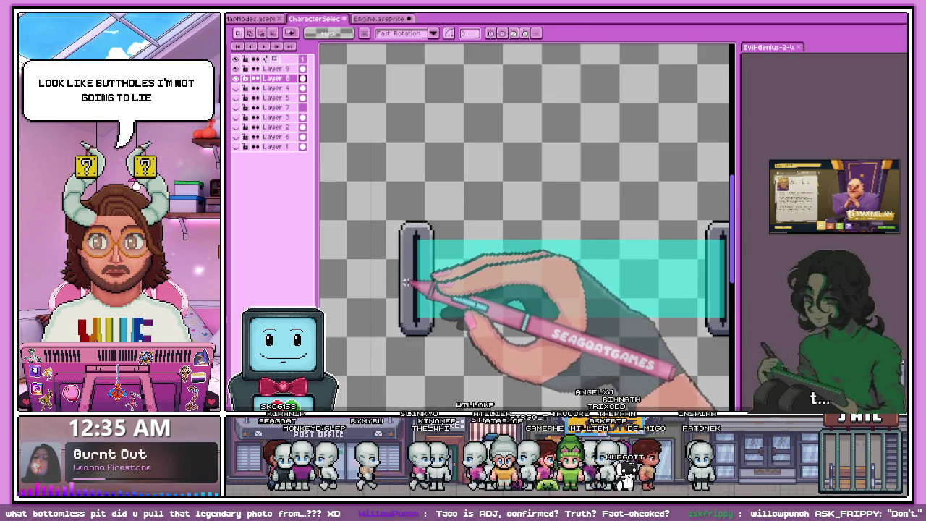
scroll(402, 289, down, 1)
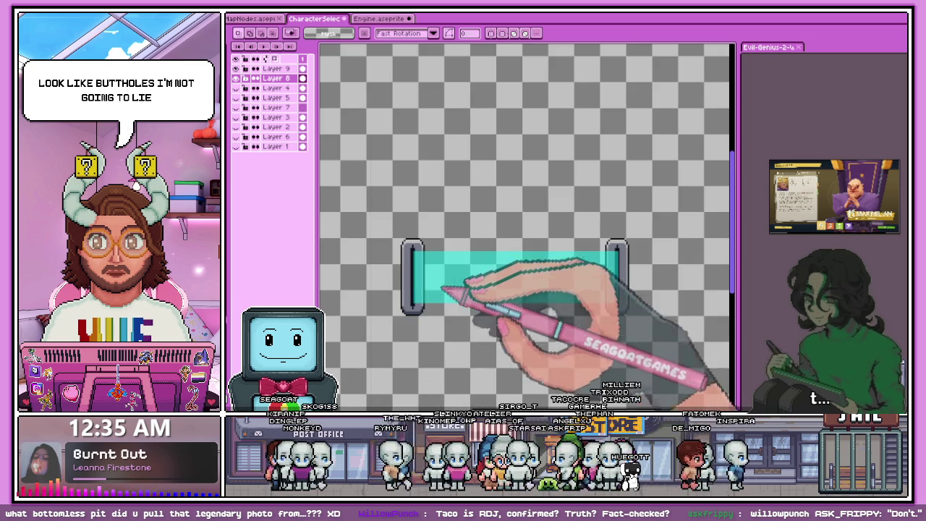
scroll(434, 311, down, 2)
scroll(461, 317, up, 1)
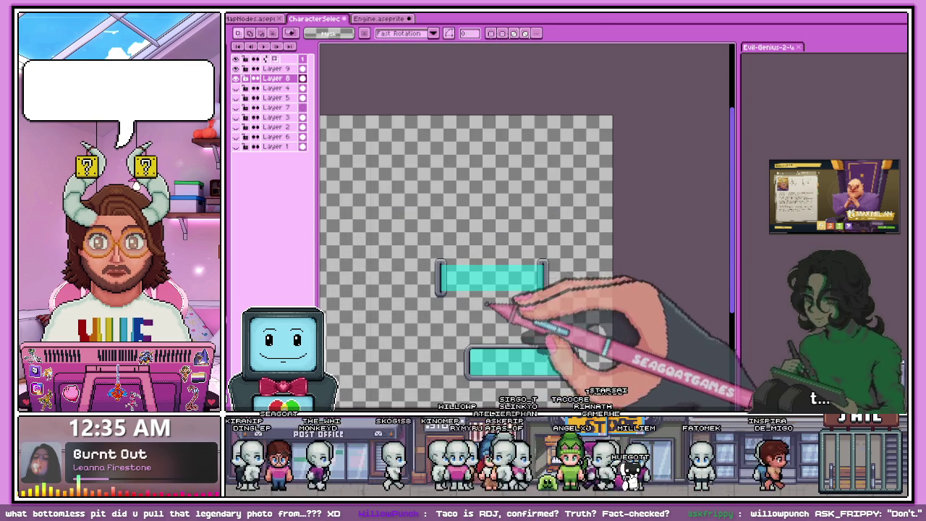
scroll(443, 297, up, 1)
scroll(426, 291, up, 2)
scroll(416, 286, down, 2)
scroll(395, 265, up, 1)
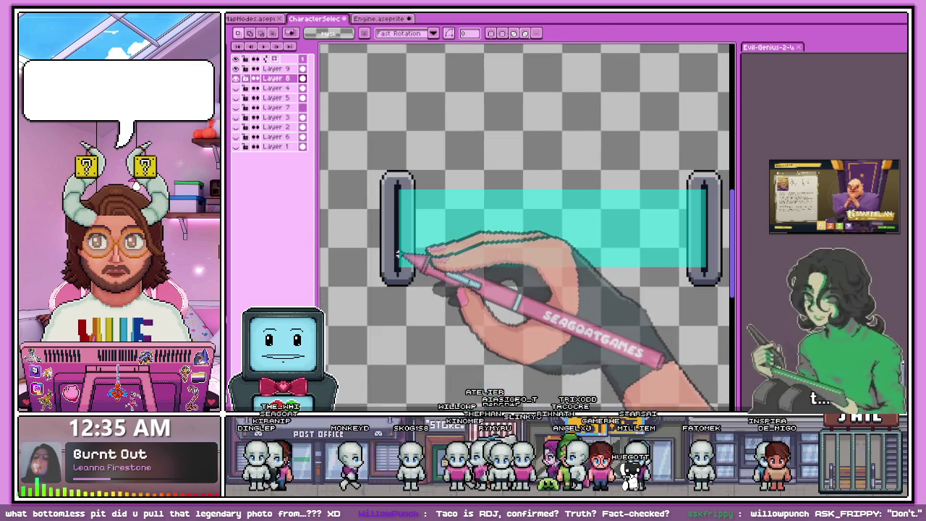
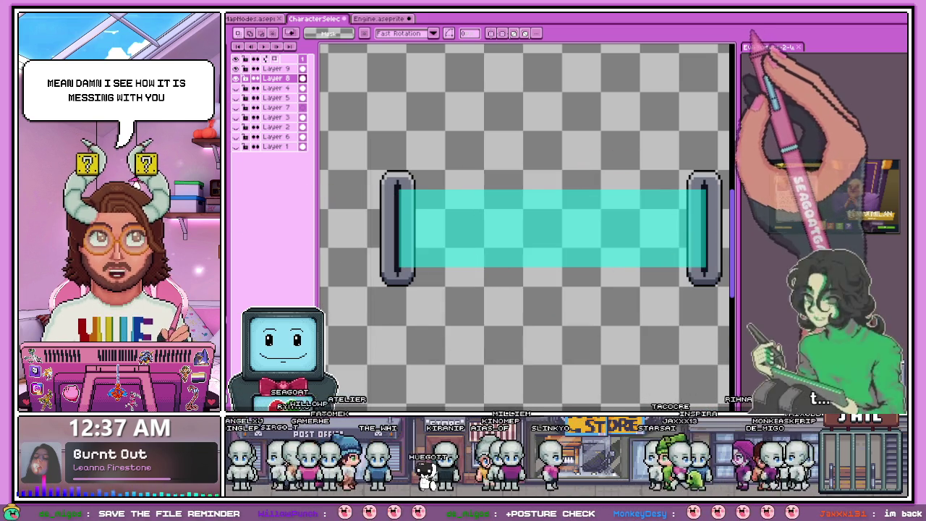
Step: Drop the sci-fi UI kit image into Aseprite as a reference tab, then switch back to the slider sprite
drag(387, 303, 399, 248)
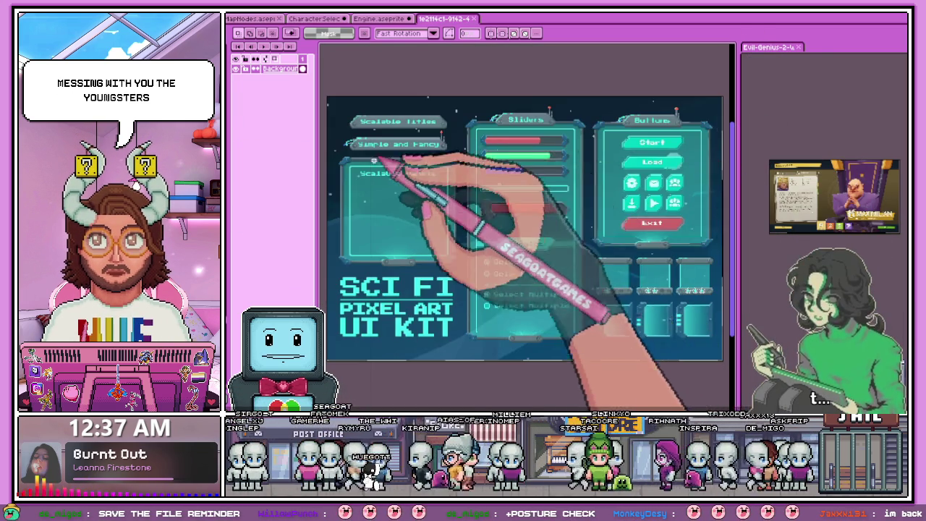
scroll(373, 171, up, 2)
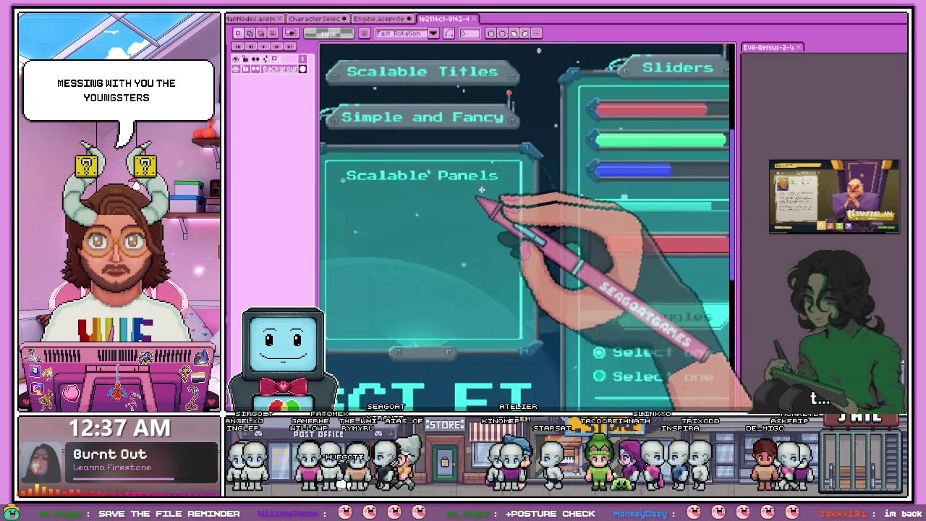
click(316, 19)
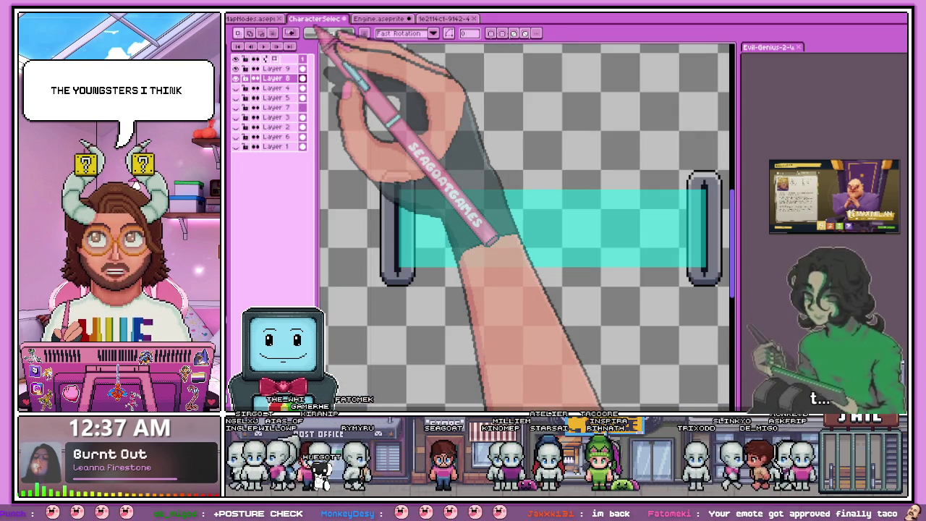
Step: Zoom around the slider, glance at the UI kit reference again, and return to CharacterSelec
scroll(404, 92, down, 3)
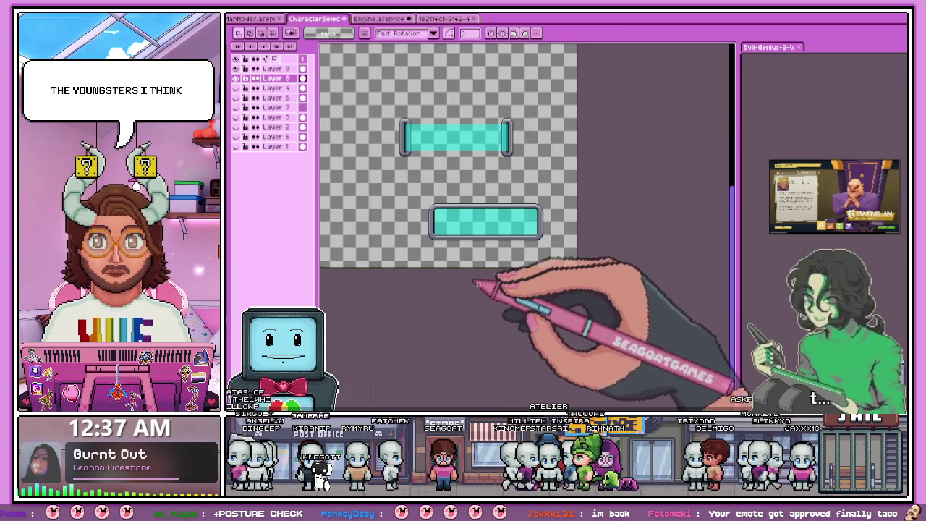
scroll(427, 167, up, 2)
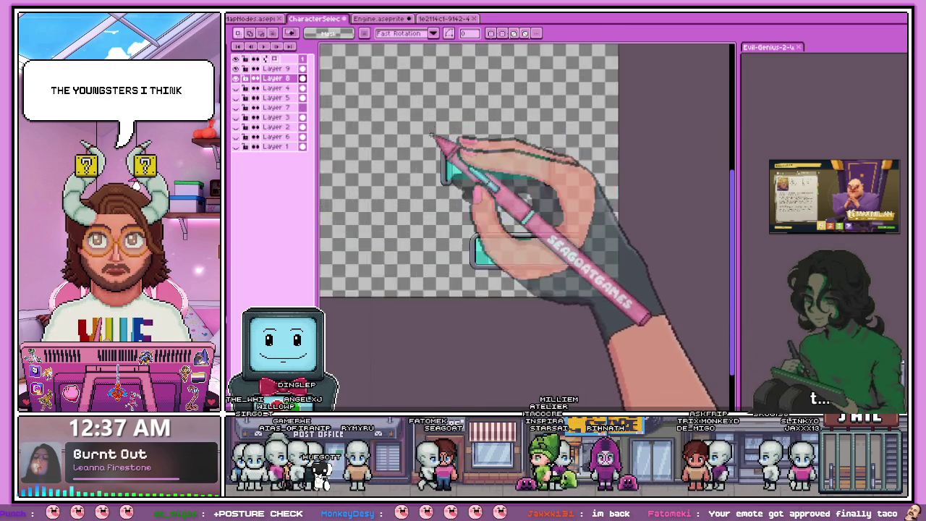
scroll(397, 232, down, 2)
scroll(397, 232, down, 1)
scroll(466, 228, up, 1)
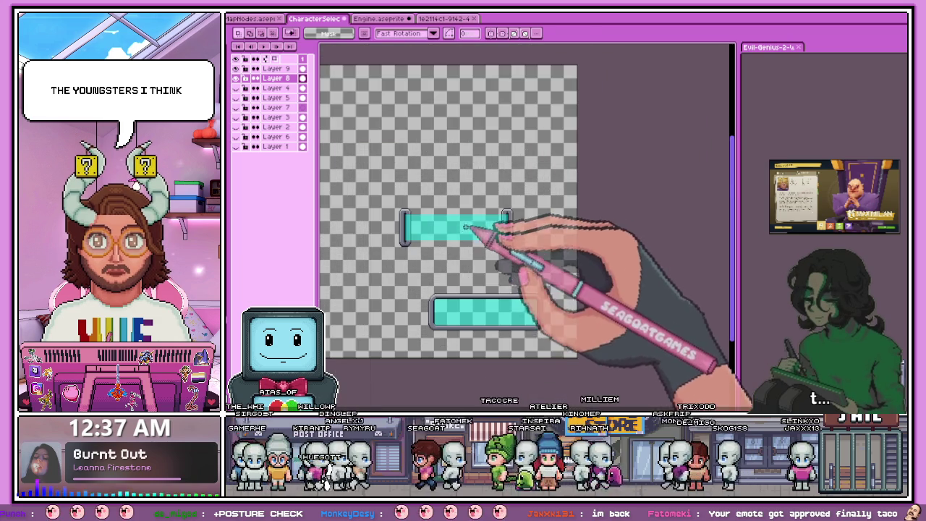
scroll(427, 231, up, 3)
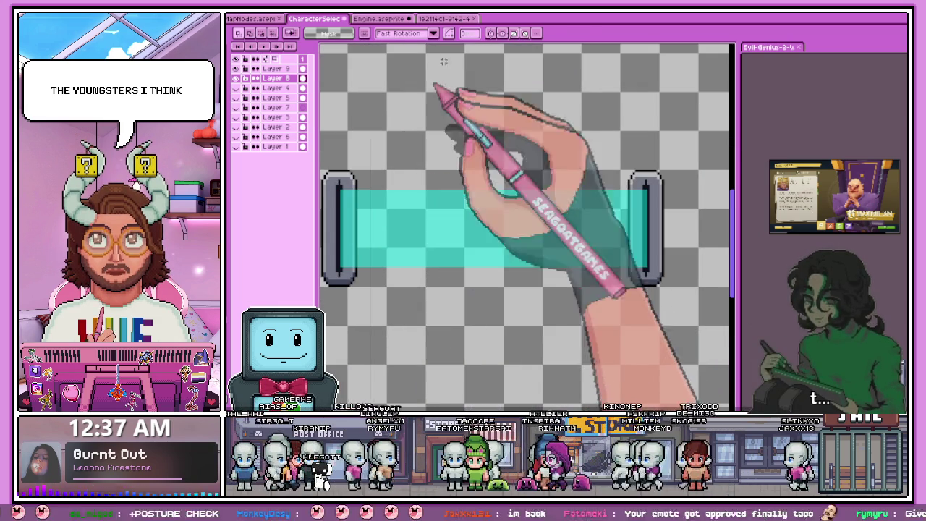
click(443, 18)
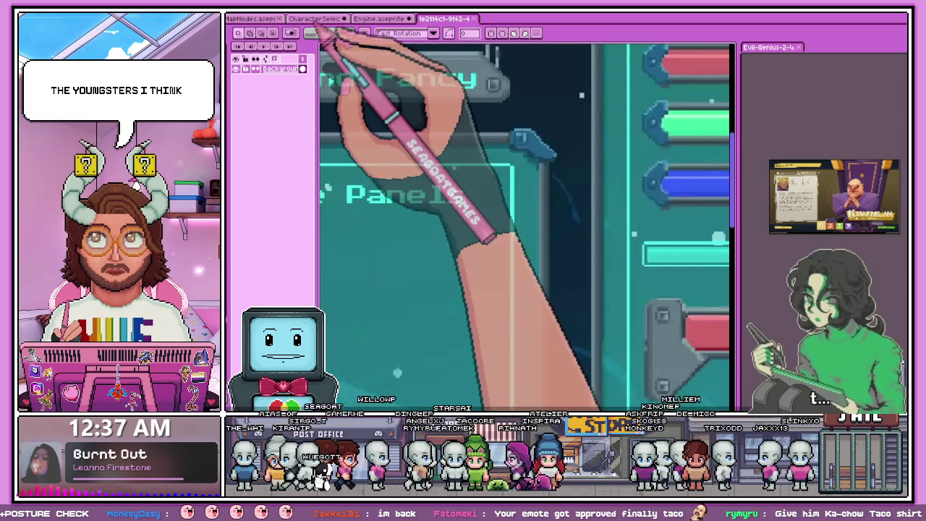
click(315, 18)
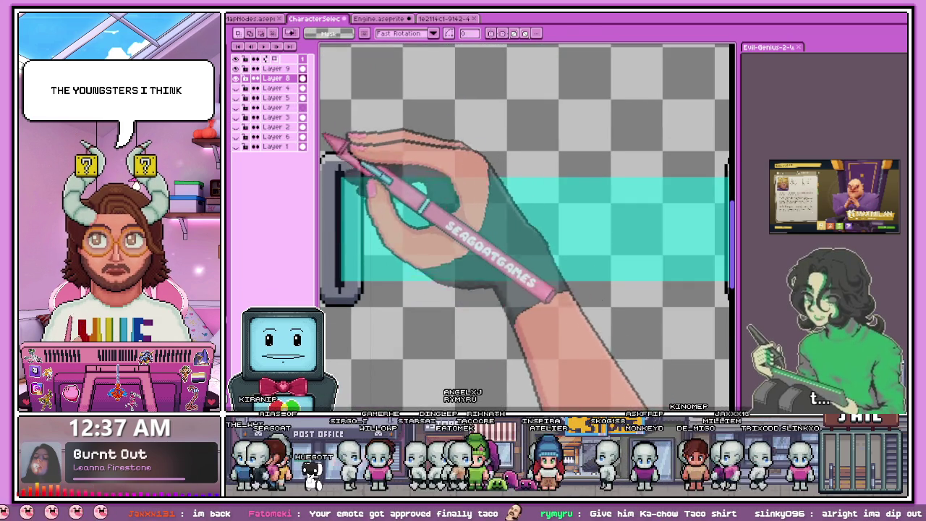
Step: Select a narrow vertical strip along the left end cap
scroll(351, 155, up, 2)
scroll(351, 140, down, 1)
drag(350, 140, 391, 338)
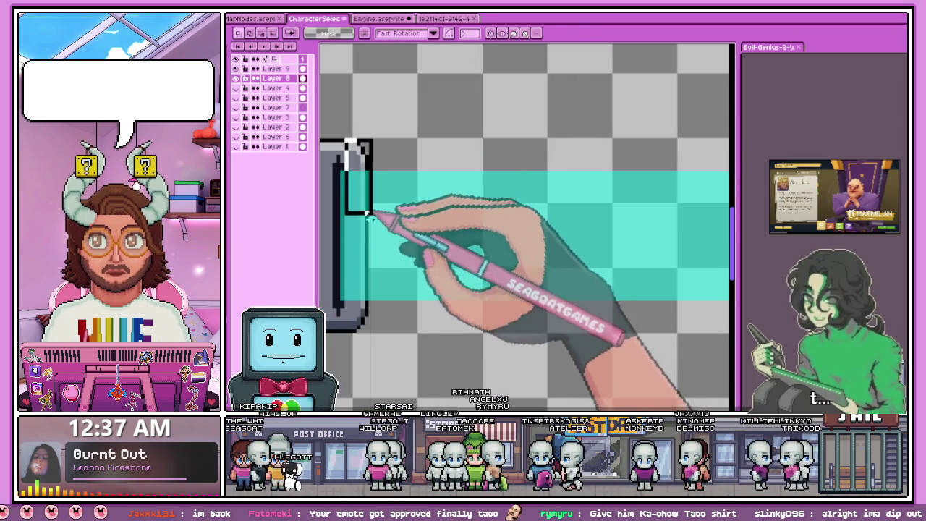
scroll(413, 248, down, 1)
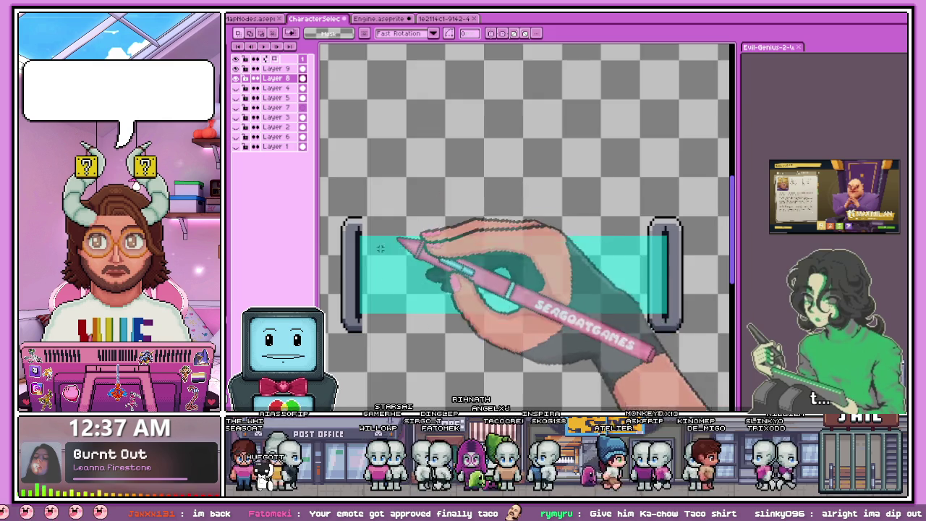
scroll(361, 258, up, 1)
scroll(372, 155, up, 1)
scroll(358, 185, down, 1)
scroll(358, 185, up, 2)
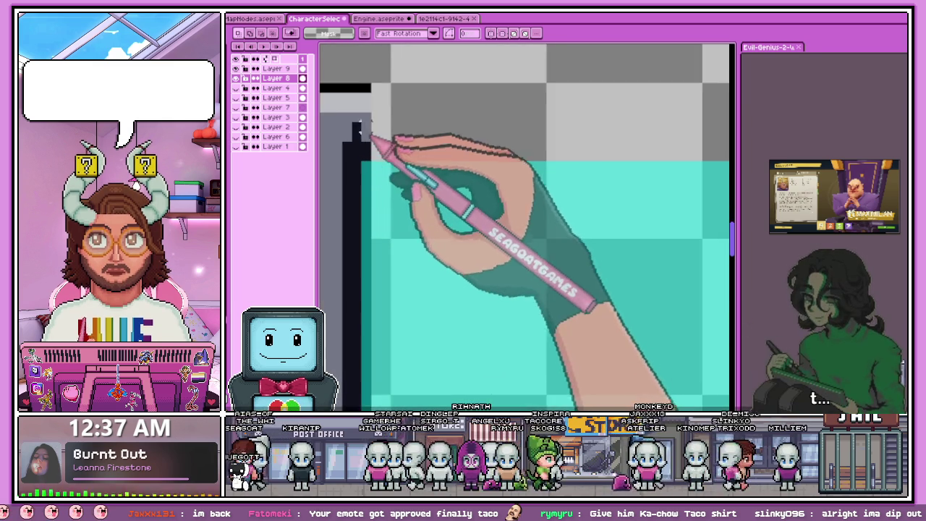
drag(359, 76, 389, 395)
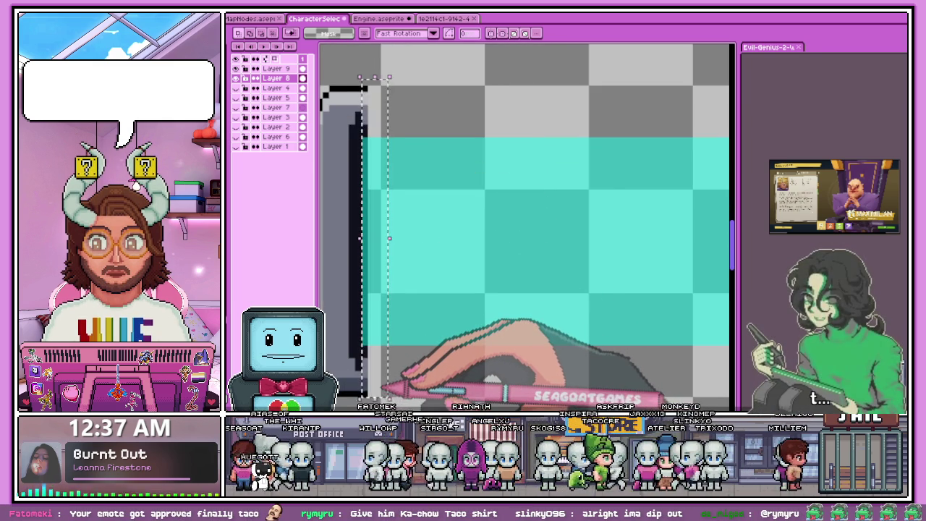
scroll(420, 232, down, 2)
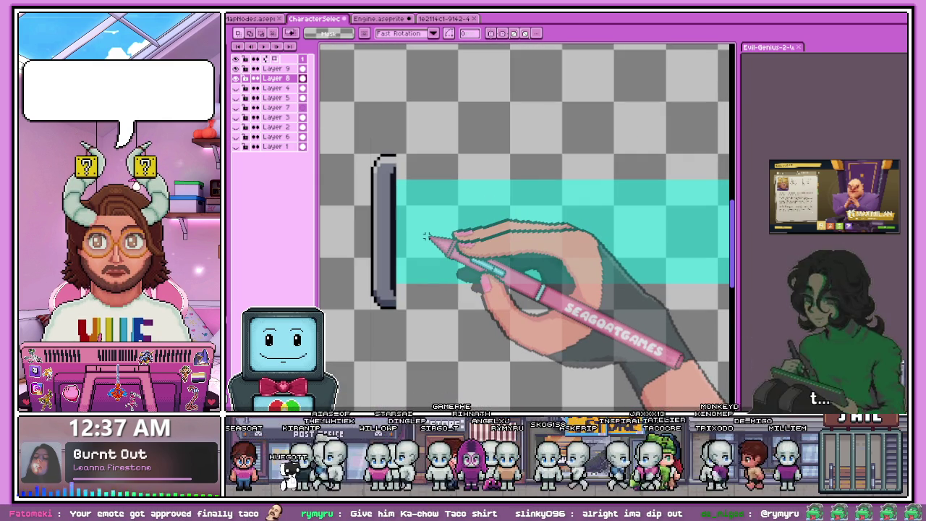
scroll(424, 299, down, 1)
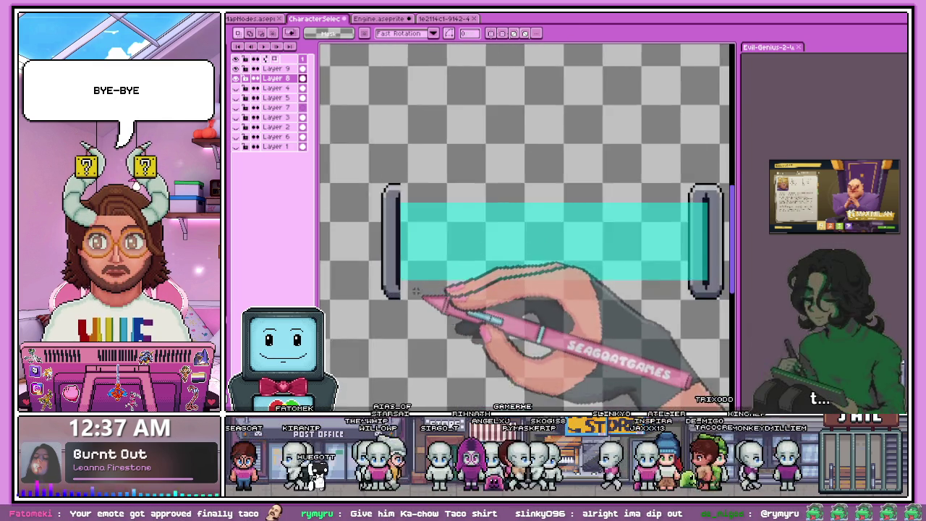
scroll(403, 293, up, 2)
scroll(403, 292, up, 1)
Step: Eyedrop a colour from the canvas with Alt, then switch to the fill tool (G)
key(alt)
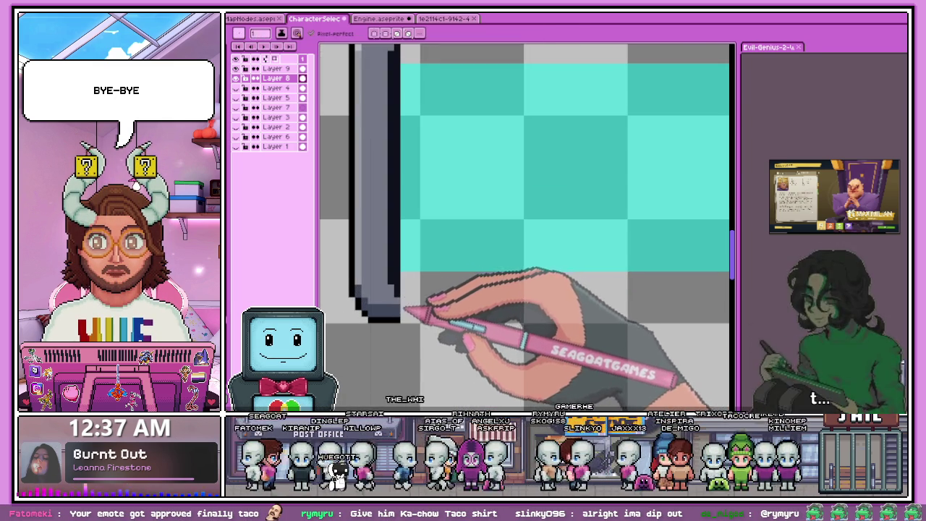
scroll(407, 310, up, 2)
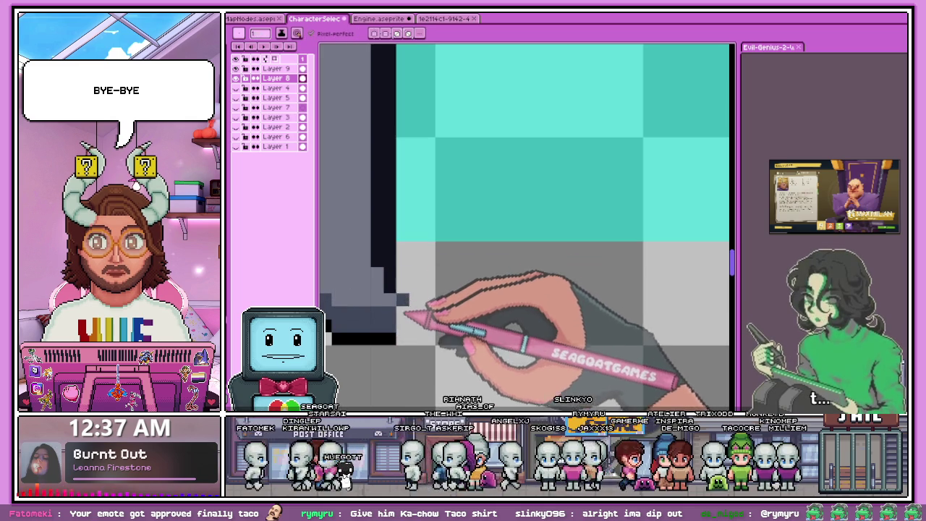
scroll(407, 312, down, 2)
scroll(409, 310, down, 2)
scroll(410, 307, down, 1)
scroll(411, 302, down, 1)
scroll(411, 296, up, 1)
scroll(405, 268, up, 2)
scroll(401, 239, up, 1)
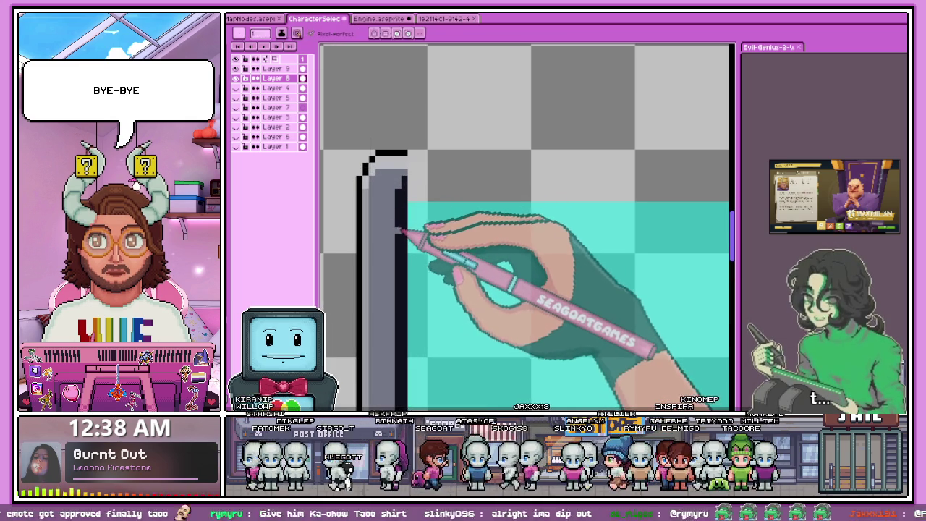
key(g)
scroll(404, 237, down, 1)
scroll(418, 217, down, 2)
scroll(420, 246, down, 1)
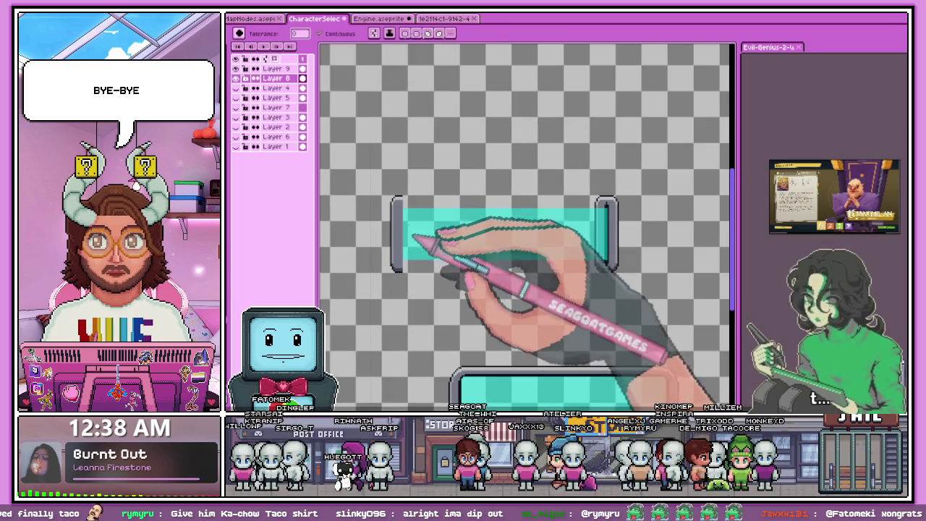
scroll(420, 217, up, 2)
scroll(424, 181, up, 1)
Step: Compare against the UI kit reference, then zoom in on the left cap's bottom curve
click(438, 19)
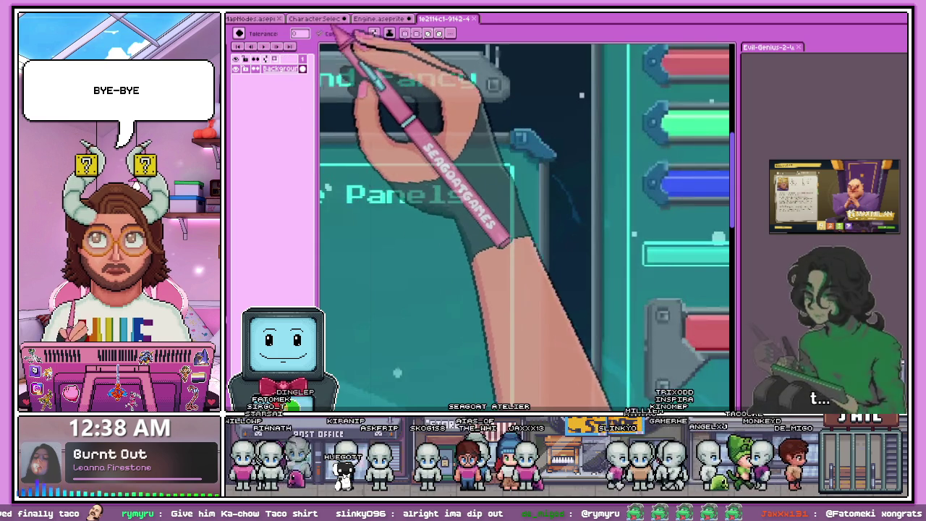
click(314, 19)
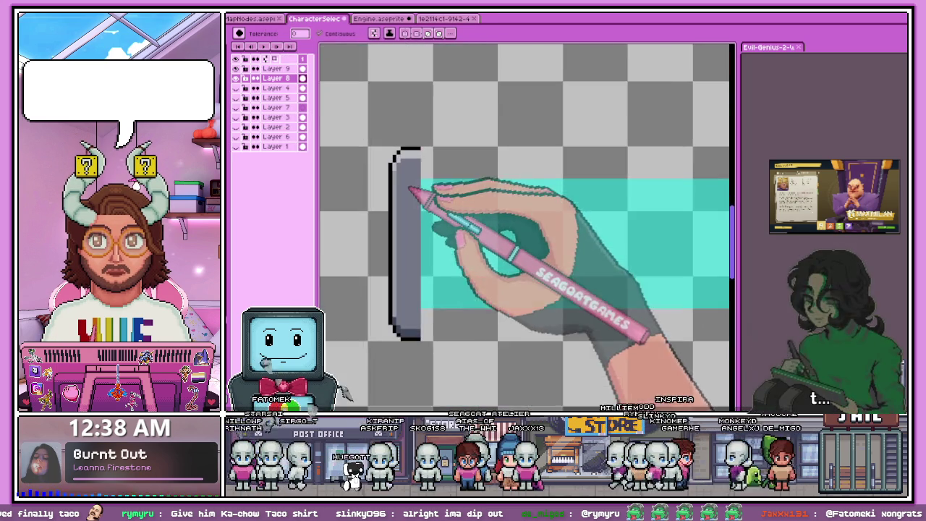
scroll(421, 174, up, 2)
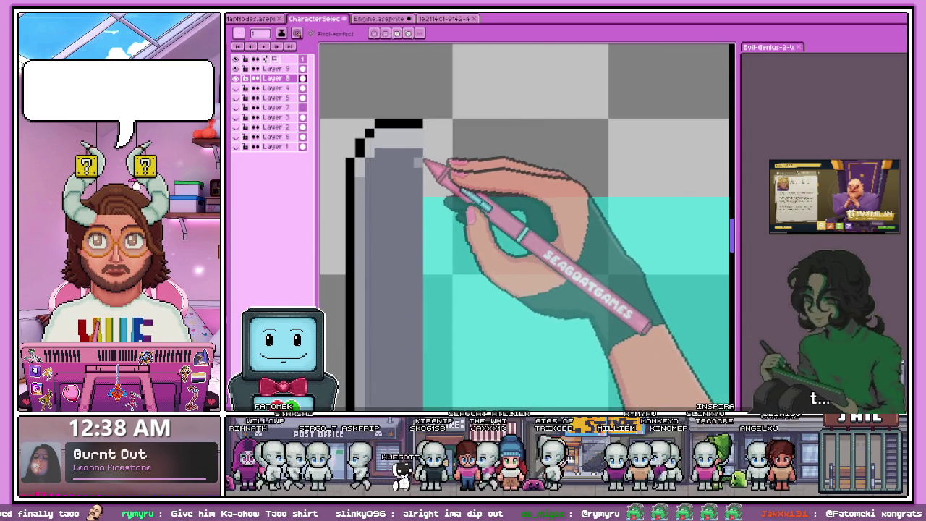
scroll(423, 209, down, 2)
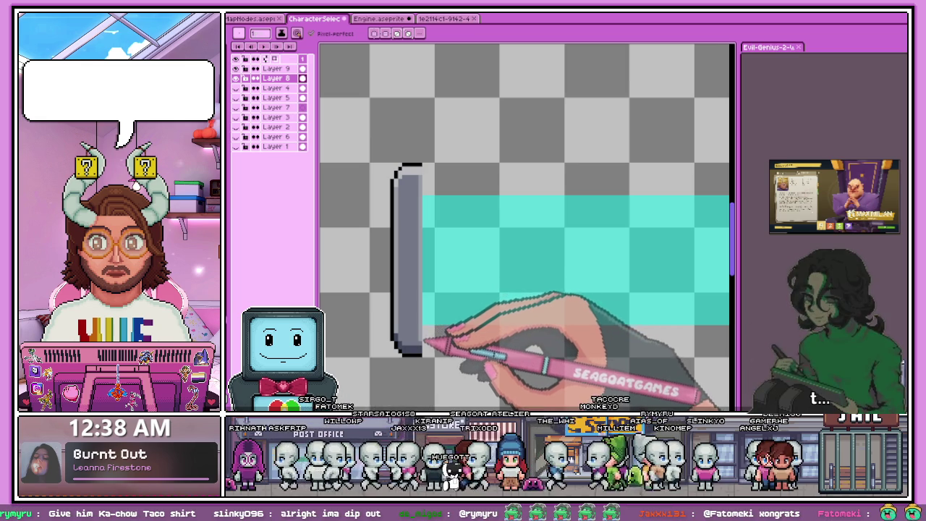
scroll(420, 177, up, 1)
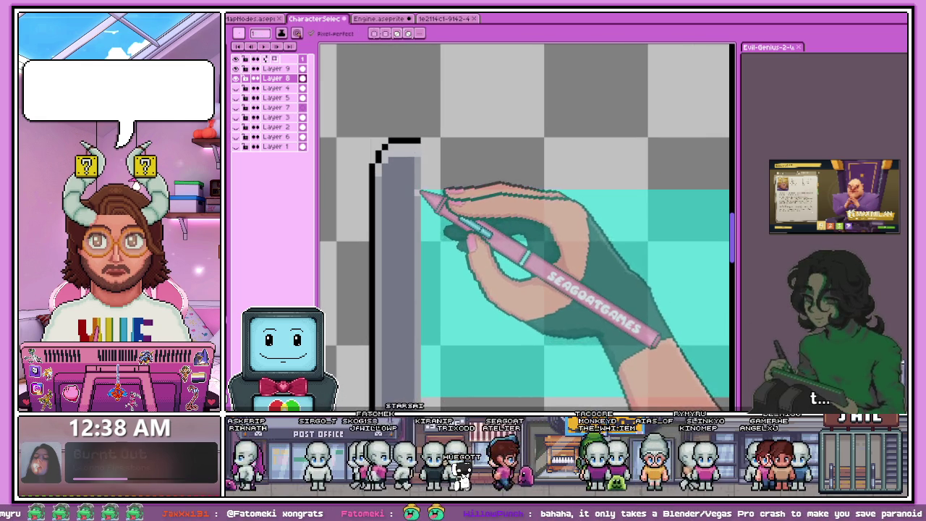
scroll(424, 290, up, 1)
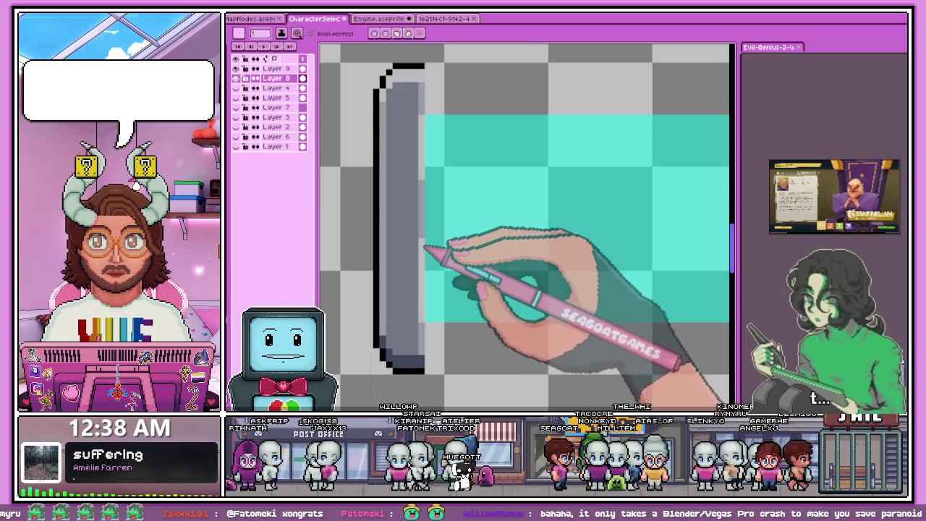
scroll(425, 177, down, 3)
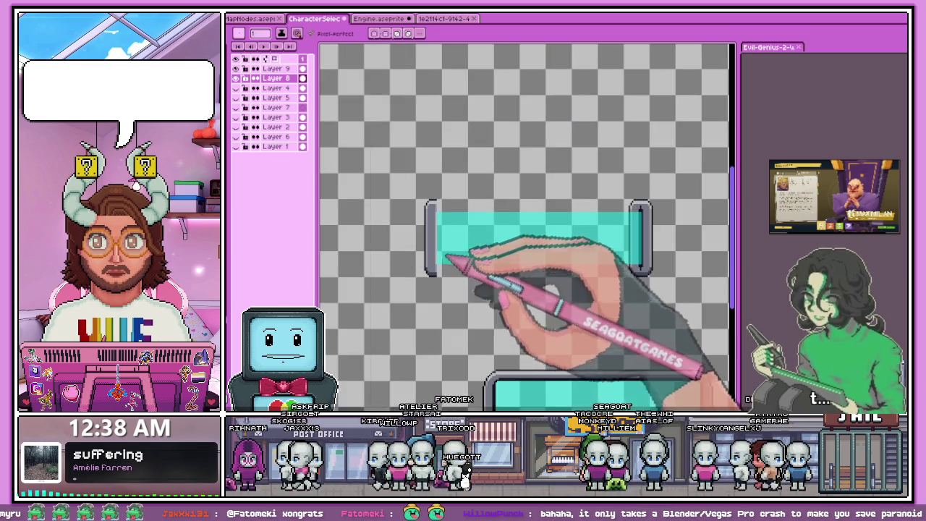
scroll(434, 260, up, 1)
scroll(534, 256, up, 1)
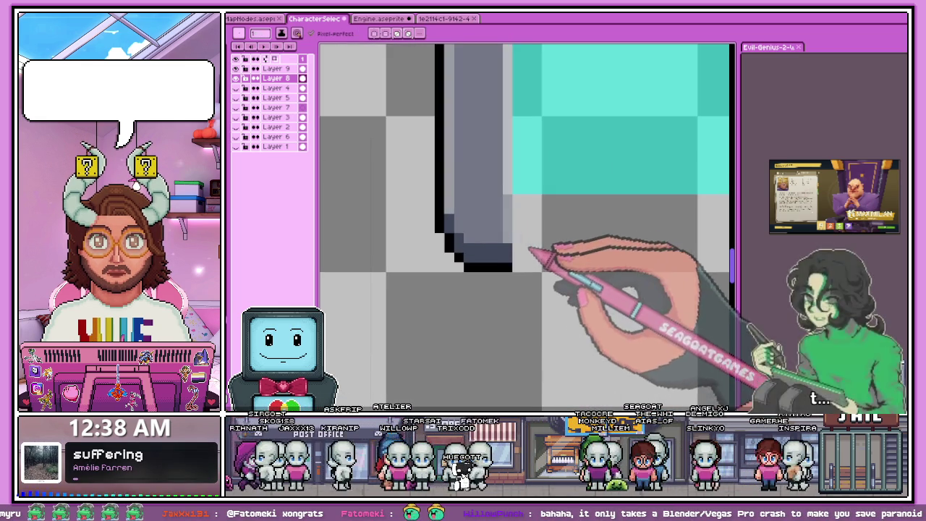
scroll(550, 264, up, 1)
Step: Replace a misplaced black pixel with a dark blue-grey outline pixel at the cap's bottom corner
click(506, 193)
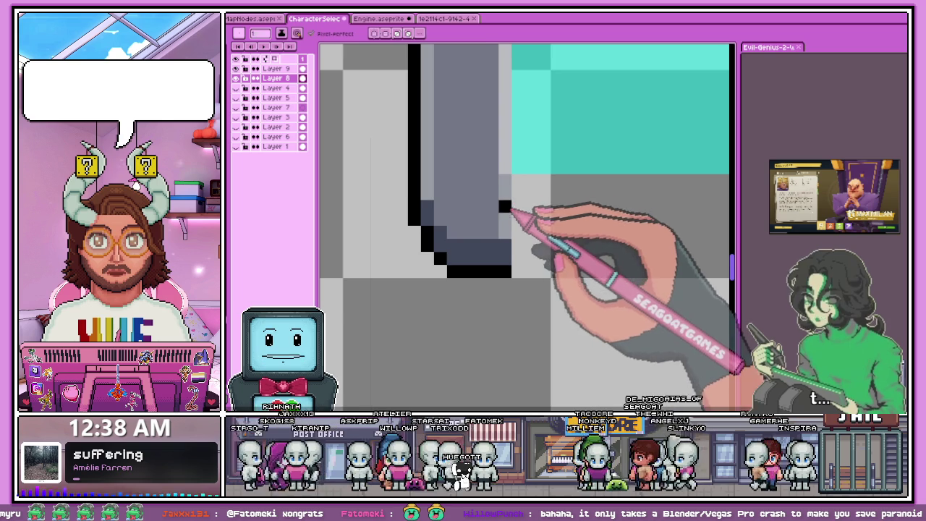
scroll(512, 210, up, 1)
key(ctrl+z)
click(486, 206)
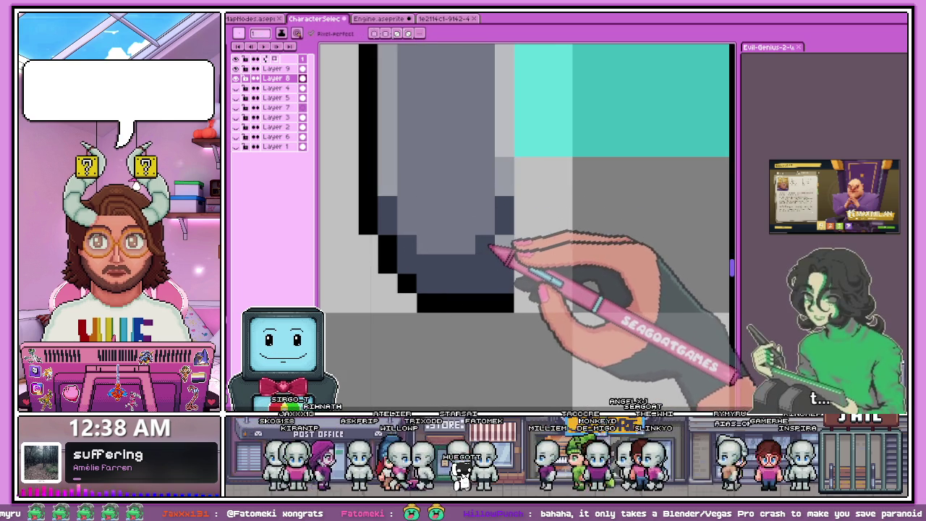
Step: Eyedrop a colour with Alt and zoom out from the end cap
key(alt)
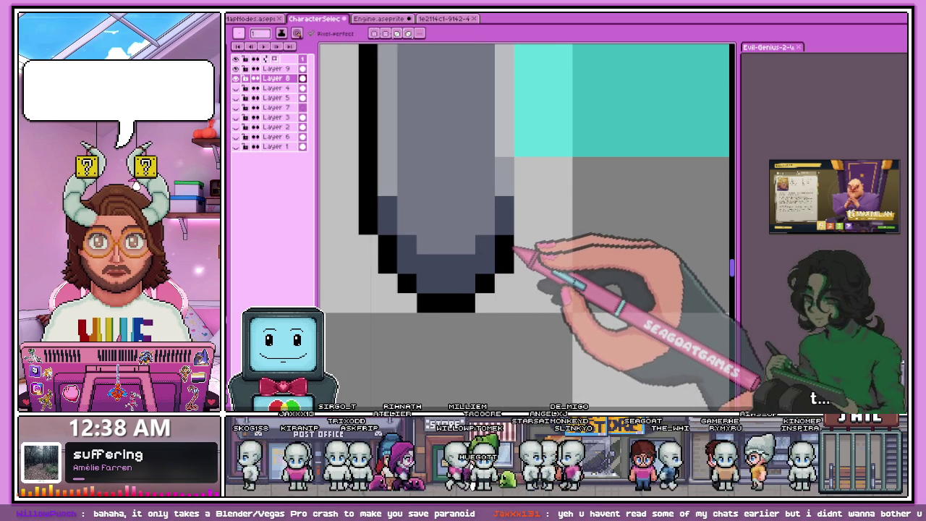
scroll(528, 187, down, 2)
scroll(507, 213, down, 2)
scroll(463, 246, down, 2)
scroll(470, 253, down, 1)
scroll(460, 233, up, 1)
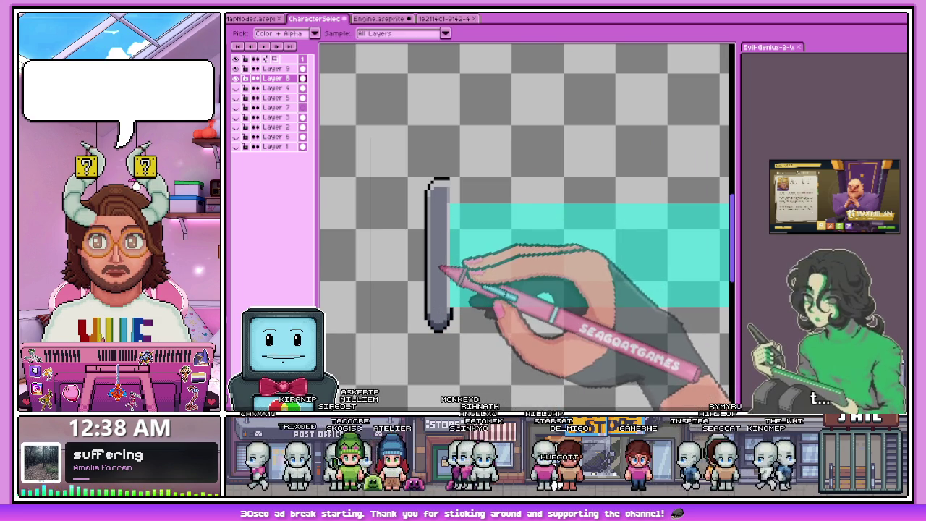
Step: Box-select the right grey end cap with the Rectangular Marquee and cut it
scroll(463, 271, down, 1)
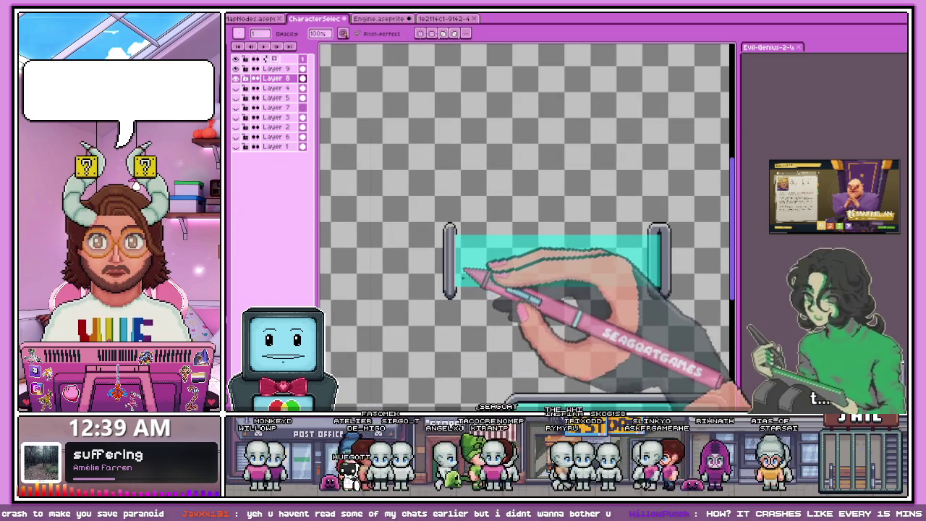
scroll(467, 269, up, 2)
scroll(465, 260, up, 1)
scroll(454, 207, up, 1)
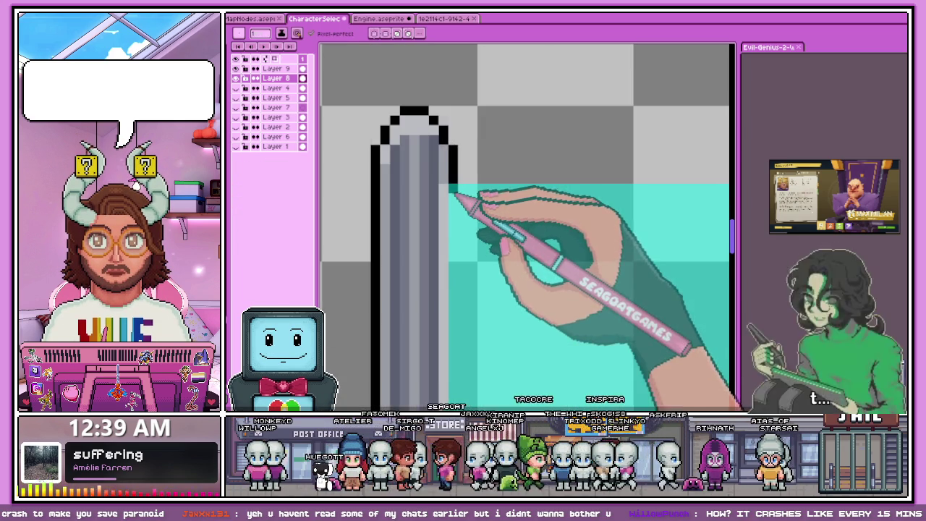
scroll(456, 195, down, 1)
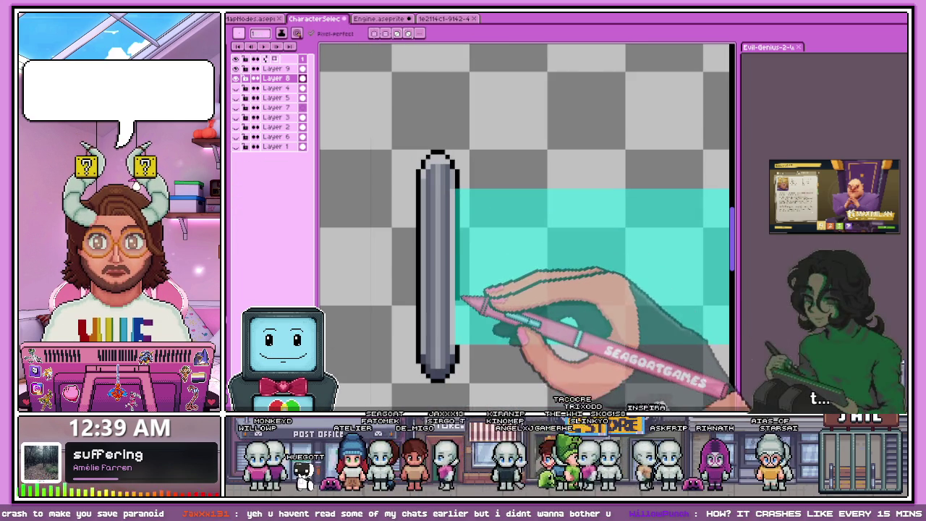
scroll(480, 341, down, 3)
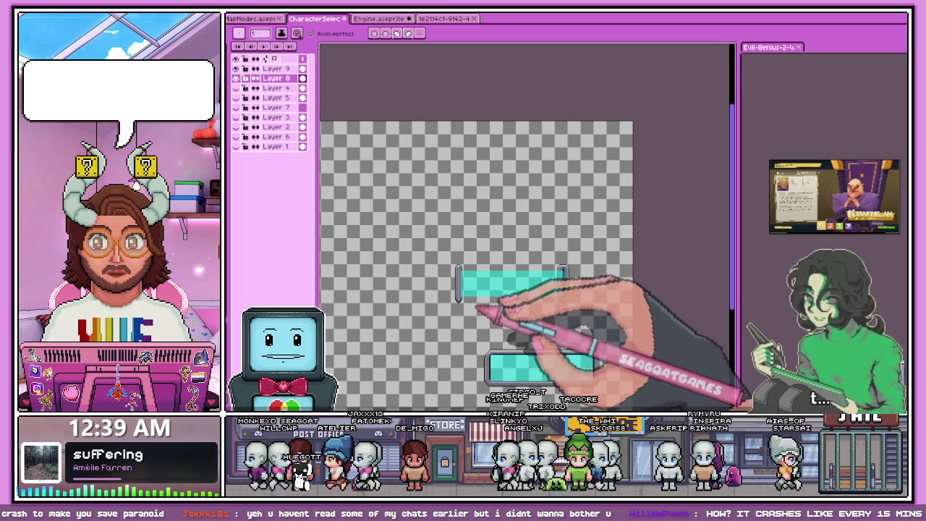
scroll(572, 301, up, 2)
key(m)
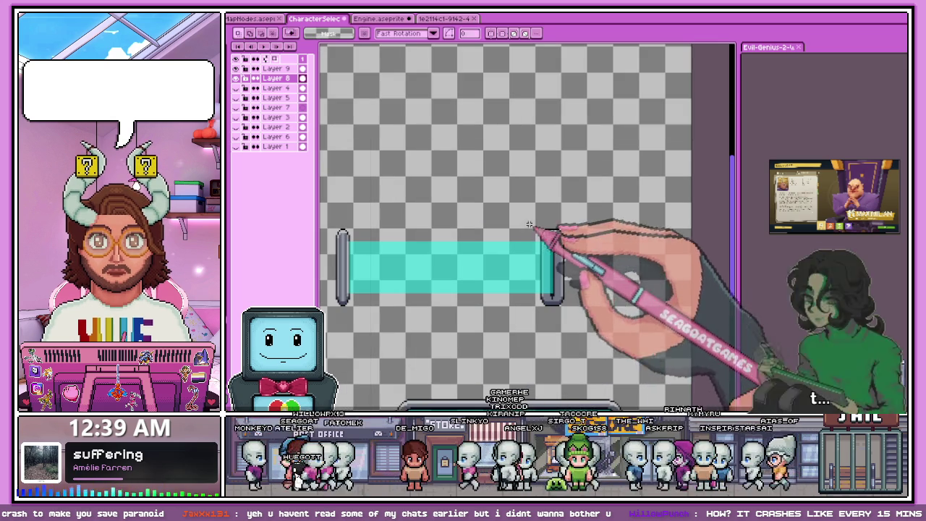
drag(547, 217, 599, 321)
key(Delete)
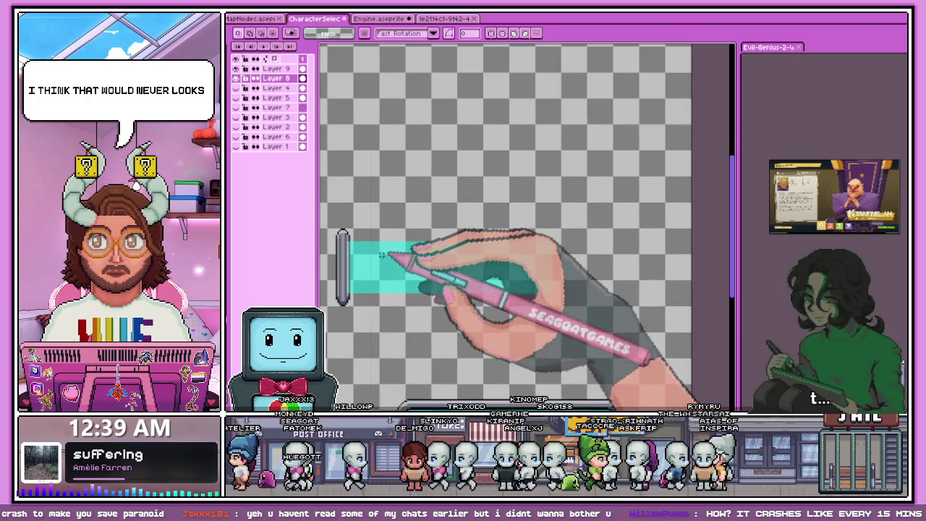
Step: Drag the end cap selection flush against the right end of the cyan bar
scroll(366, 253, down, 2)
drag(344, 230, 390, 304)
drag(369, 271, 428, 269)
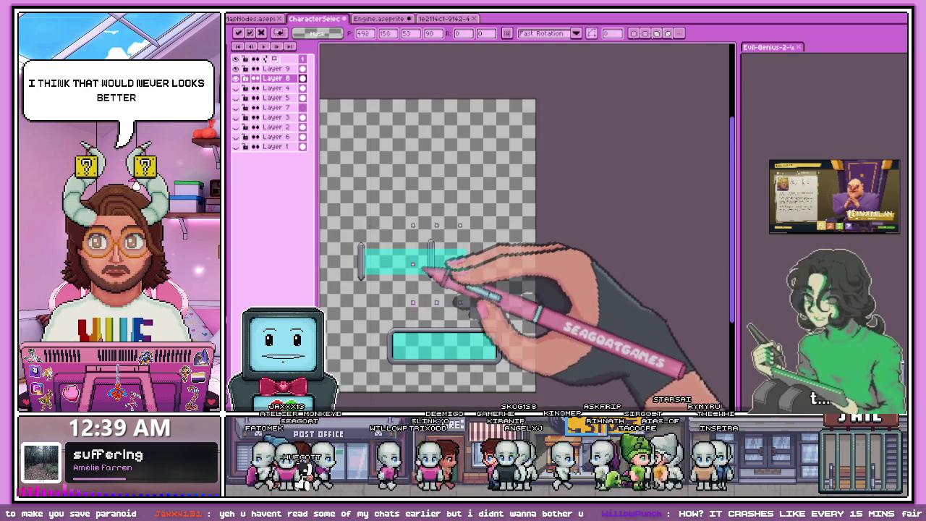
scroll(466, 293, up, 3)
mouse_move(485, 260)
mouse_down()
mouse_move(413, 258)
mouse_move(391, 244)
mouse_move(403, 247)
mouse_up()
scroll(405, 264, up, 1)
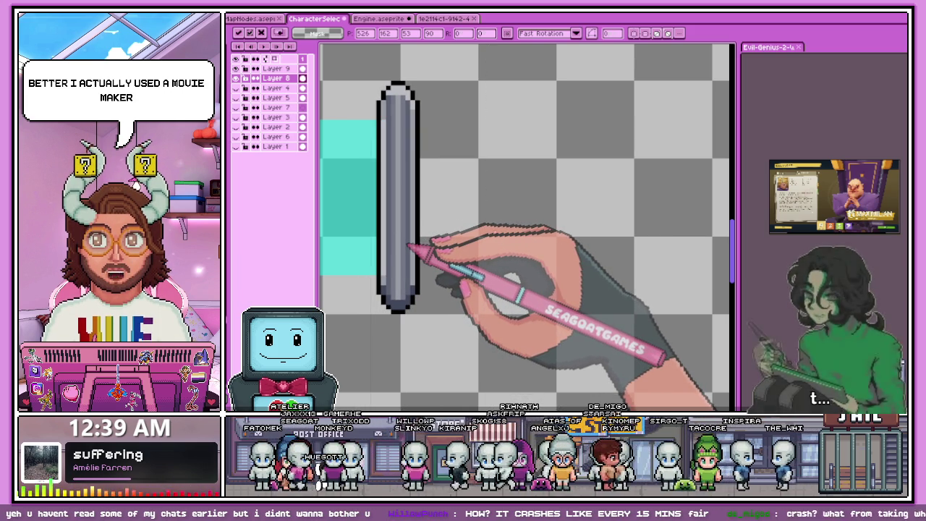
scroll(407, 255, down, 2)
scroll(440, 307, down, 3)
scroll(437, 302, up, 3)
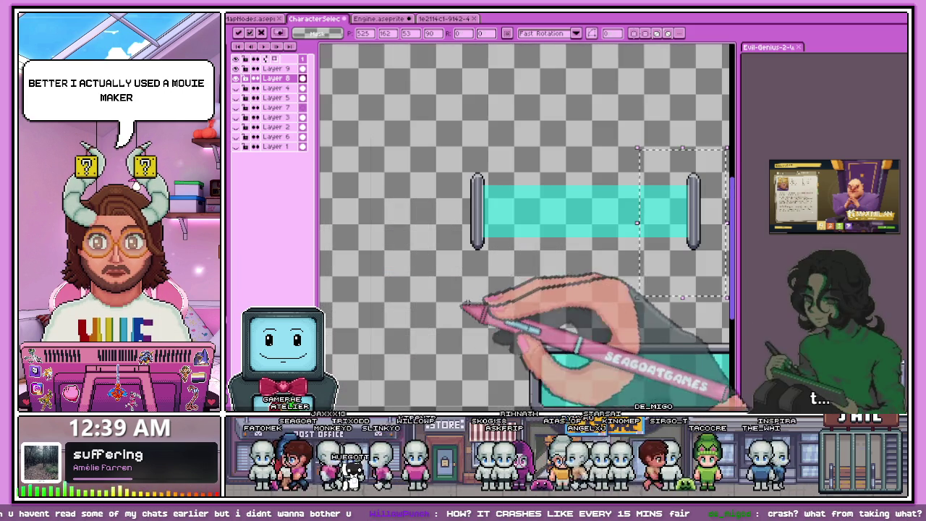
scroll(448, 246, down, 1)
scroll(480, 269, up, 2)
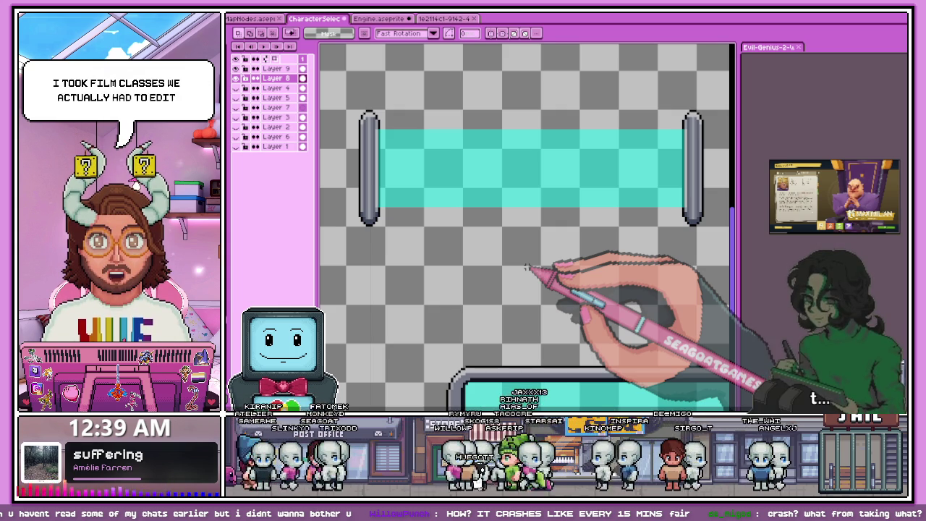
scroll(344, 196, down, 3)
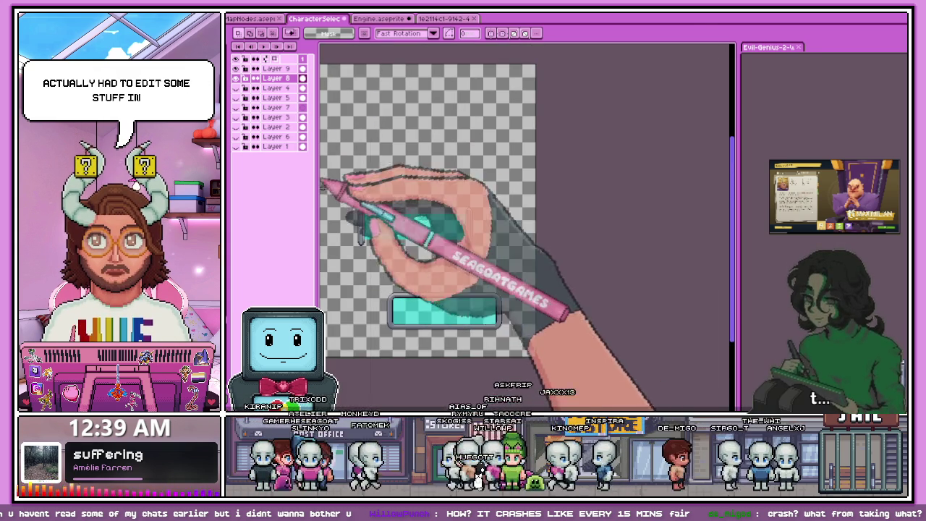
scroll(359, 210, up, 3)
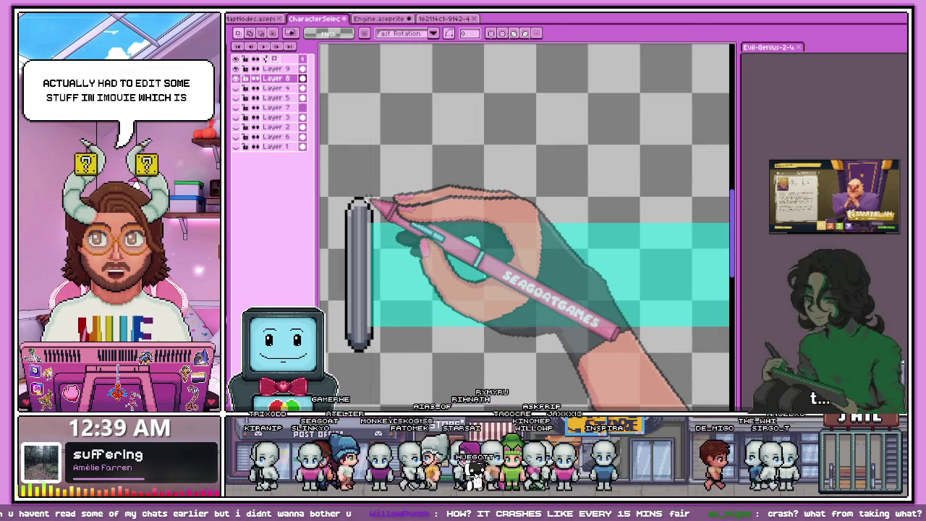
scroll(361, 201, up, 1)
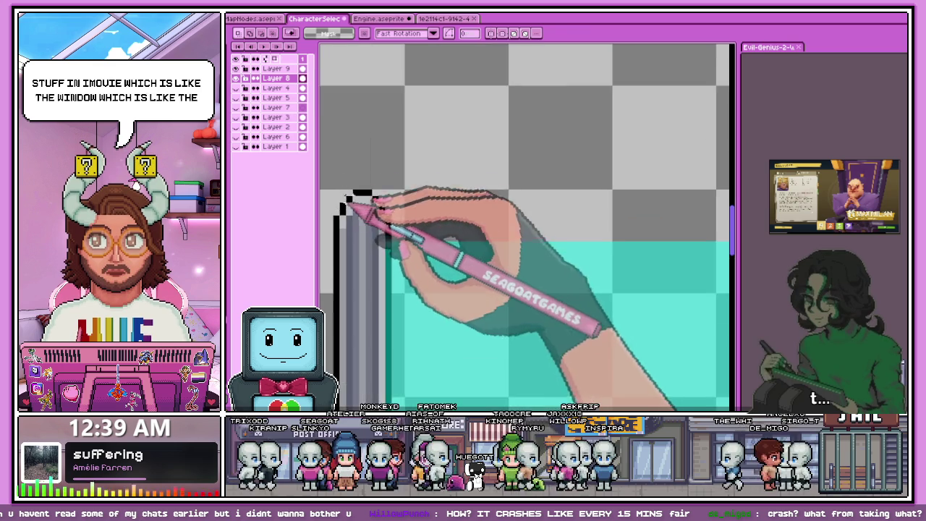
scroll(365, 198, up, 1)
scroll(372, 202, up, 1)
scroll(376, 226, down, 3)
scroll(371, 196, up, 2)
scroll(413, 192, up, 1)
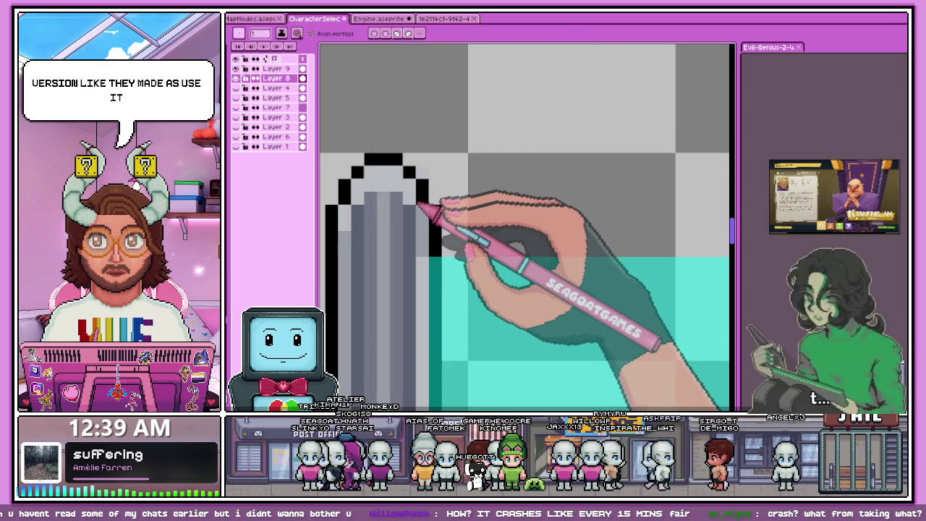
scroll(426, 220, down, 1)
scroll(423, 209, down, 2)
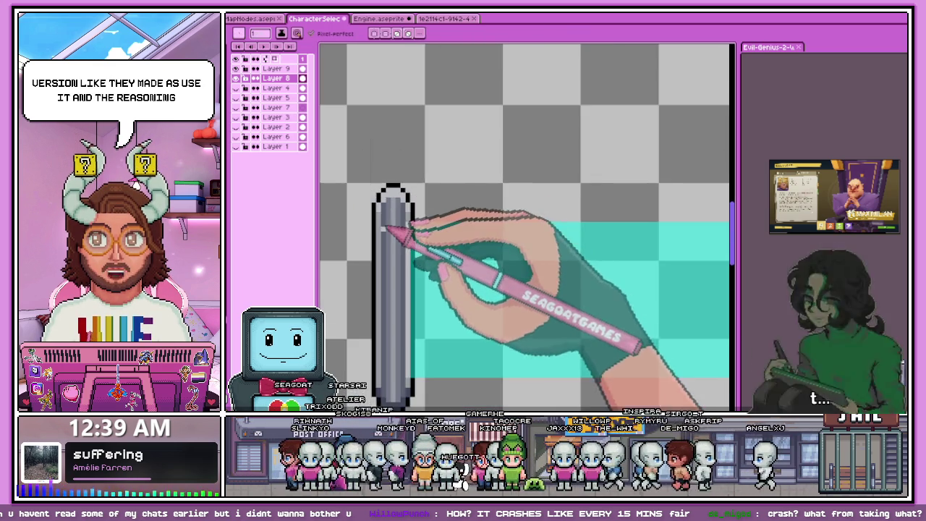
scroll(375, 232, down, 1)
scroll(599, 207, up, 1)
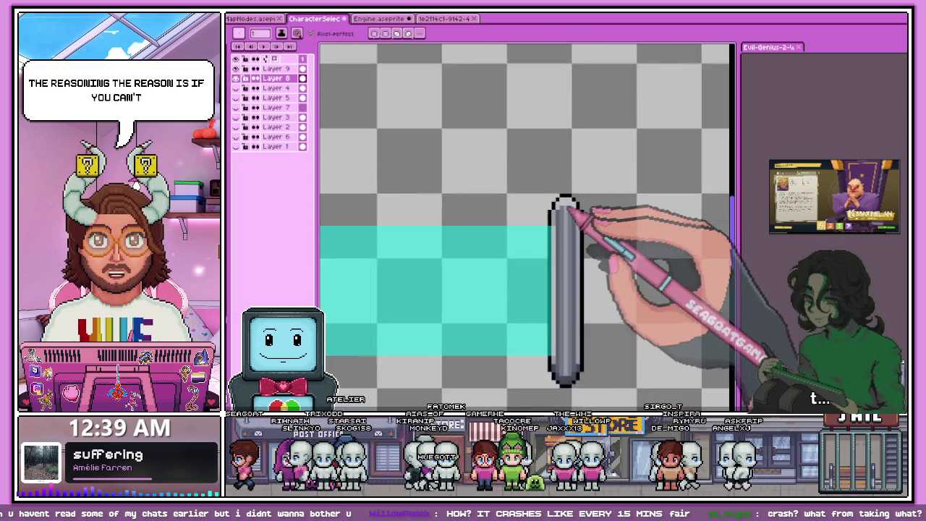
scroll(579, 207, up, 3)
scroll(557, 222, down, 2)
scroll(533, 192, down, 2)
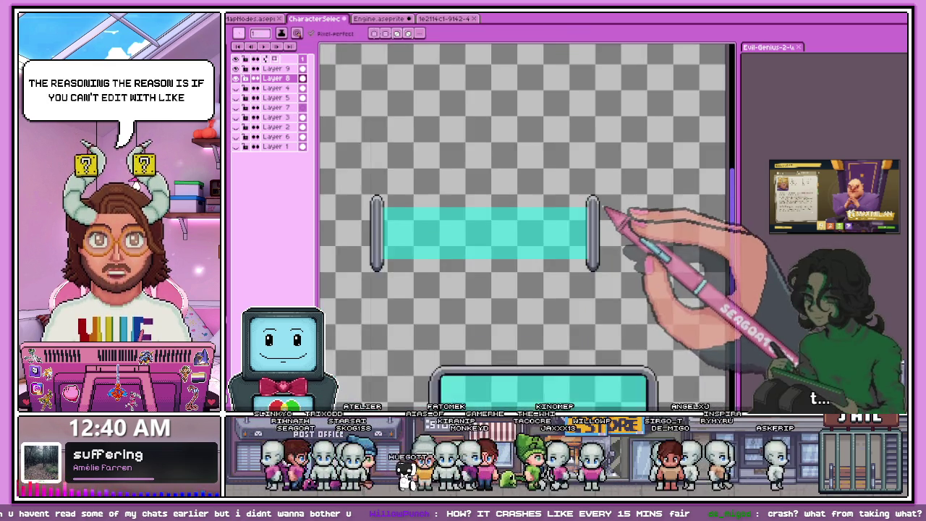
scroll(614, 207, down, 1)
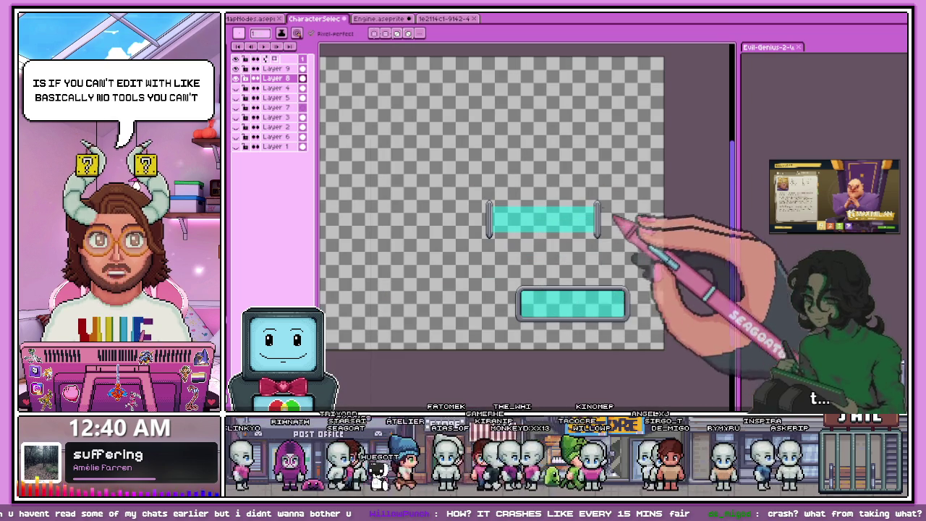
scroll(550, 195, up, 1)
scroll(463, 211, up, 2)
scroll(449, 214, up, 2)
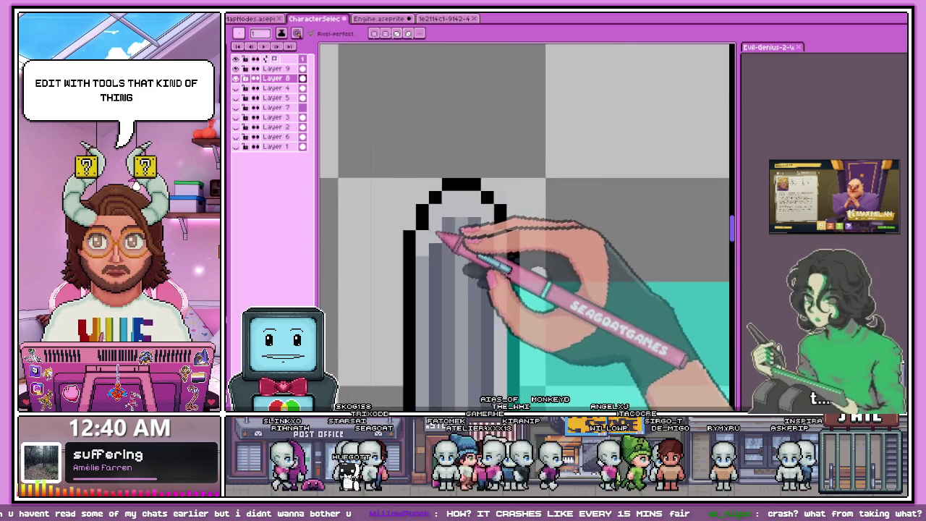
scroll(479, 202, up, 1)
scroll(487, 203, down, 1)
scroll(457, 217, down, 2)
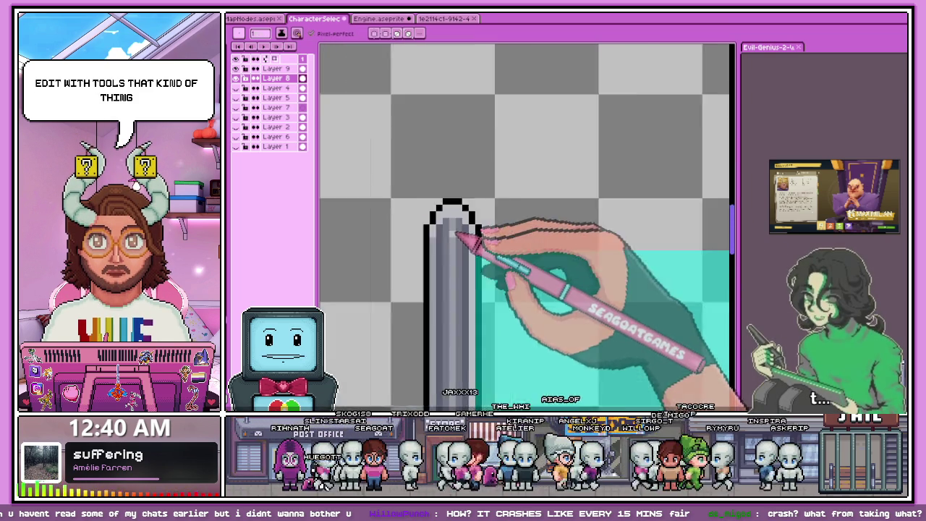
scroll(459, 238, up, 1)
scroll(458, 265, up, 1)
scroll(459, 253, down, 1)
scroll(460, 241, down, 2)
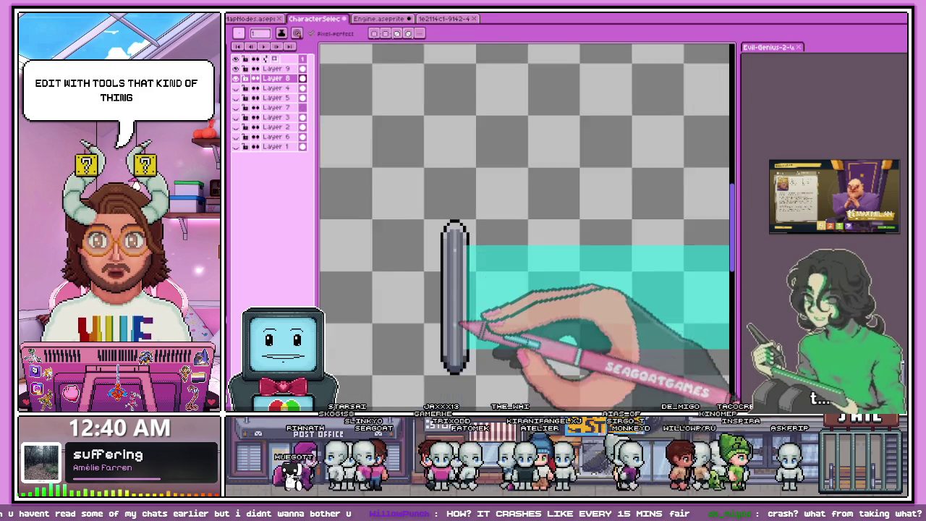
scroll(463, 304, up, 3)
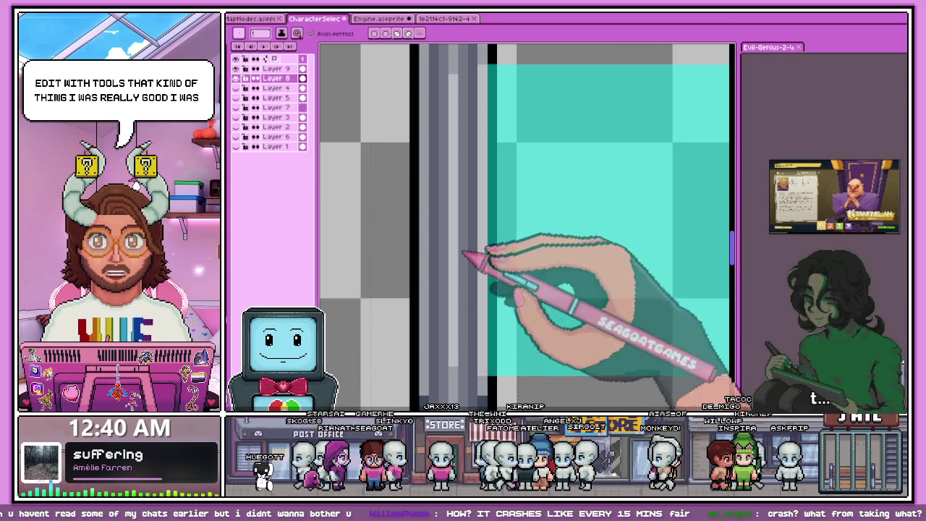
scroll(480, 268, down, 2)
scroll(471, 238, up, 2)
scroll(459, 186, up, 1)
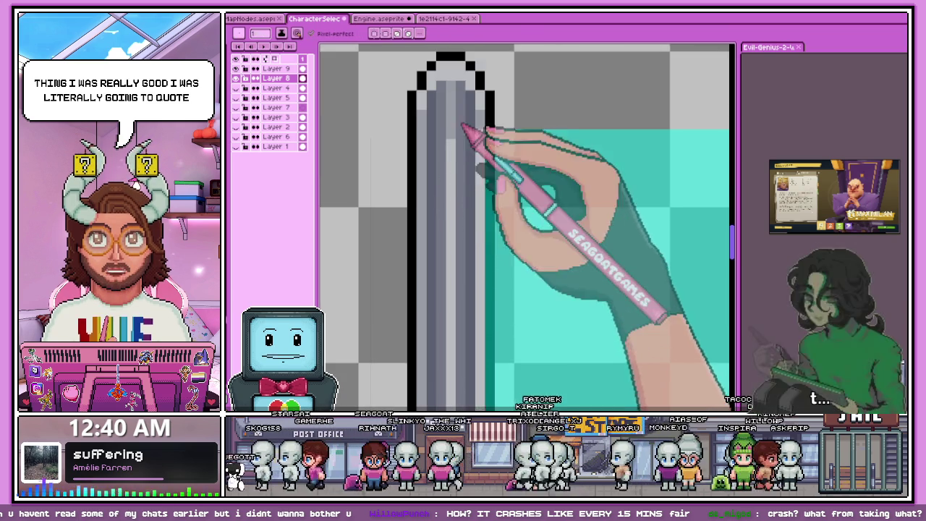
scroll(448, 139, up, 2)
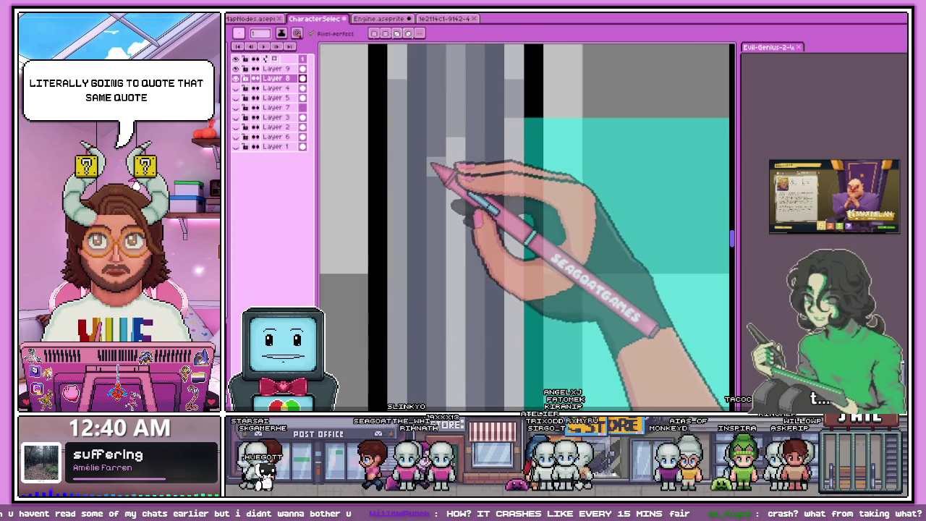
scroll(439, 153, down, 2)
scroll(441, 384, up, 1)
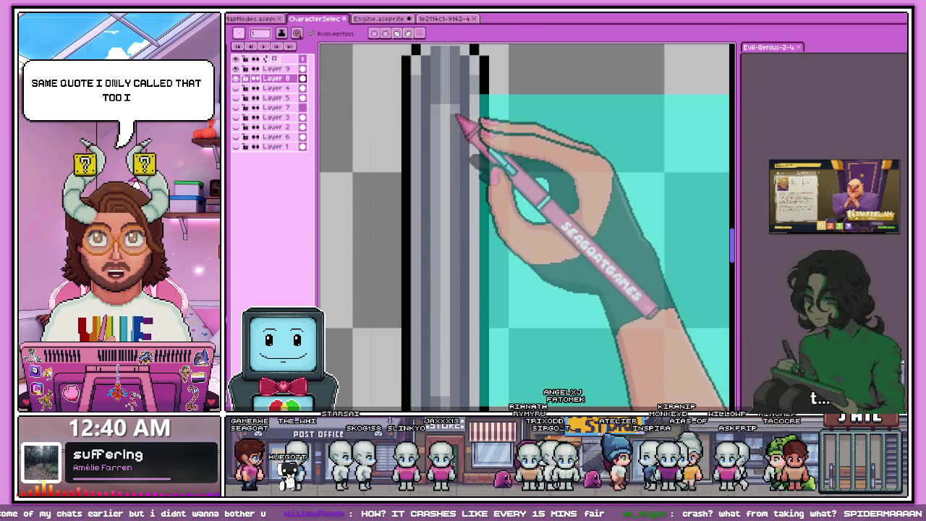
scroll(457, 126, down, 2)
scroll(454, 227, up, 2)
scroll(457, 242, down, 1)
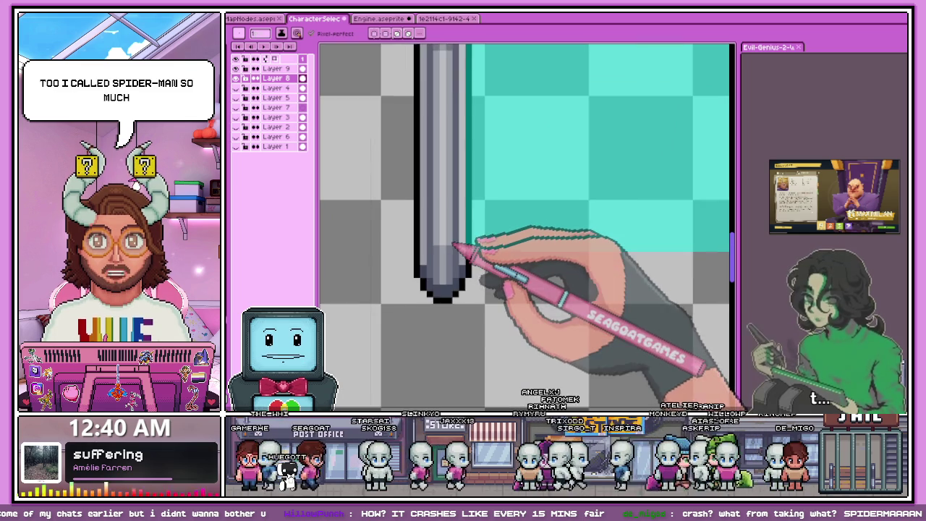
scroll(456, 244, down, 1)
scroll(454, 246, down, 1)
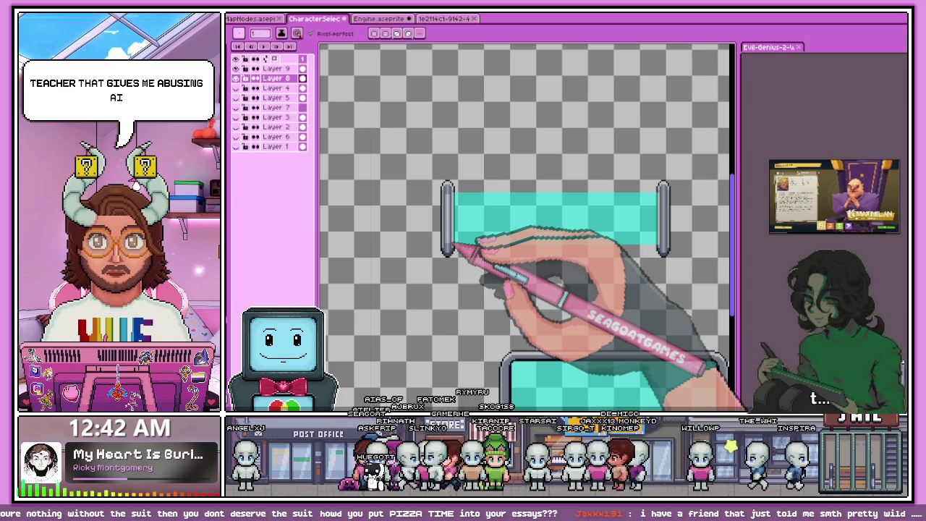
Step: Zoom into the left end cap and repaint a short column of grey shading pixels with the Pencil
scroll(451, 203, up, 2)
scroll(415, 195, up, 2)
scroll(418, 194, up, 1)
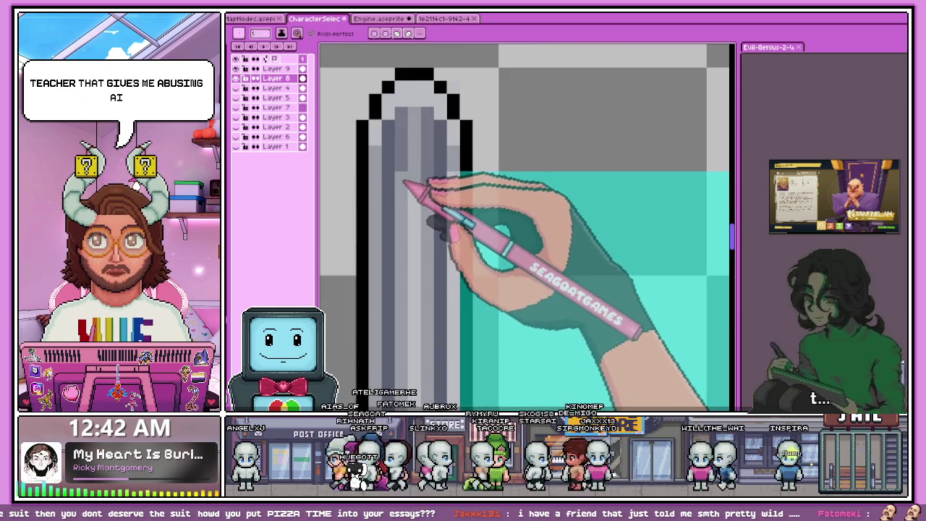
scroll(409, 186, up, 2)
scroll(434, 212, down, 2)
scroll(423, 166, up, 2)
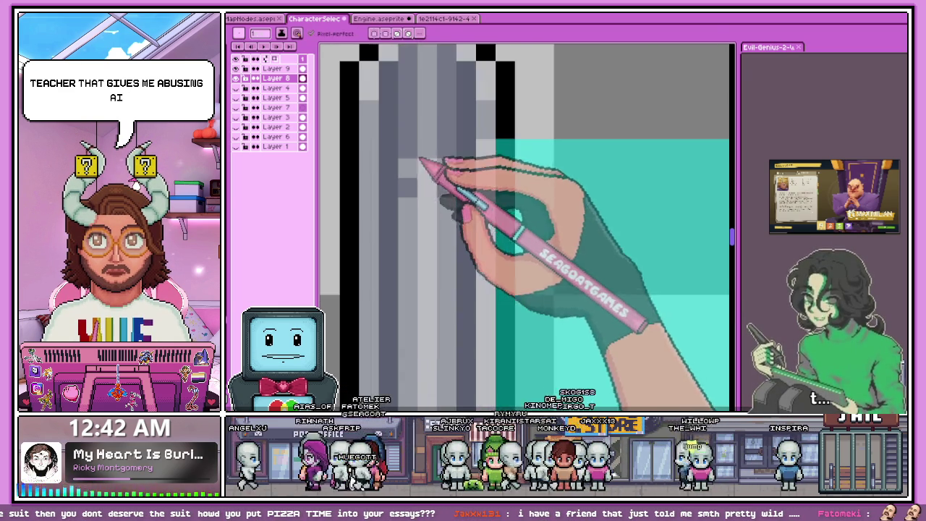
drag(417, 190, 422, 215)
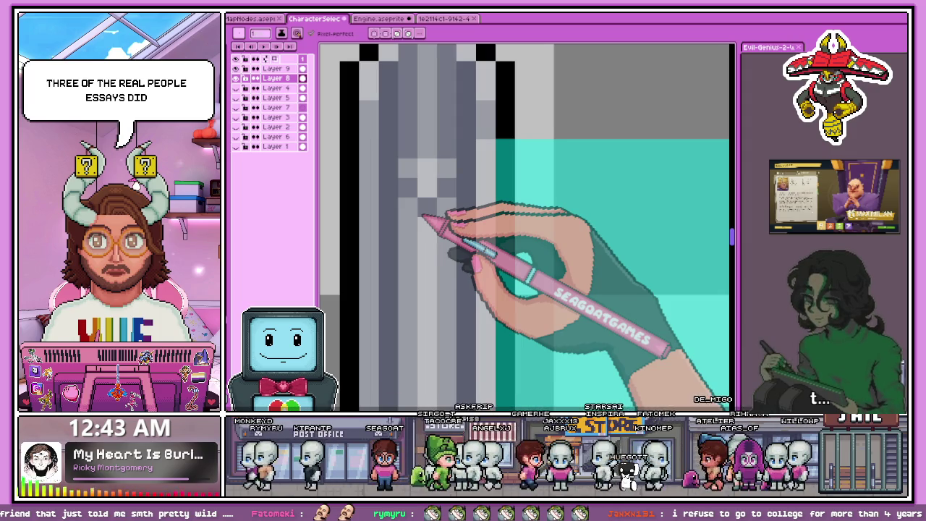
Step: Lighten the highlight pixels at the top of the grey end cap
scroll(383, 200, down, 1)
scroll(405, 179, down, 2)
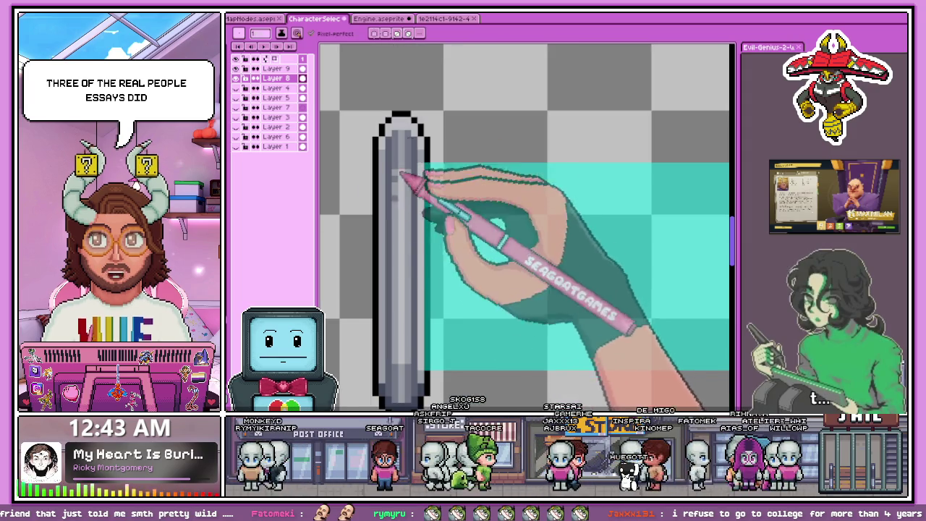
scroll(427, 325, up, 1)
scroll(405, 336, down, 1)
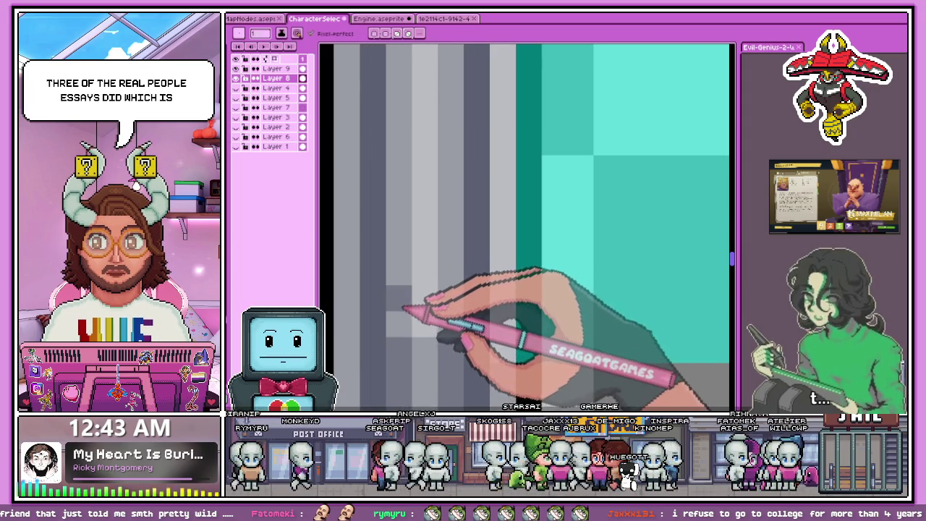
scroll(405, 319, down, 2)
scroll(409, 297, down, 3)
scroll(409, 278, down, 3)
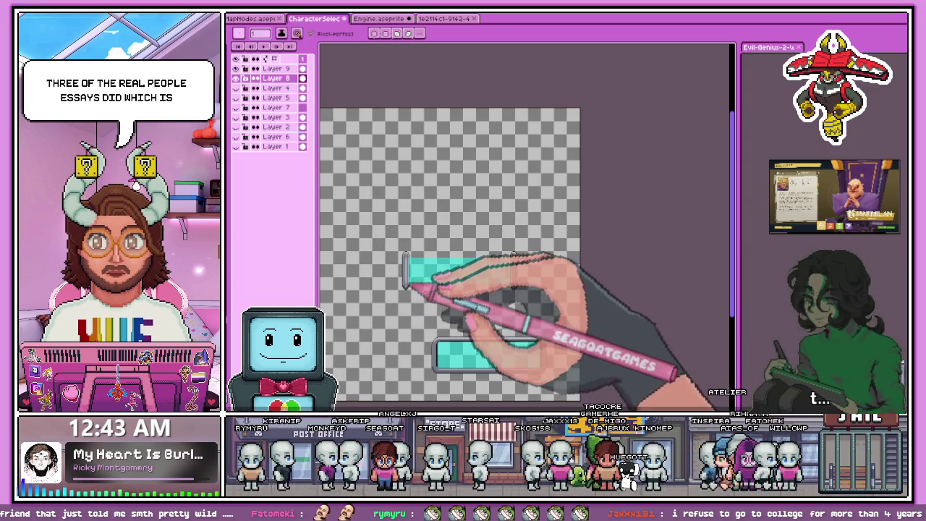
scroll(416, 290, up, 4)
scroll(428, 276, up, 2)
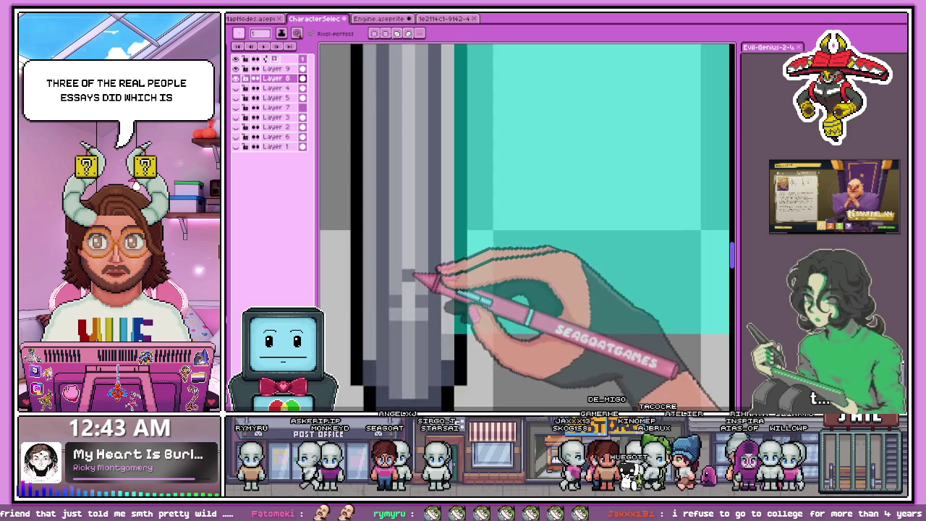
scroll(413, 276, up, 1)
scroll(438, 276, down, 2)
scroll(413, 265, down, 1)
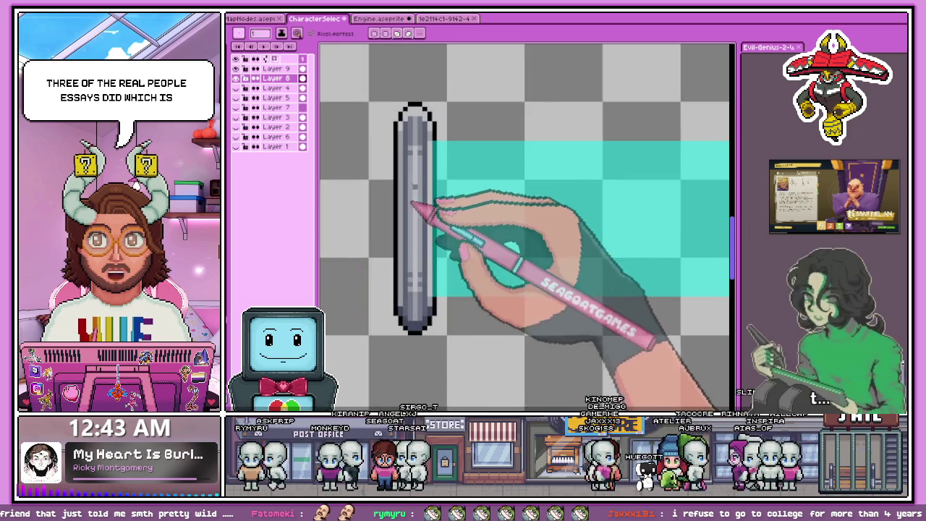
scroll(407, 209, up, 2)
scroll(407, 163, up, 1)
scroll(390, 210, down, 2)
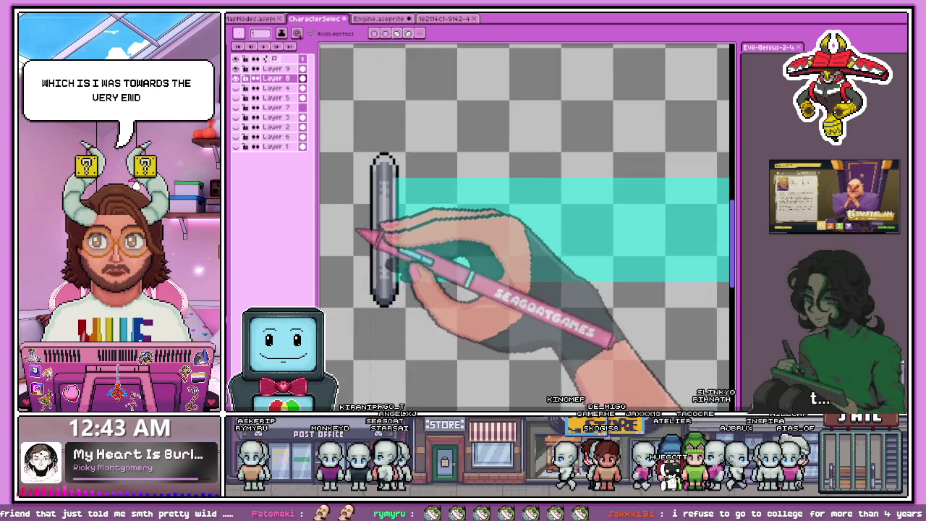
scroll(412, 182, up, 2)
scroll(393, 182, up, 1)
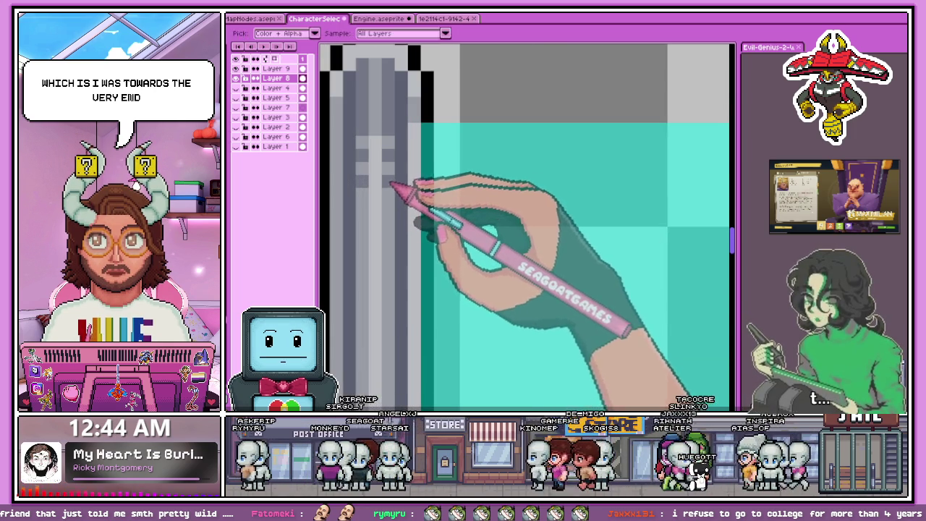
scroll(391, 199, down, 3)
scroll(587, 195, up, 1)
scroll(580, 202, down, 1)
scroll(506, 220, down, 2)
scroll(477, 237, up, 1)
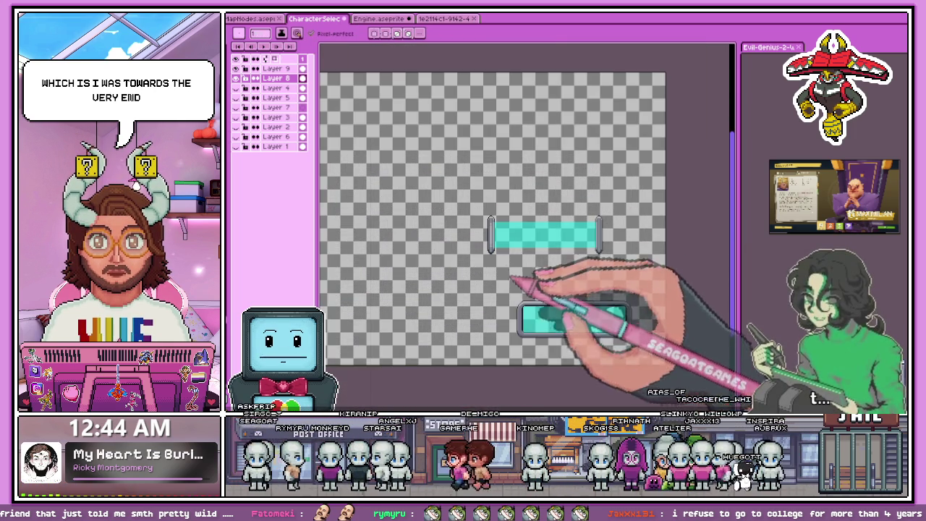
scroll(496, 258, up, 3)
scroll(455, 247, up, 2)
scroll(456, 253, up, 1)
scroll(470, 217, up, 1)
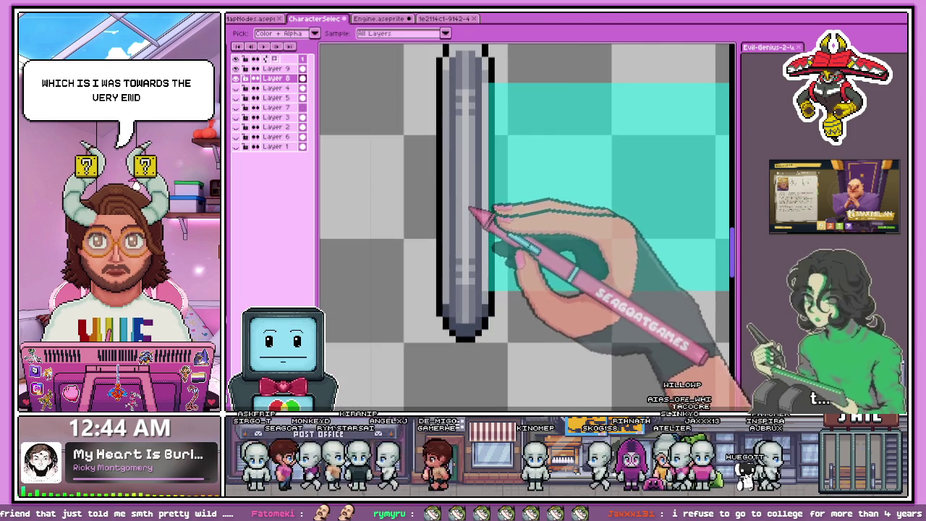
scroll(449, 127, up, 2)
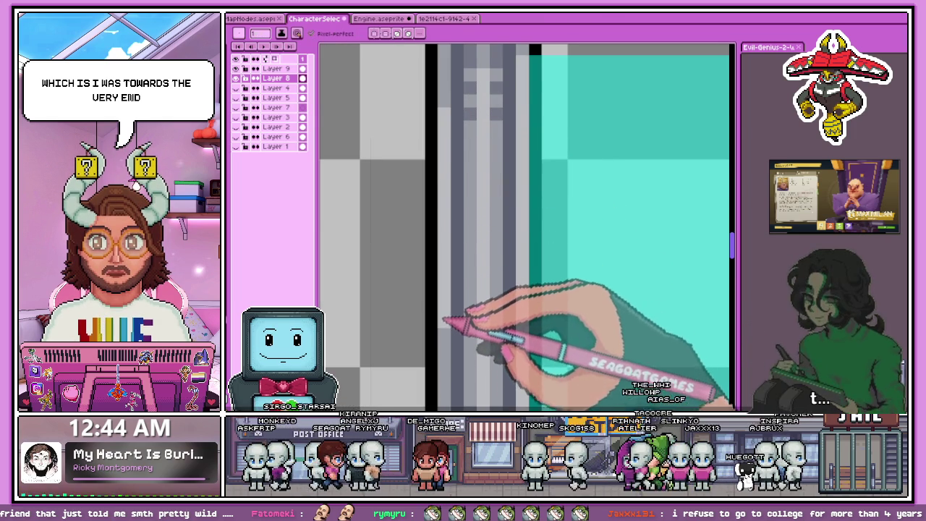
scroll(456, 311, down, 2)
scroll(459, 335, up, 1)
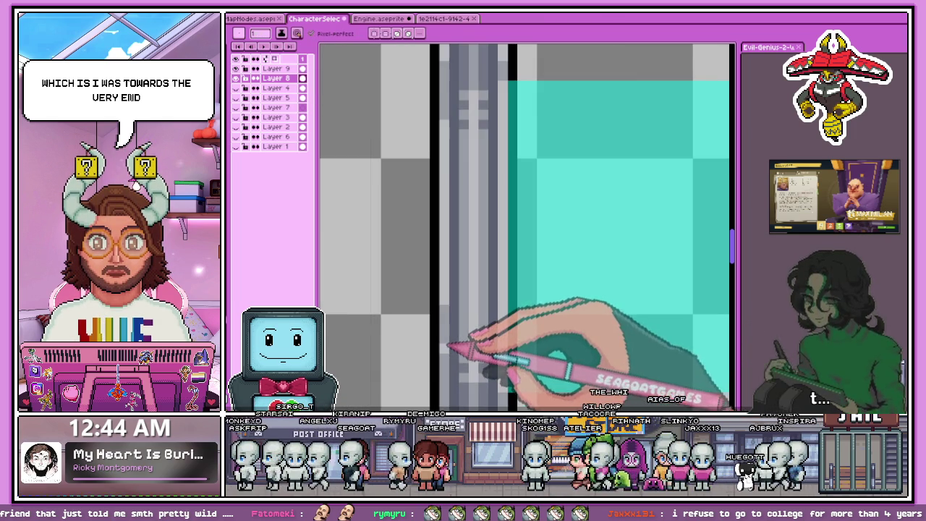
scroll(466, 335, down, 2)
scroll(479, 334, down, 2)
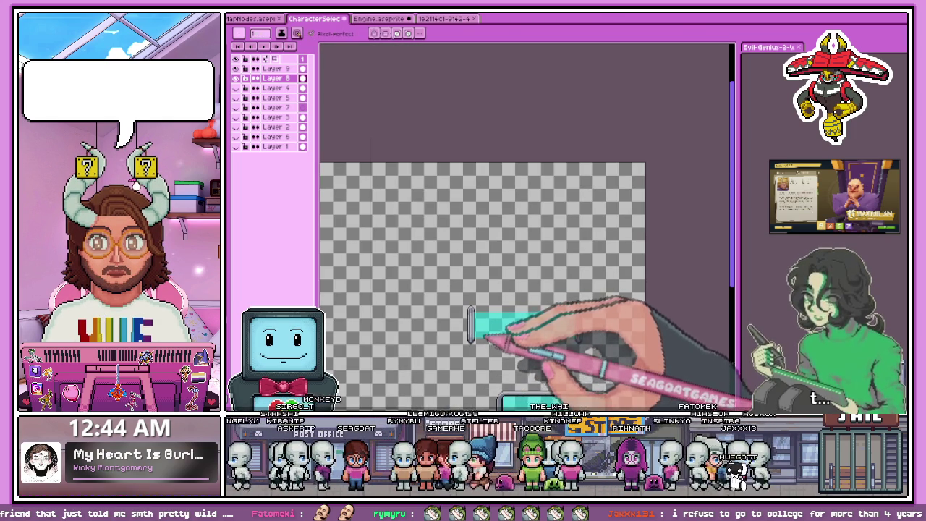
scroll(478, 330, up, 2)
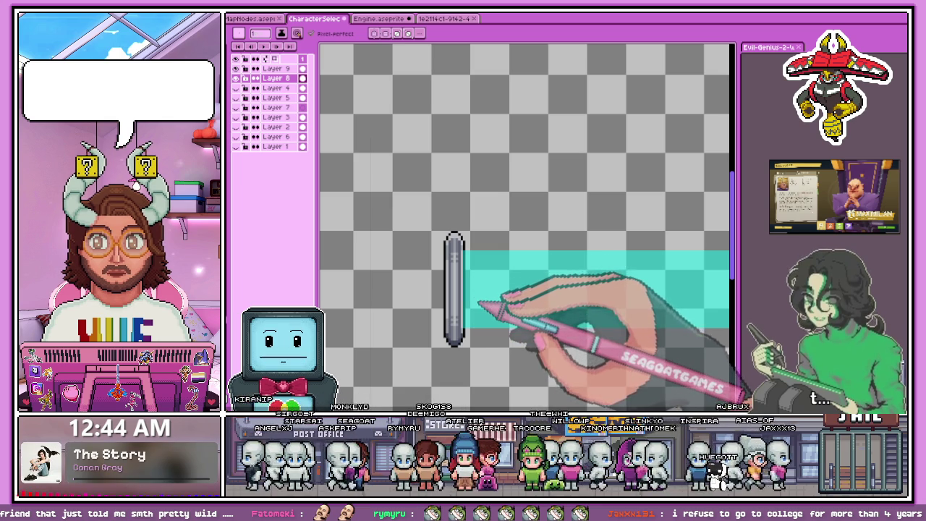
scroll(473, 278, up, 1)
scroll(467, 282, up, 1)
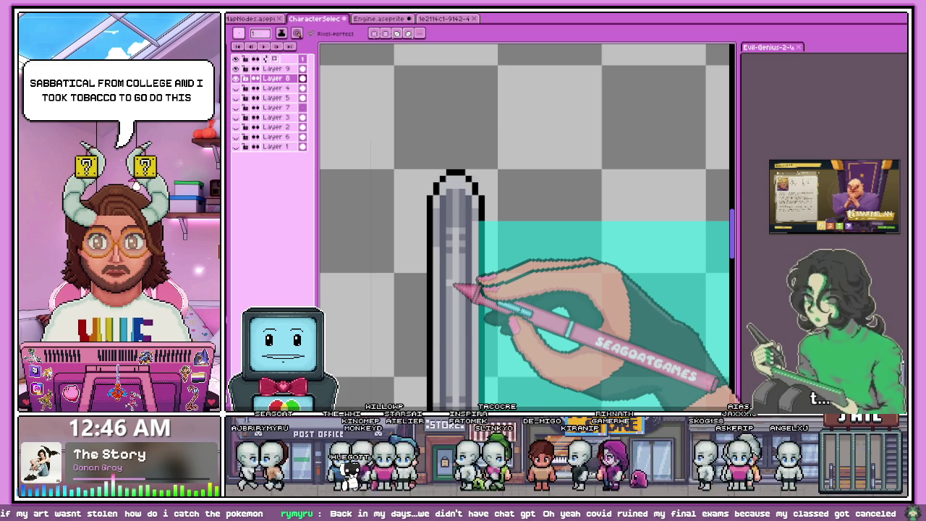
scroll(482, 265, down, 2)
scroll(437, 205, up, 4)
scroll(437, 205, up, 1)
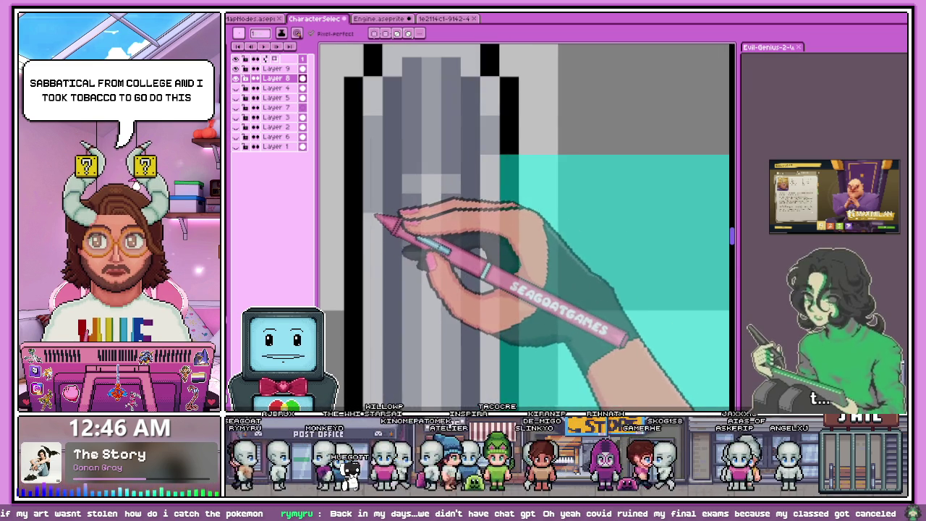
scroll(391, 231, down, 4)
scroll(409, 290, up, 4)
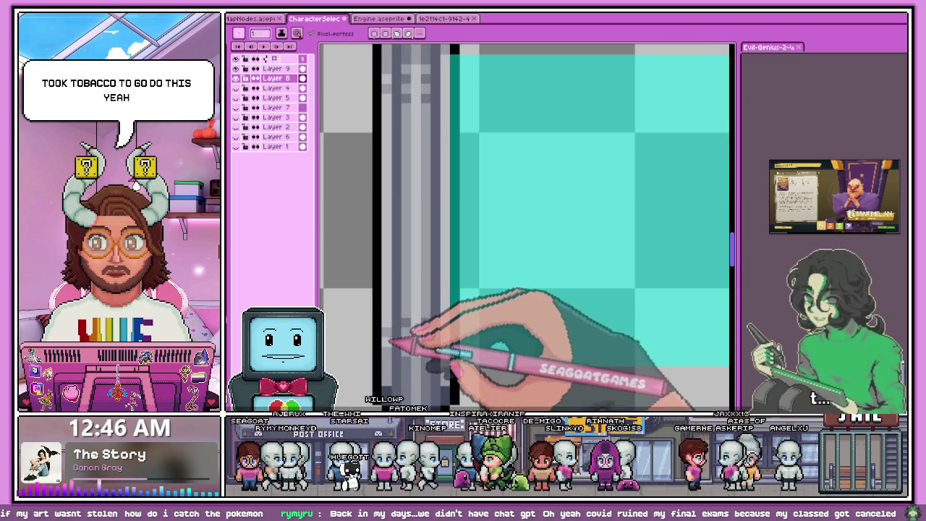
scroll(403, 318, down, 3)
scroll(405, 289, up, 1)
scroll(396, 267, up, 1)
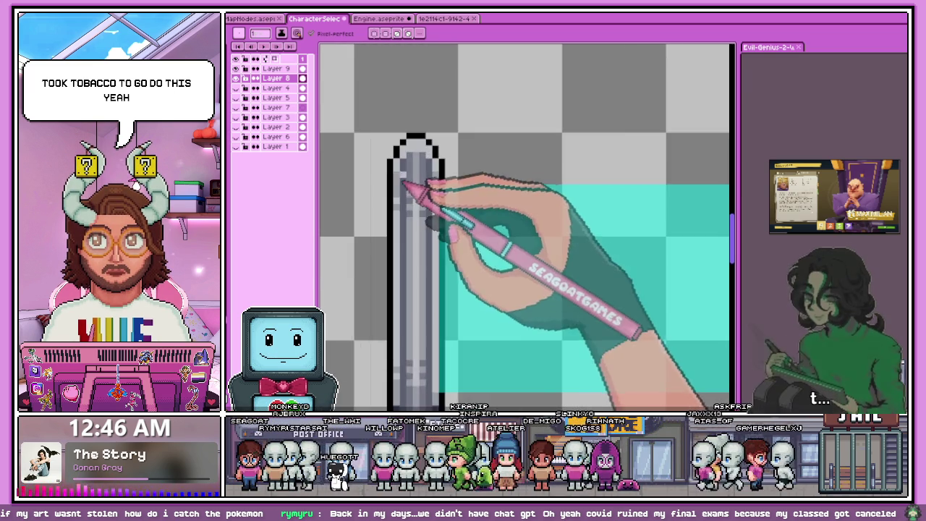
scroll(403, 186, up, 1)
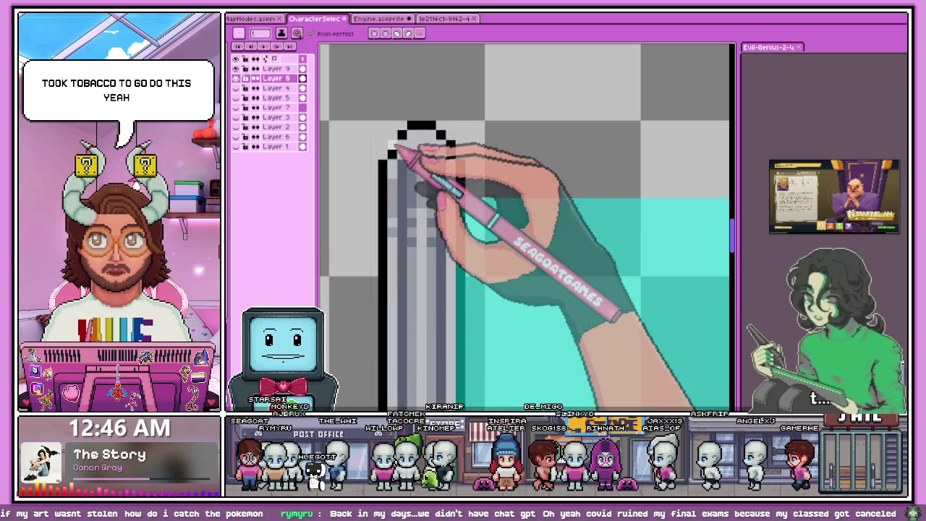
drag(413, 149, 434, 139)
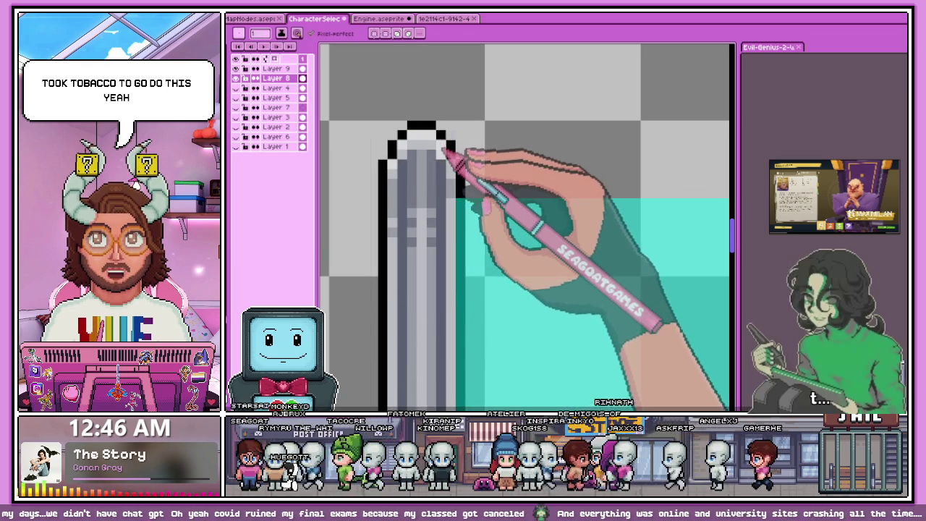
Step: Draw a longer light grey stripe down the centre of the end cap
scroll(441, 155, down, 3)
scroll(444, 275, down, 1)
scroll(452, 297, down, 1)
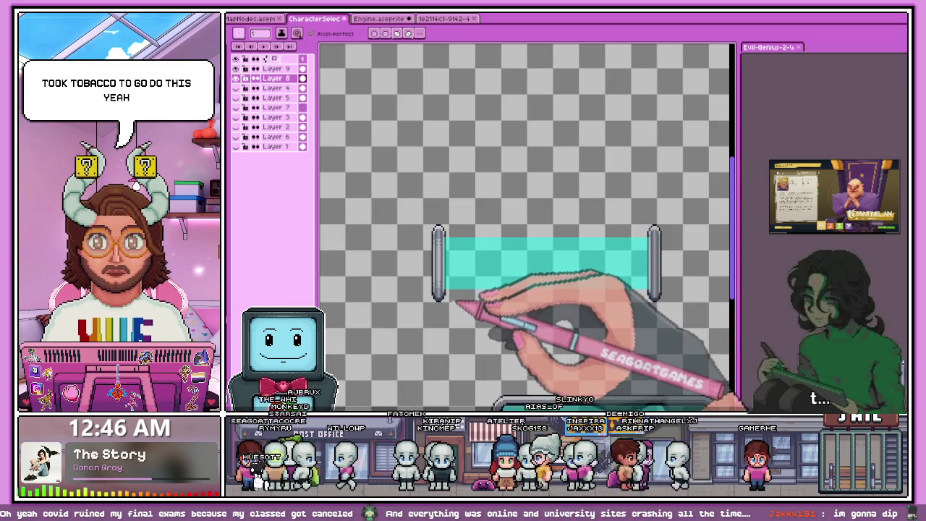
scroll(456, 304, up, 3)
scroll(434, 289, up, 2)
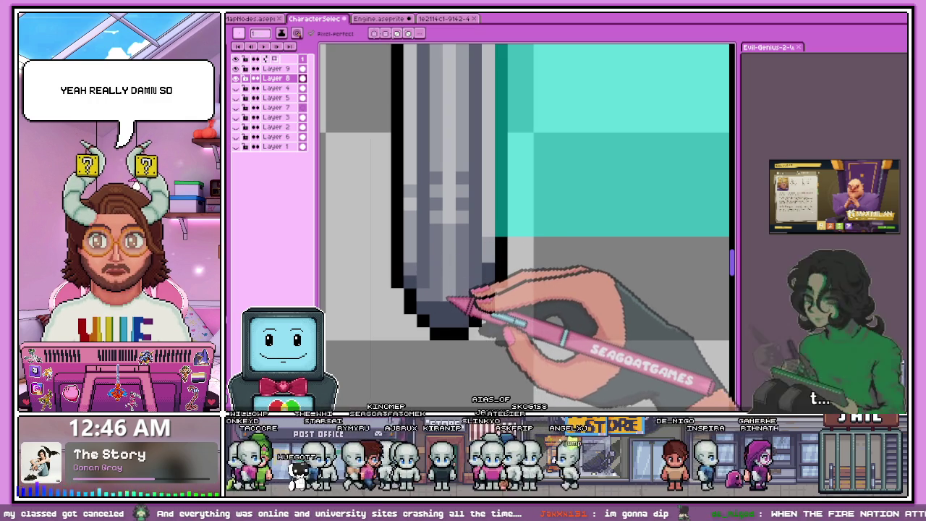
scroll(486, 276, down, 2)
scroll(448, 275, down, 2)
scroll(423, 268, up, 1)
scroll(424, 271, up, 3)
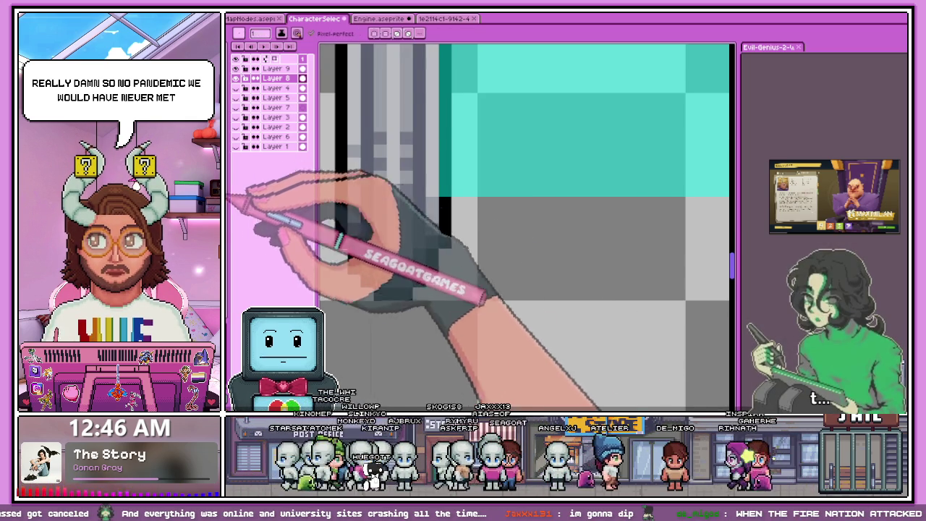
scroll(372, 265, down, 2)
scroll(447, 295, down, 1)
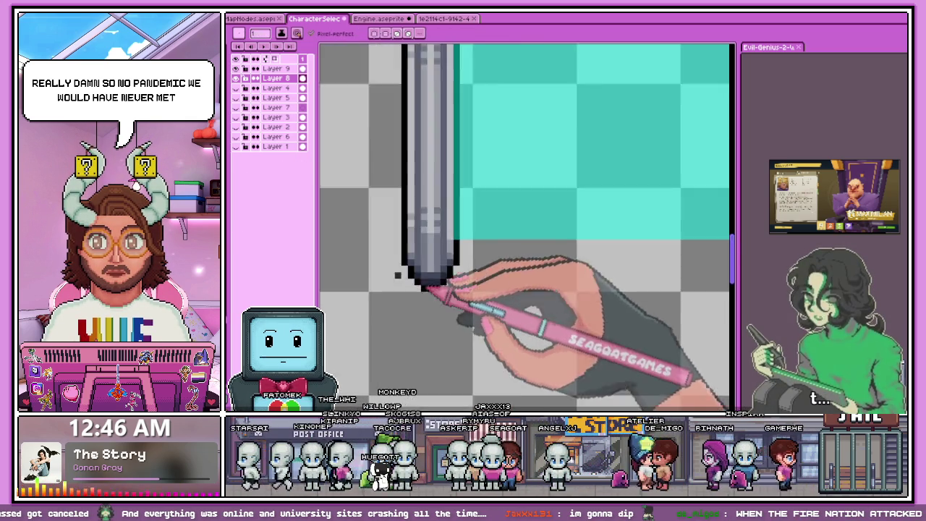
scroll(427, 311, down, 2)
scroll(409, 332, down, 1)
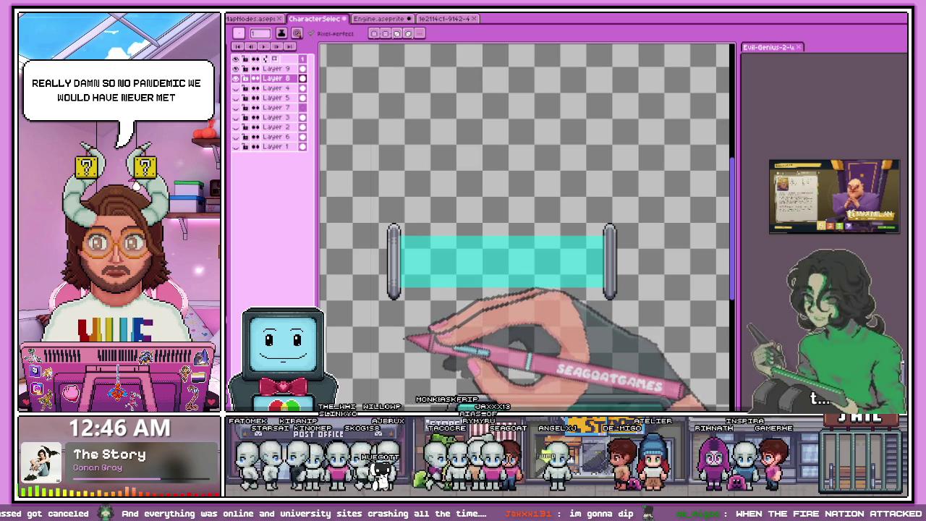
scroll(398, 261, up, 3)
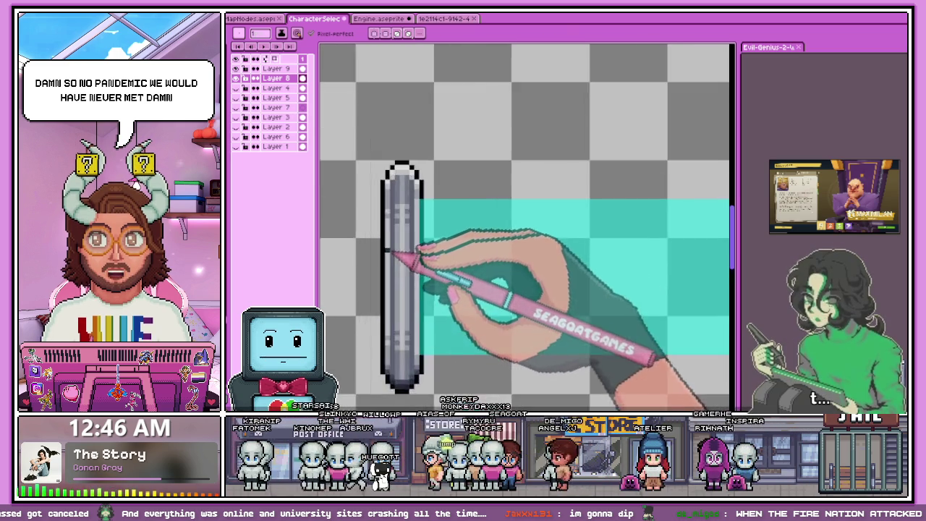
scroll(399, 268, up, 2)
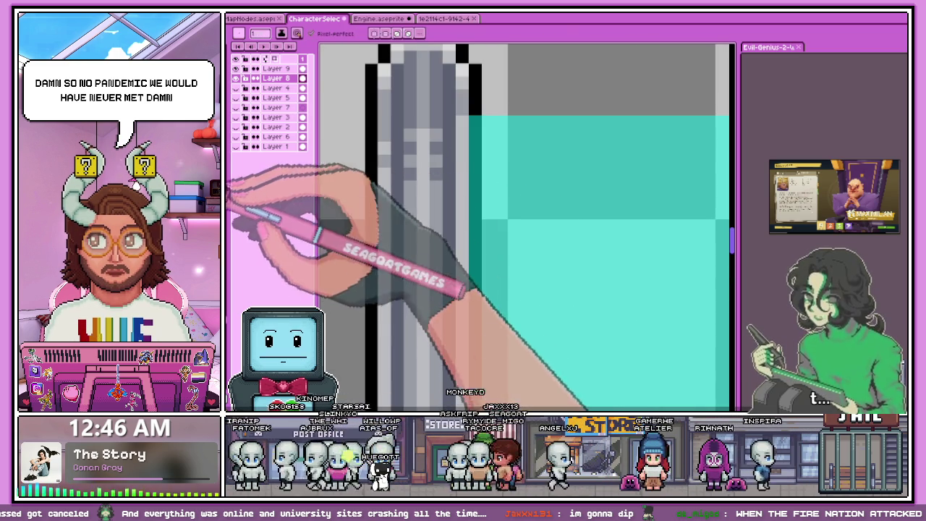
scroll(428, 196, down, 2)
drag(429, 195, 434, 320)
scroll(433, 249, down, 3)
scroll(437, 249, up, 3)
scroll(422, 230, up, 3)
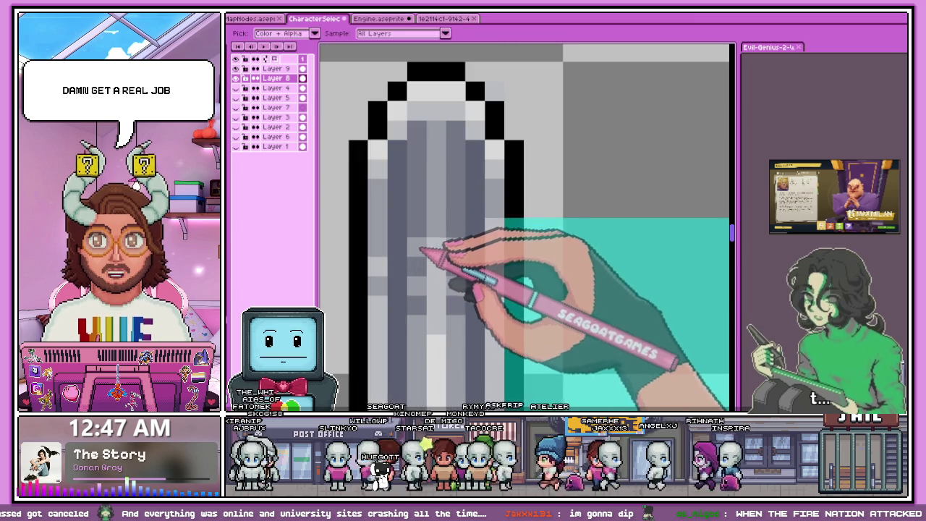
scroll(455, 213, down, 2)
scroll(419, 167, down, 2)
scroll(438, 347, up, 4)
scroll(457, 340, down, 3)
scroll(466, 319, up, 2)
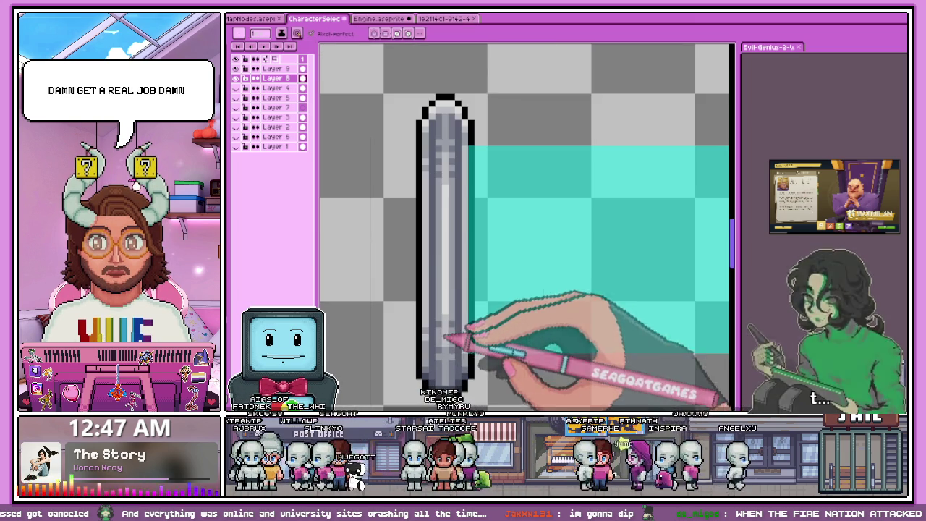
scroll(448, 217, up, 2)
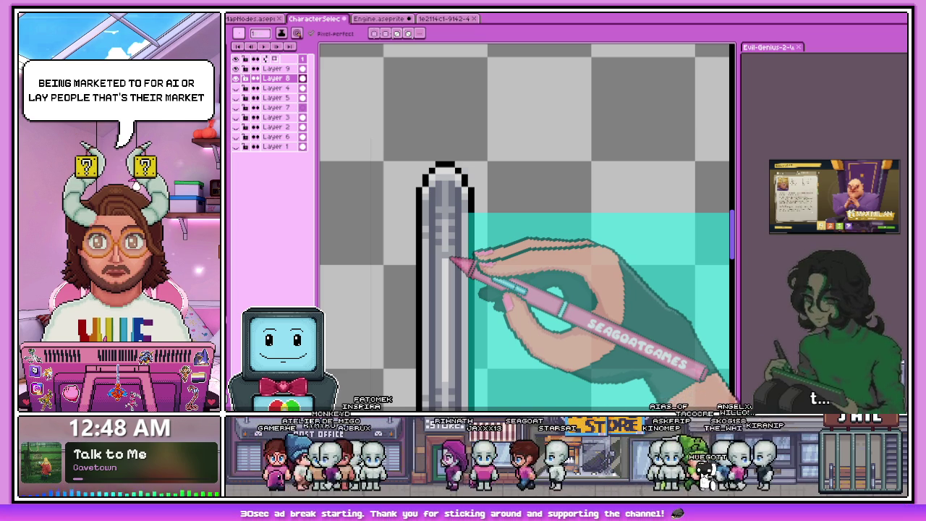
Step: Switch from the Eyedropper back to the Pencil tool with B
scroll(450, 257, down, 4)
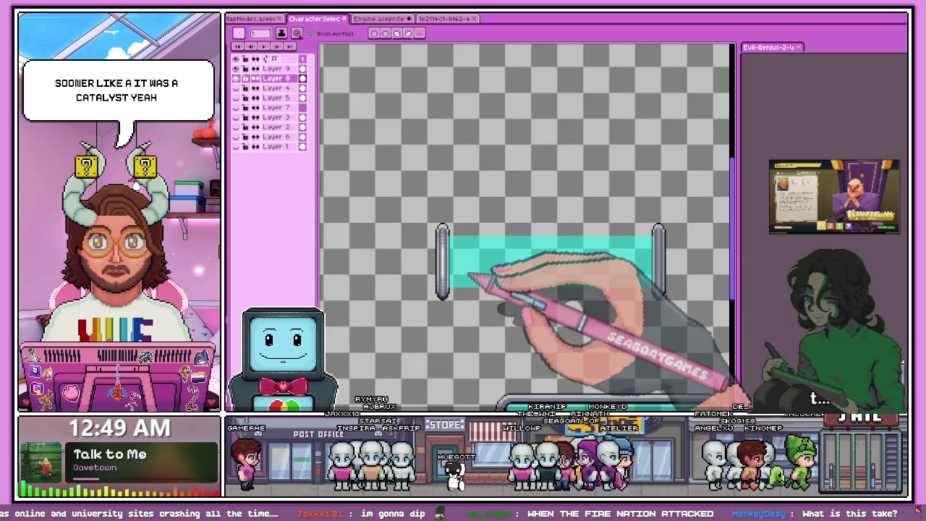
scroll(456, 268, up, 2)
scroll(436, 251, up, 2)
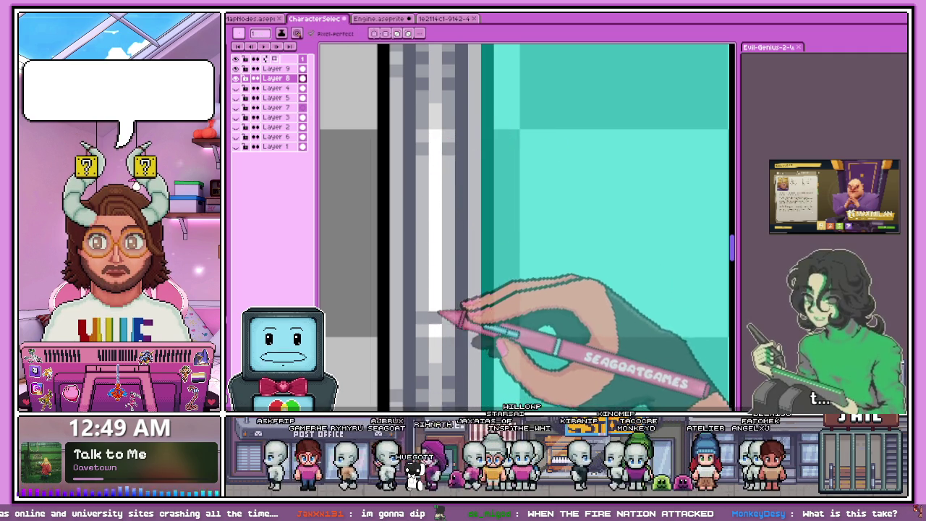
scroll(440, 326, down, 3)
scroll(457, 334, up, 1)
scroll(476, 330, up, 1)
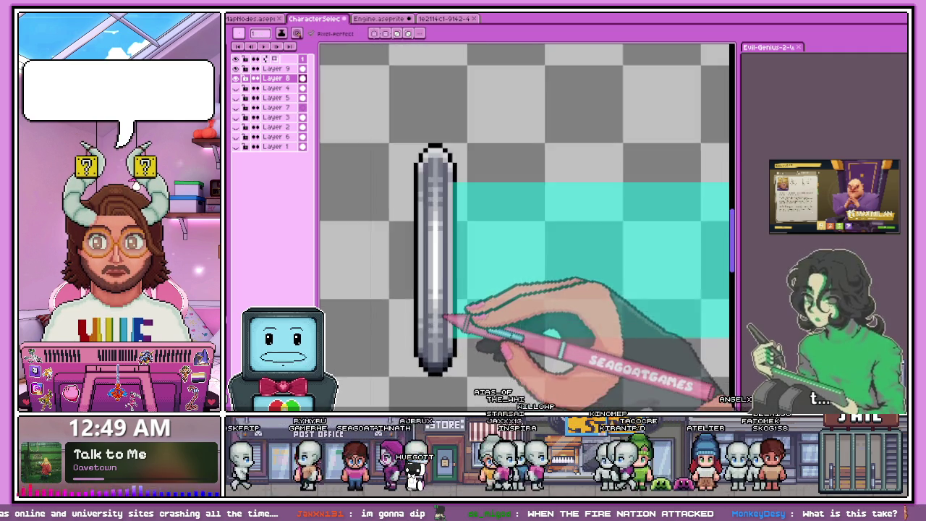
scroll(467, 326, up, 1)
scroll(465, 310, up, 2)
key(b)
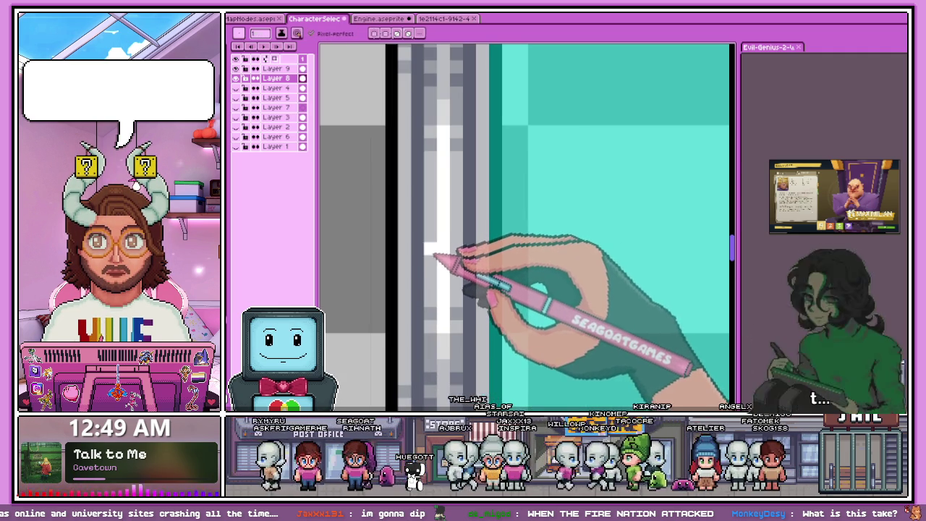
scroll(429, 267, down, 1)
scroll(429, 264, down, 2)
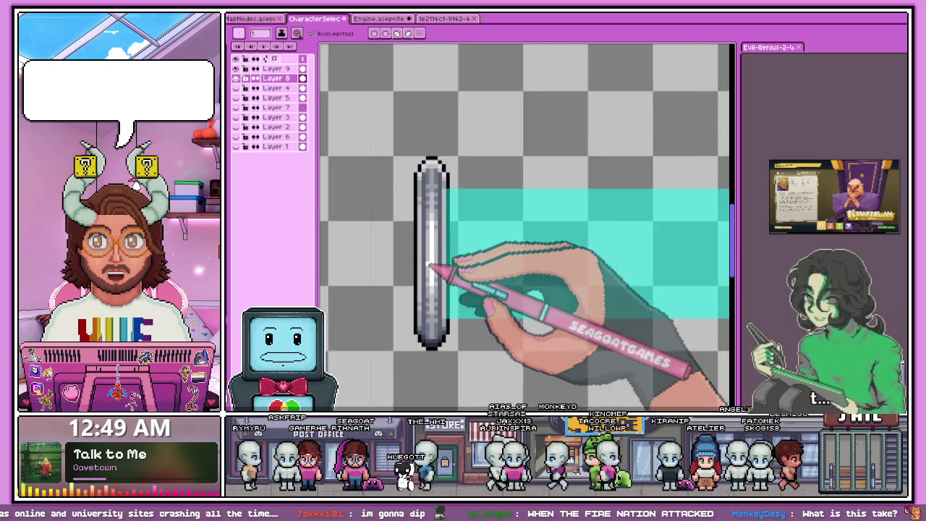
scroll(427, 260, down, 2)
Step: Marquee-select the old right end cap and delete it
key(m)
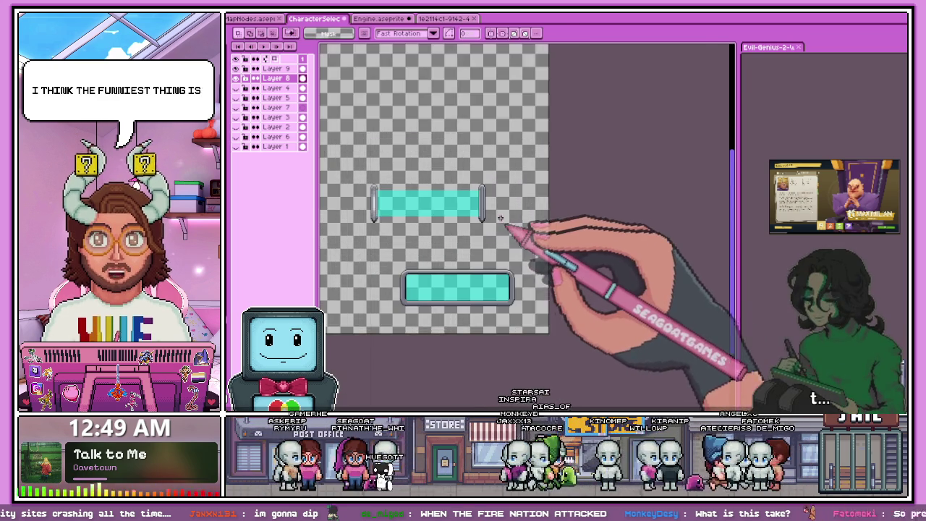
scroll(517, 232, up, 3)
drag(469, 181, 535, 306)
key(Delete)
Step: Copy the shaded left end cap to the bar's right end
scroll(541, 300, down, 3)
drag(400, 249, 433, 307)
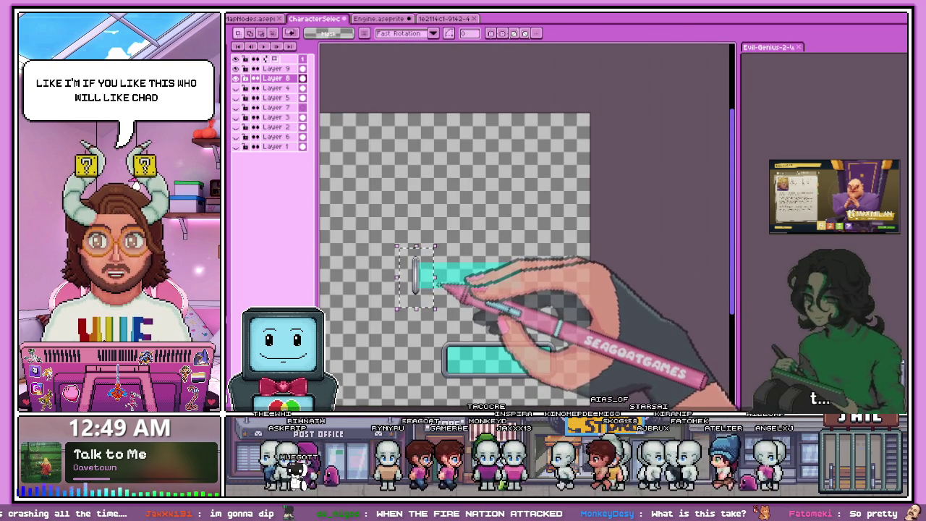
click(431, 286)
scroll(421, 284, up, 4)
mouse_move(510, 309)
mouse_down()
mouse_move(559, 310)
mouse_move(560, 267)
mouse_up()
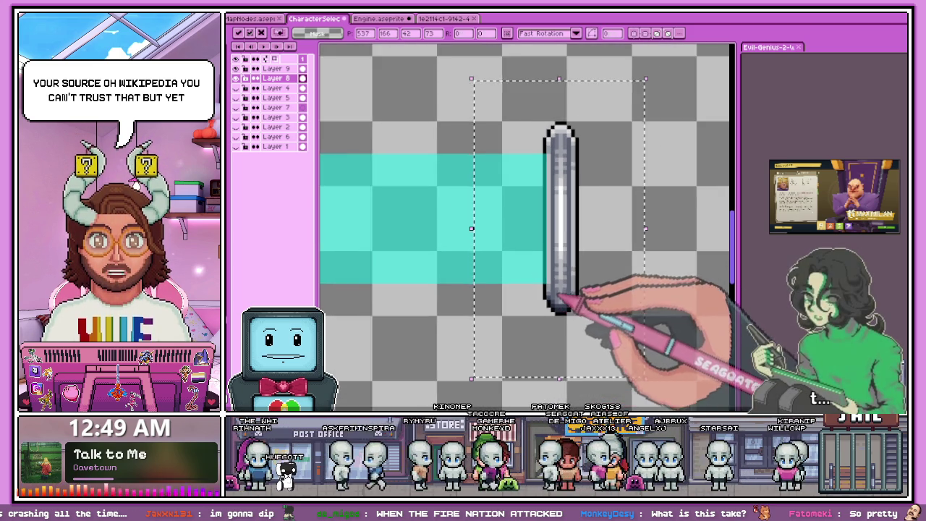
Step: Check that both end caps match, then return to the Pencil tool
scroll(557, 312, down, 2)
scroll(470, 318, down, 2)
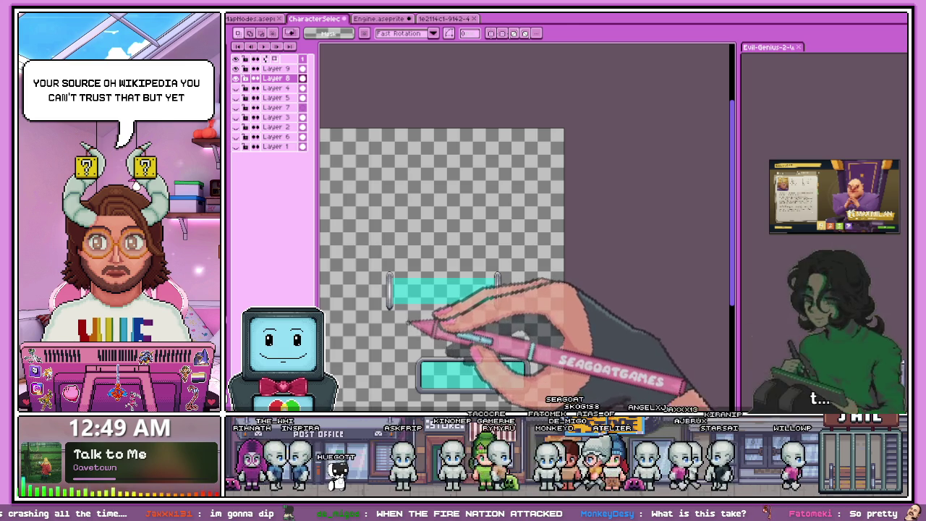
scroll(412, 326, up, 2)
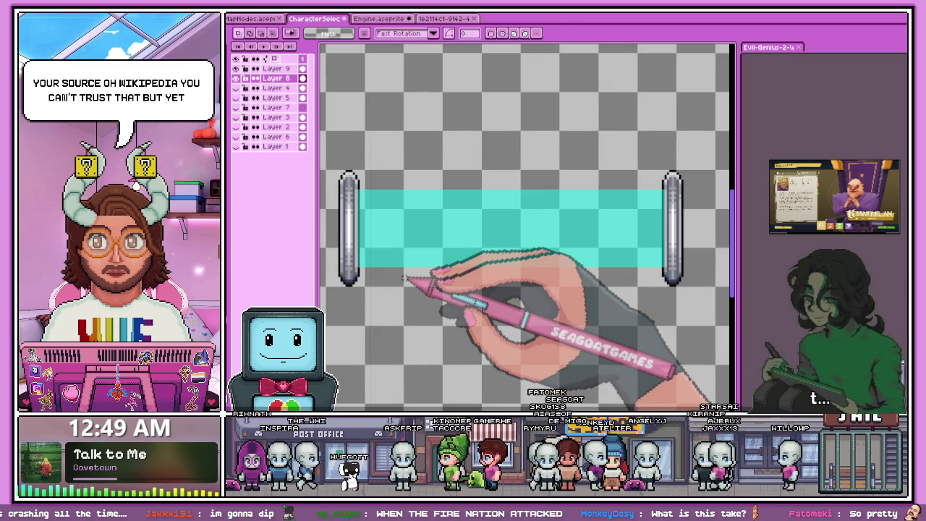
scroll(355, 188, up, 1)
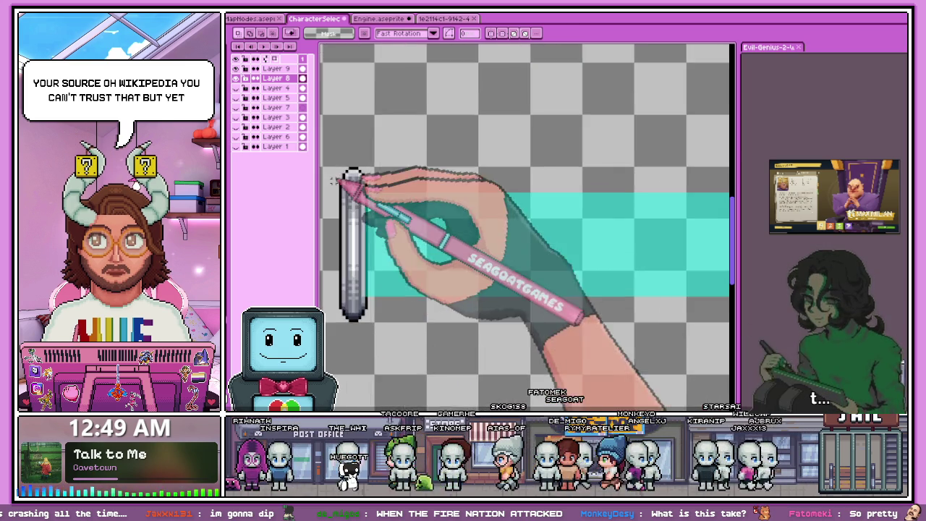
scroll(355, 188, down, 2)
scroll(382, 212, down, 1)
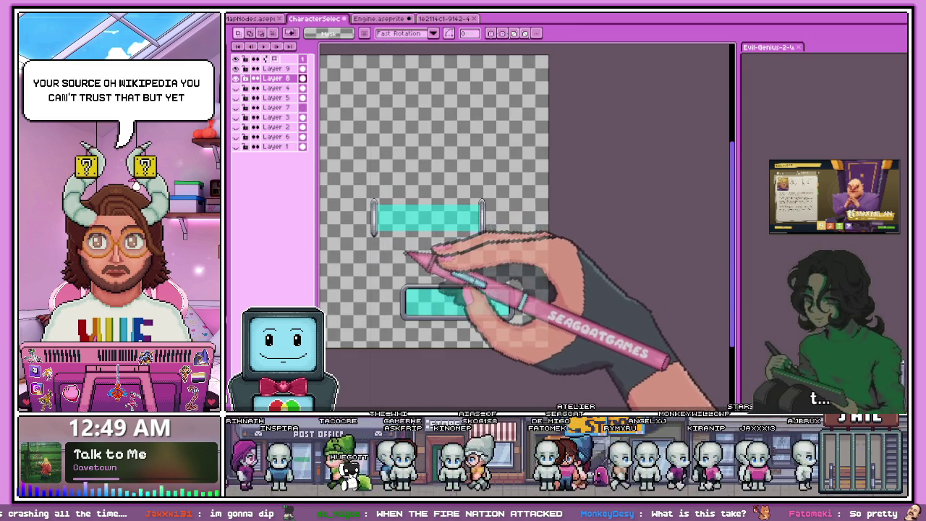
scroll(412, 253, left, 2)
scroll(582, 246, up, 2)
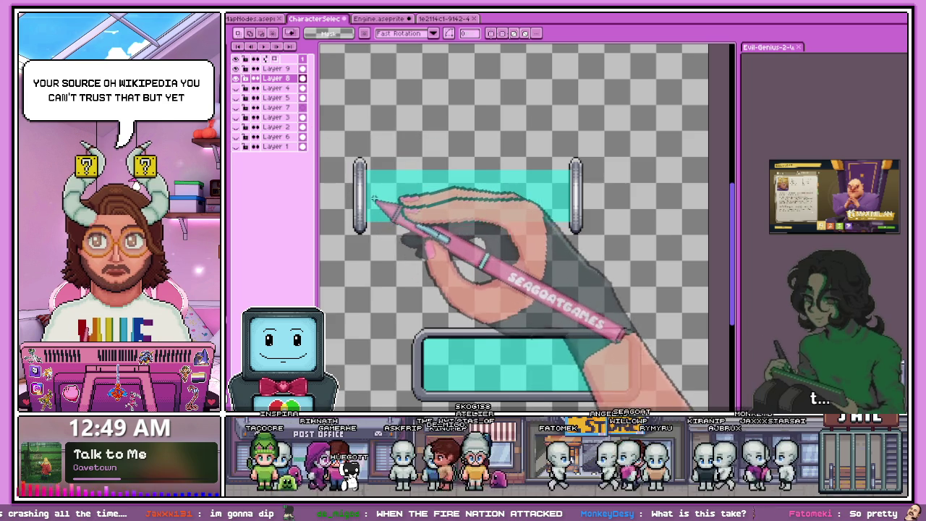
scroll(369, 217, up, 1)
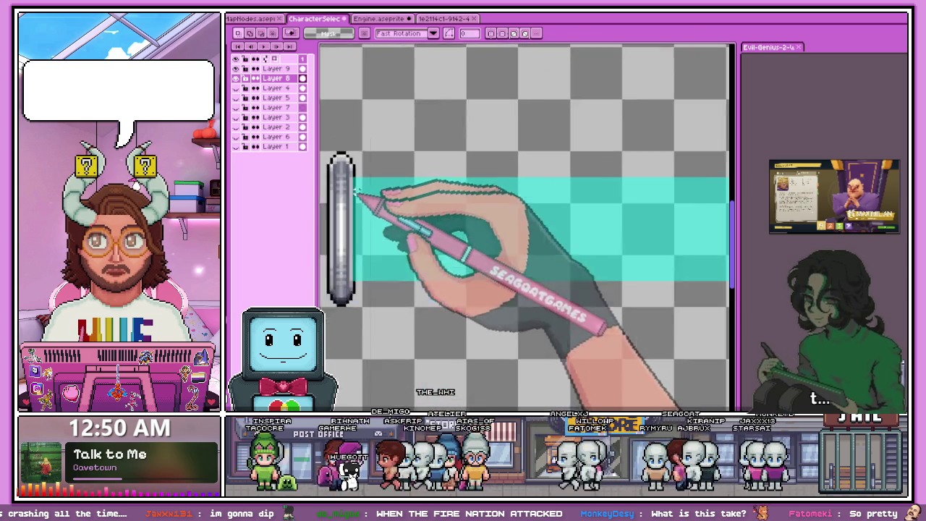
scroll(326, 185, up, 1)
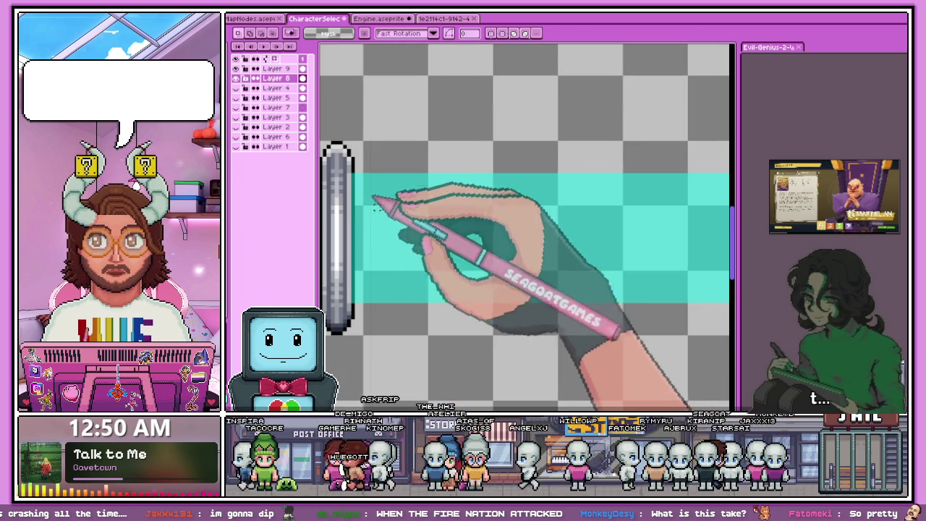
key(b)
scroll(358, 156, up, 1)
Step: Make Layer 9 active and compare the bar against the reference sci-fi interface artwork
click(274, 68)
scroll(347, 153, down, 1)
scroll(384, 123, down, 1)
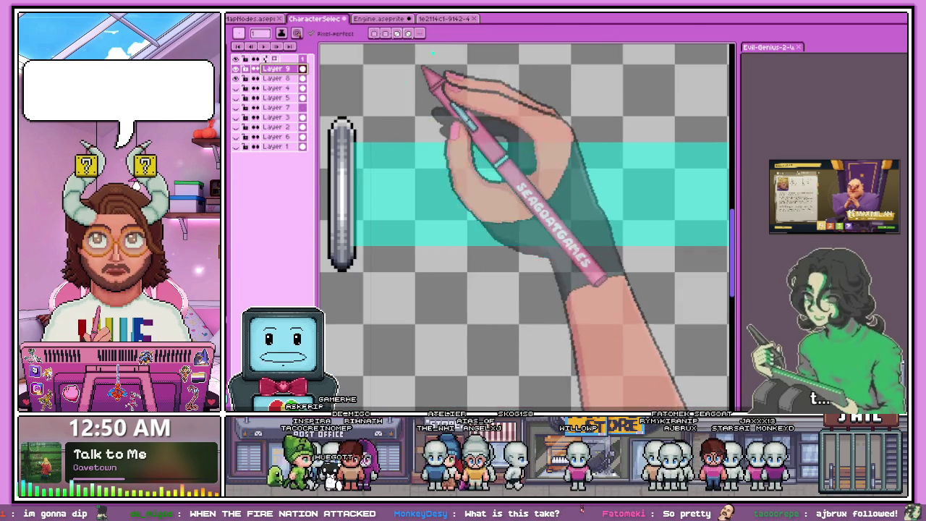
click(438, 18)
scroll(434, 159, up, 1)
scroll(419, 108, down, 1)
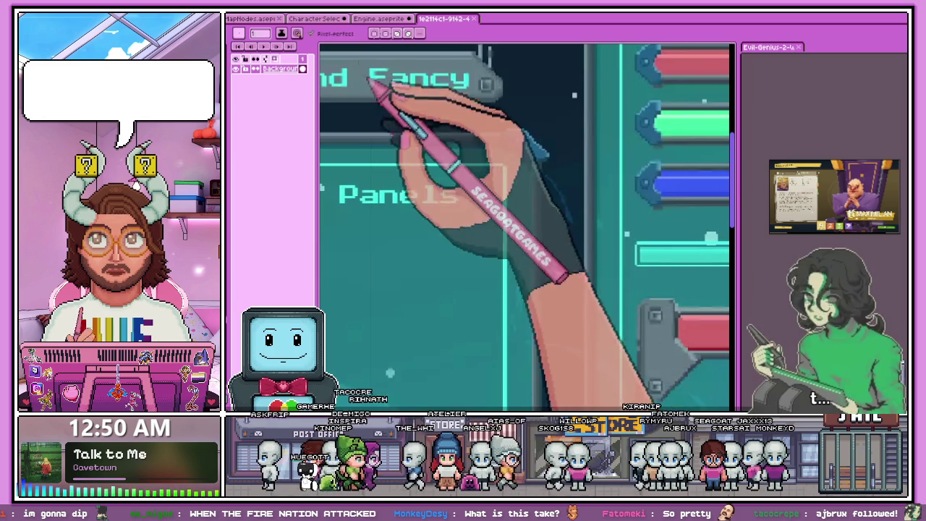
click(317, 18)
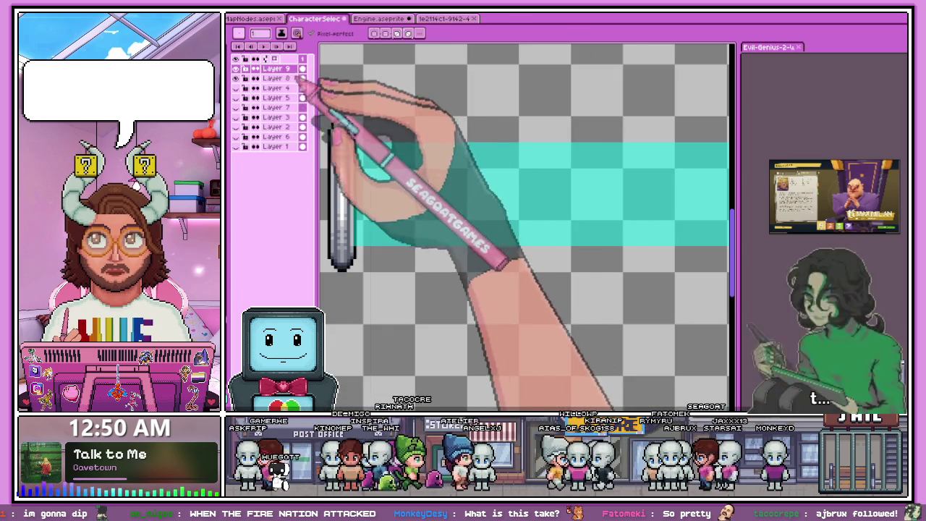
Step: Select the cyan fill band by colour and darken it to a teal tone
key(w)
click(429, 202)
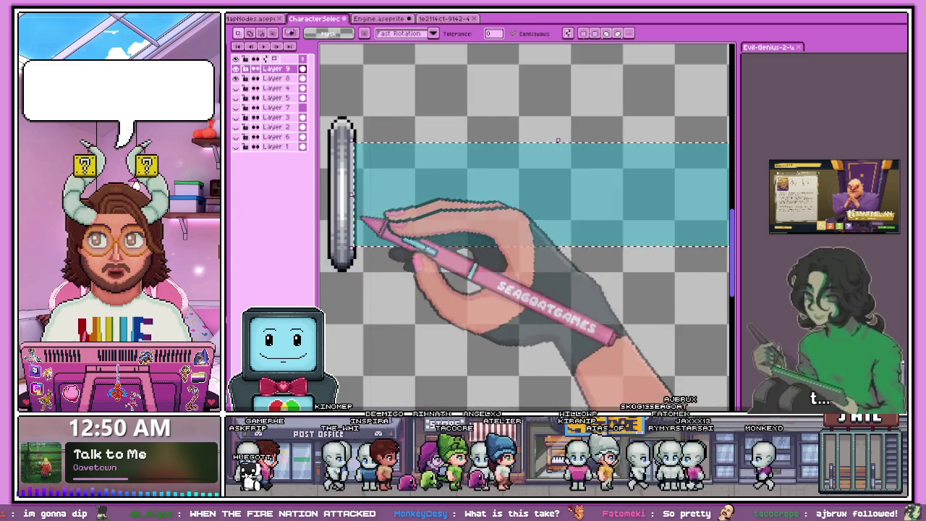
scroll(413, 290, down, 1)
scroll(329, 211, down, 1)
drag(470, 350, 442, 267)
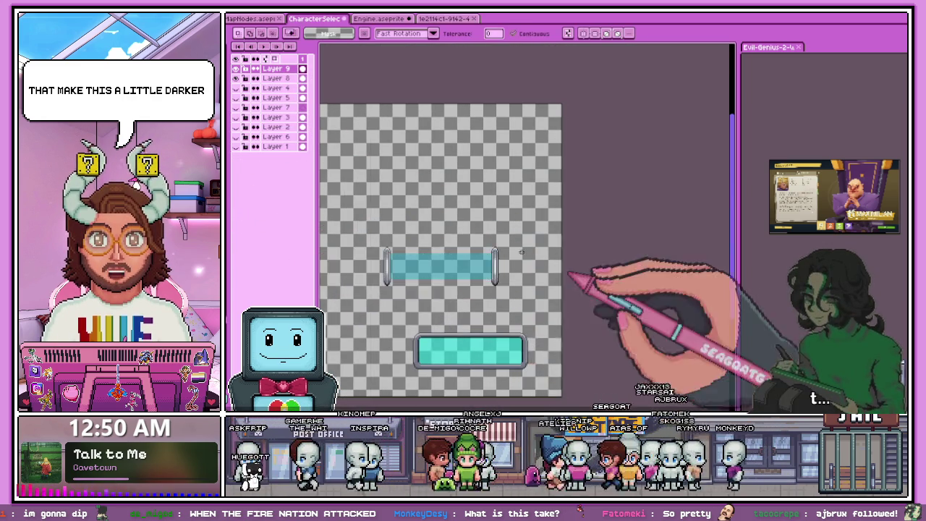
Step: Draw a bright cyan rim along the fill's top, stepping the corner diagonally down its end
key(b)
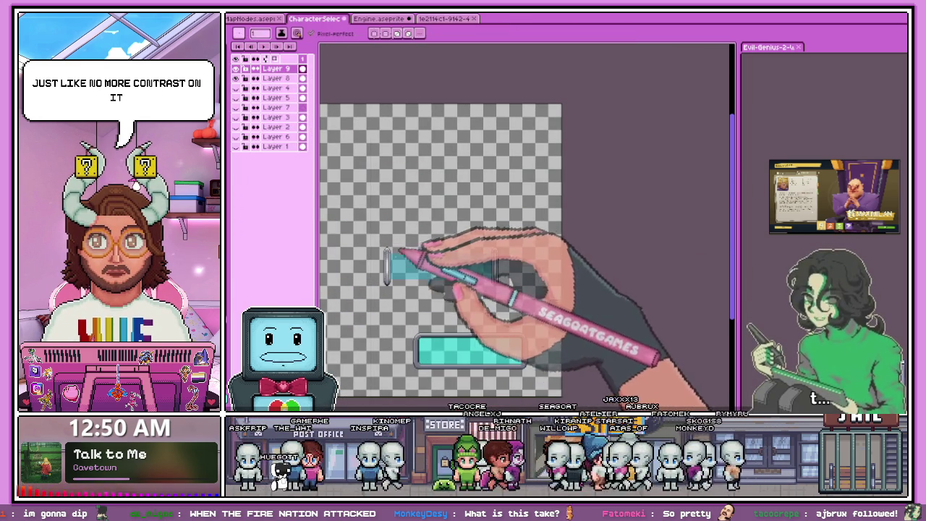
scroll(377, 210, up, 2)
scroll(378, 210, up, 2)
scroll(378, 210, down, 2)
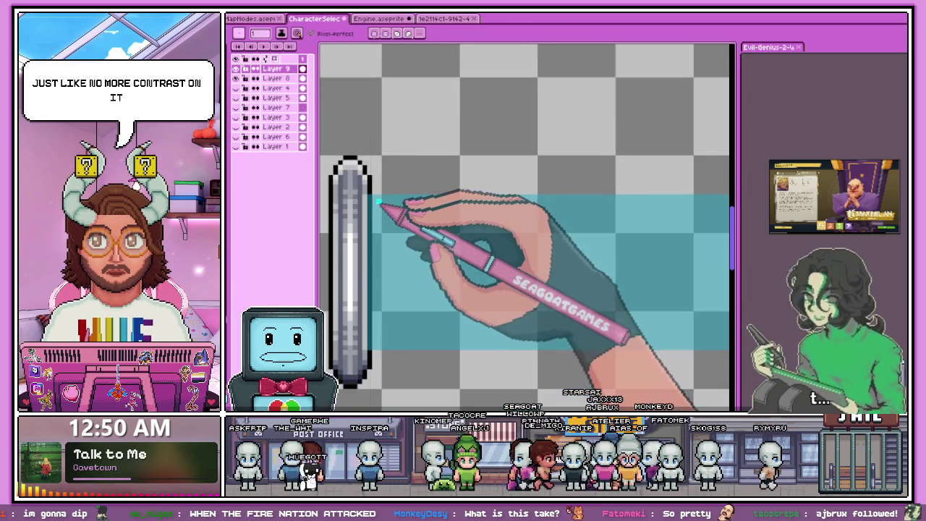
scroll(377, 207, down, 1)
scroll(661, 206, up, 1)
scroll(660, 205, up, 2)
shift+click(659, 205)
click(658, 212)
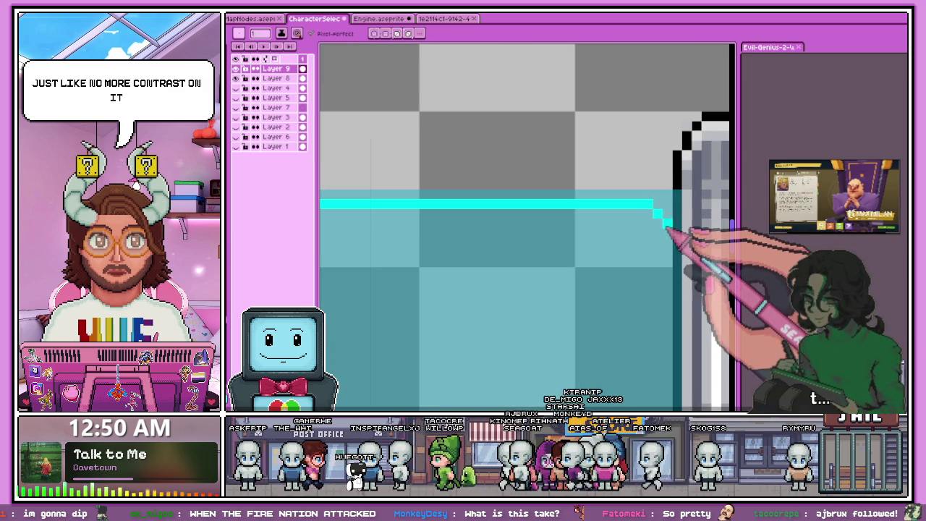
scroll(667, 226, up, 1)
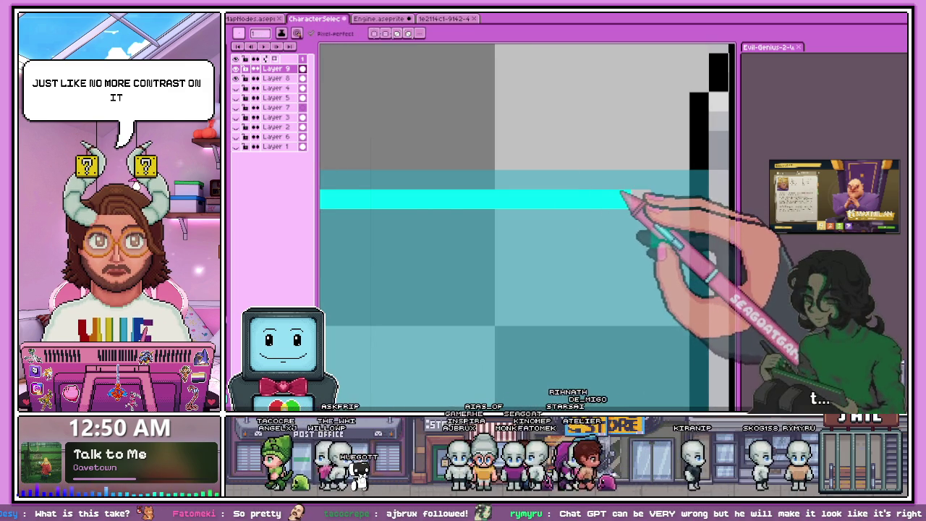
drag(631, 199, 651, 230)
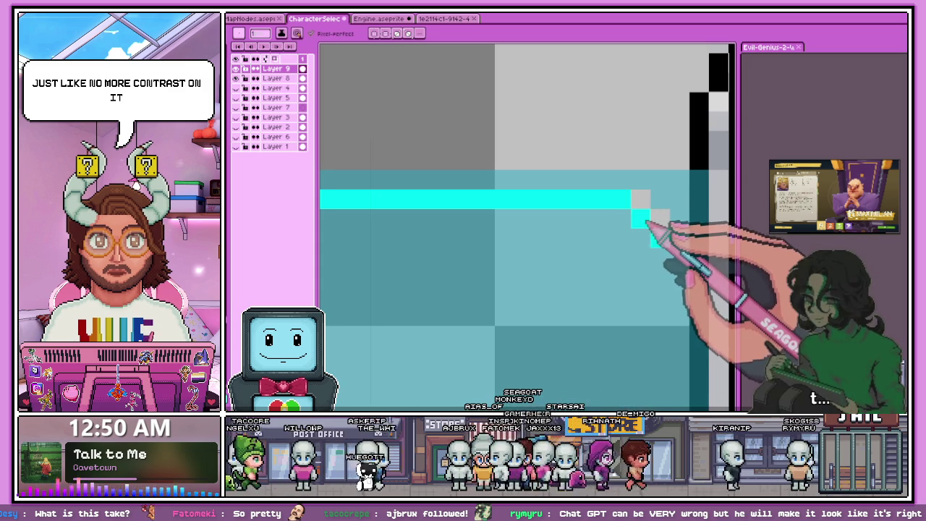
scroll(645, 227, down, 1)
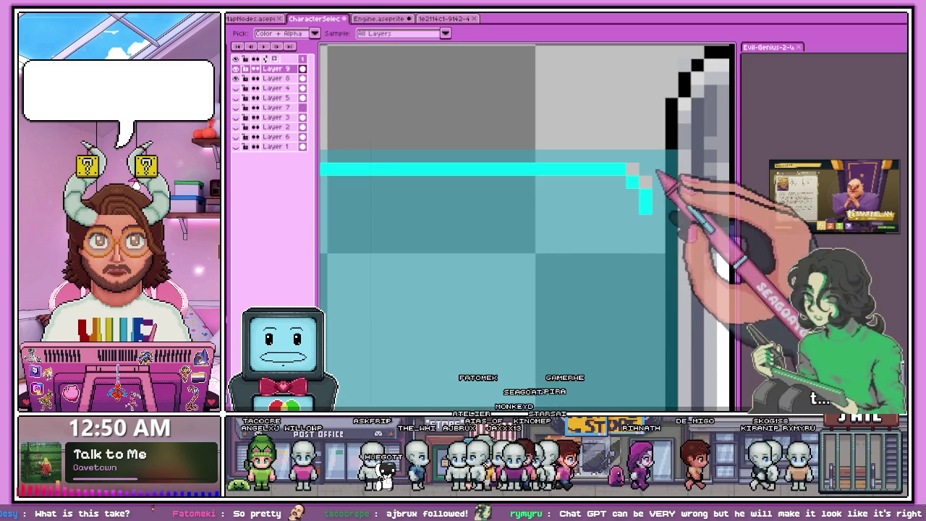
scroll(650, 186, down, 2)
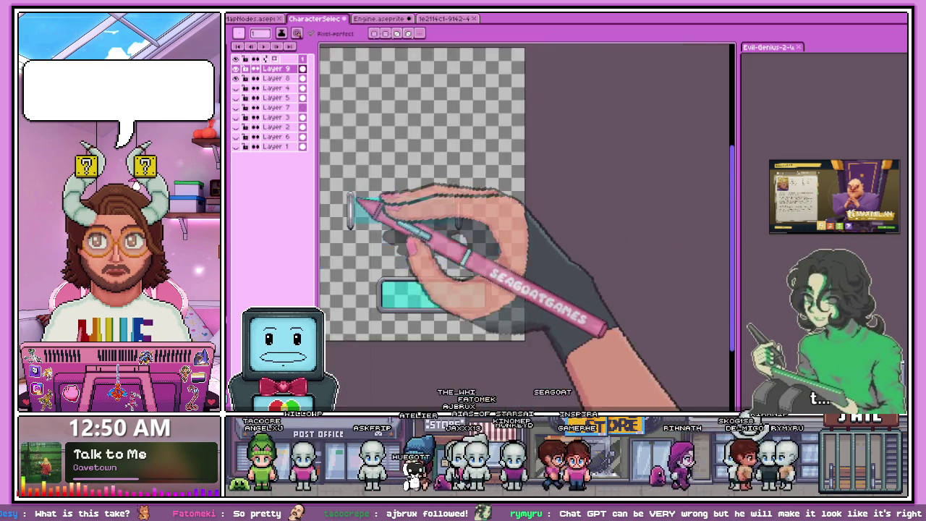
scroll(376, 205, up, 2)
scroll(392, 204, up, 1)
scroll(409, 207, up, 2)
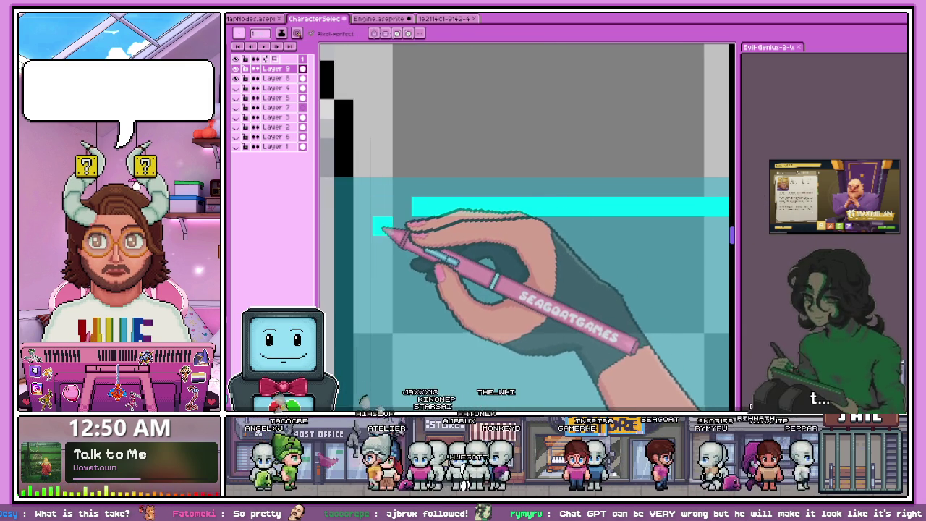
scroll(387, 225, down, 2)
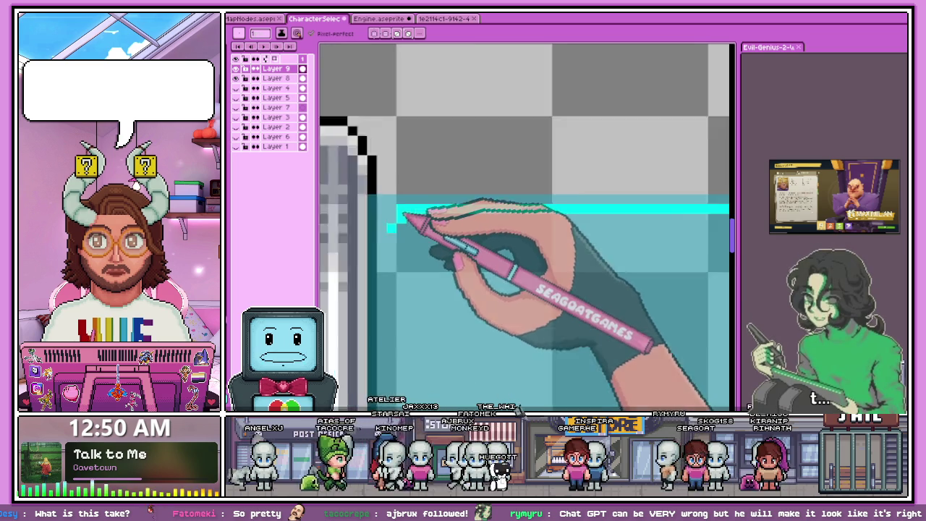
scroll(408, 232, down, 1)
scroll(403, 210, up, 1)
scroll(394, 208, up, 1)
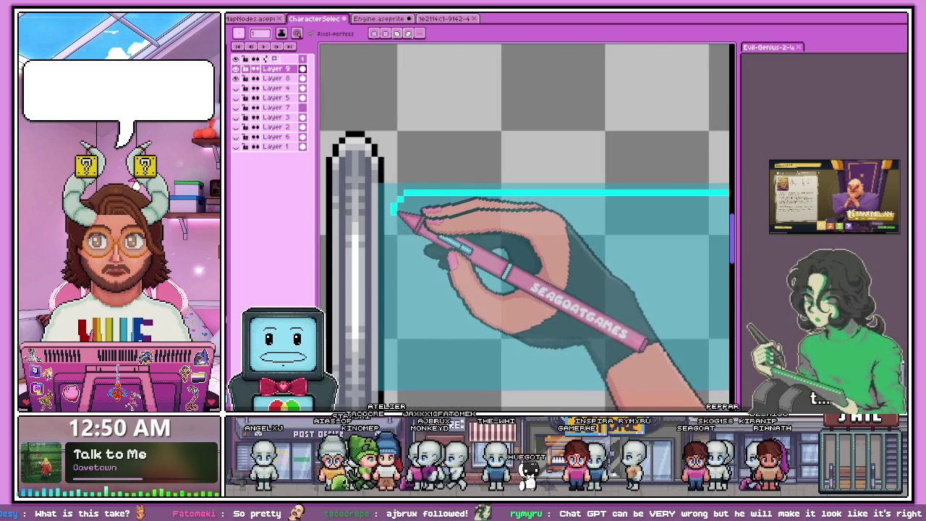
Step: Extend the bright cyan rim down the bar's left side
drag(397, 269, 399, 354)
scroll(402, 362, down, 1)
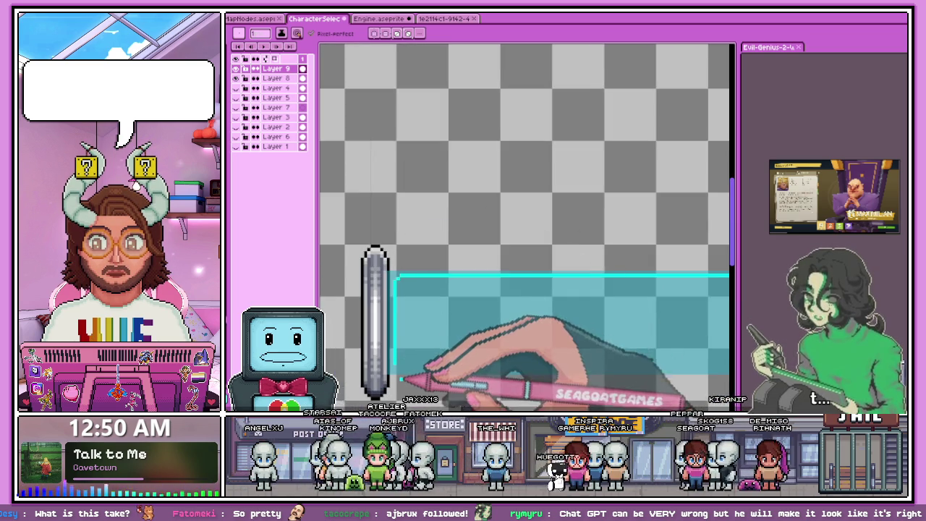
scroll(398, 365, up, 1)
scroll(397, 368, up, 1)
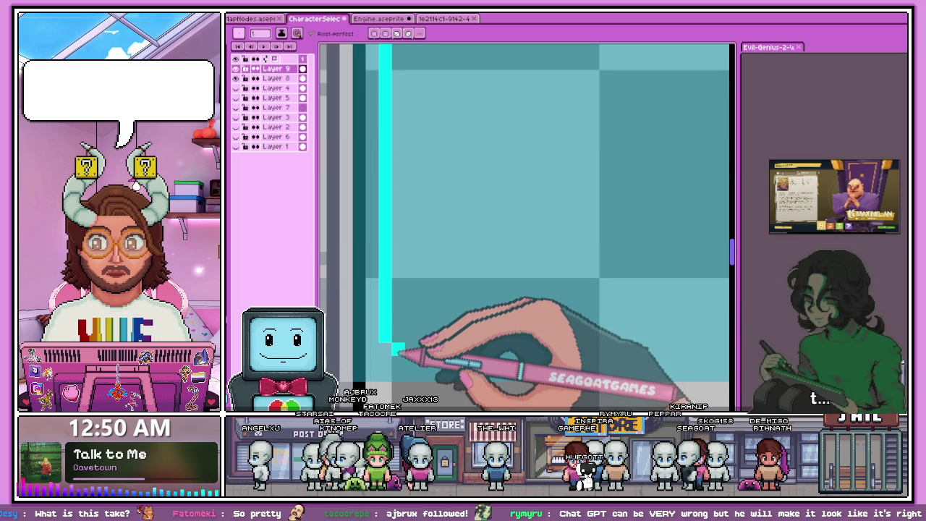
scroll(357, 275, down, 3)
scroll(506, 355, down, 1)
scroll(534, 306, down, 1)
scroll(635, 310, down, 2)
scroll(662, 307, up, 2)
scroll(658, 210, up, 1)
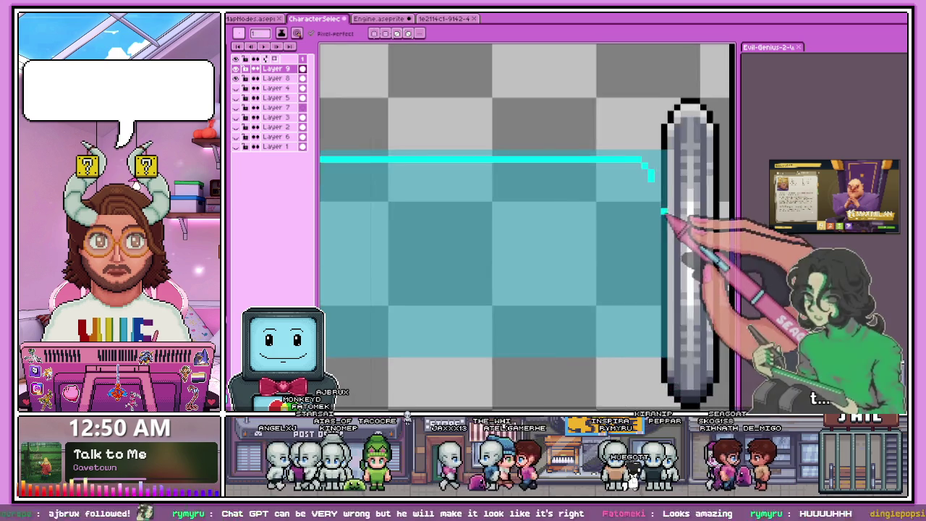
scroll(647, 181, up, 1)
scroll(662, 231, down, 2)
scroll(647, 274, up, 3)
scroll(637, 289, down, 1)
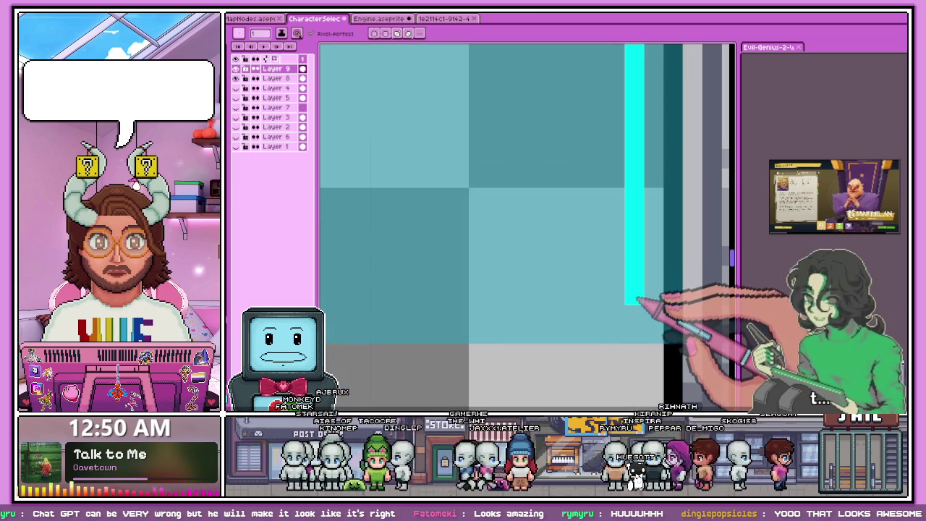
Step: Extend the bright cyan rim down the bar's right side, then view Engine.aseprite
drag(635, 287, 635, 304)
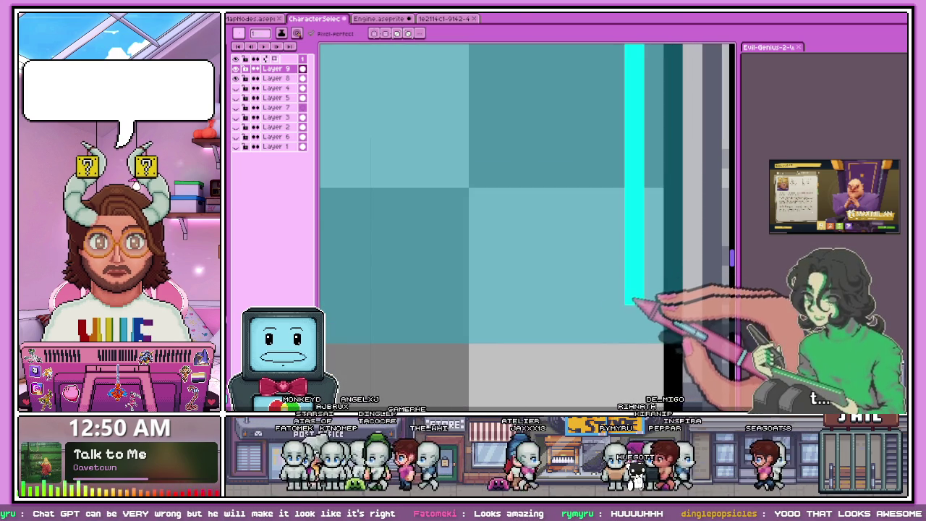
scroll(638, 286, down, 2)
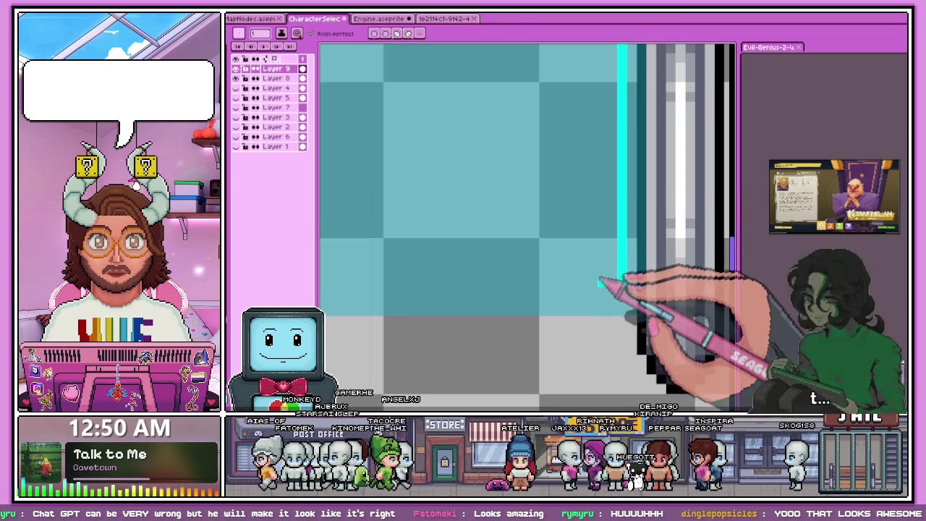
scroll(604, 297, down, 1)
scroll(603, 297, down, 2)
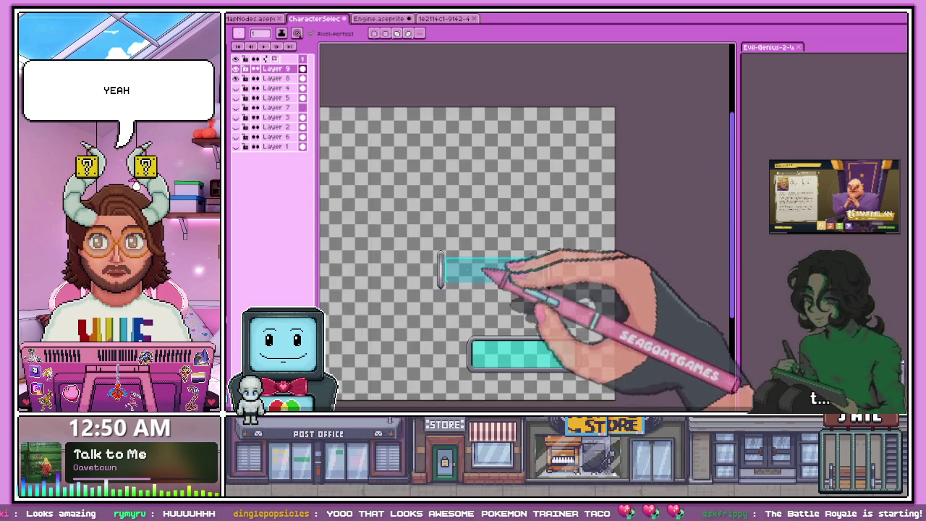
scroll(445, 268, up, 1)
scroll(463, 282, up, 1)
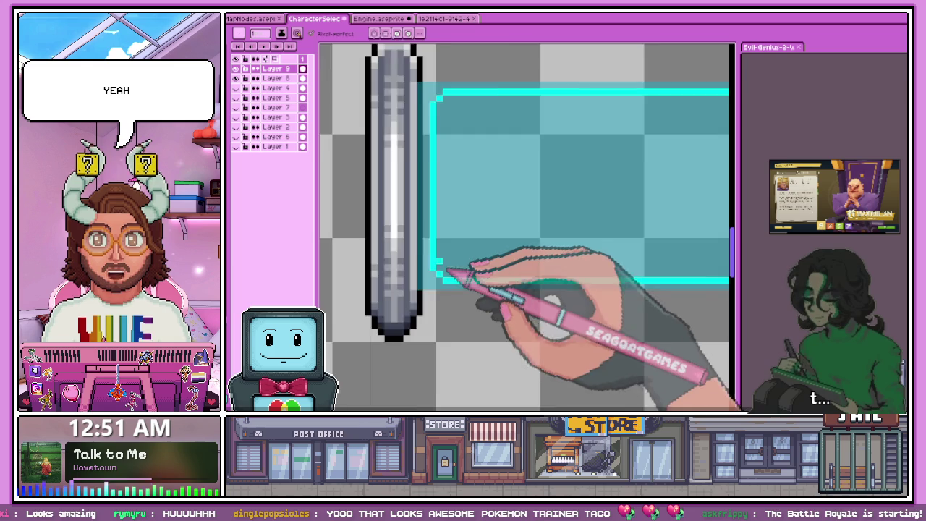
scroll(434, 260, down, 5)
scroll(439, 252, down, 1)
scroll(442, 245, up, 1)
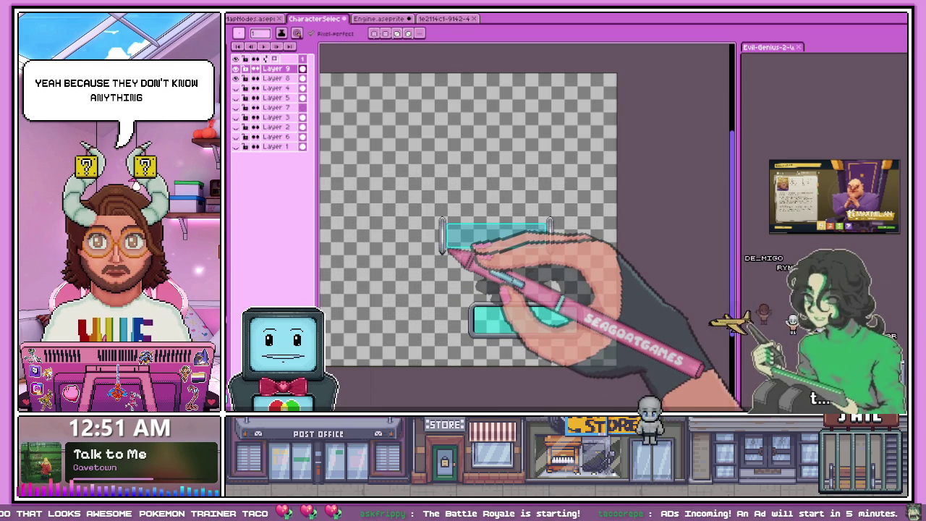
scroll(436, 241, up, 1)
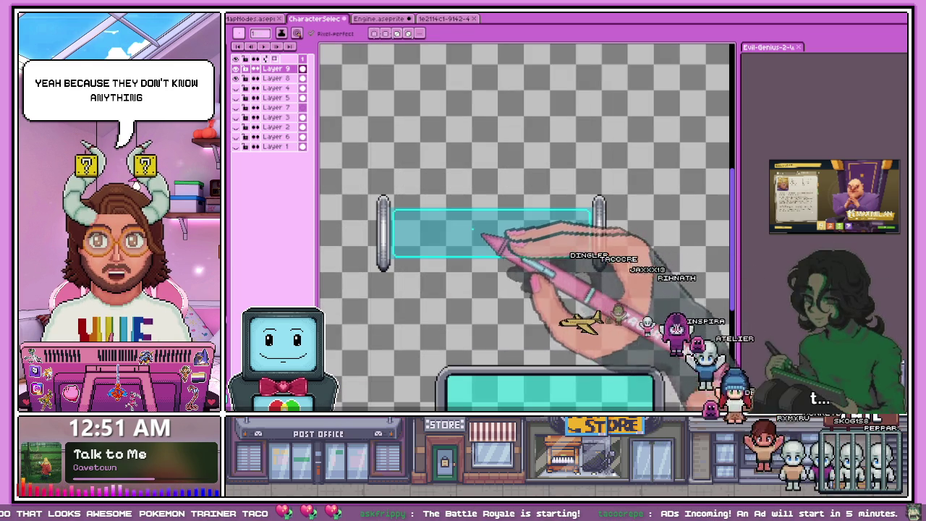
scroll(427, 246, up, 1)
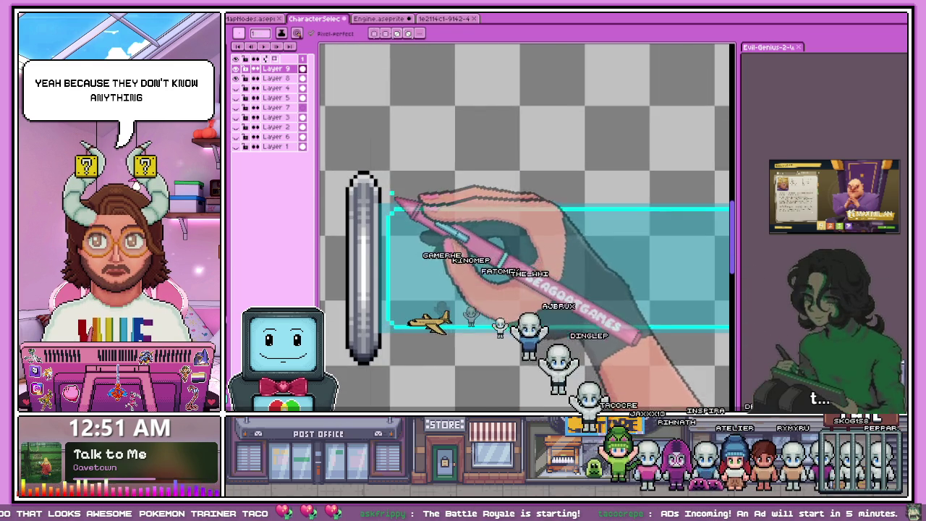
click(379, 19)
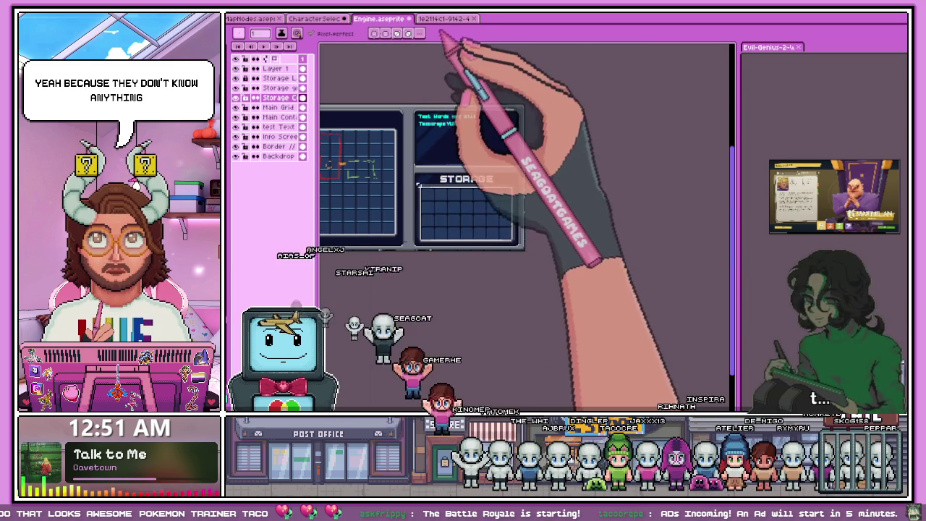
Step: Return to the slider bar sprite and zoom in on the left grey end cap
click(444, 19)
click(311, 19)
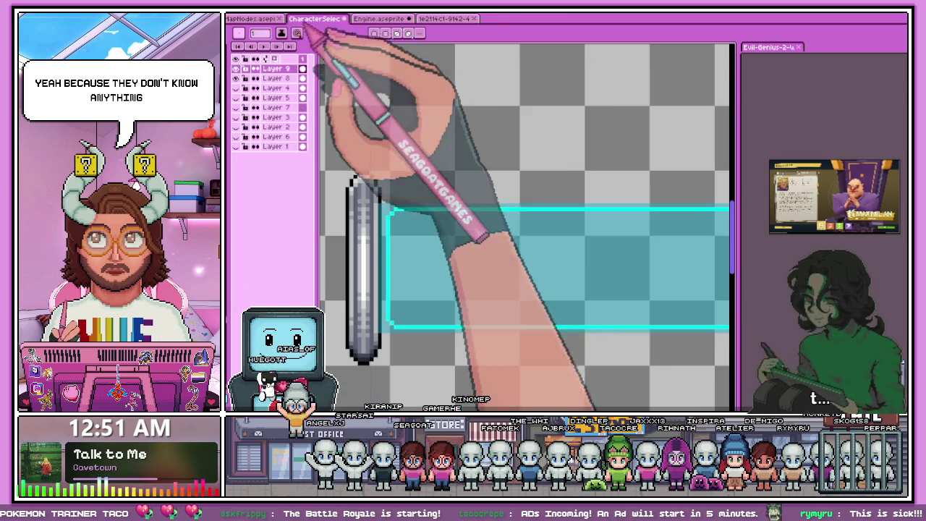
scroll(405, 173, down, 1)
scroll(395, 197, down, 1)
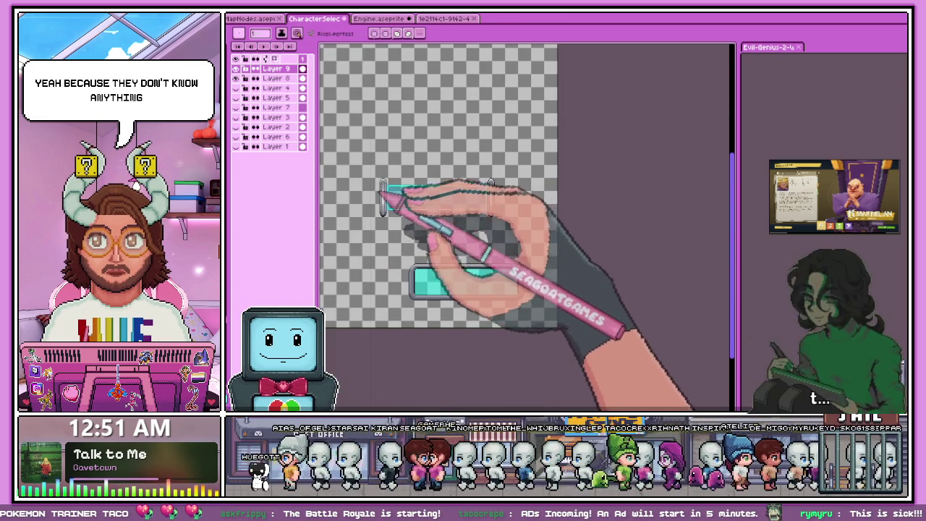
scroll(399, 195, up, 2)
scroll(402, 178, up, 1)
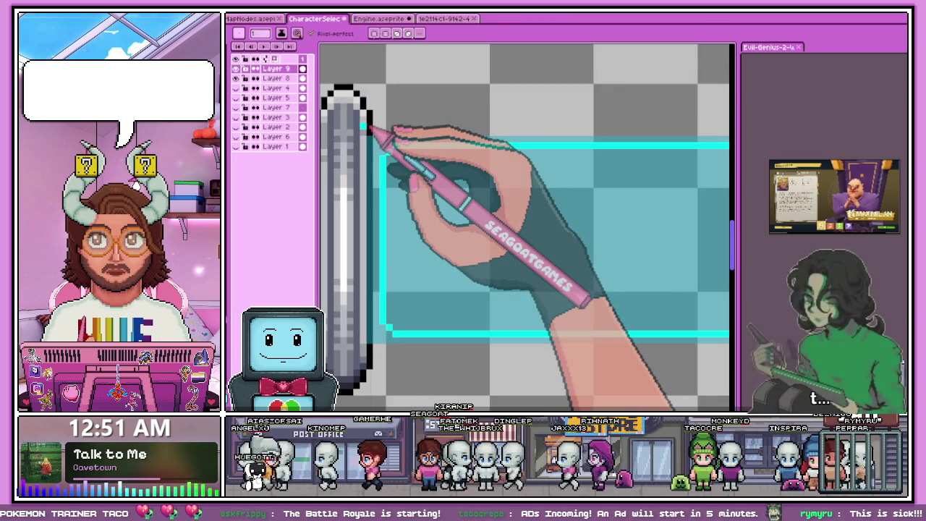
scroll(369, 126, up, 1)
scroll(369, 127, down, 1)
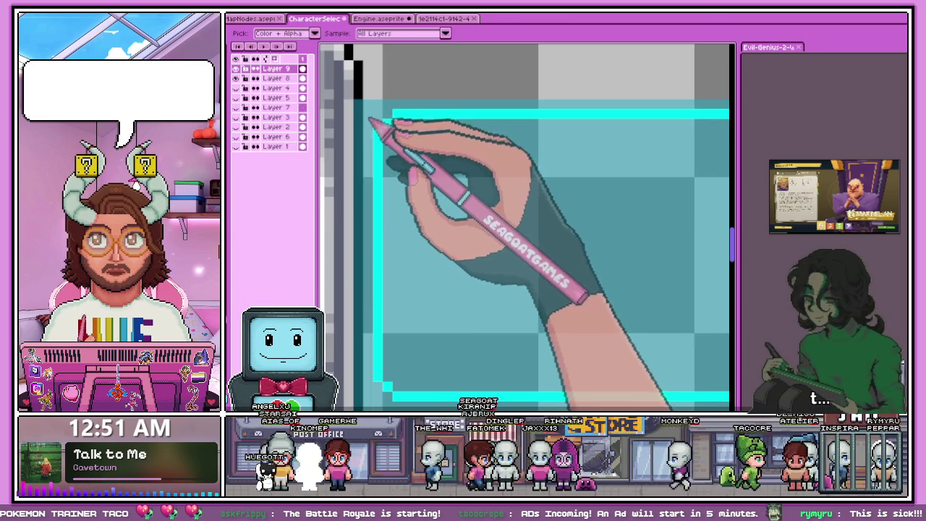
scroll(372, 112, up, 1)
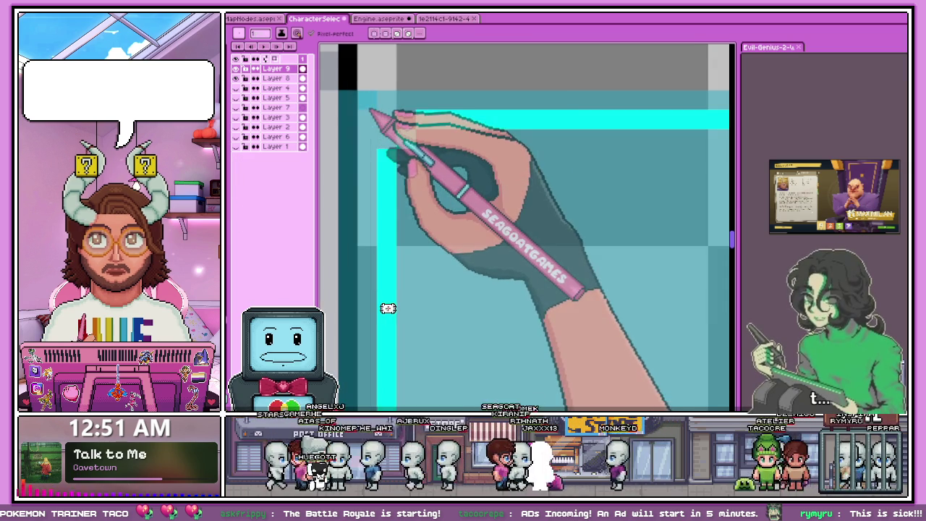
scroll(369, 114, down, 1)
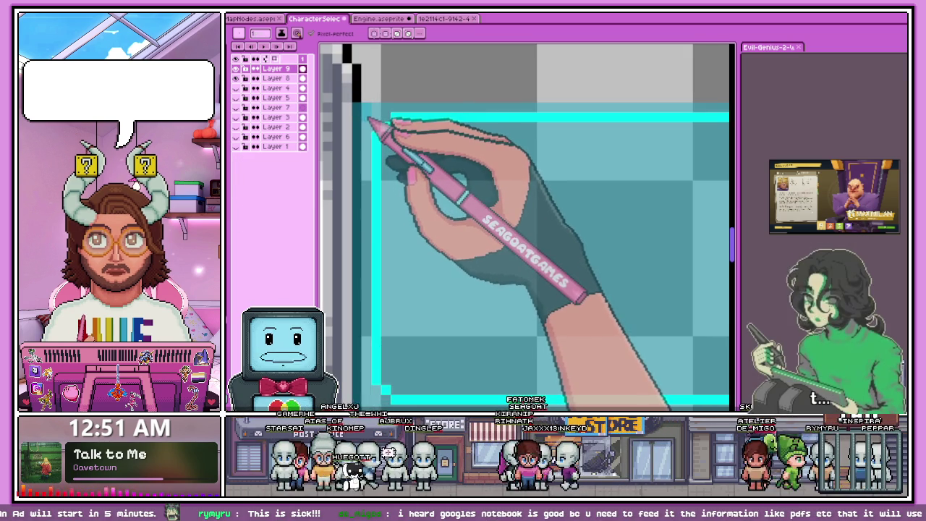
scroll(371, 120, up, 1)
scroll(374, 146, down, 1)
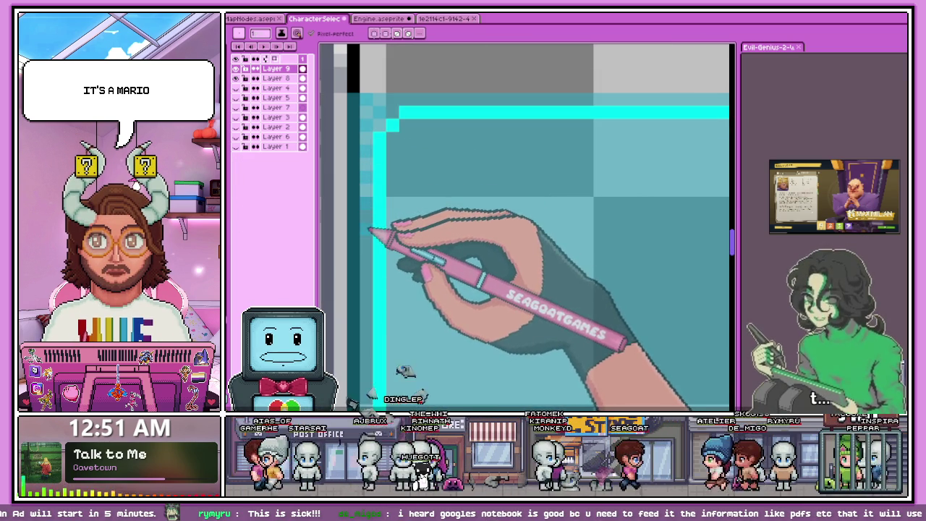
scroll(369, 230, down, 1)
scroll(371, 242, up, 1)
scroll(383, 235, down, 1)
scroll(371, 242, up, 1)
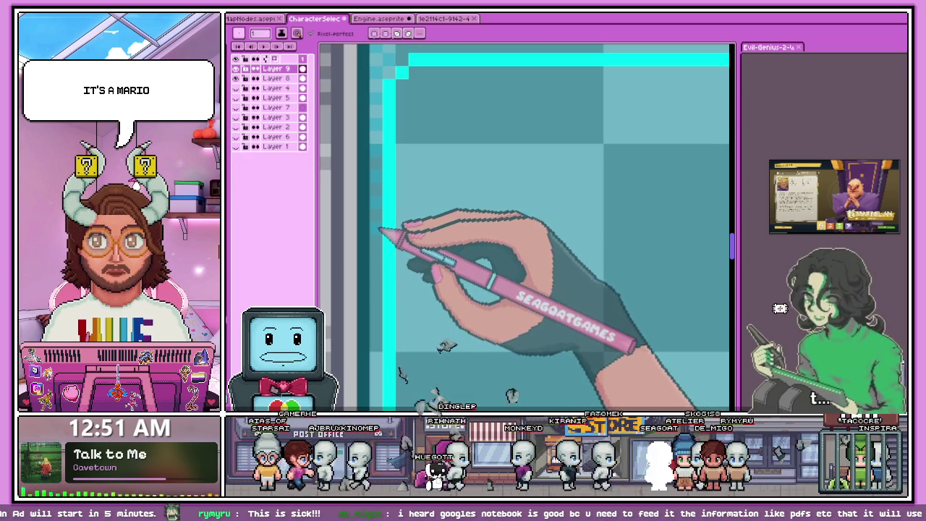
scroll(379, 253, down, 1)
scroll(423, 210, down, 1)
scroll(413, 238, up, 2)
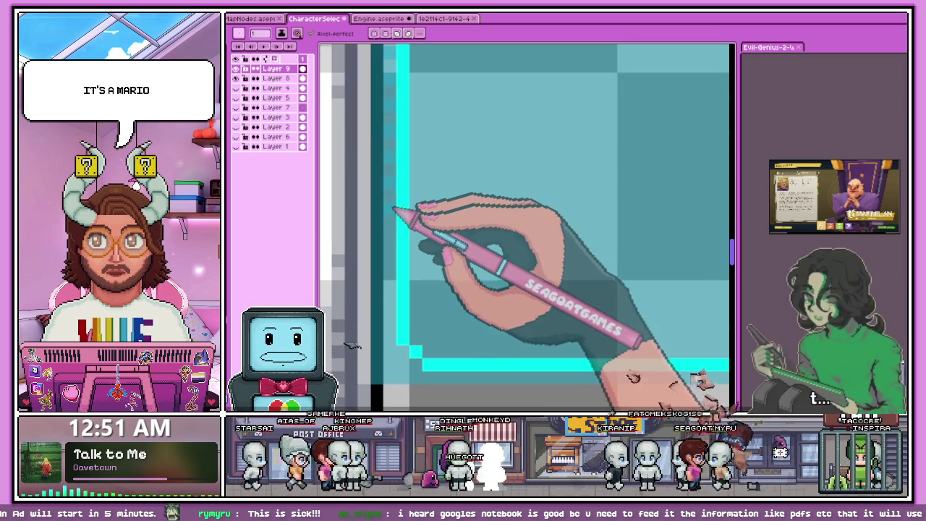
scroll(408, 244, down, 1)
scroll(403, 271, up, 1)
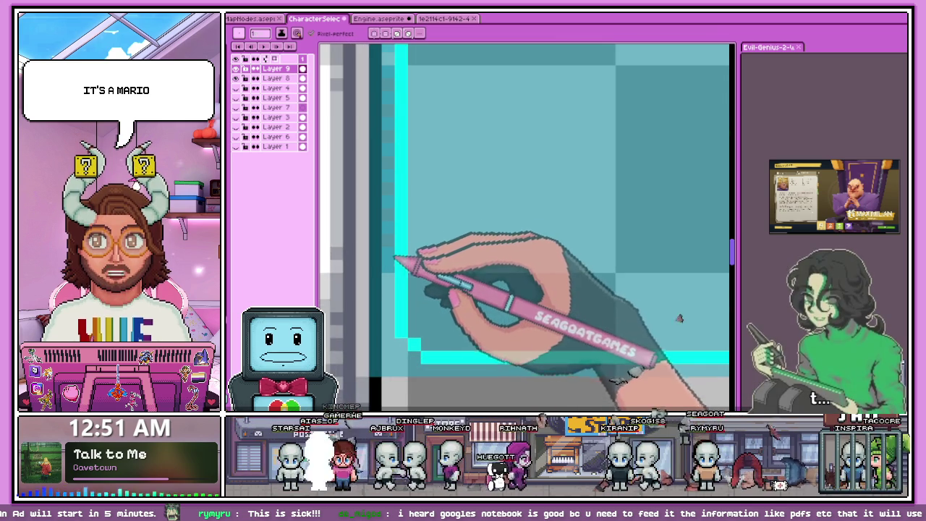
scroll(405, 258, down, 1)
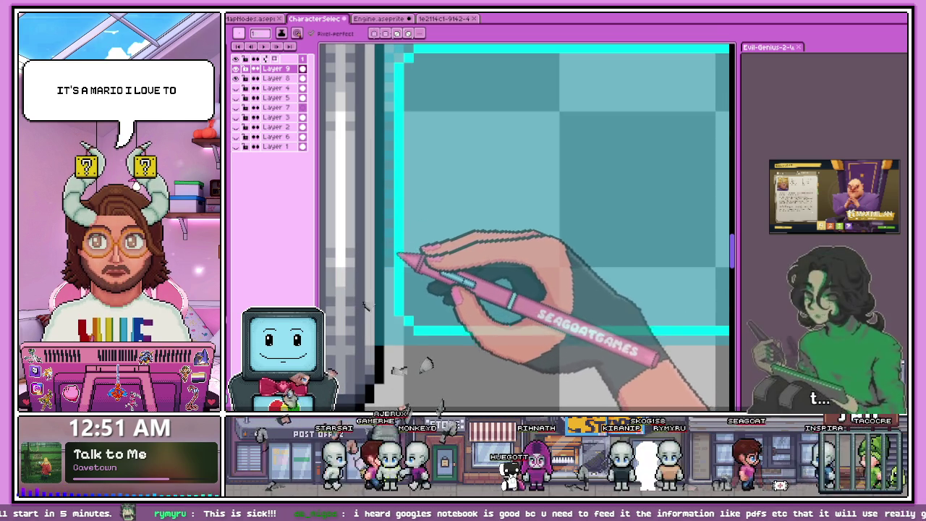
scroll(394, 253, down, 1)
scroll(396, 256, up, 1)
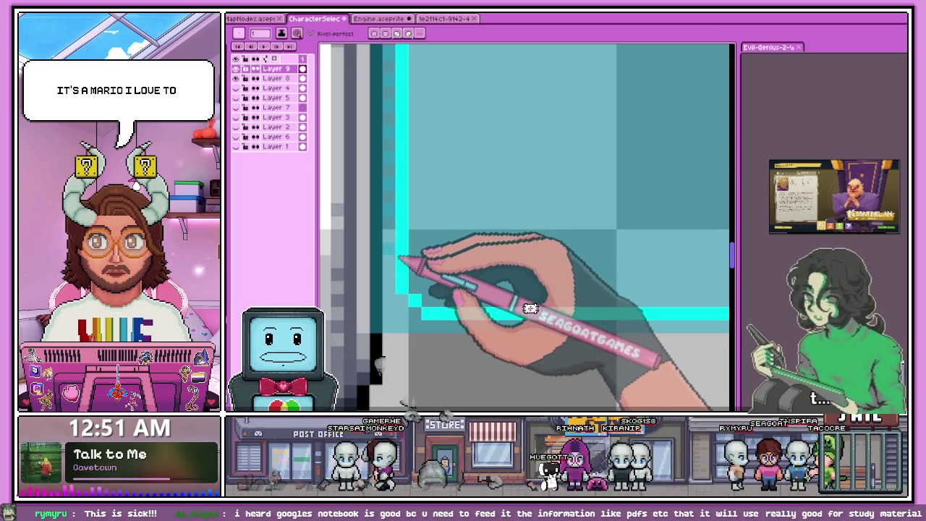
scroll(396, 246, up, 1)
scroll(405, 254, down, 1)
scroll(409, 264, up, 1)
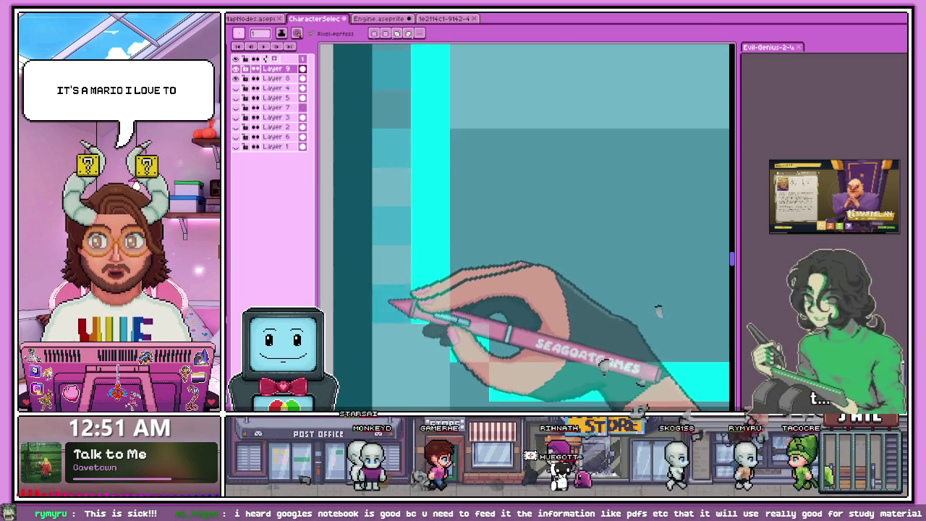
scroll(415, 279, down, 1)
scroll(405, 275, down, 2)
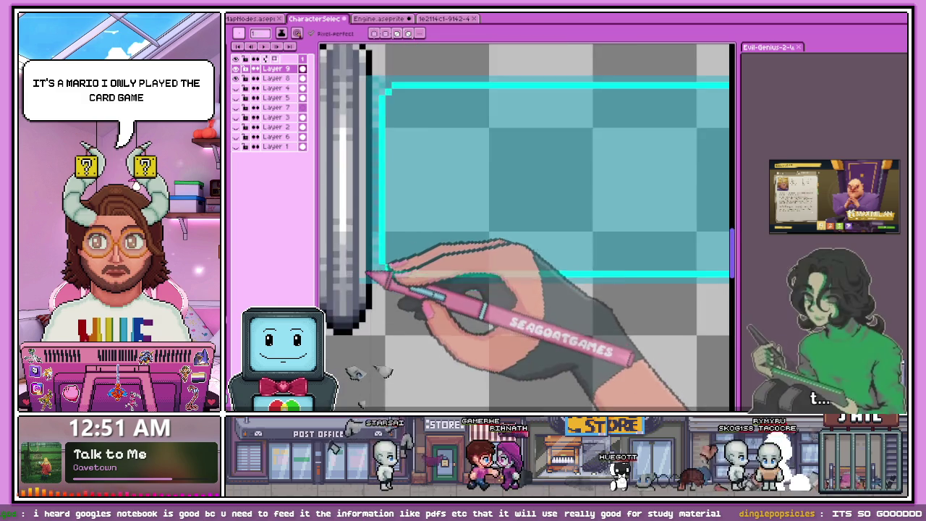
scroll(396, 190, down, 2)
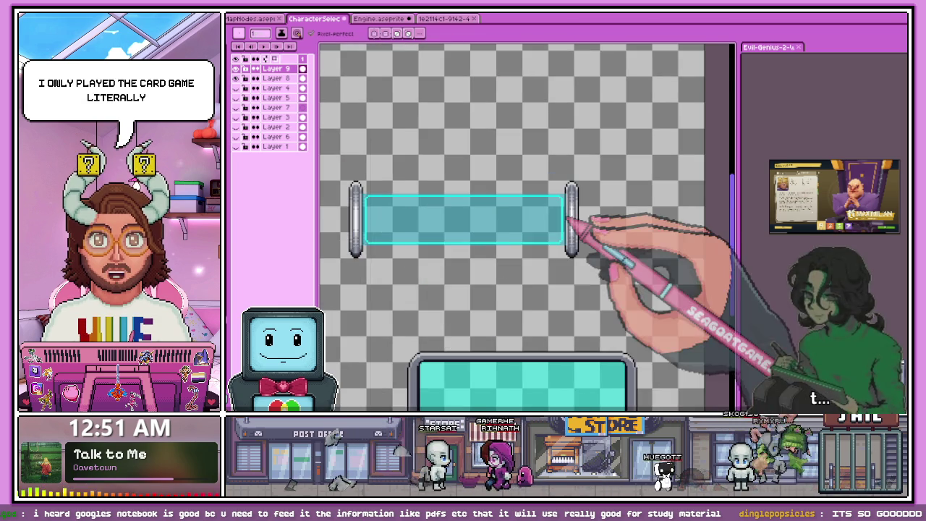
scroll(571, 221, up, 1)
scroll(568, 222, up, 1)
scroll(560, 224, up, 1)
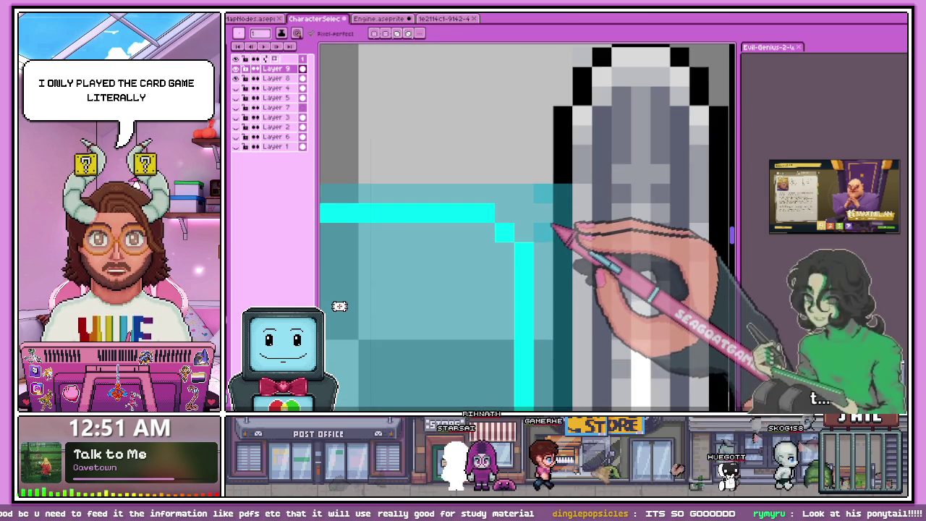
scroll(544, 243, down, 1)
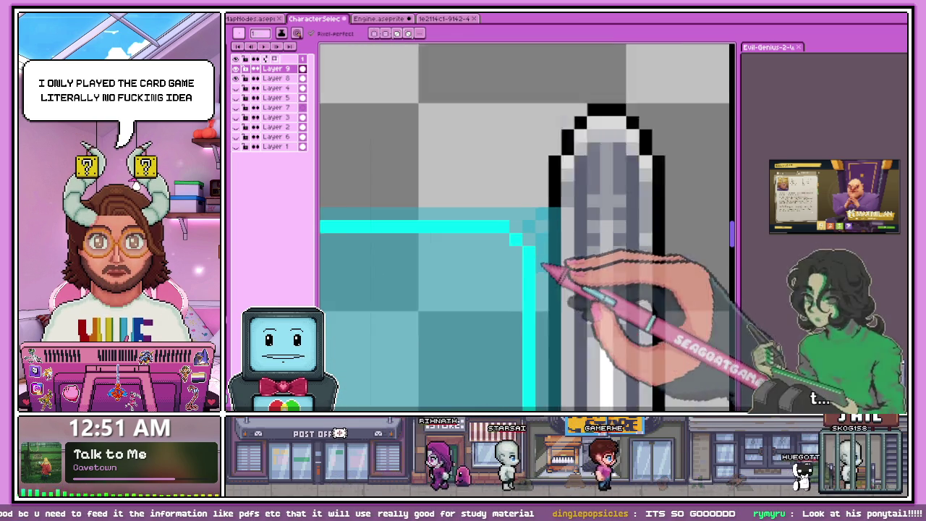
scroll(541, 261, down, 1)
scroll(532, 231, up, 1)
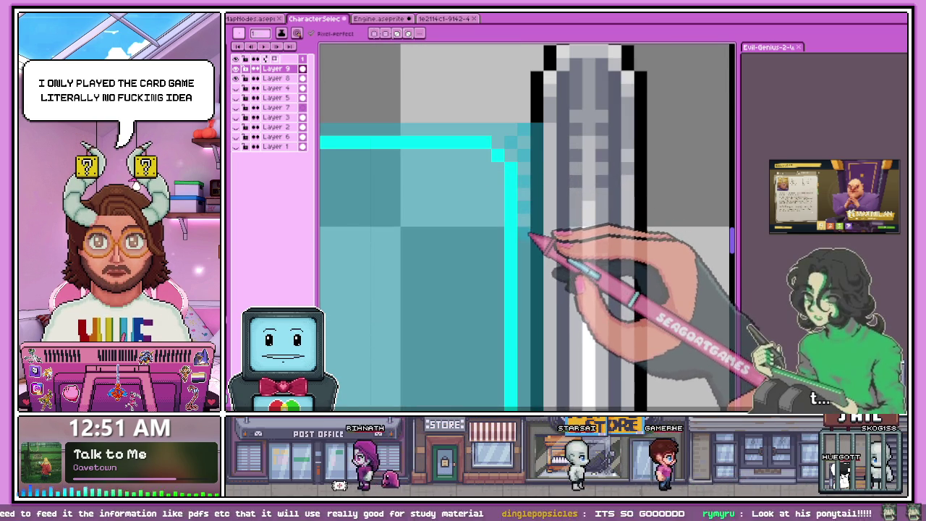
scroll(537, 253, up, 1)
scroll(527, 239, down, 3)
scroll(525, 233, up, 2)
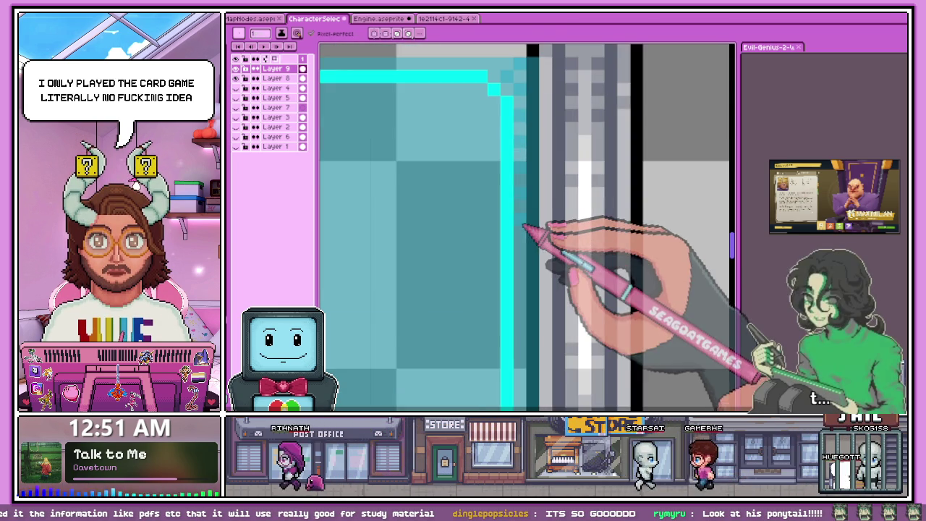
scroll(524, 221, down, 1)
scroll(524, 223, down, 1)
scroll(524, 224, up, 2)
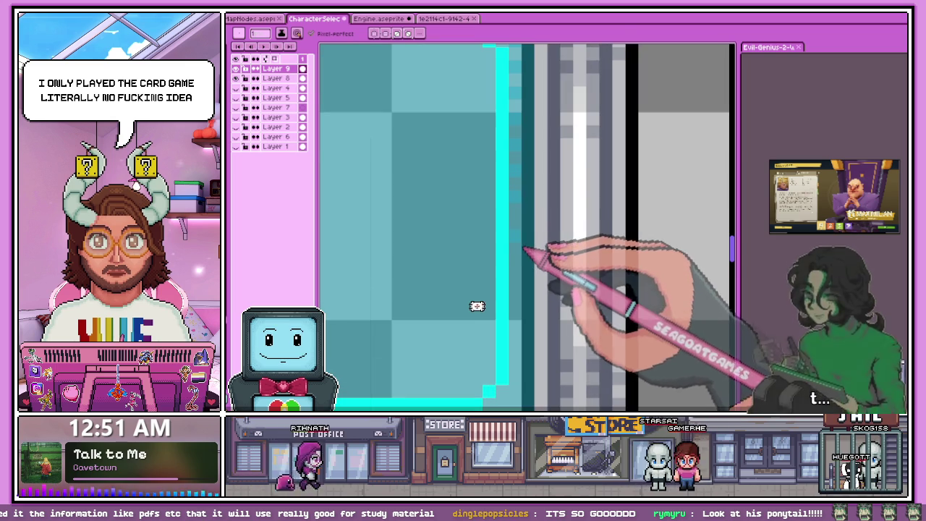
scroll(521, 228, down, 1)
scroll(521, 230, up, 1)
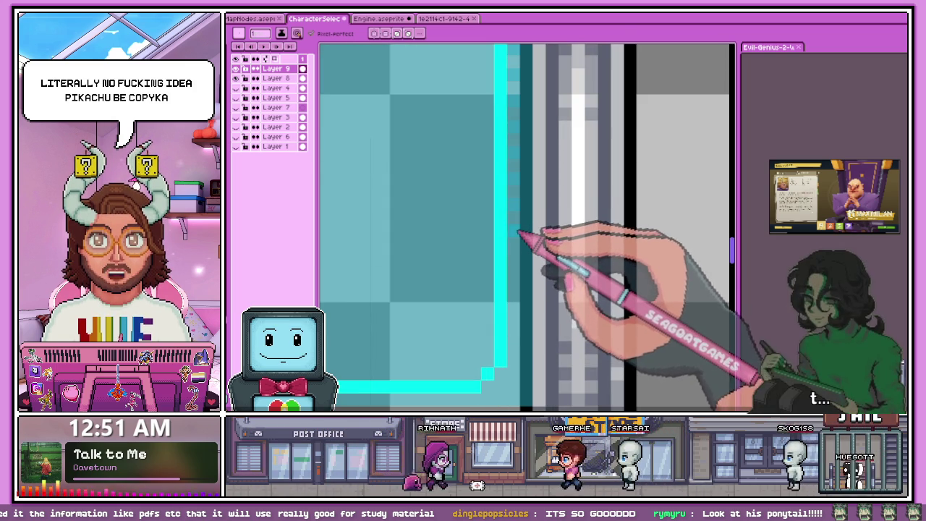
scroll(515, 253, down, 1)
scroll(502, 219, up, 1)
scroll(509, 207, down, 1)
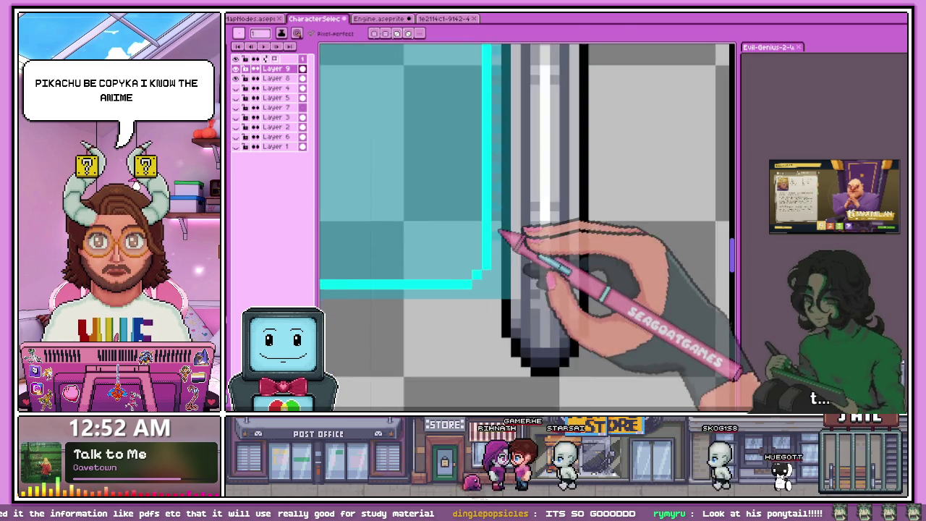
scroll(506, 252, up, 1)
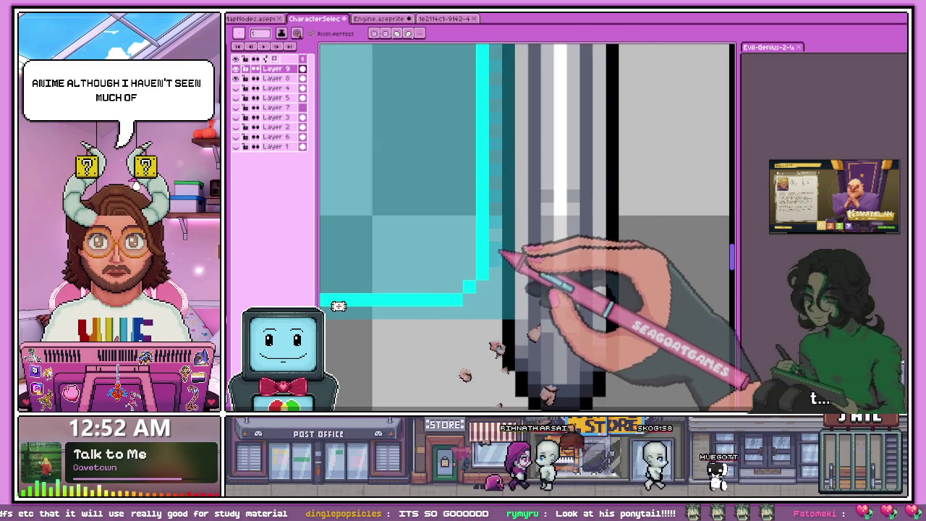
scroll(506, 282, down, 2)
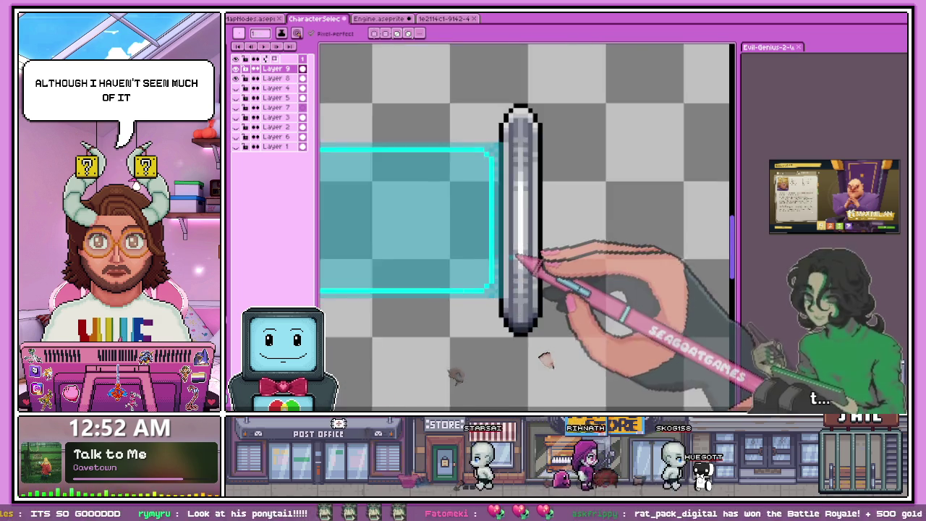
scroll(528, 293, down, 2)
scroll(462, 275, down, 2)
scroll(434, 260, up, 2)
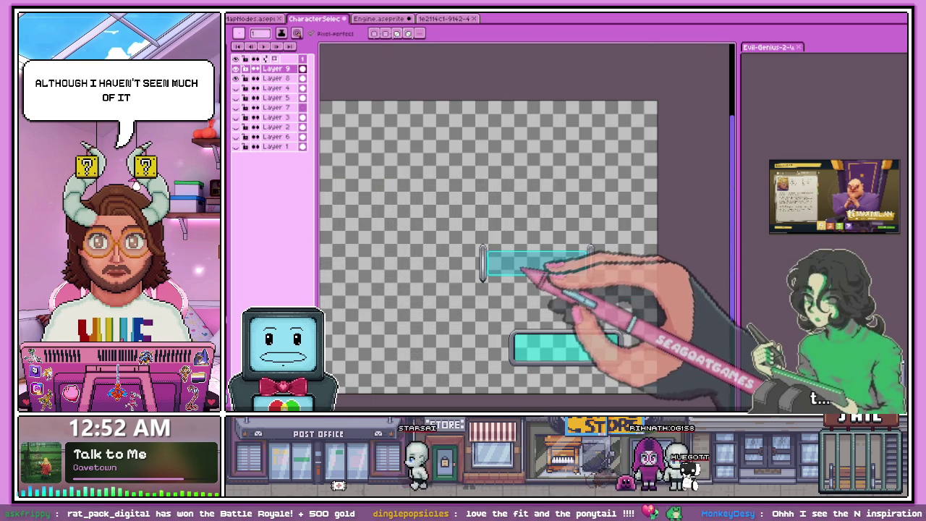
scroll(517, 269, up, 1)
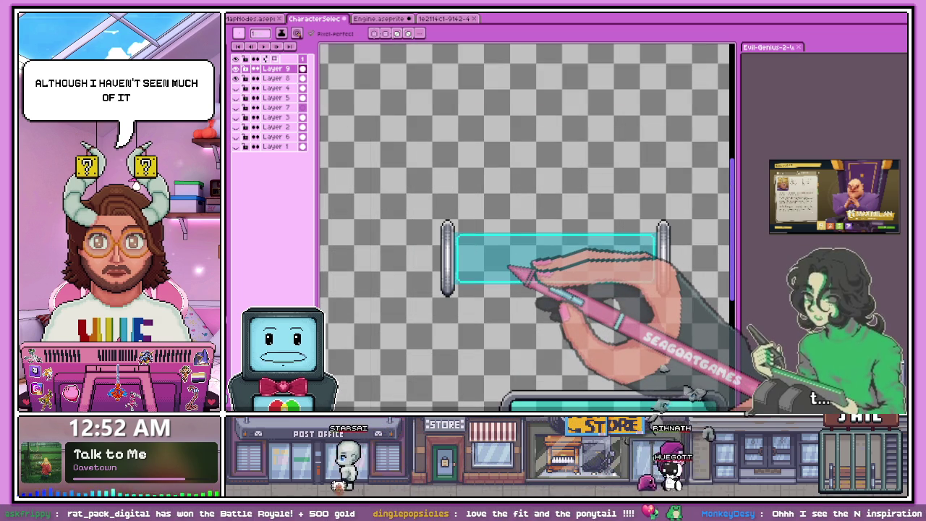
scroll(507, 269, down, 2)
scroll(424, 264, up, 1)
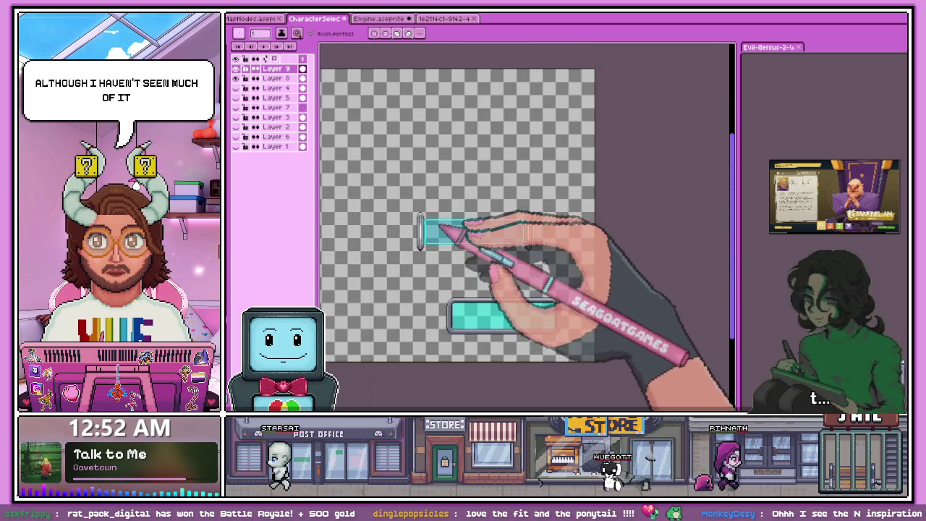
scroll(444, 244, up, 1)
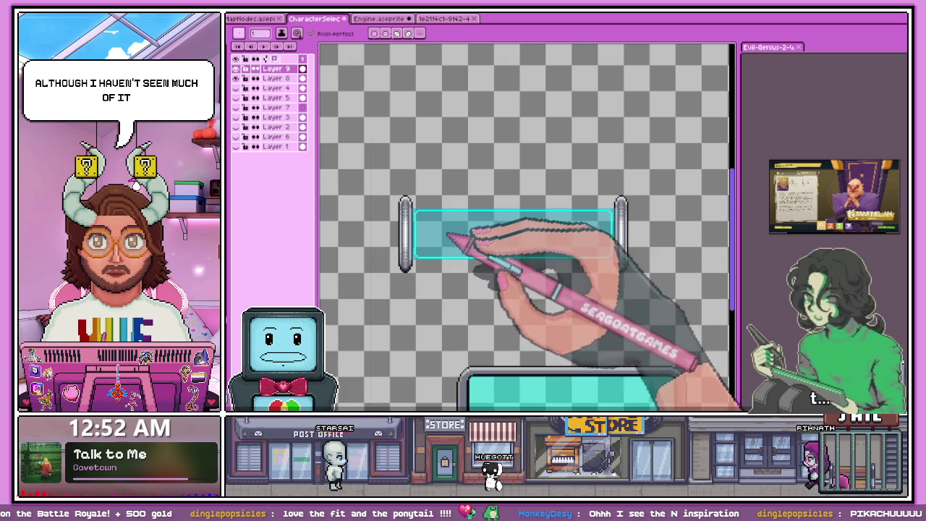
scroll(419, 217, up, 2)
scroll(395, 190, up, 2)
Step: Draw a black outline line beside the bar's top-left corner, then make Layer 8 active
drag(394, 170, 394, 189)
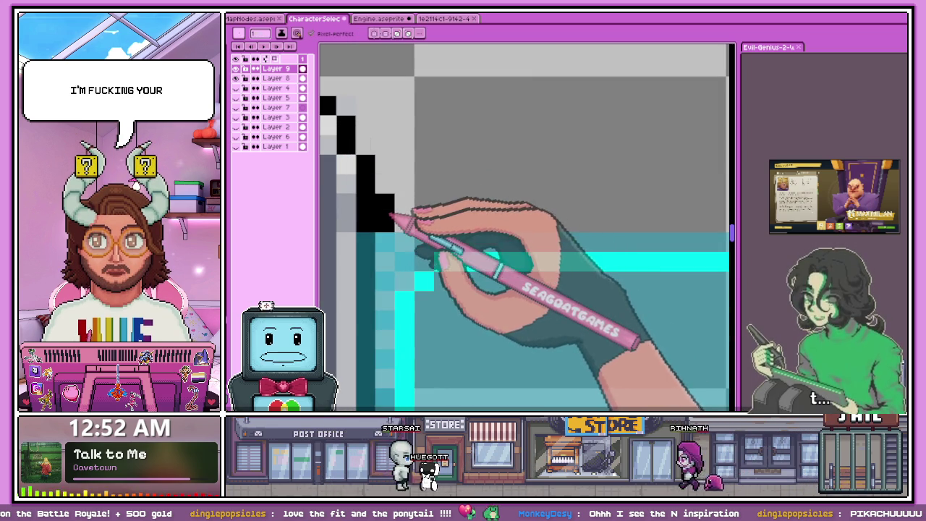
scroll(393, 210, down, 2)
scroll(403, 227, down, 2)
scroll(372, 207, down, 1)
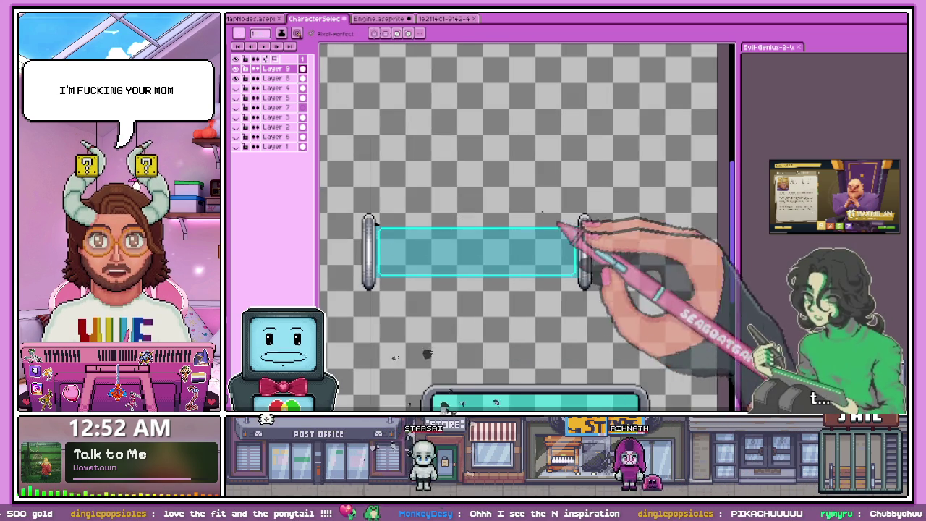
click(296, 78)
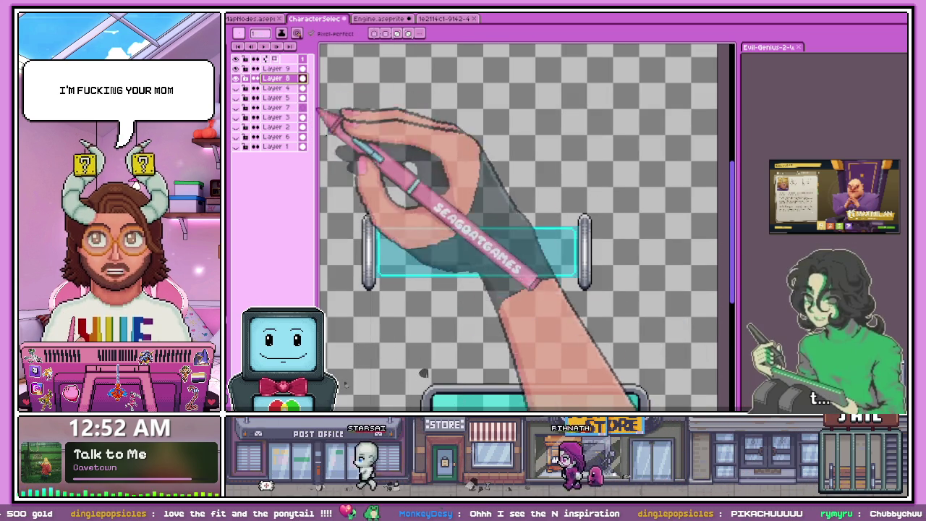
Step: Zoom in and out on the bar's ends to inspect the corner pixels at the caps and outline
scroll(318, 101, up, 3)
scroll(393, 244, up, 2)
scroll(386, 201, up, 3)
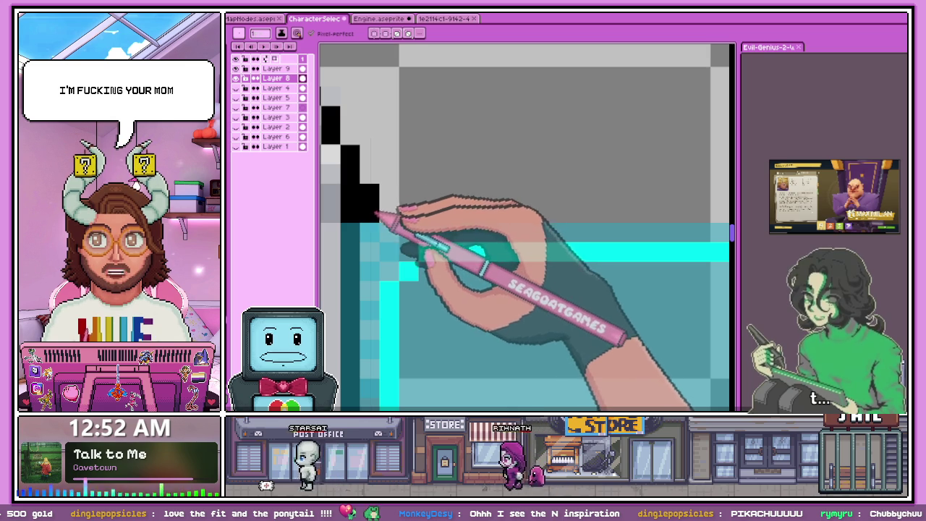
scroll(396, 216, down, 3)
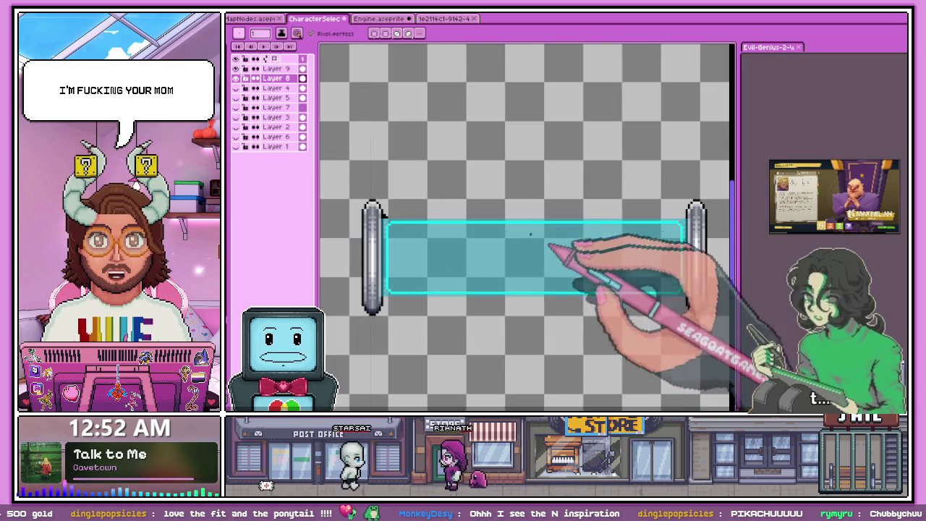
scroll(470, 232, up, 1)
scroll(465, 217, down, 3)
scroll(521, 217, up, 3)
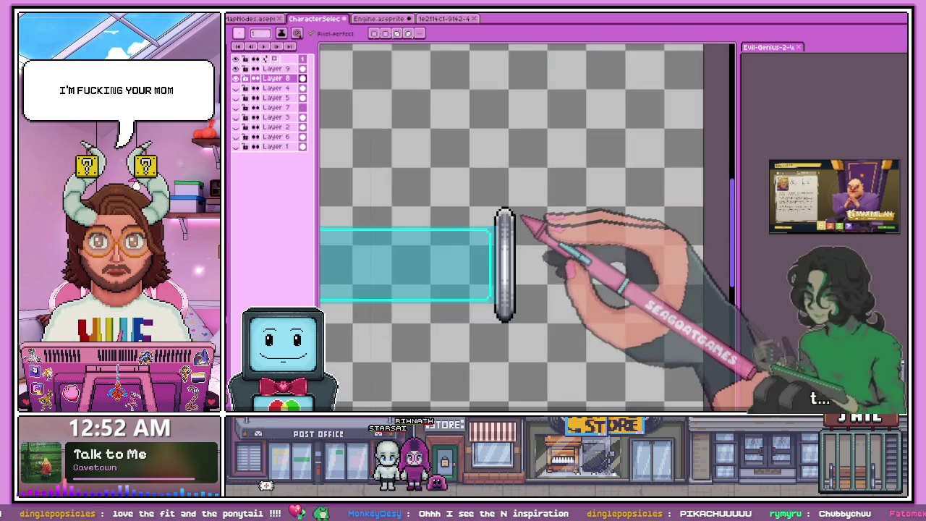
scroll(506, 217, up, 2)
scroll(499, 220, up, 3)
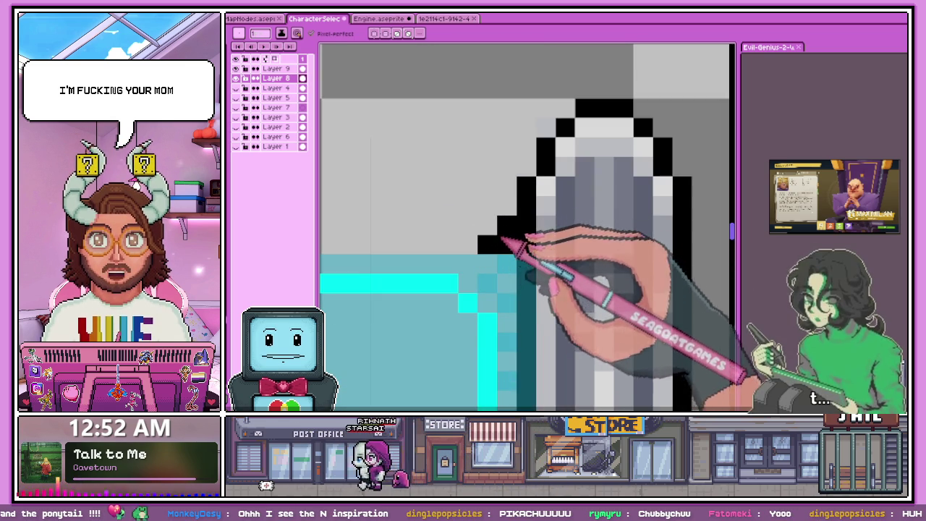
scroll(501, 238, down, 3)
scroll(507, 217, up, 1)
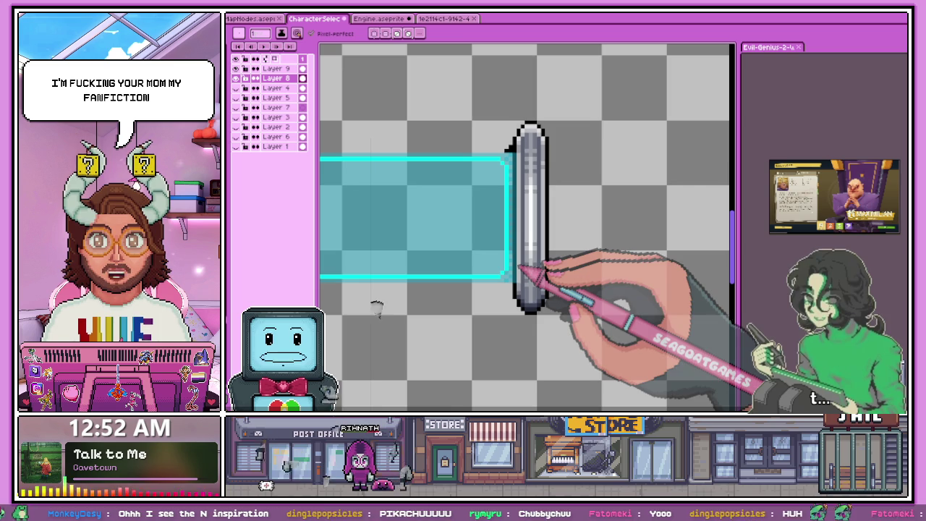
scroll(510, 290, up, 2)
scroll(512, 284, up, 1)
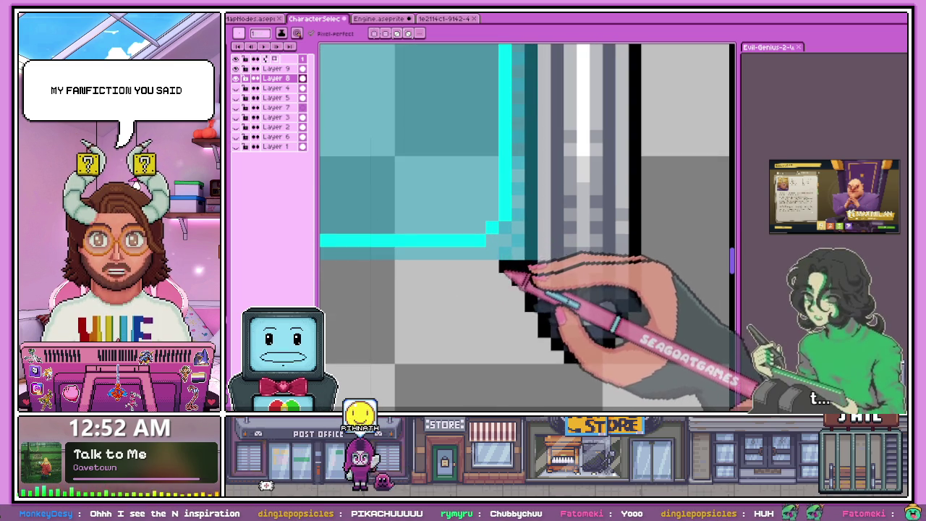
scroll(504, 275, down, 2)
scroll(533, 248, down, 1)
scroll(507, 258, down, 1)
scroll(458, 265, down, 1)
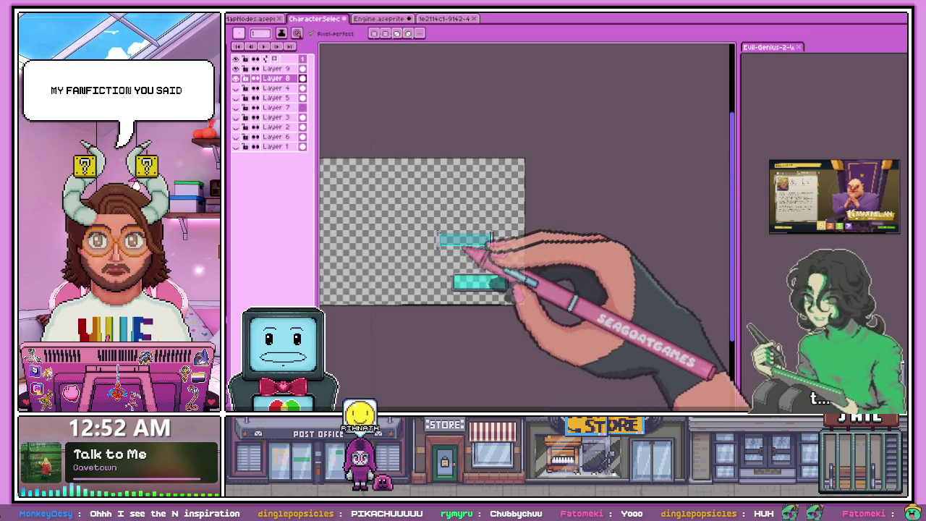
scroll(456, 249, up, 2)
scroll(443, 217, up, 1)
scroll(437, 213, up, 1)
scroll(426, 214, up, 2)
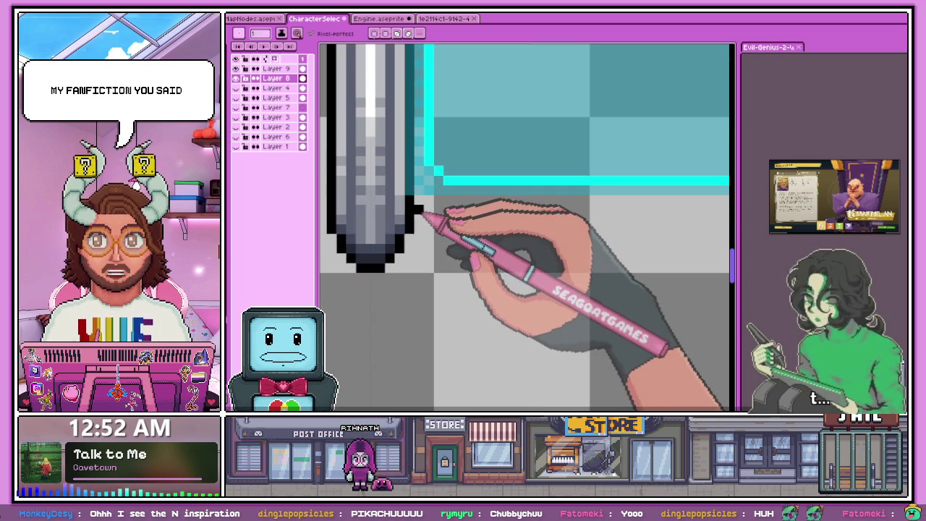
scroll(434, 205, down, 2)
scroll(424, 213, down, 2)
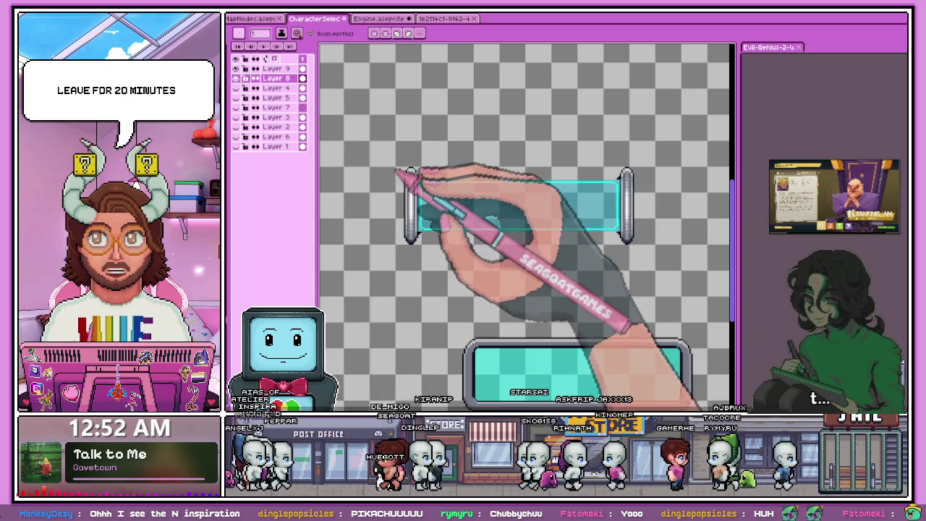
scroll(418, 166, up, 1)
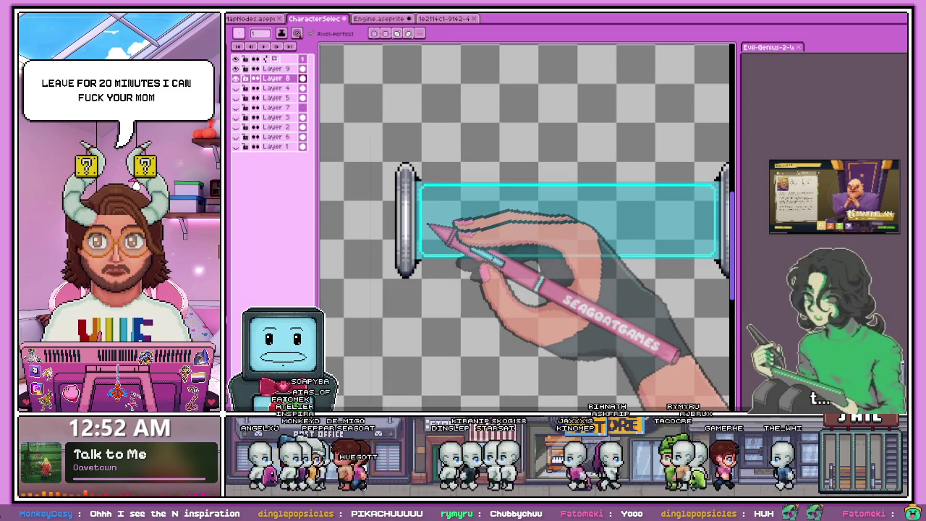
scroll(428, 184, up, 1)
scroll(412, 177, down, 1)
scroll(413, 201, down, 1)
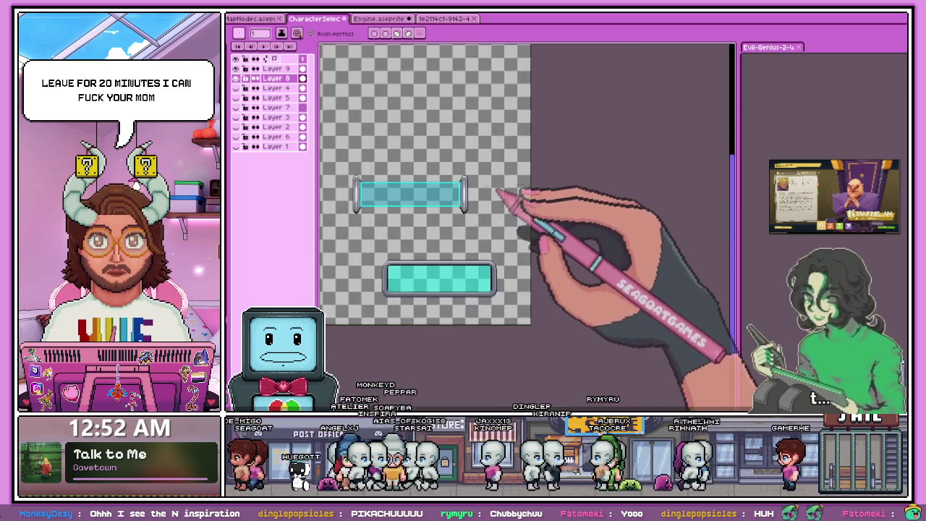
scroll(506, 196, up, 2)
scroll(412, 167, up, 1)
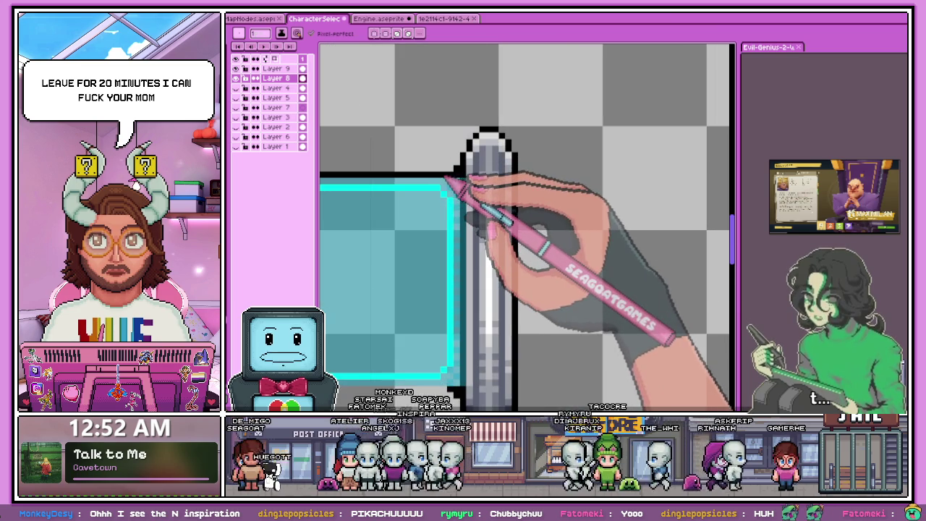
scroll(445, 203, down, 2)
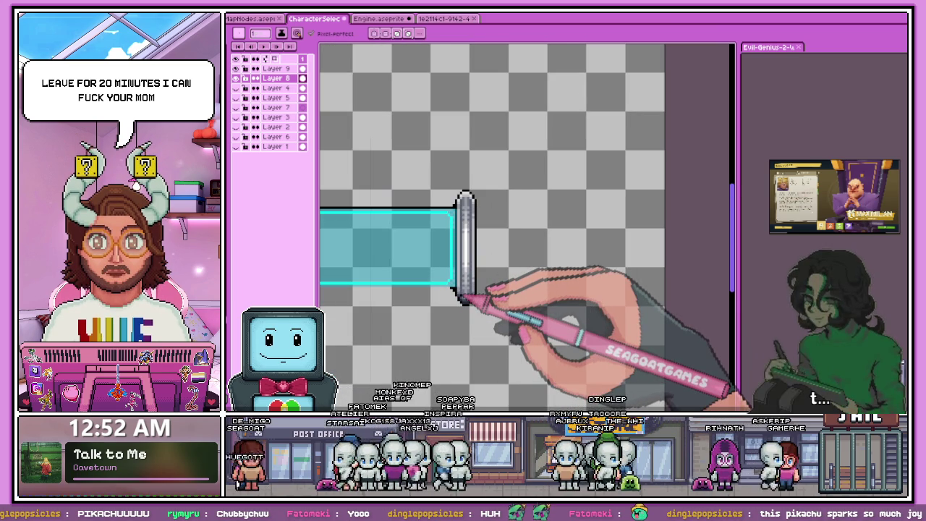
scroll(453, 235, up, 1)
scroll(453, 235, down, 1)
scroll(453, 235, up, 2)
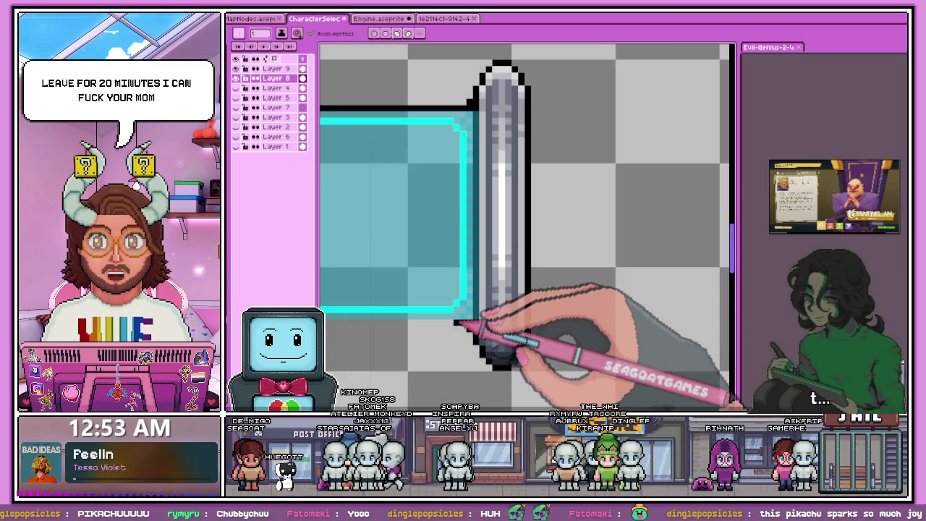
scroll(579, 253, down, 2)
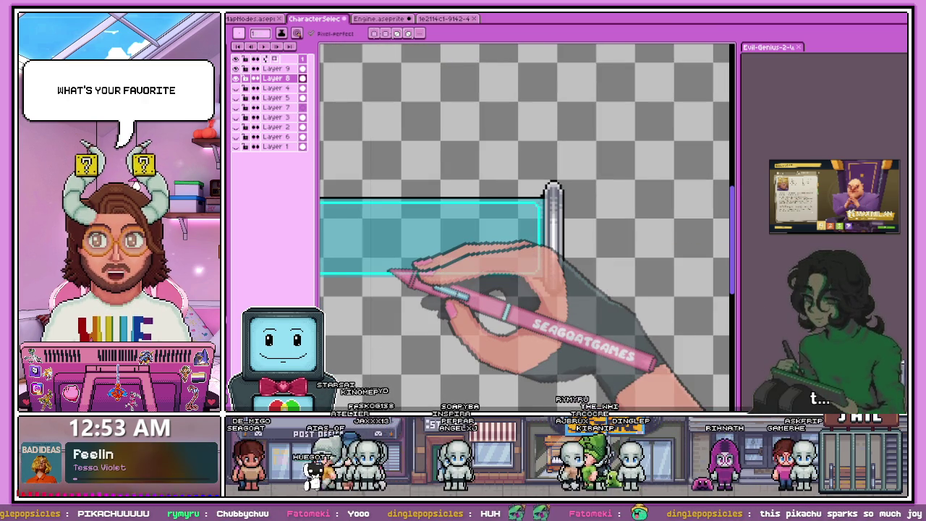
scroll(391, 271, down, 1)
scroll(329, 246, up, 2)
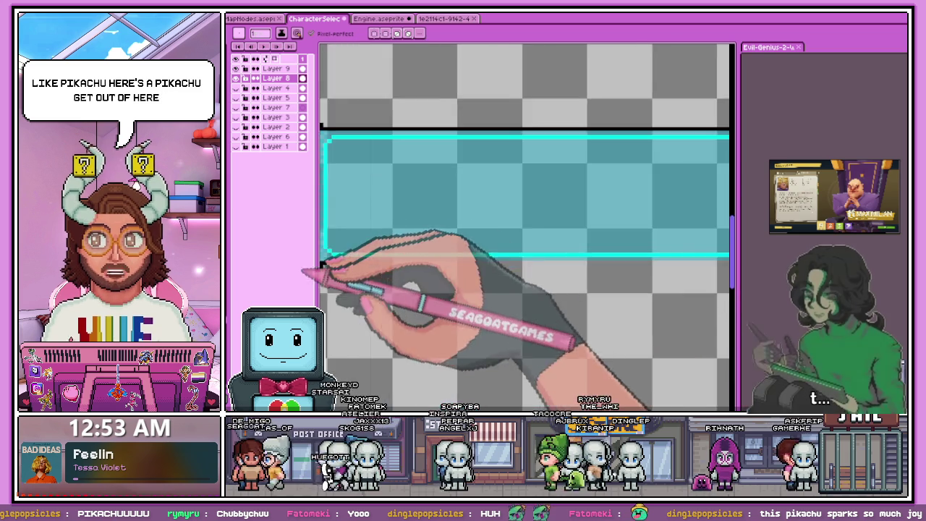
scroll(351, 246, up, 1)
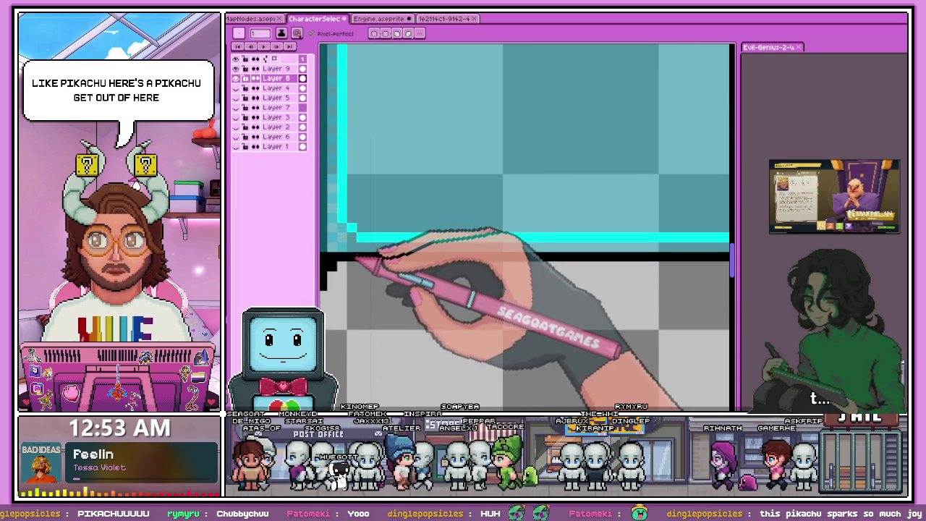
scroll(376, 257, up, 2)
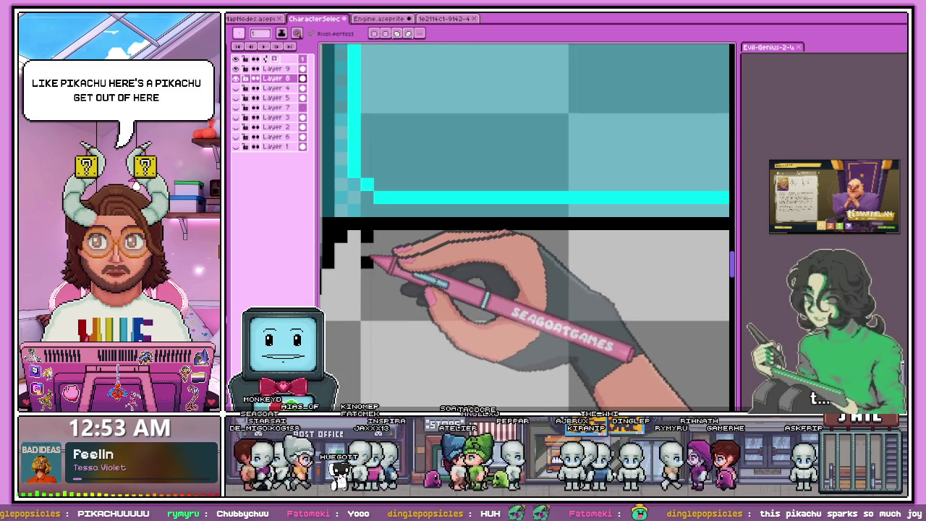
scroll(370, 257, down, 3)
scroll(424, 298, down, 3)
scroll(456, 300, down, 3)
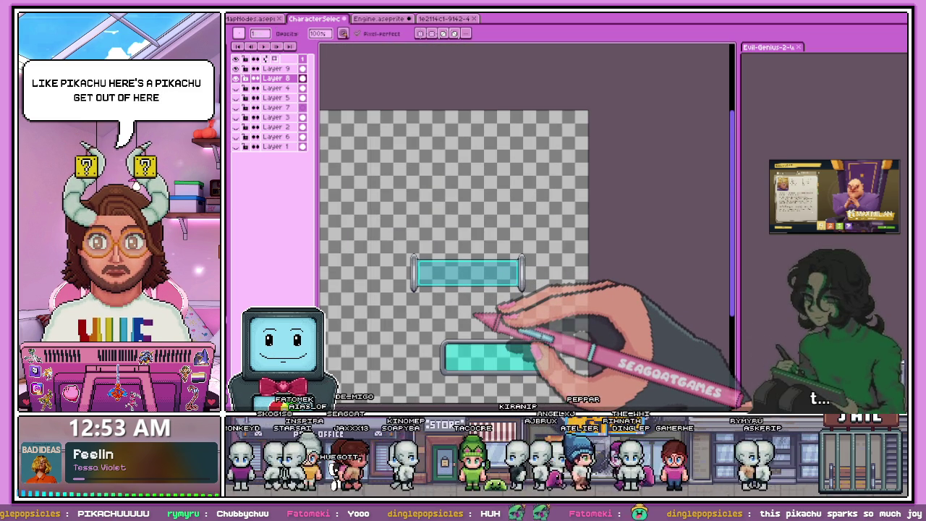
Step: Make Layer 9 the active layer and zoom in on the left cap's corners
scroll(484, 308, up, 1)
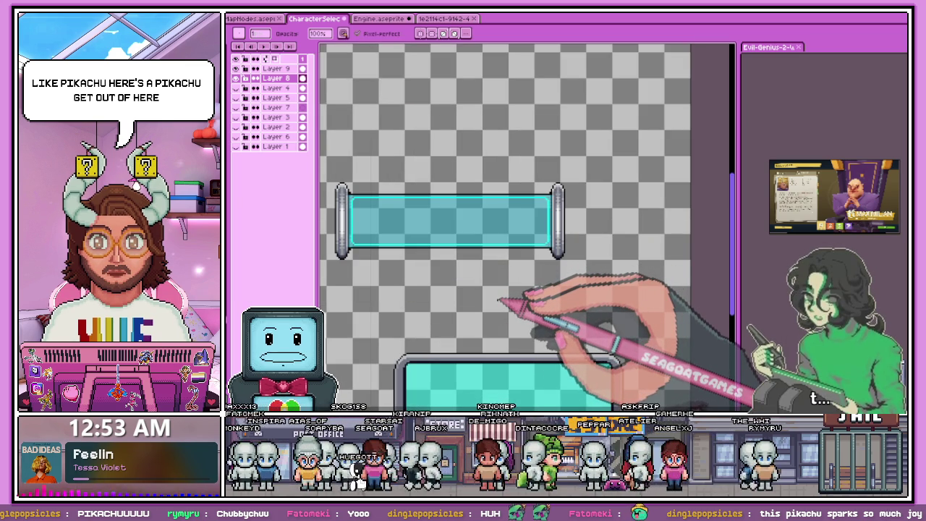
scroll(341, 192, up, 1)
scroll(346, 181, up, 1)
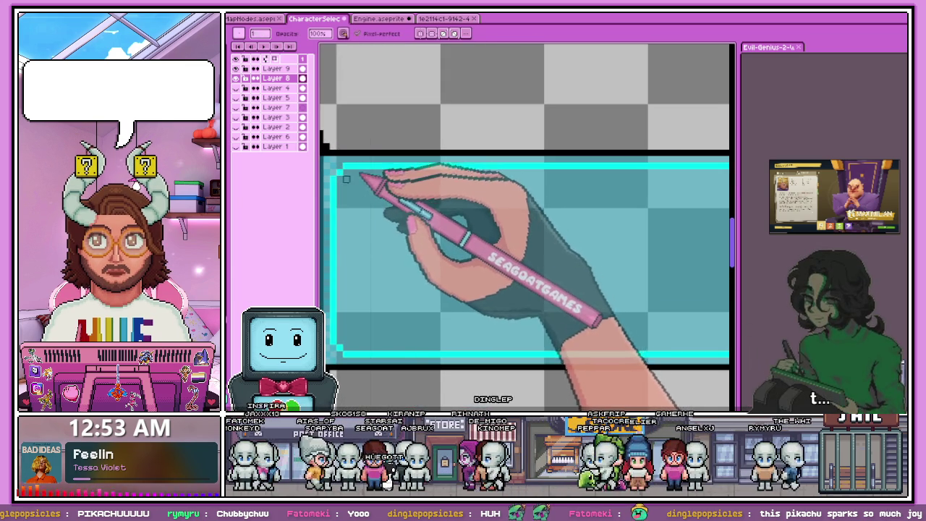
scroll(413, 221, down, 1)
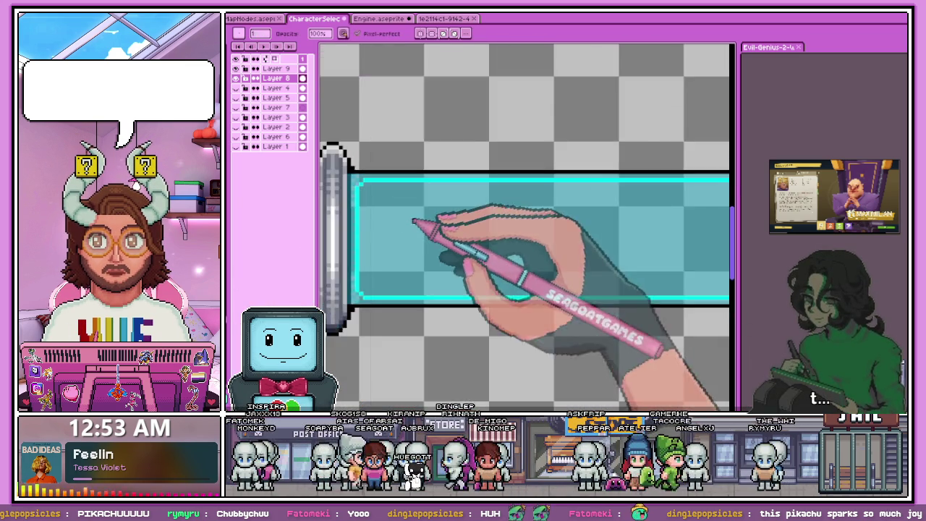
scroll(413, 221, down, 1)
scroll(372, 268, up, 1)
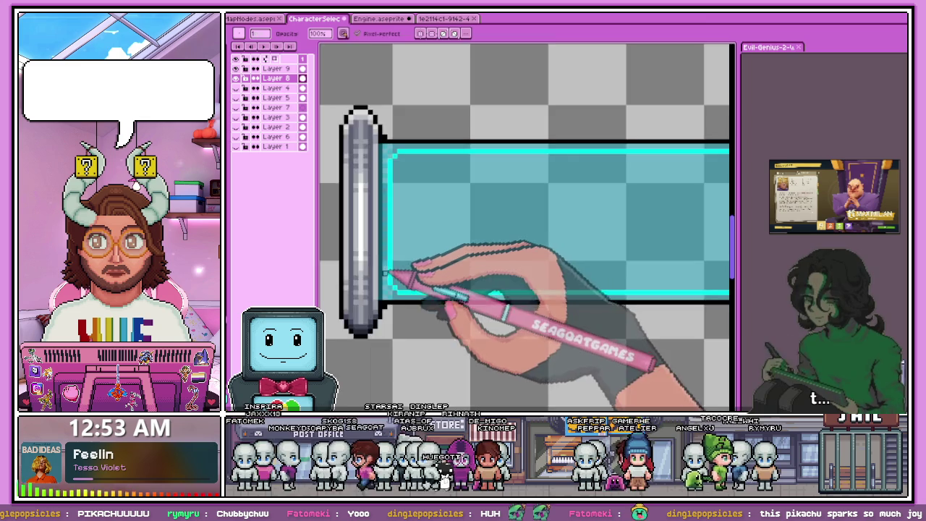
scroll(390, 286, up, 1)
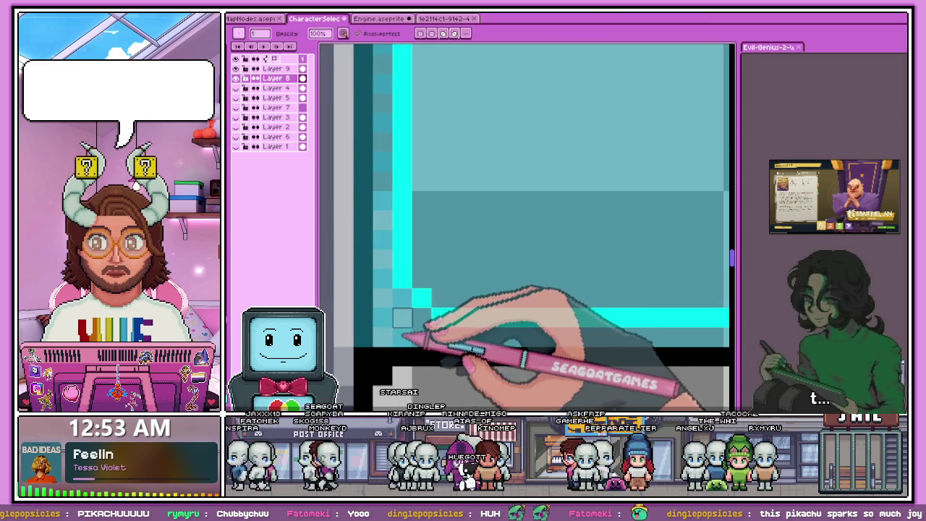
click(275, 68)
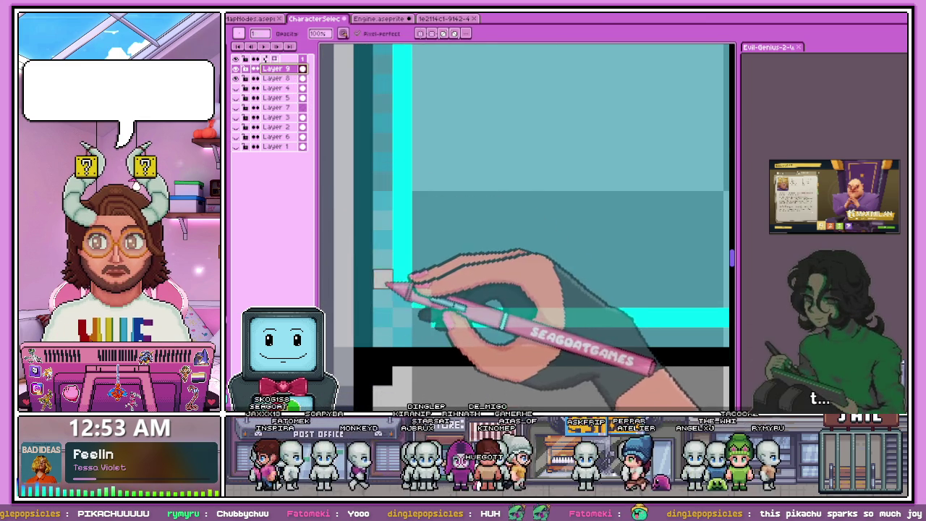
scroll(388, 181, down, 2)
scroll(386, 141, up, 2)
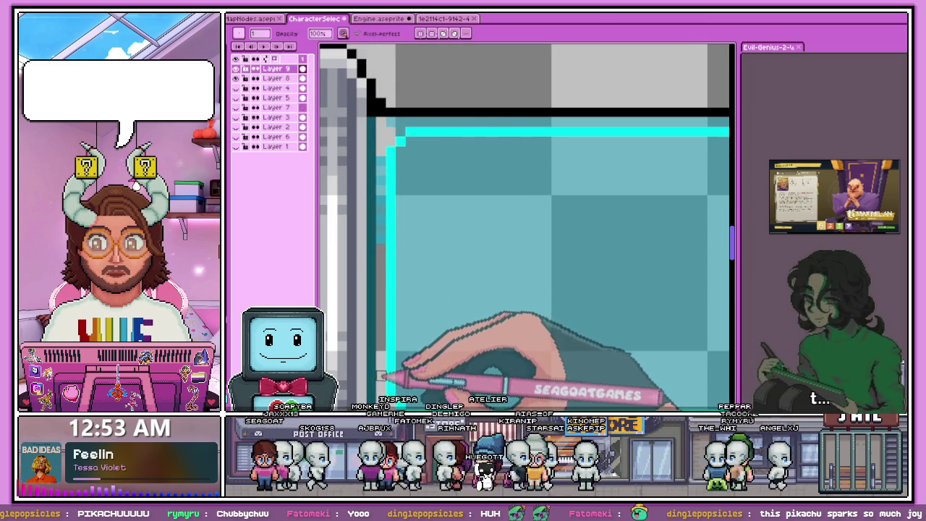
scroll(381, 181, down, 2)
scroll(384, 145, down, 1)
scroll(361, 207, up, 1)
scroll(383, 189, up, 1)
scroll(378, 190, up, 2)
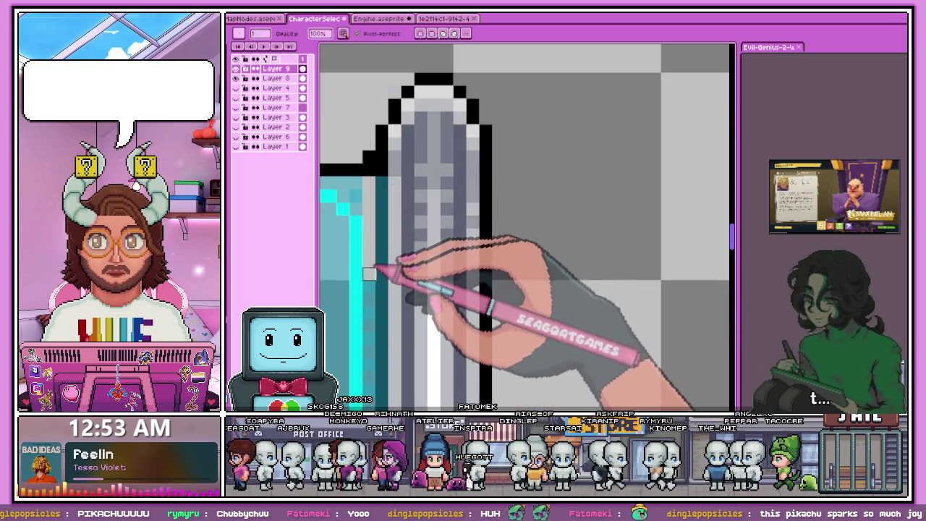
scroll(383, 232, down, 2)
scroll(366, 238, up, 2)
scroll(370, 239, down, 2)
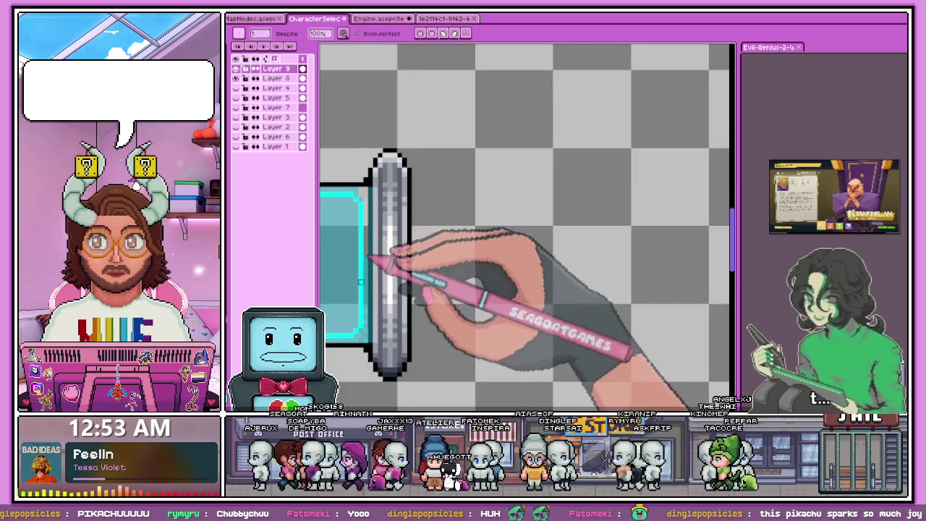
scroll(371, 239, up, 1)
scroll(366, 289, up, 3)
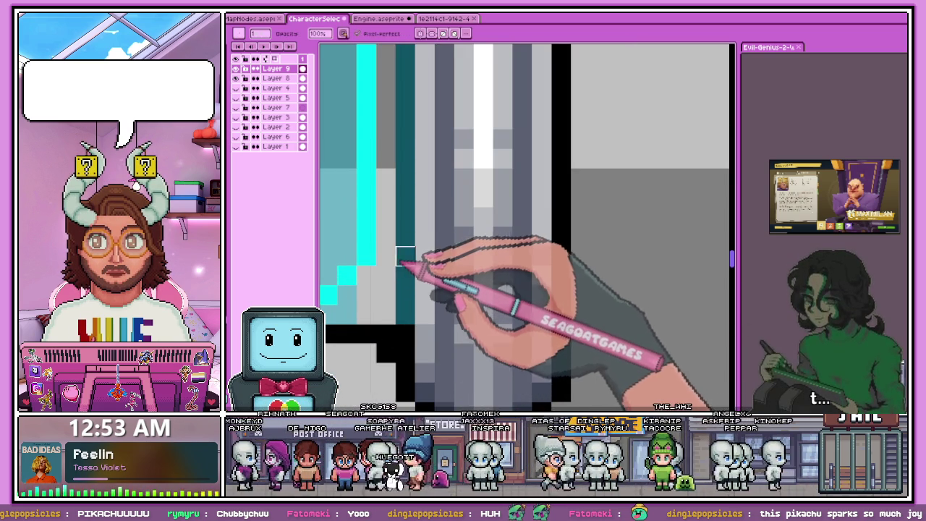
Step: Try a Paint Bucket fill on Layer 9, undo the flooded canvas, and return to the Pencil
key(g)
scroll(405, 257, down, 2)
scroll(434, 282, down, 1)
key(ctrl+z)
click(376, 217)
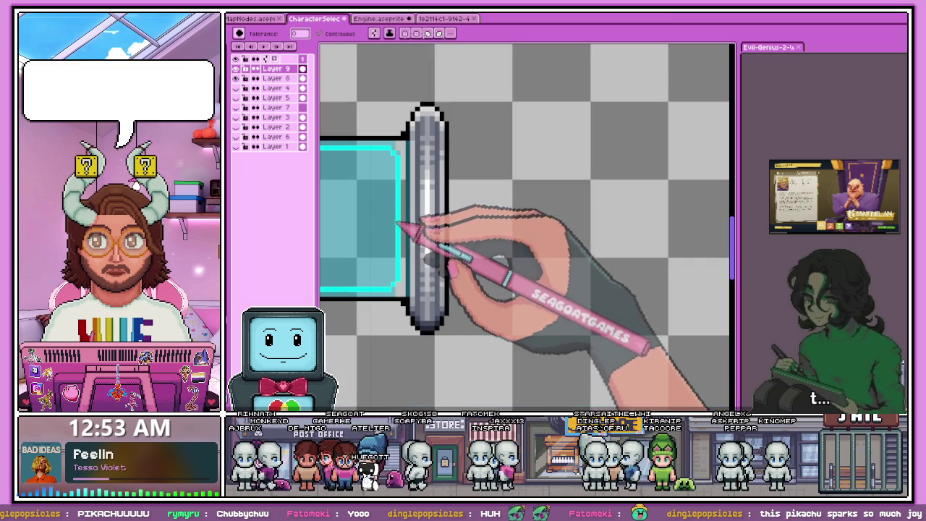
key(b)
Step: Zoom around the left cap's corners where the grey shading pixels are added
scroll(422, 289, up, 2)
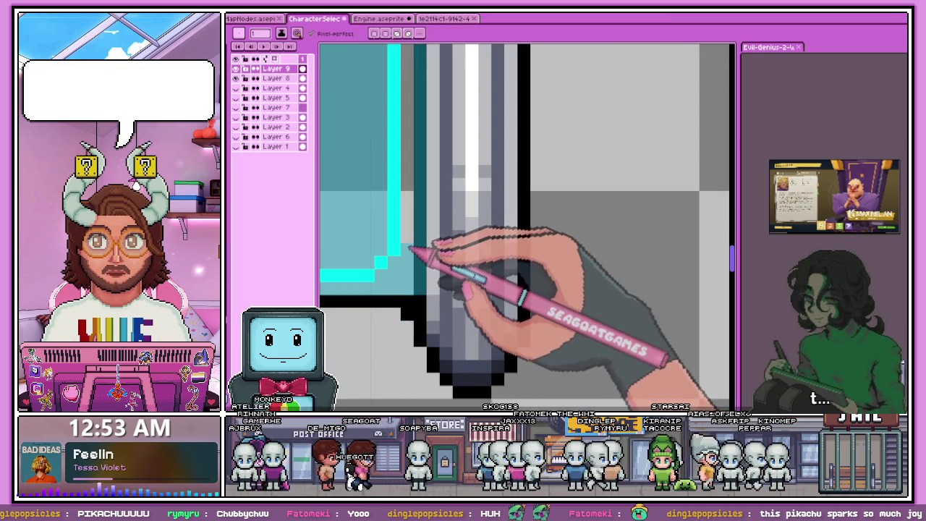
scroll(410, 289, down, 3)
scroll(413, 194, up, 3)
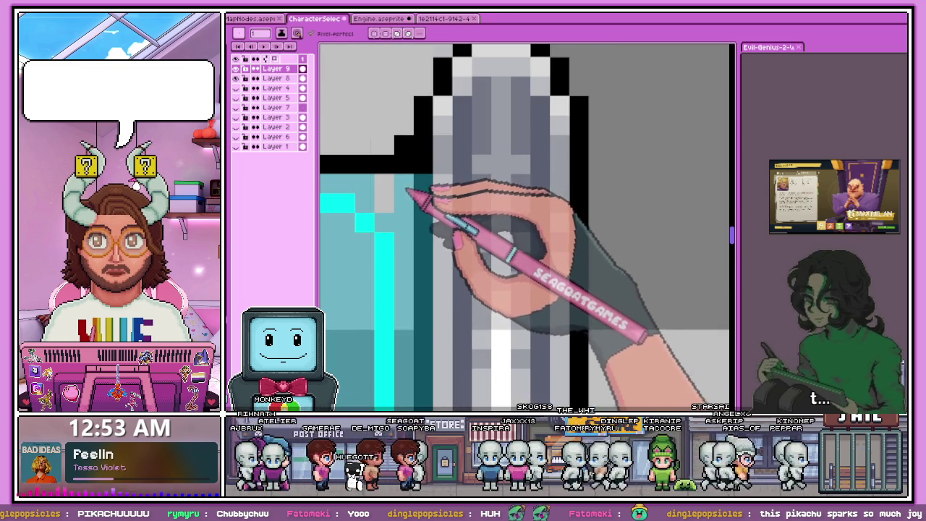
scroll(499, 232, down, 2)
scroll(480, 215, up, 2)
scroll(444, 207, up, 1)
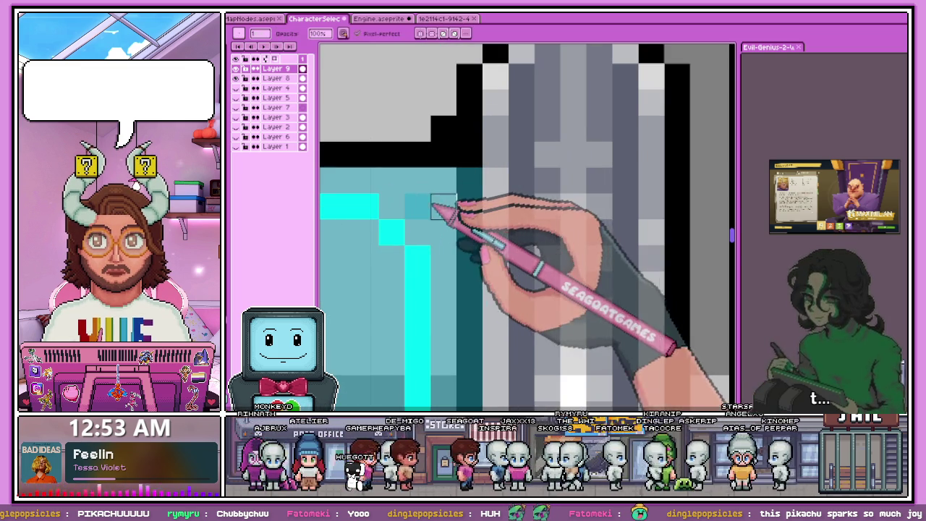
scroll(490, 208, down, 2)
scroll(506, 217, down, 2)
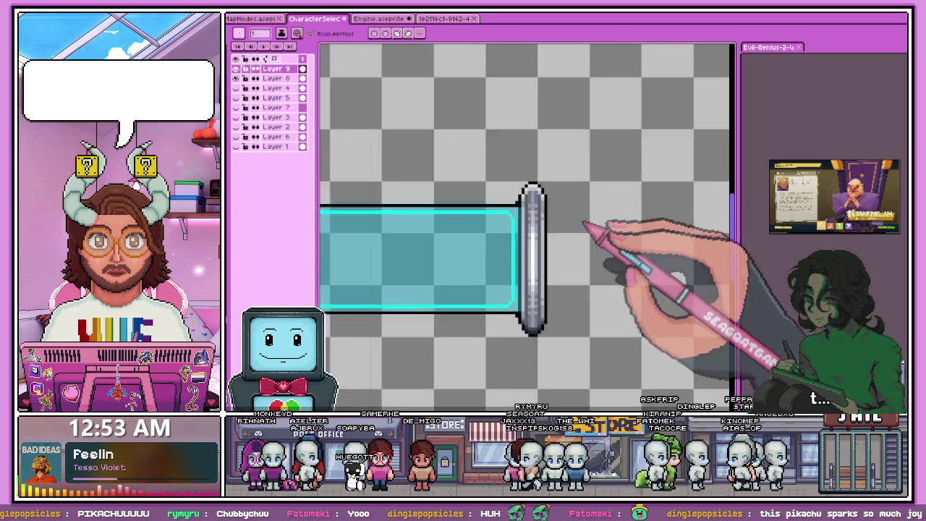
scroll(355, 210, up, 2)
scroll(352, 211, up, 2)
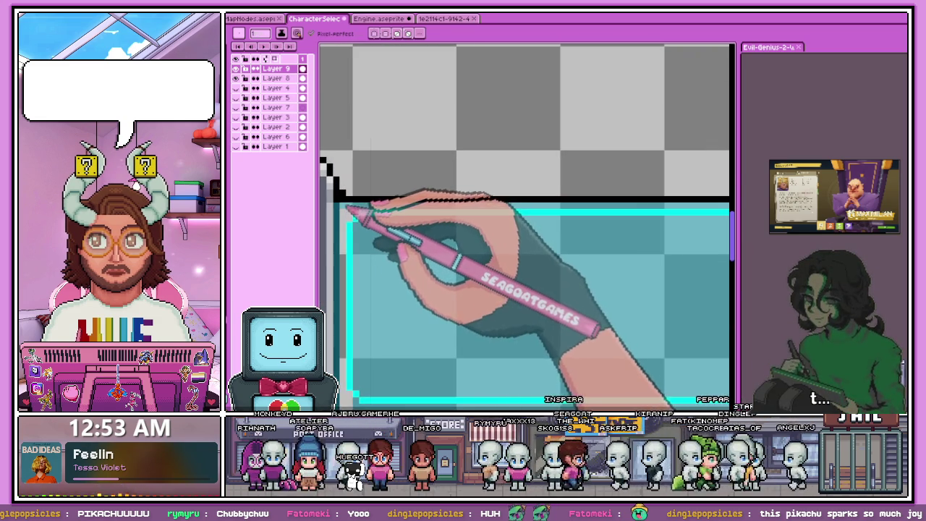
scroll(355, 303, down, 1)
scroll(354, 304, up, 2)
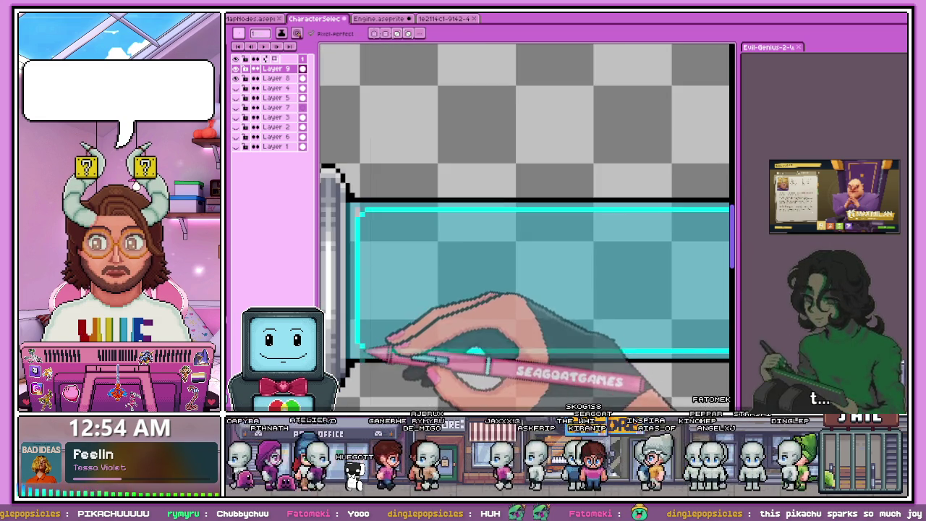
scroll(365, 329, down, 2)
scroll(365, 228, up, 2)
scroll(362, 210, down, 2)
scroll(375, 265, down, 1)
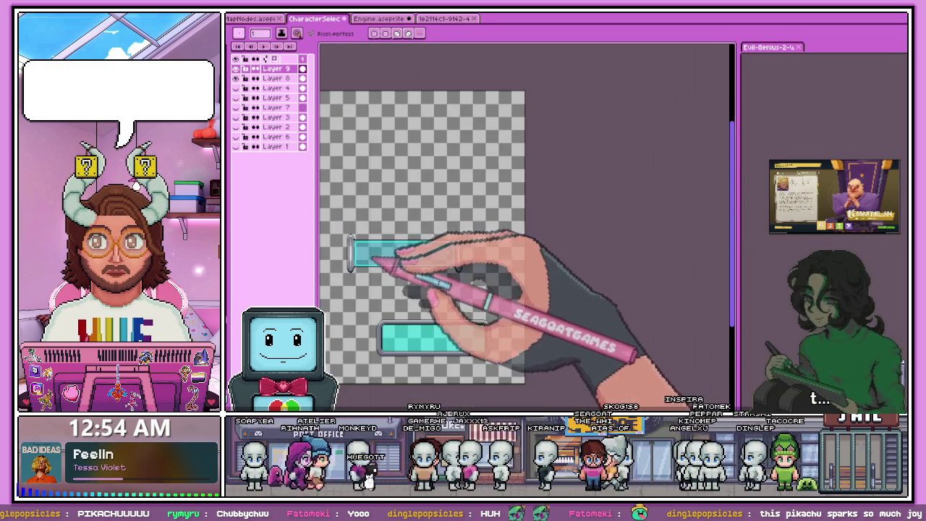
scroll(350, 245, up, 1)
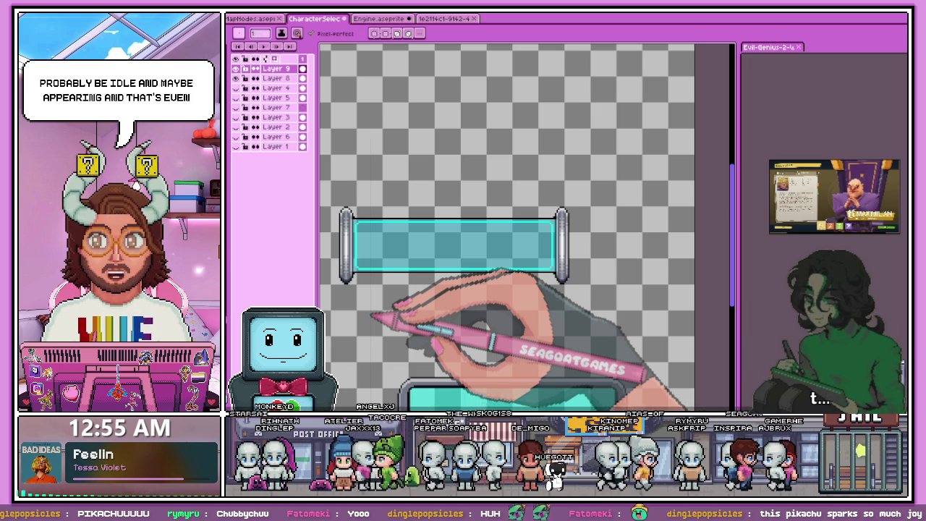
scroll(355, 238, up, 2)
scroll(362, 246, up, 2)
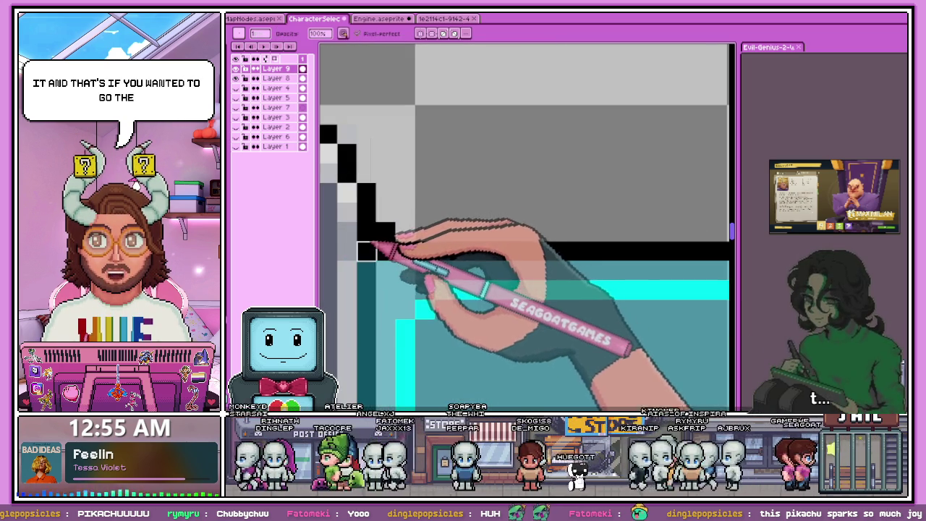
scroll(366, 251, down, 3)
click(275, 78)
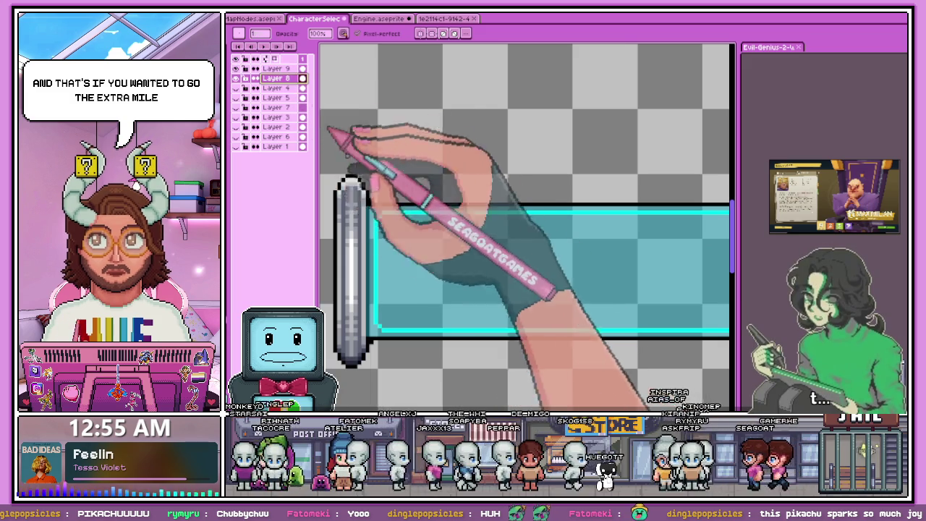
scroll(357, 206, up, 2)
scroll(358, 207, down, 1)
scroll(354, 210, down, 1)
scroll(351, 212, down, 2)
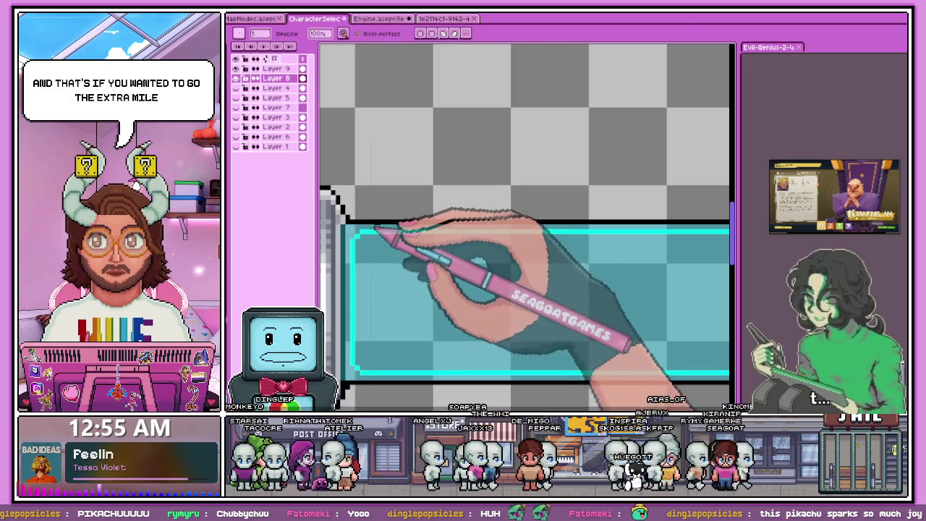
scroll(347, 214, down, 1)
scroll(405, 231, down, 2)
scroll(507, 246, down, 1)
scroll(521, 244, up, 2)
scroll(477, 246, up, 2)
scroll(470, 247, up, 1)
scroll(481, 249, down, 1)
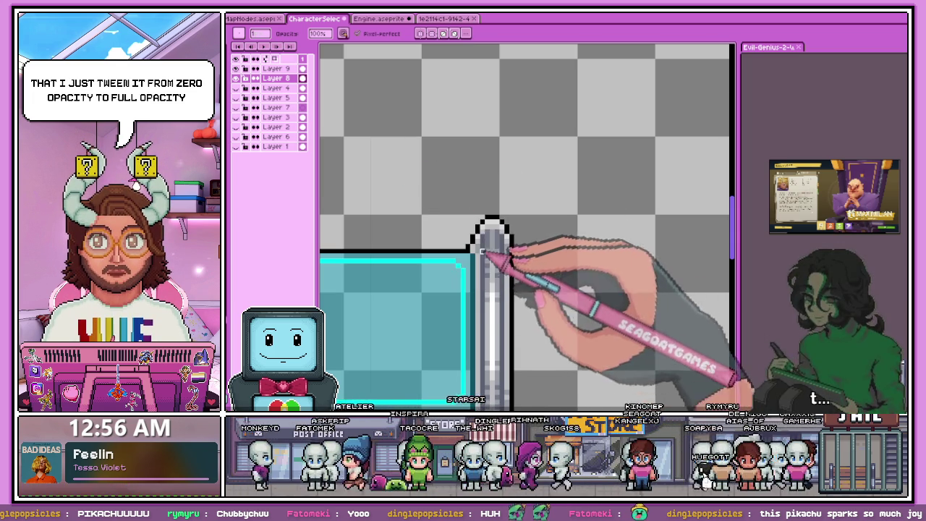
scroll(479, 262, up, 2)
scroll(437, 235, down, 1)
scroll(471, 233, down, 2)
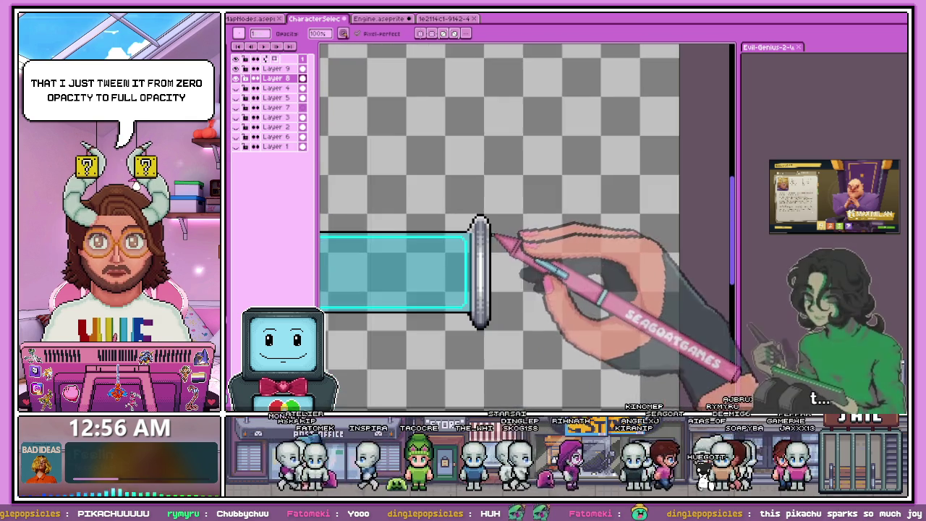
scroll(521, 290, up, 1)
scroll(490, 254, up, 2)
scroll(483, 239, up, 2)
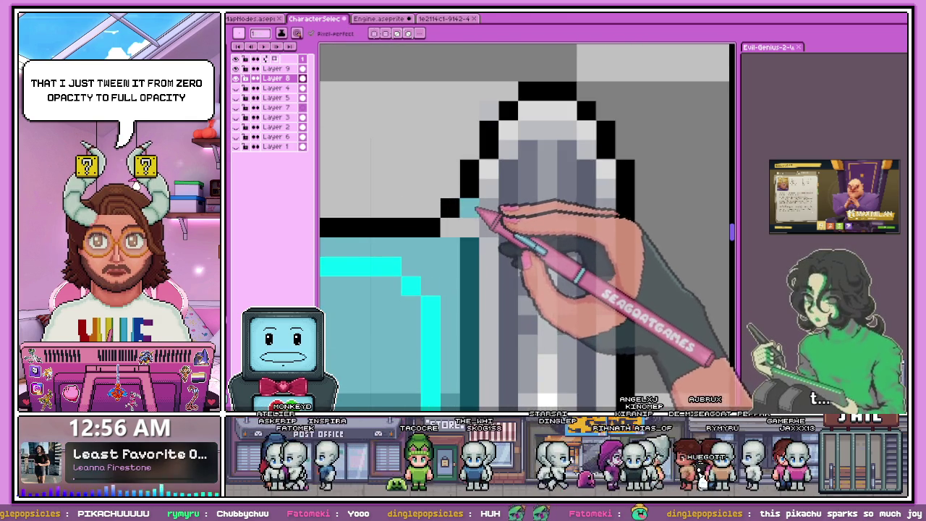
scroll(469, 233, down, 2)
scroll(455, 213, down, 1)
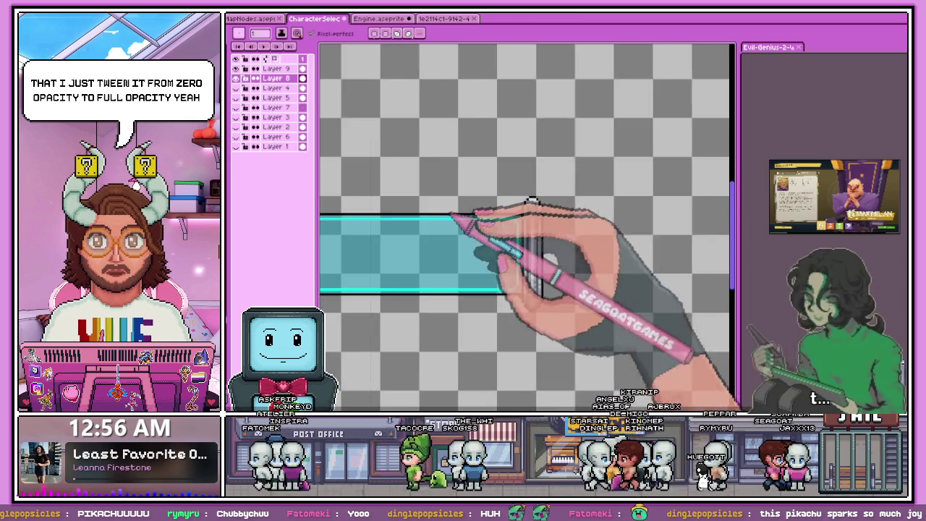
scroll(327, 205, up, 2)
scroll(327, 205, up, 2)
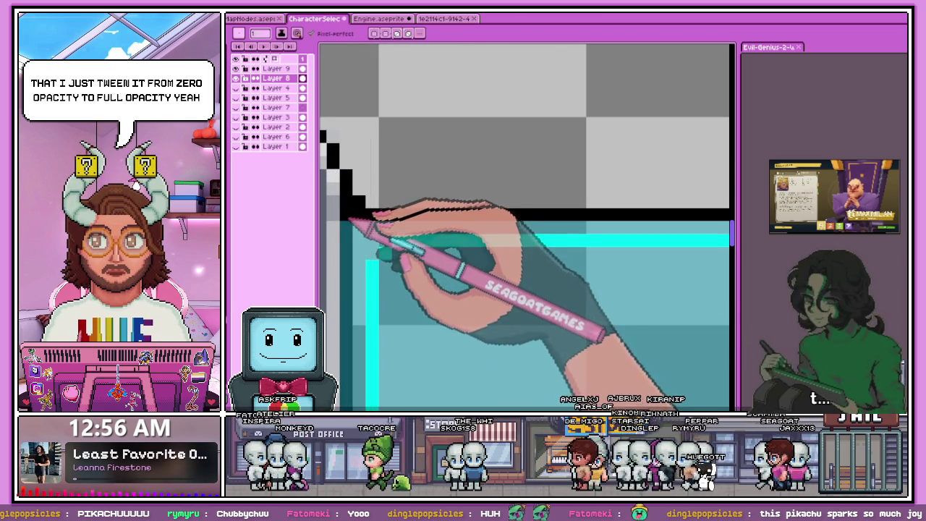
scroll(405, 230, down, 2)
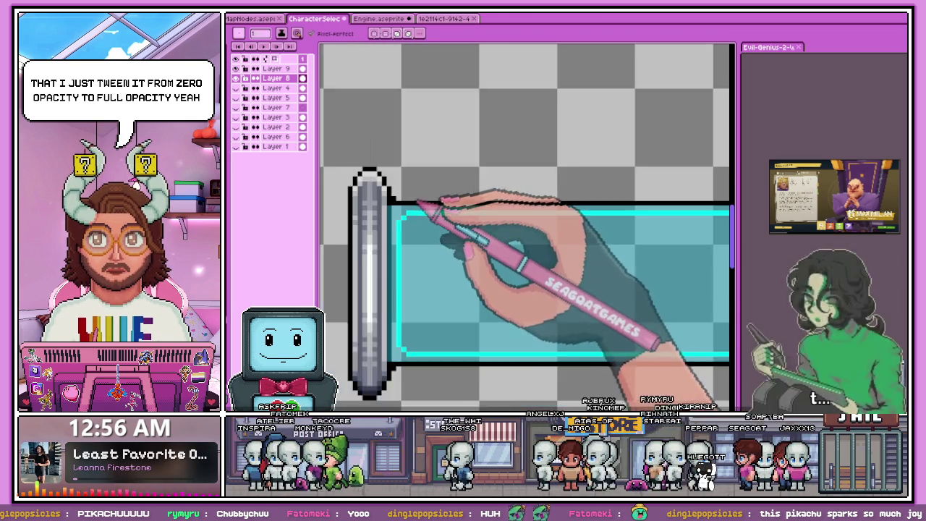
scroll(420, 217, down, 1)
scroll(431, 278, down, 1)
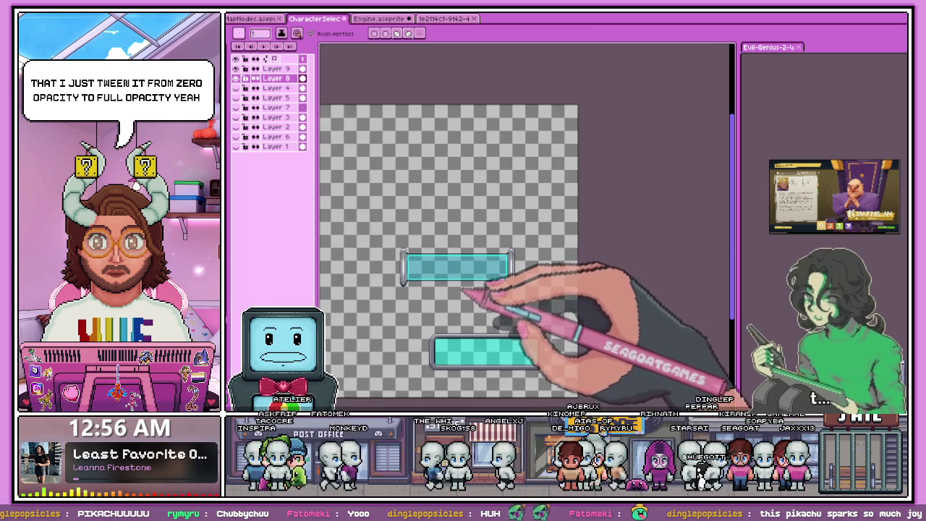
scroll(516, 279, up, 1)
scroll(475, 258, down, 2)
scroll(496, 268, up, 2)
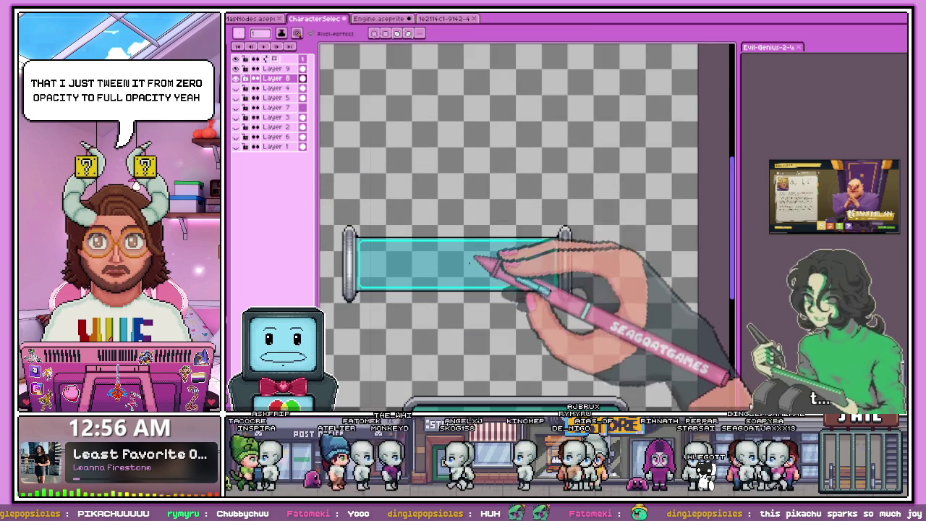
scroll(474, 261, down, 1)
scroll(466, 299, up, 1)
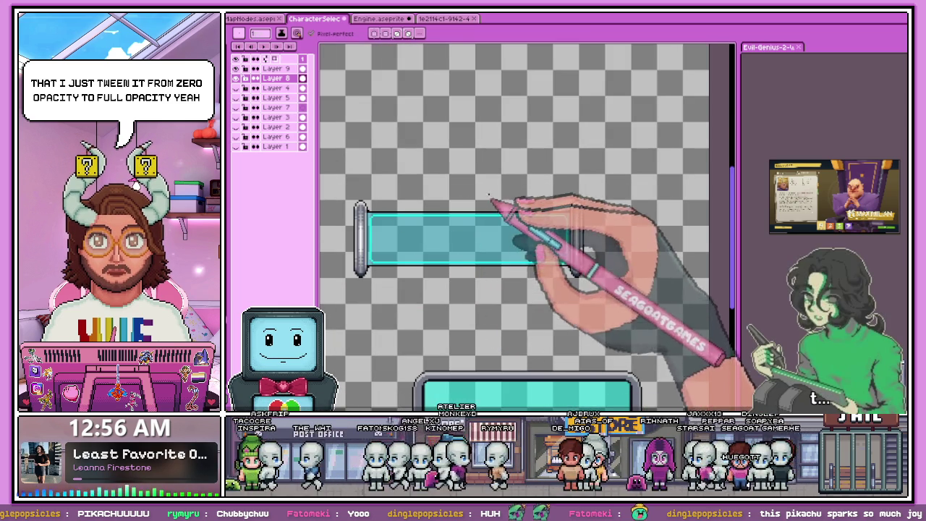
scroll(383, 248, up, 1)
scroll(370, 244, up, 1)
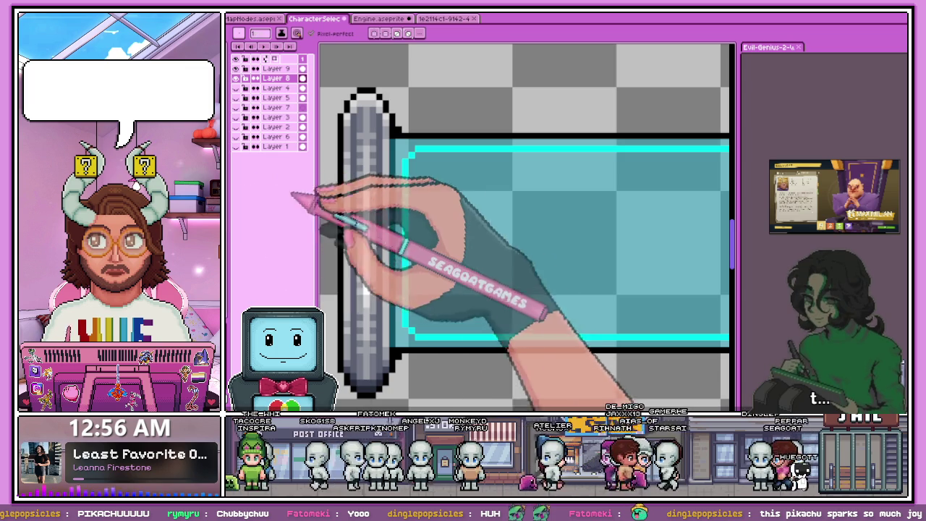
scroll(350, 197, up, 1)
key(b)
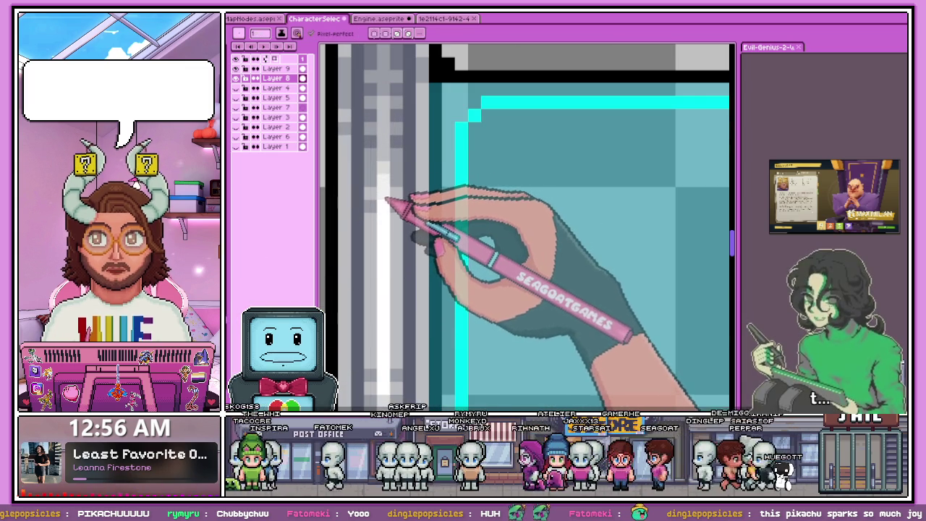
scroll(398, 376, down, 1)
scroll(390, 375, up, 1)
scroll(387, 375, down, 1)
scroll(403, 311, down, 1)
scroll(400, 324, up, 2)
scroll(409, 313, up, 2)
scroll(398, 311, down, 1)
scroll(394, 339, down, 1)
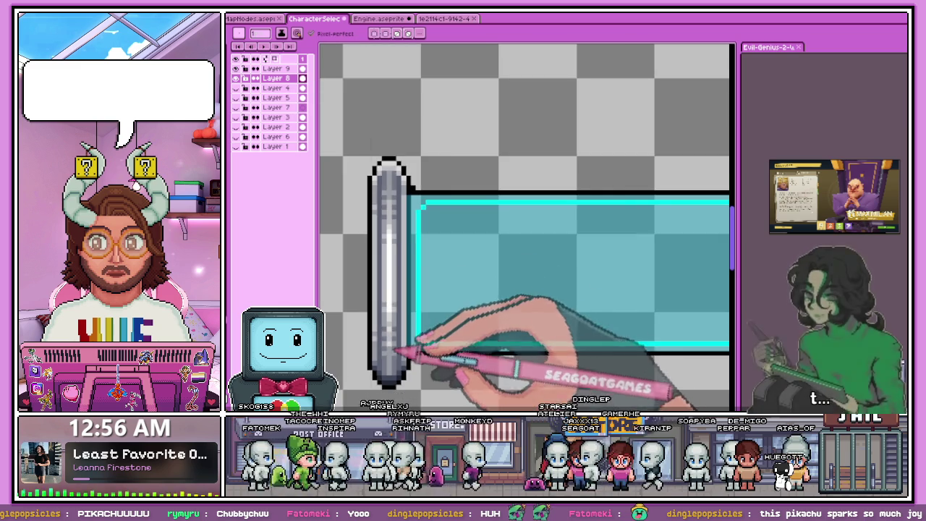
scroll(402, 304, up, 1)
scroll(394, 223, up, 2)
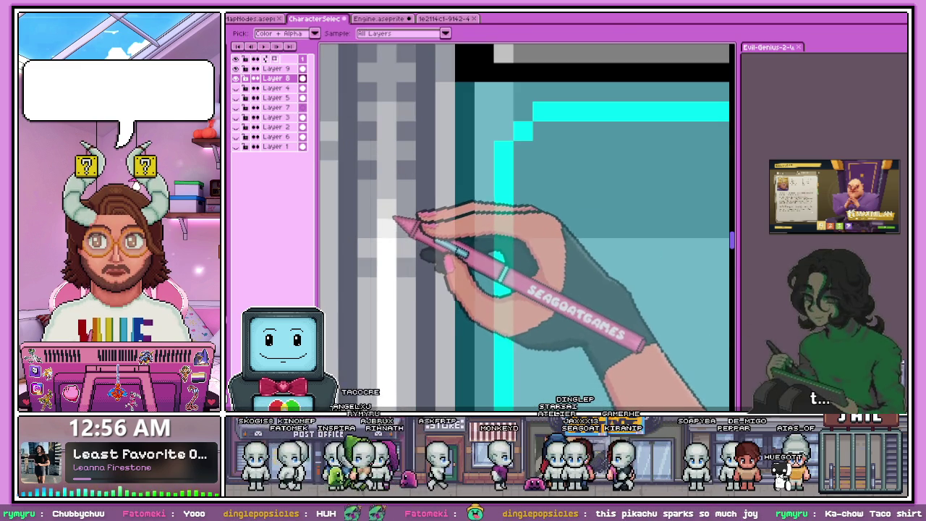
scroll(387, 231, down, 2)
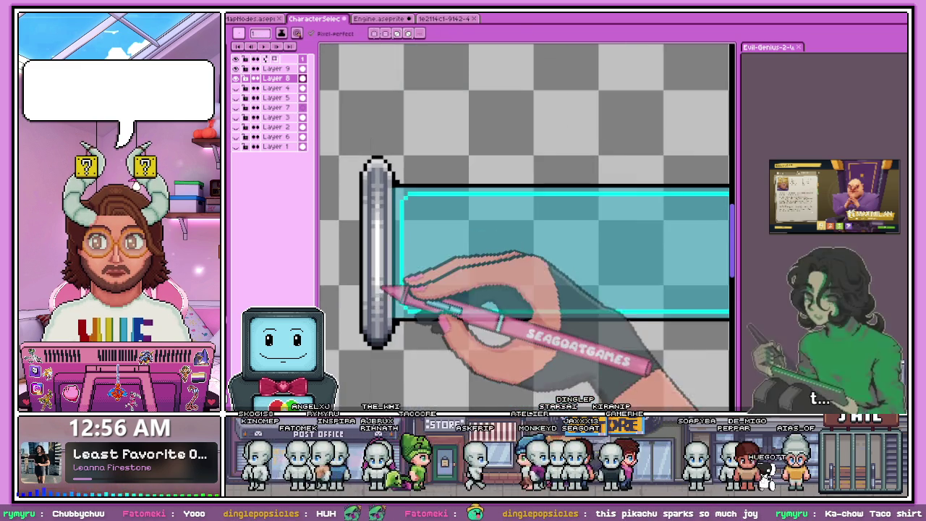
scroll(409, 320, down, 2)
scroll(604, 311, up, 2)
scroll(604, 309, up, 2)
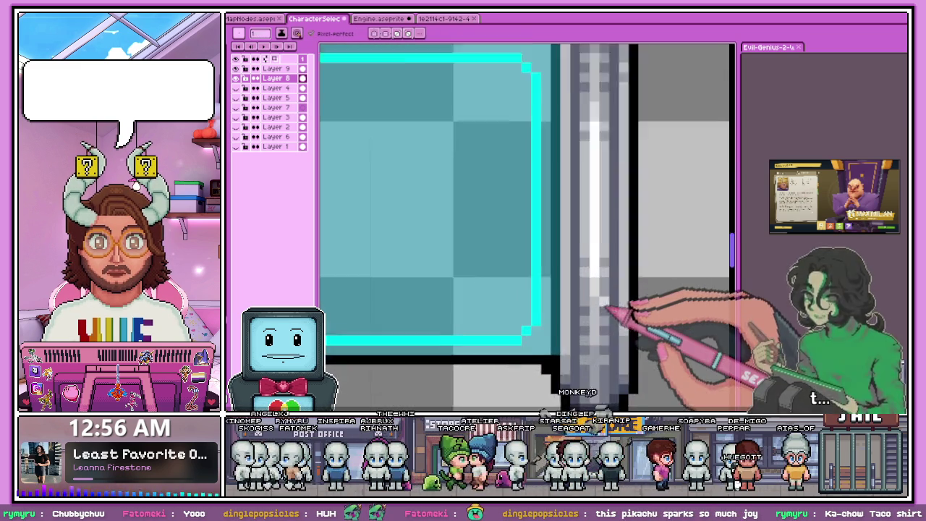
scroll(600, 275, down, 2)
scroll(589, 217, up, 1)
scroll(587, 216, up, 1)
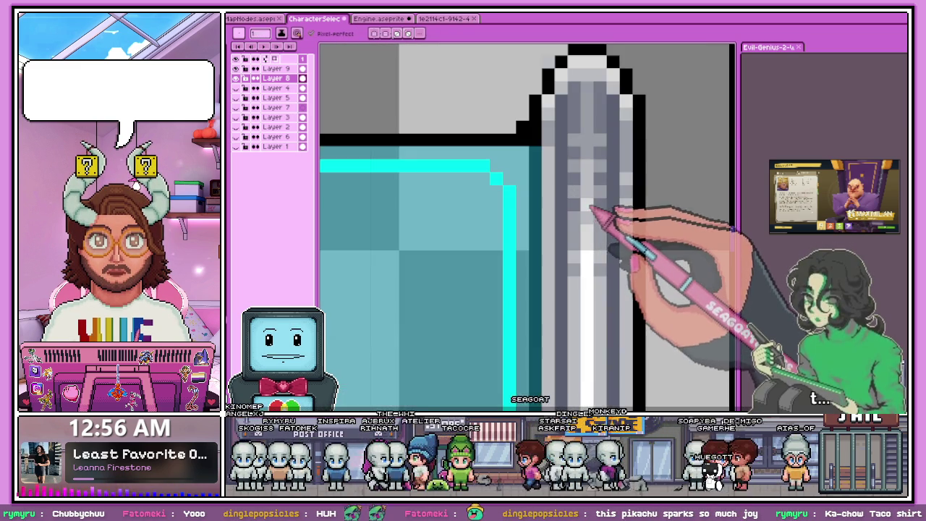
scroll(600, 207, down, 1)
scroll(605, 254, down, 1)
scroll(585, 213, down, 1)
scroll(392, 214, down, 2)
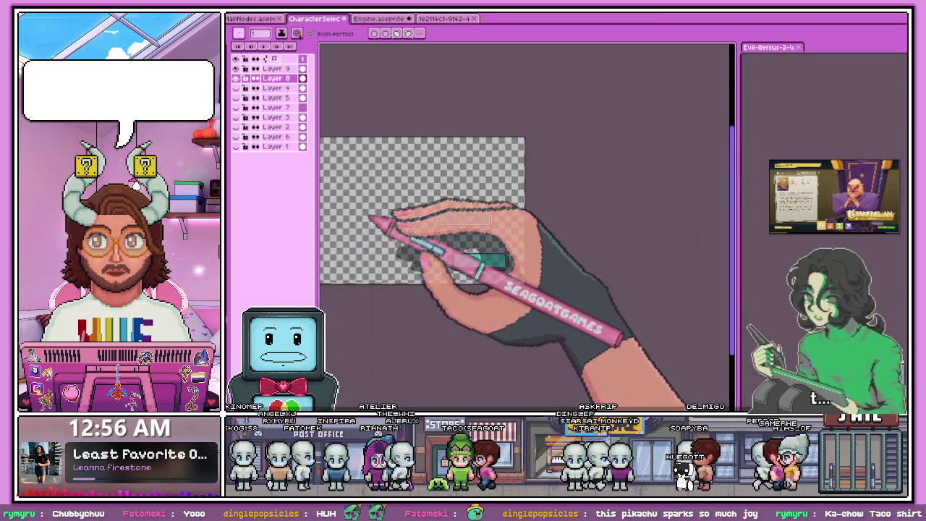
scroll(533, 212, up, 1)
scroll(630, 238, up, 1)
scroll(434, 252, down, 1)
scroll(437, 246, up, 1)
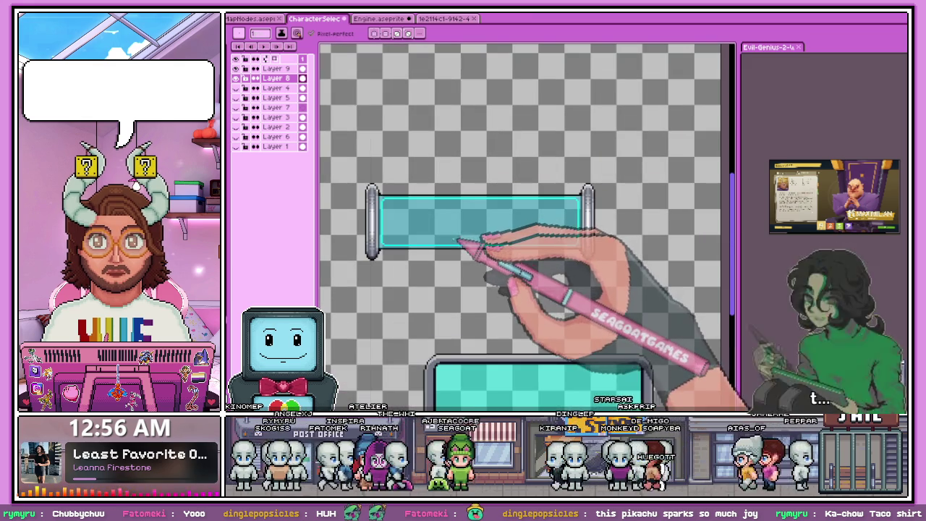
Step: Add Layer 10 above Layer 9 and start inserting text with the Text tool
click(275, 68)
key(shift+n)
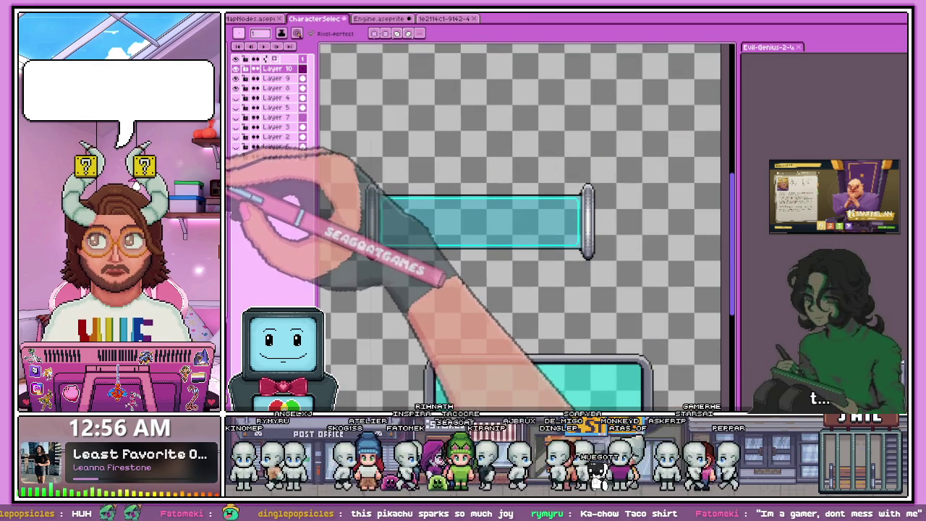
click(587, 248)
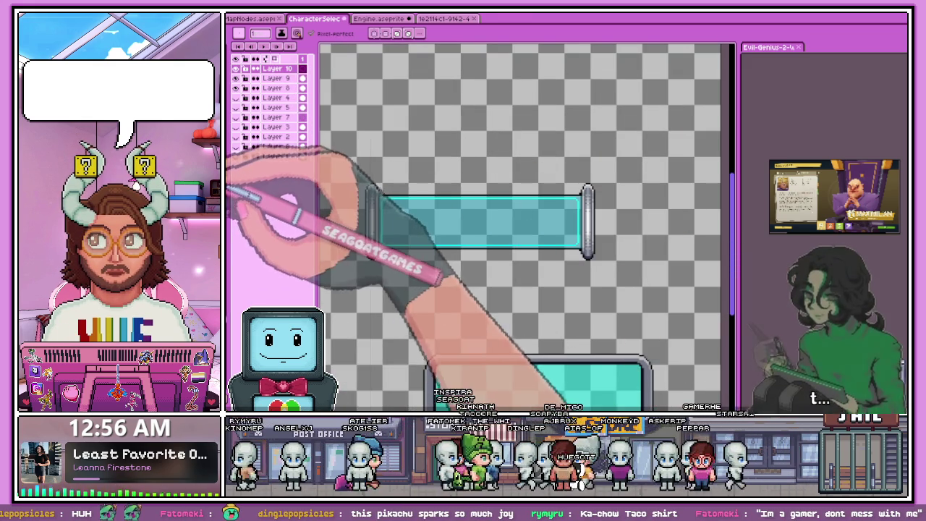
key(t)
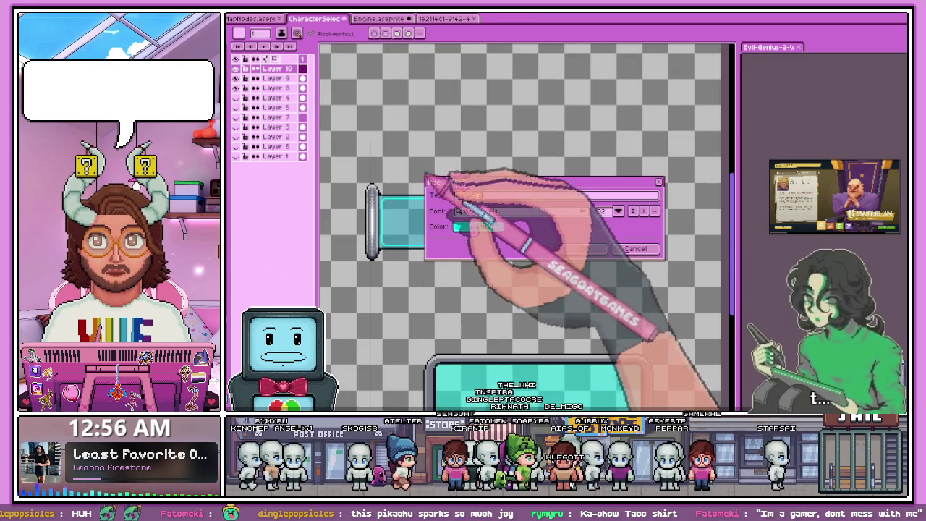
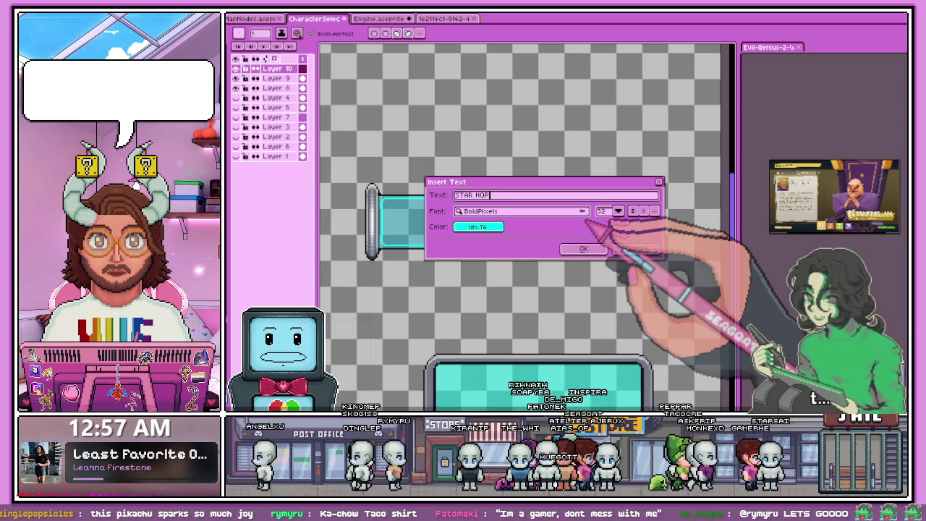
Step: Insert cyan 'STAR HOP' text in BoldPixels size 32 on the banner, then select Layer 9
click(583, 249)
scroll(477, 197, down, 3)
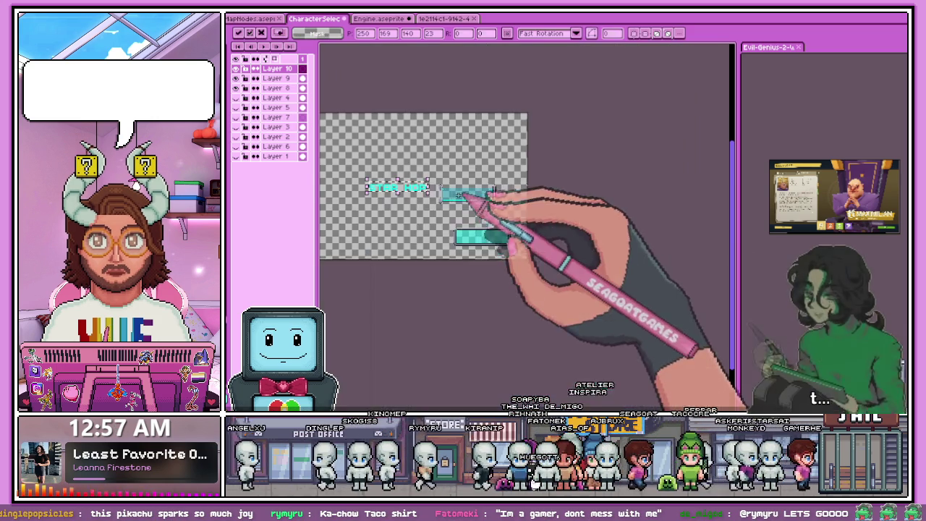
scroll(416, 187, up, 2)
scroll(506, 207, up, 2)
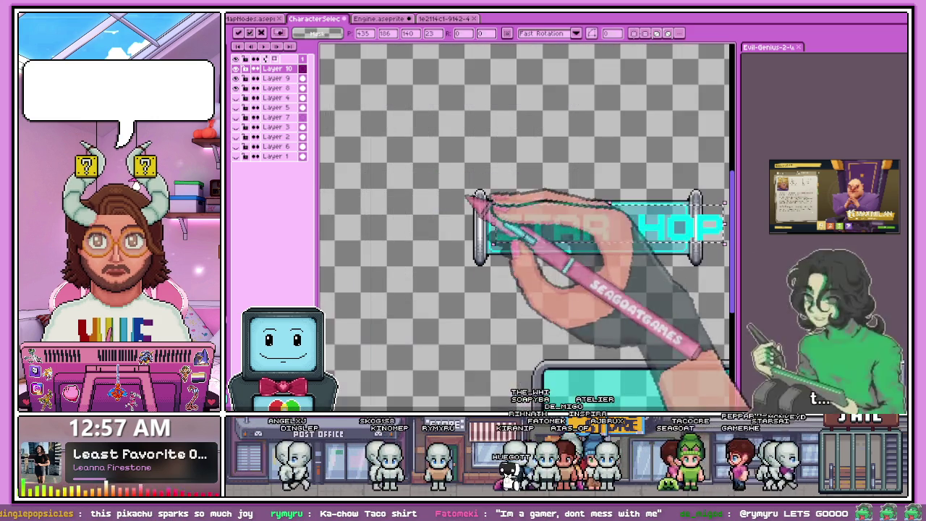
scroll(715, 235, up, 1)
scroll(716, 235, up, 1)
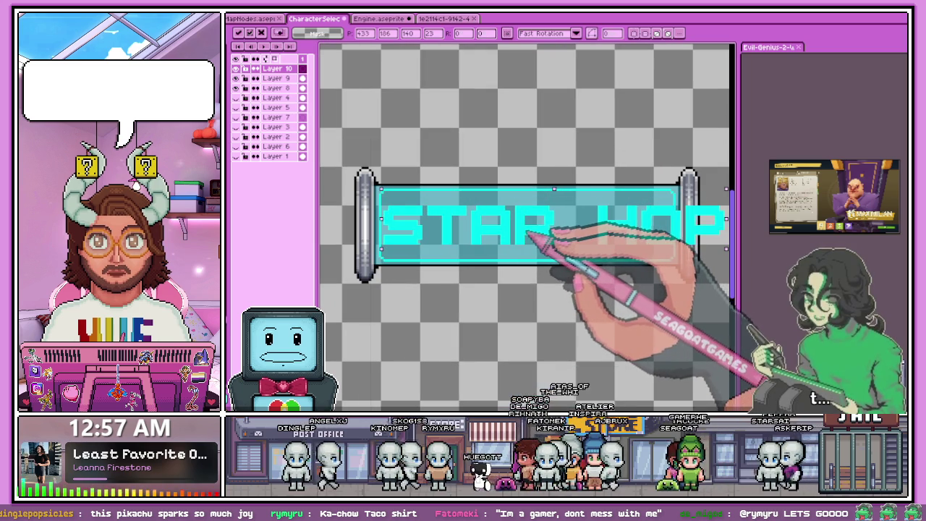
scroll(434, 231, up, 1)
scroll(438, 239, down, 3)
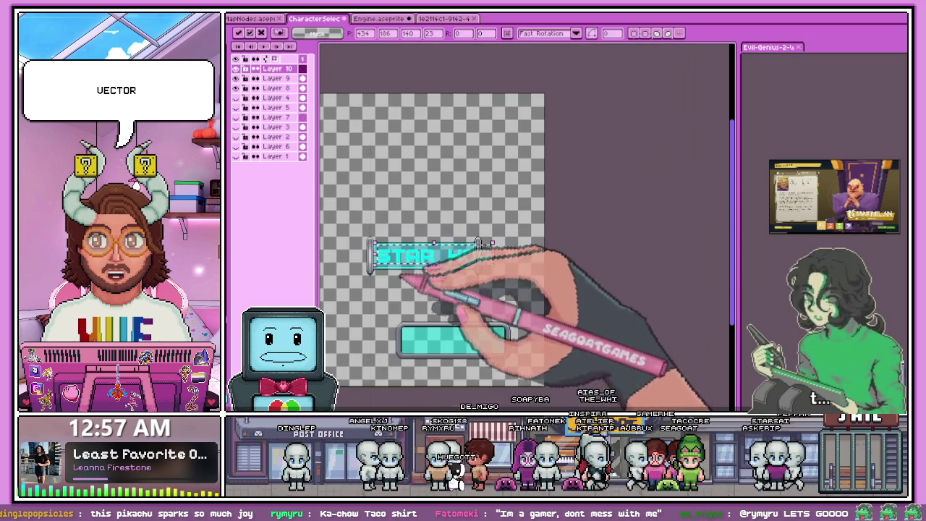
scroll(450, 290, up, 1)
scroll(420, 189, down, 1)
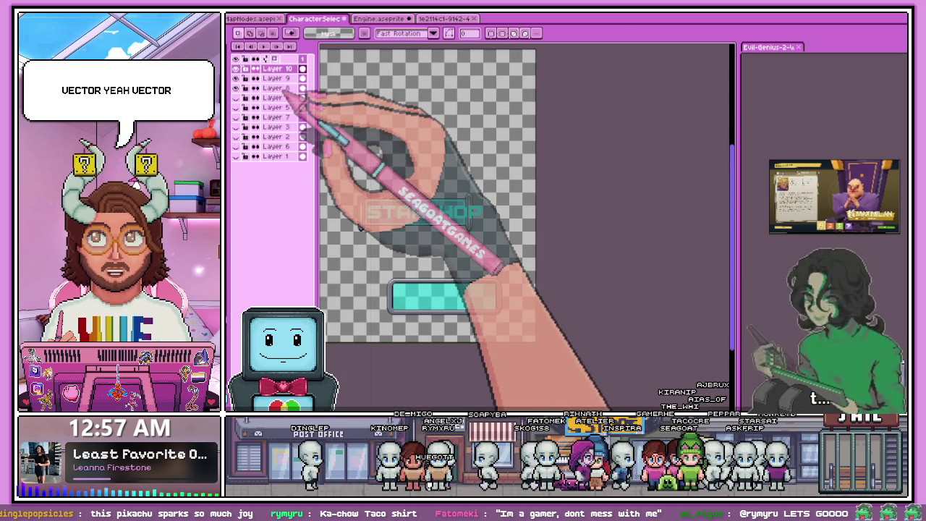
click(275, 77)
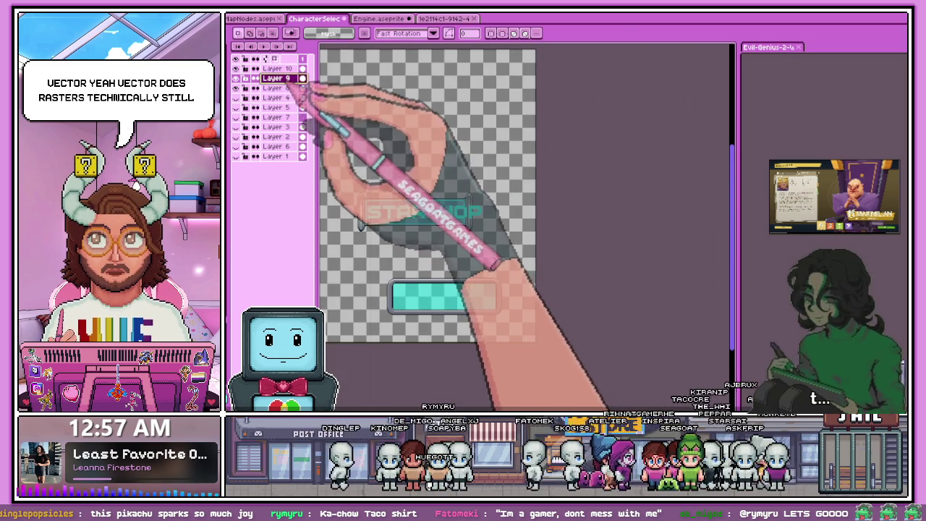
Step: On Layer 8, move the banner's right end cap further right and deselect
scroll(443, 211, up, 2)
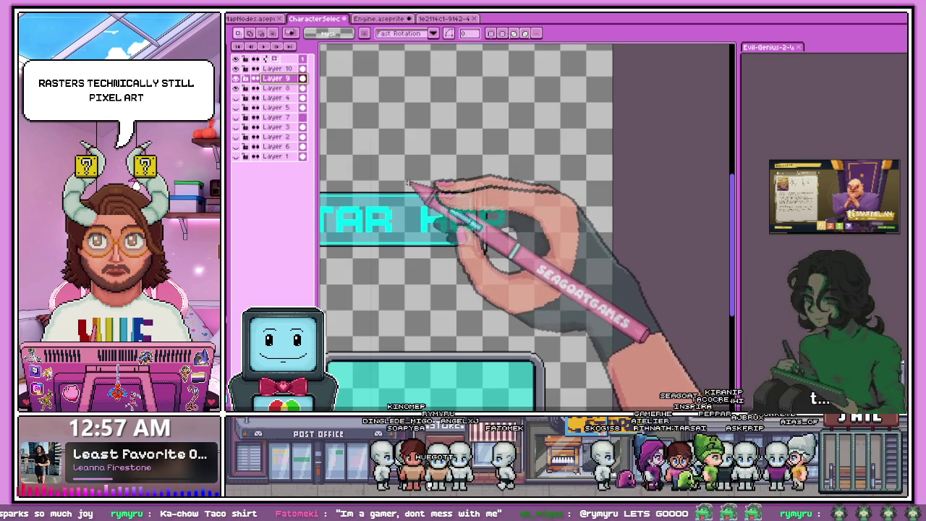
scroll(434, 199, up, 1)
click(275, 88)
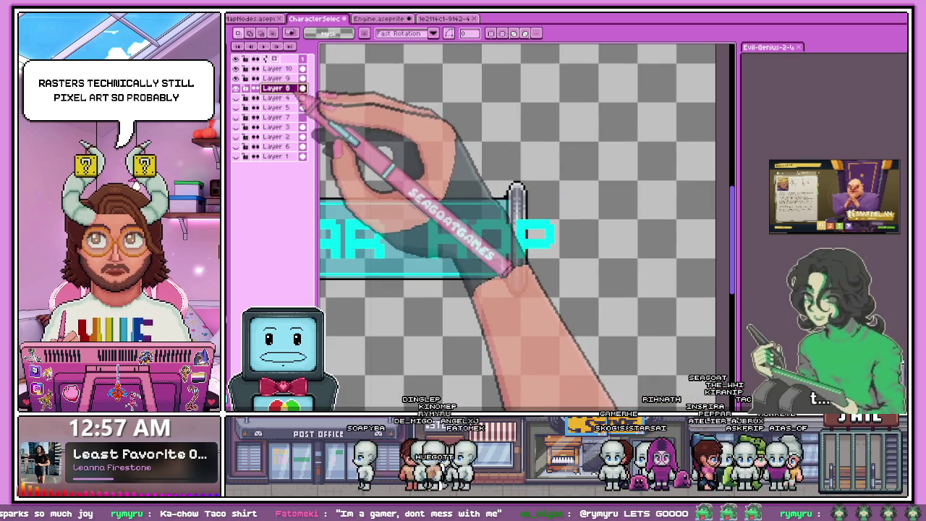
drag(457, 230, 555, 244)
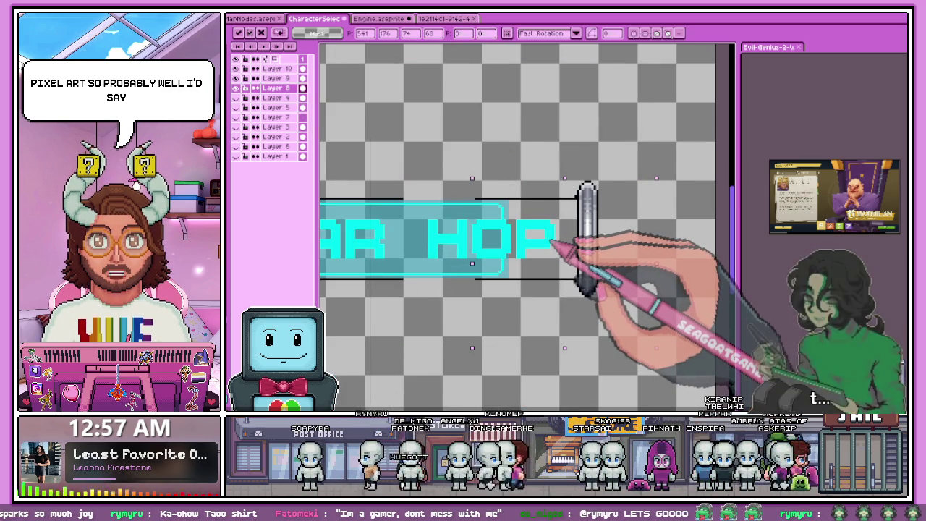
click(450, 331)
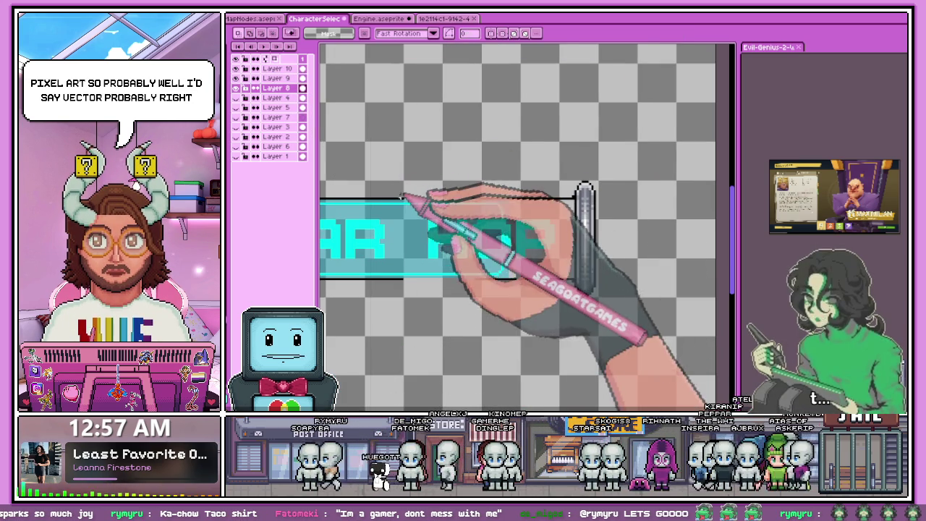
scroll(405, 201, up, 2)
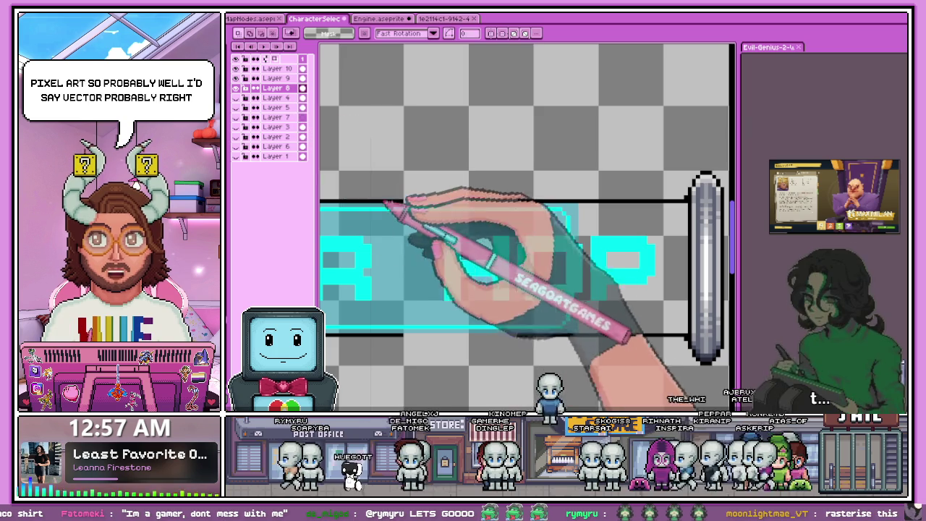
key(v)
scroll(434, 209, up, 1)
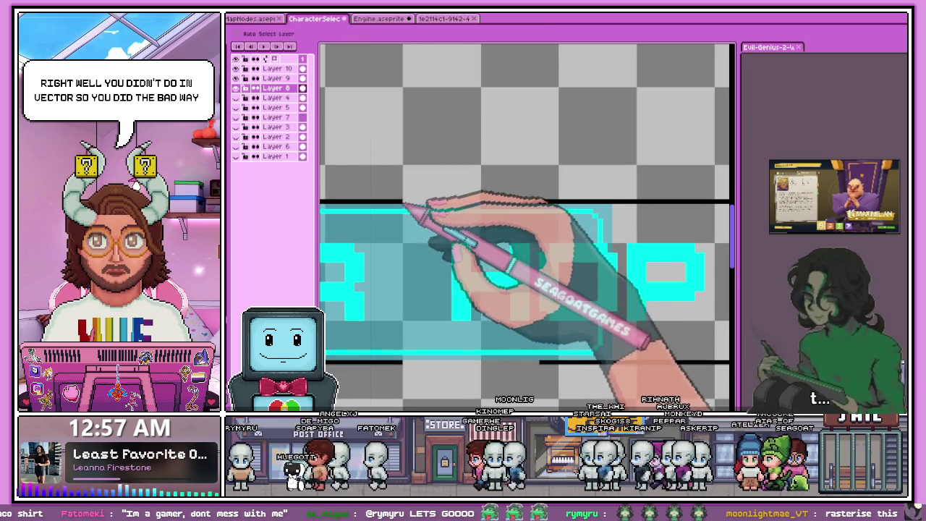
Step: Return to Layer 9 and toggle between the Pencil and Eyedropper tools
click(293, 77)
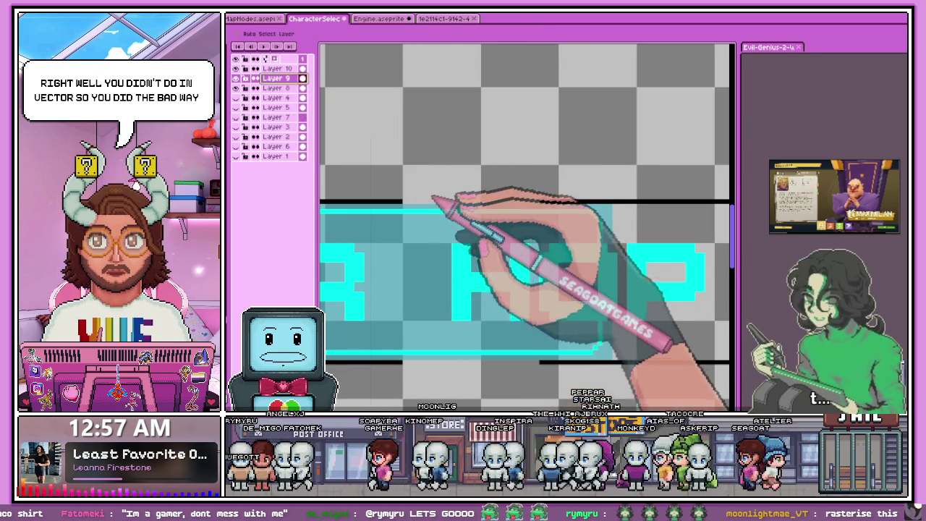
key(b)
scroll(418, 192, up, 2)
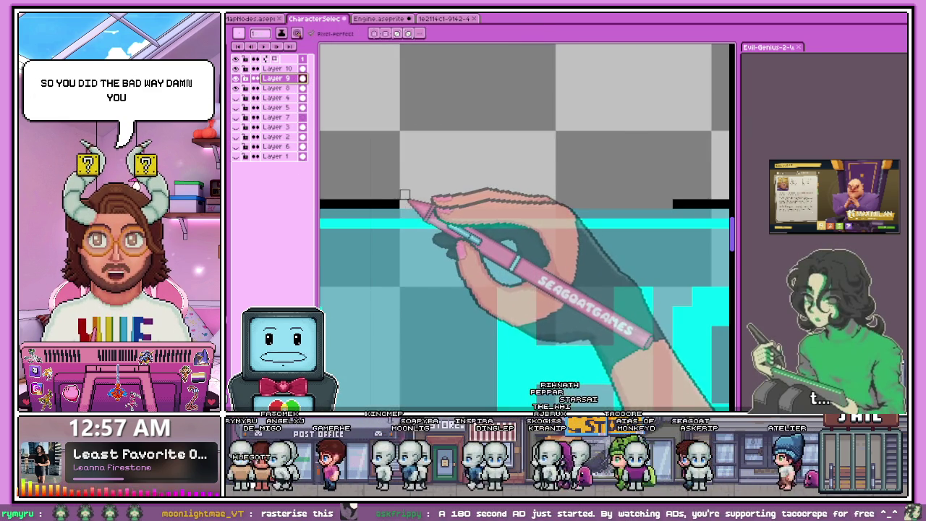
scroll(405, 204, down, 2)
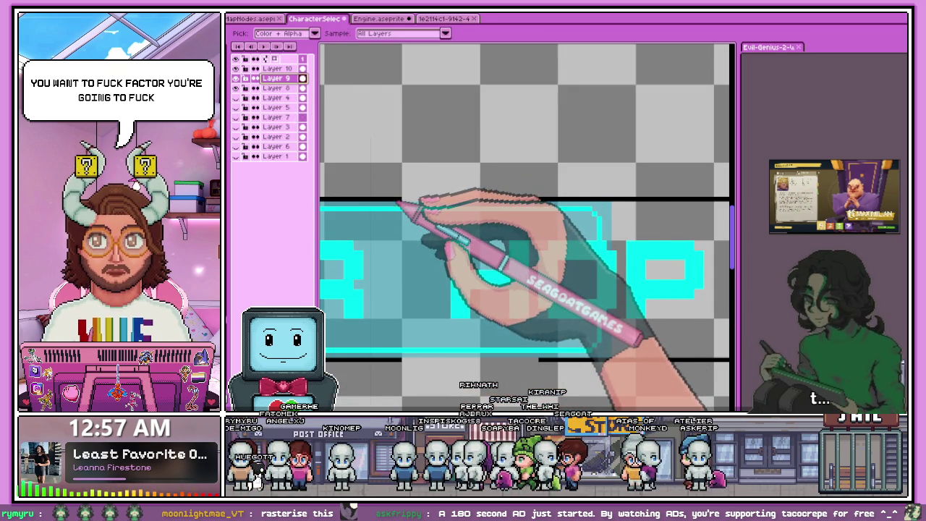
key(b)
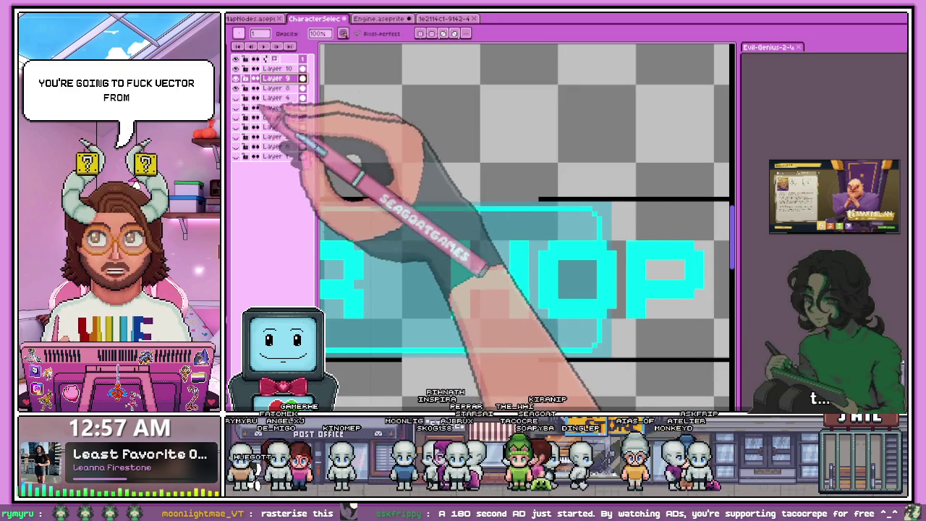
key(i)
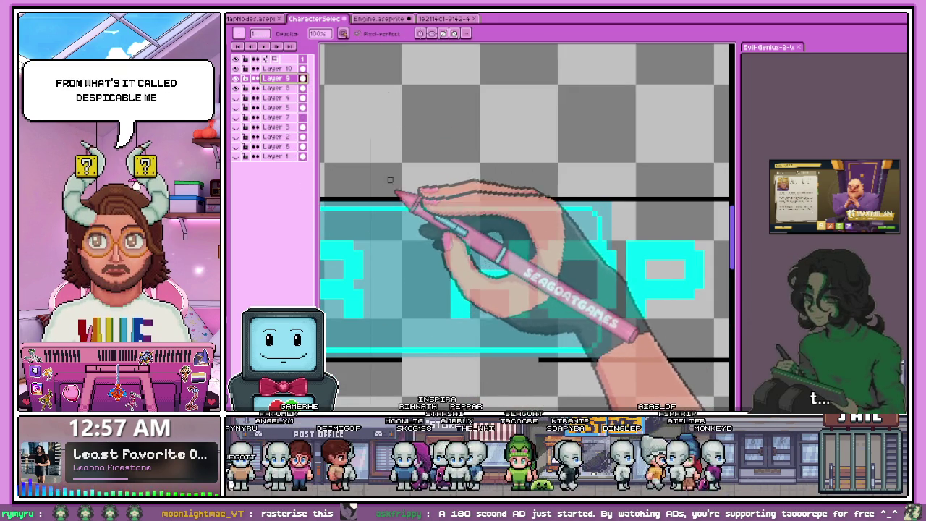
key(b)
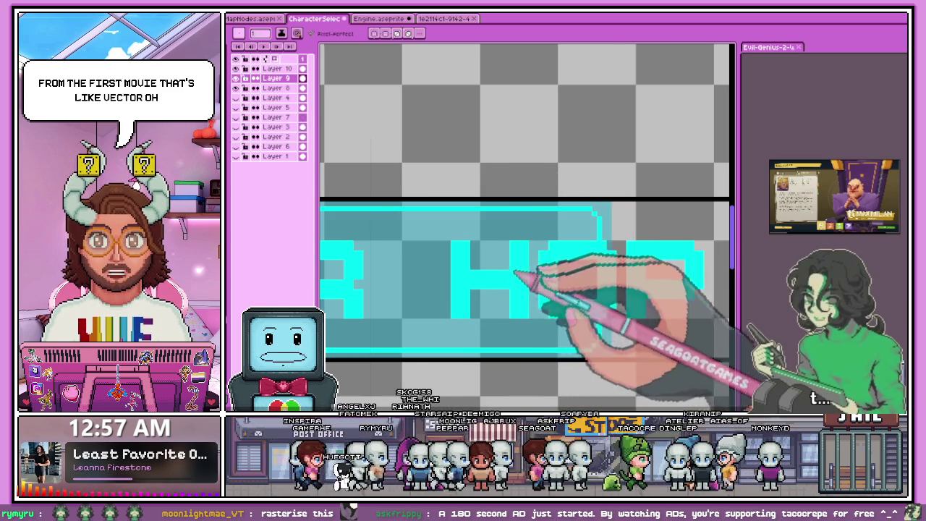
Step: Shift the right part of the light-blue banner fill rightward with a rectangular selection
scroll(499, 275, down, 1)
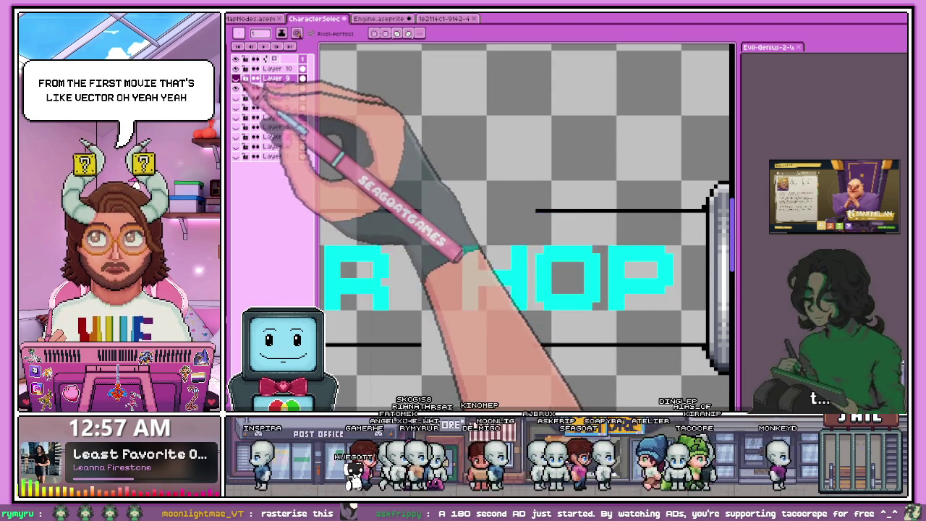
key(m)
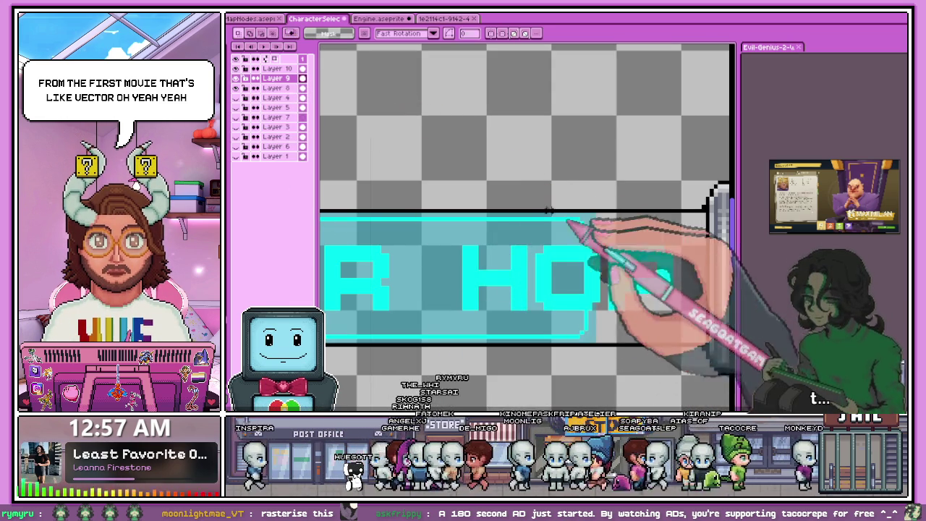
scroll(593, 243, down, 1)
scroll(438, 173, up, 1)
scroll(437, 173, up, 1)
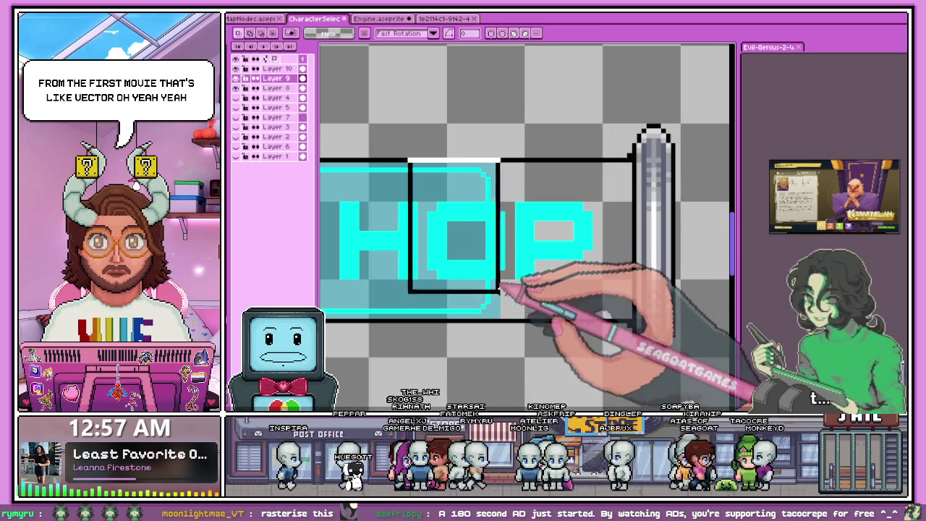
drag(503, 304, 635, 304)
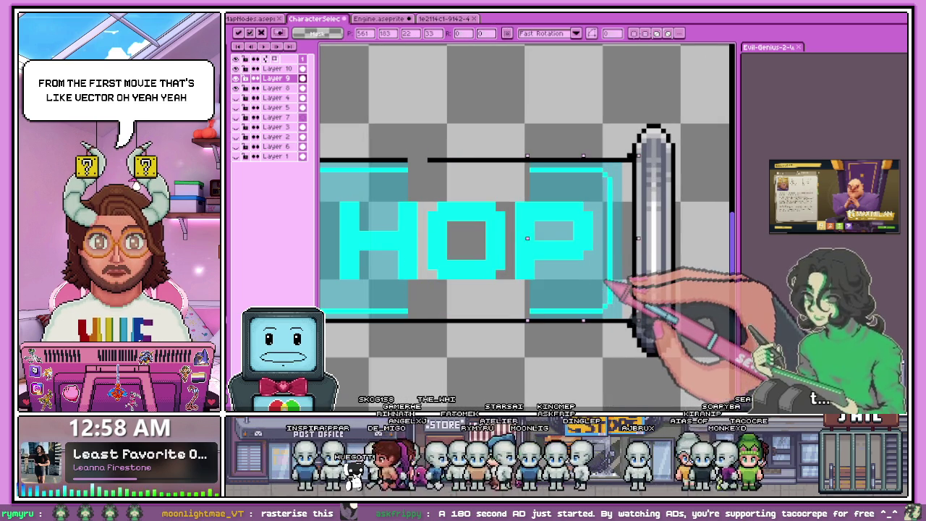
click(410, 186)
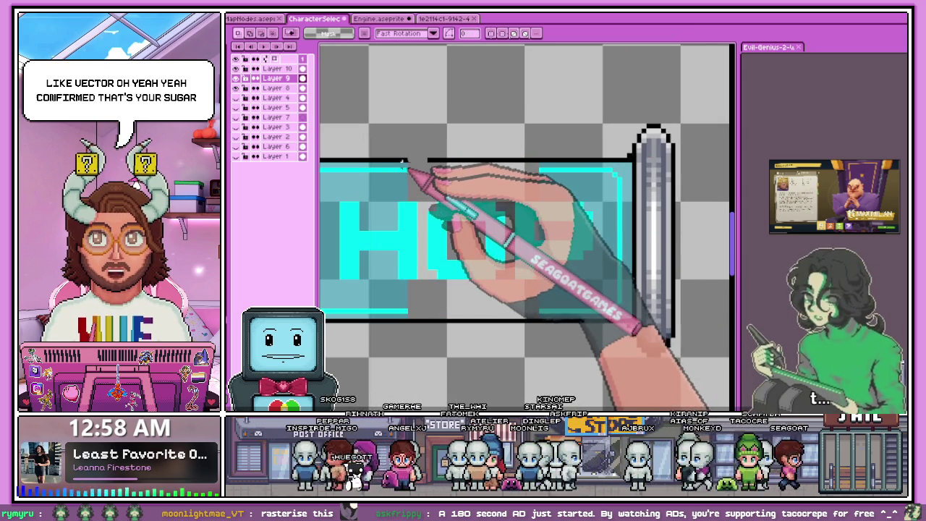
Step: Stretch a thin slice of the banner fill across the gap behind HOP
drag(401, 162, 410, 320)
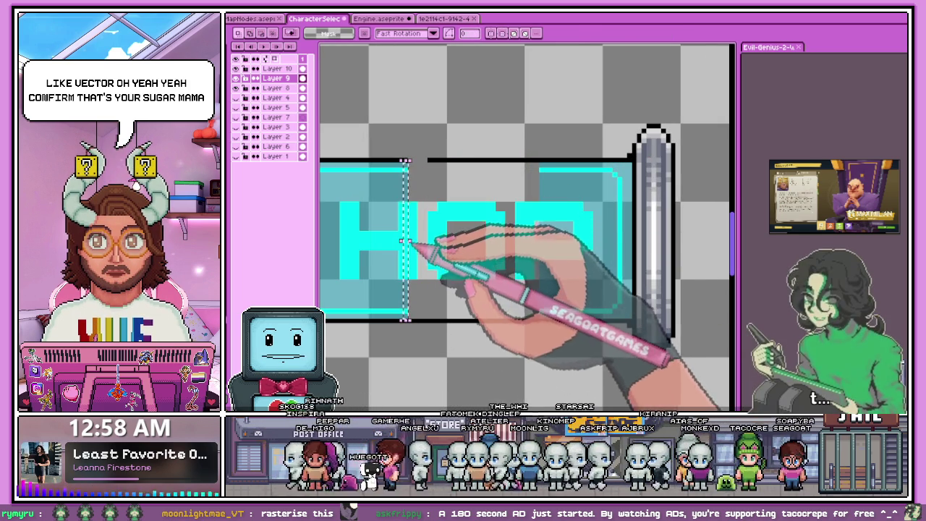
drag(406, 241, 536, 241)
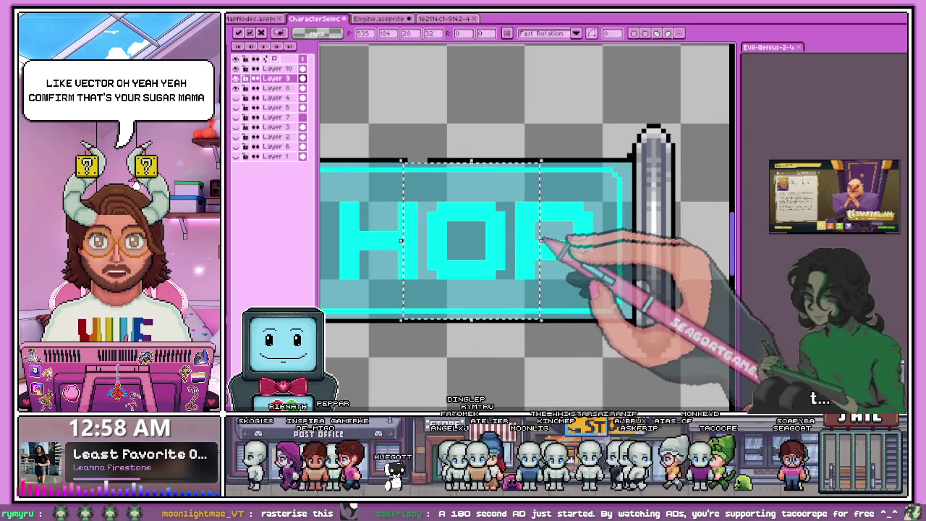
scroll(407, 177, up, 2)
click(432, 168)
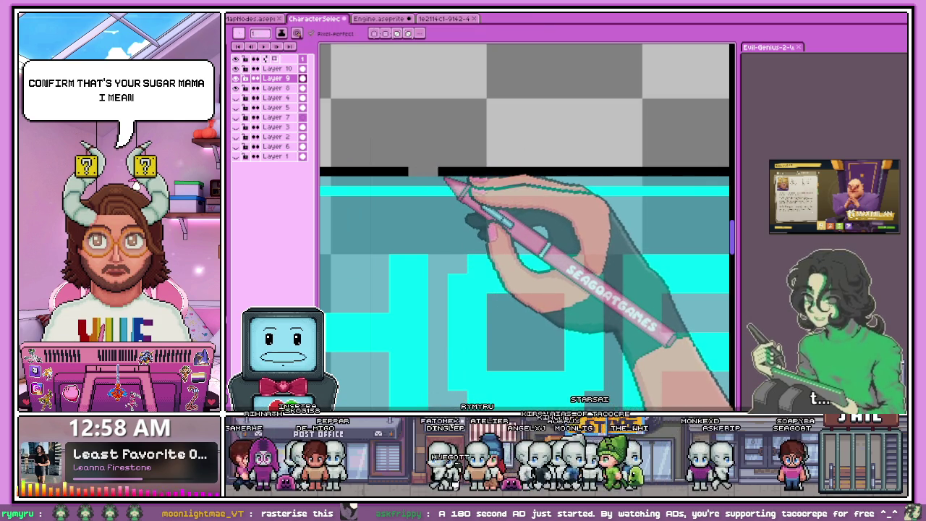
scroll(437, 173, down, 2)
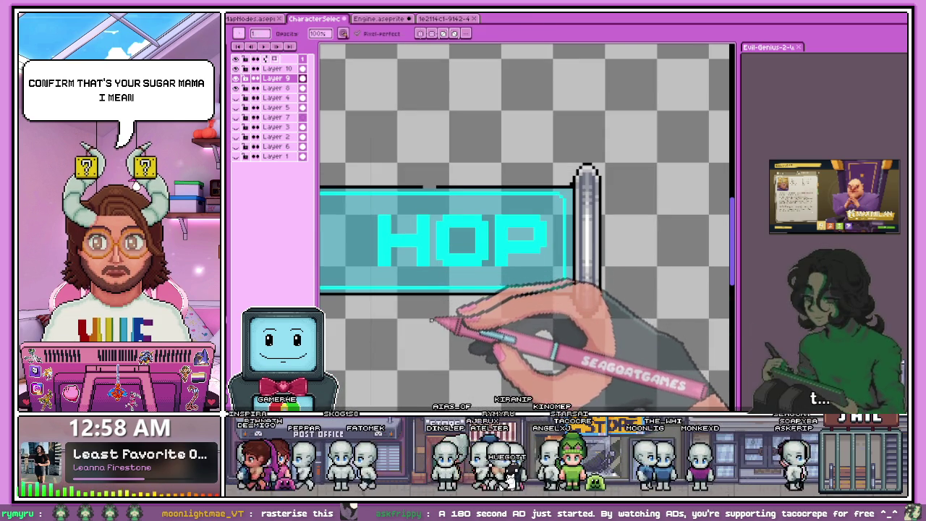
key(m)
scroll(434, 194, up, 3)
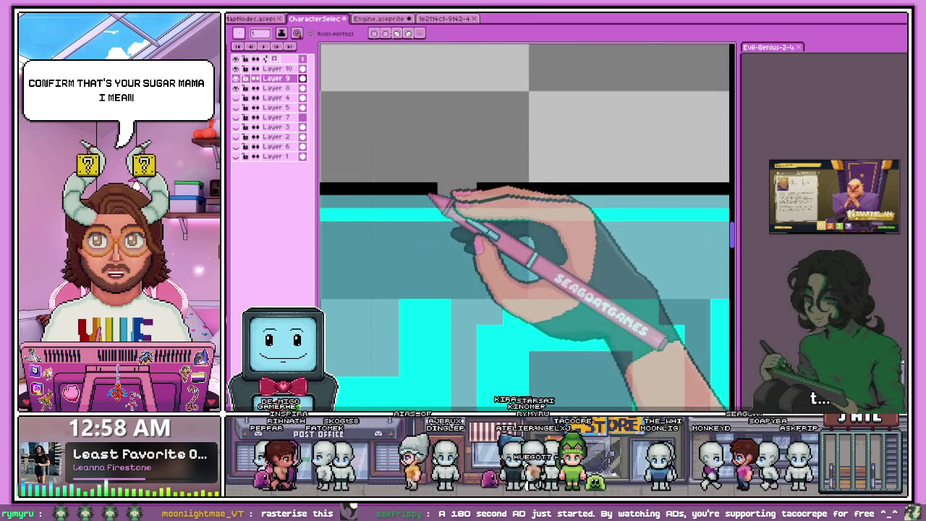
scroll(486, 169, down, 2)
scroll(533, 268, down, 1)
scroll(510, 294, down, 2)
scroll(476, 285, up, 1)
scroll(487, 280, up, 1)
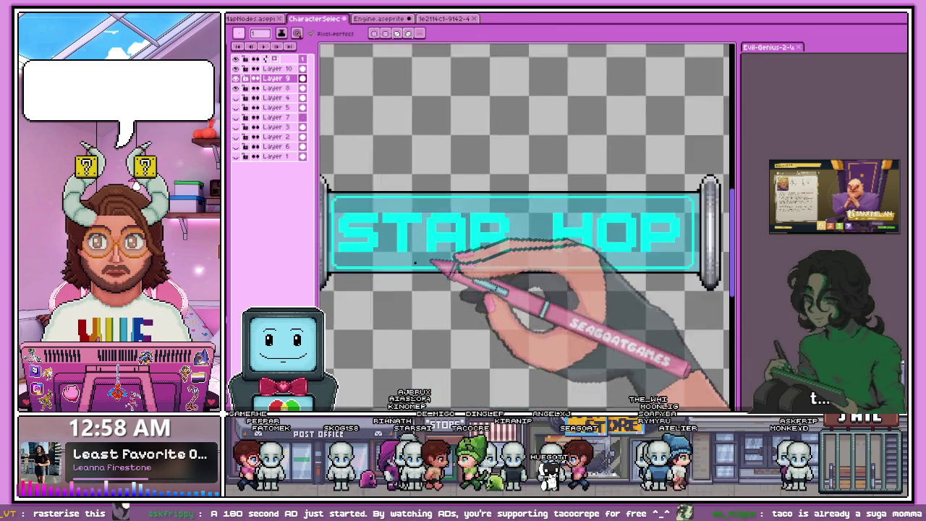
Step: On Layer 10, bucket-fill the T and A of STAR with light cyan
scroll(390, 253, up, 1)
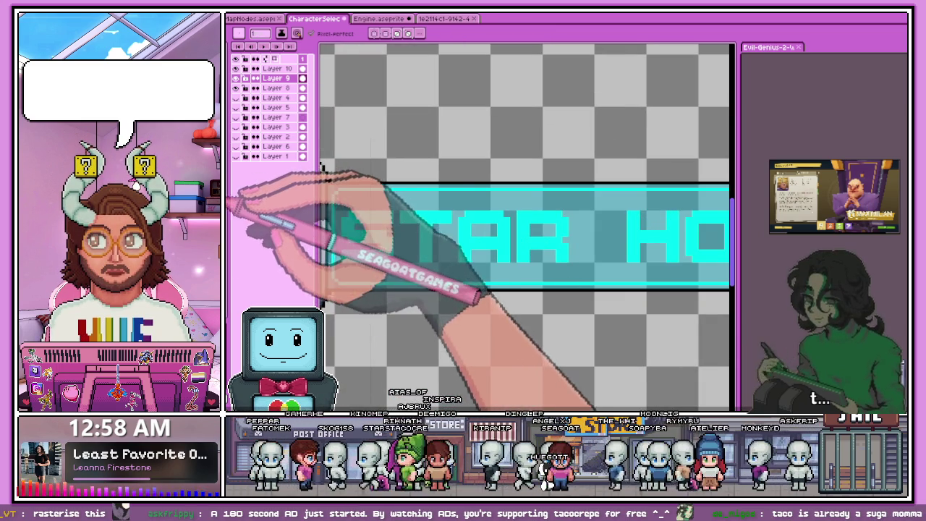
click(286, 68)
key(g)
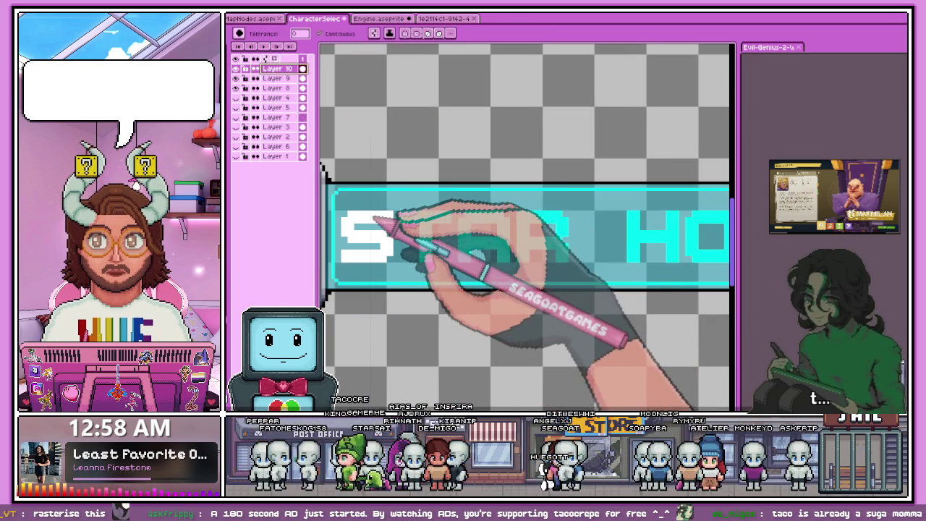
click(433, 228)
scroll(383, 227, down, 3)
scroll(465, 248, up, 2)
click(465, 248)
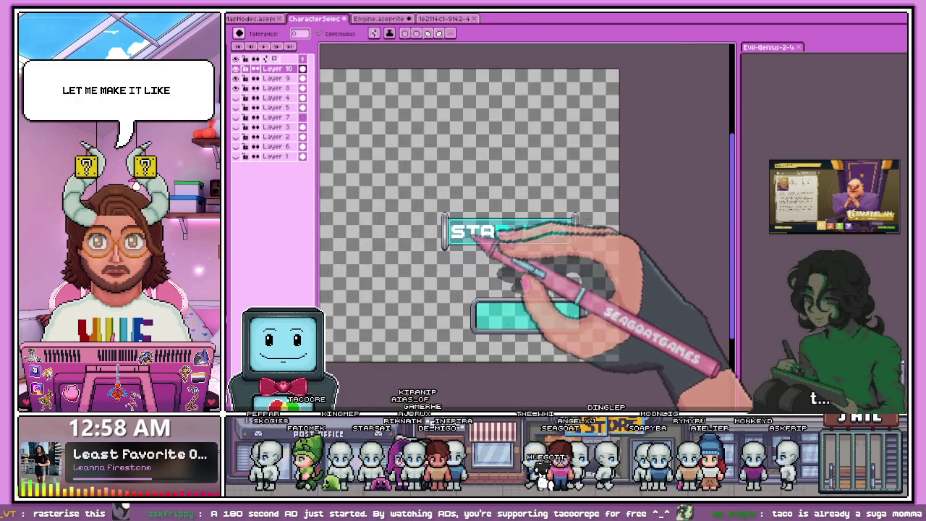
scroll(515, 234, up, 1)
scroll(487, 224, down, 2)
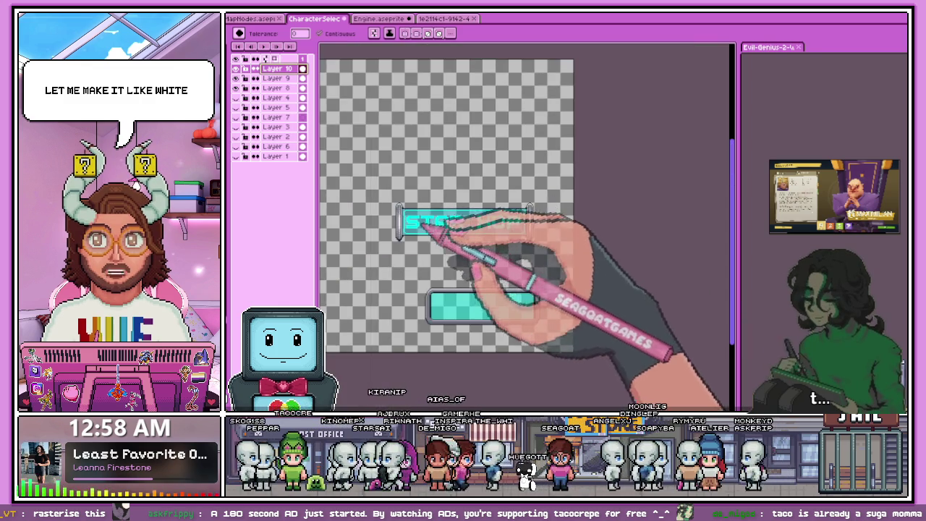
scroll(424, 230, up, 3)
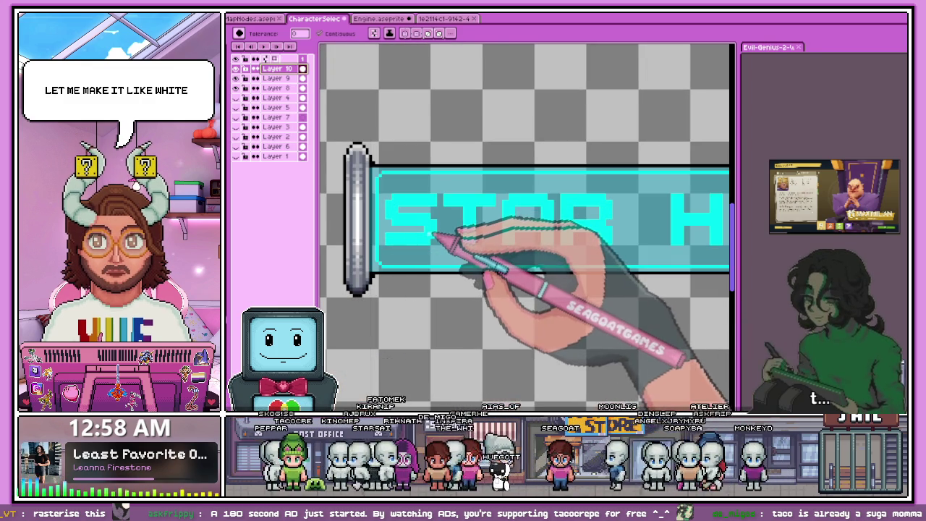
scroll(449, 219, down, 1)
scroll(423, 213, down, 2)
scroll(438, 211, up, 2)
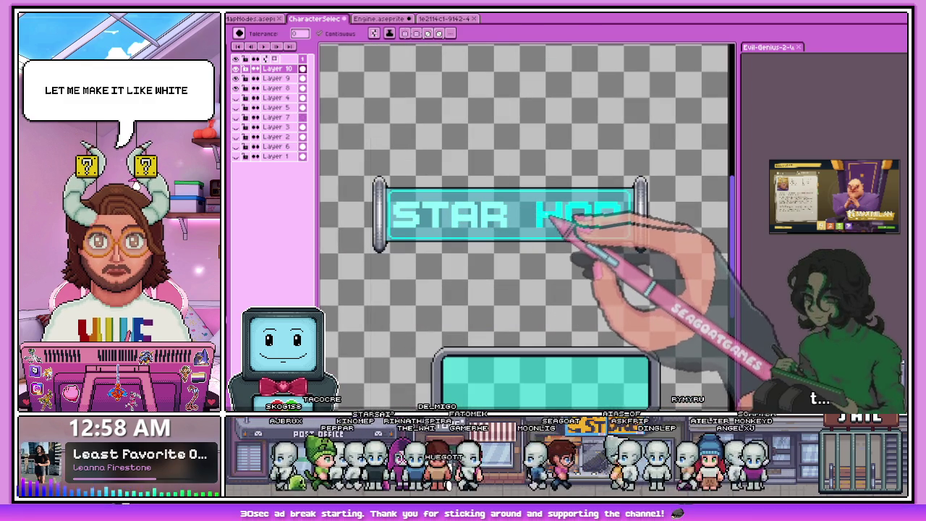
scroll(463, 253, down, 3)
scroll(637, 268, up, 1)
scroll(516, 210, up, 1)
scroll(531, 227, up, 1)
scroll(543, 239, down, 3)
scroll(557, 248, up, 1)
scroll(499, 275, up, 5)
Step: Paint bright cyan pixels onto the S letter with the Pencil
key(b)
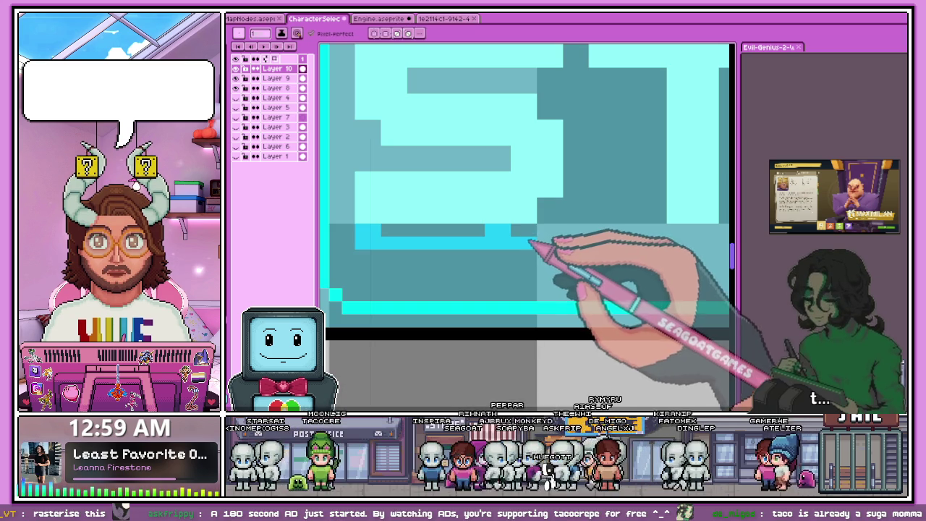
mouse_move(369, 130)
mouse_down()
mouse_move(391, 154)
mouse_move(490, 165)
mouse_move(413, 155)
mouse_move(482, 157)
mouse_move(544, 204)
mouse_up()
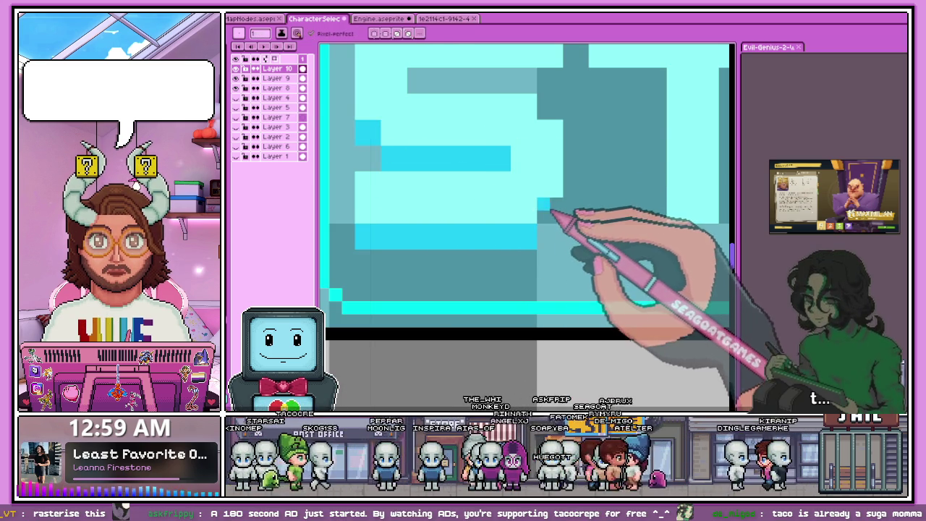
scroll(557, 211, down, 2)
scroll(352, 279, down, 2)
scroll(542, 306, down, 1)
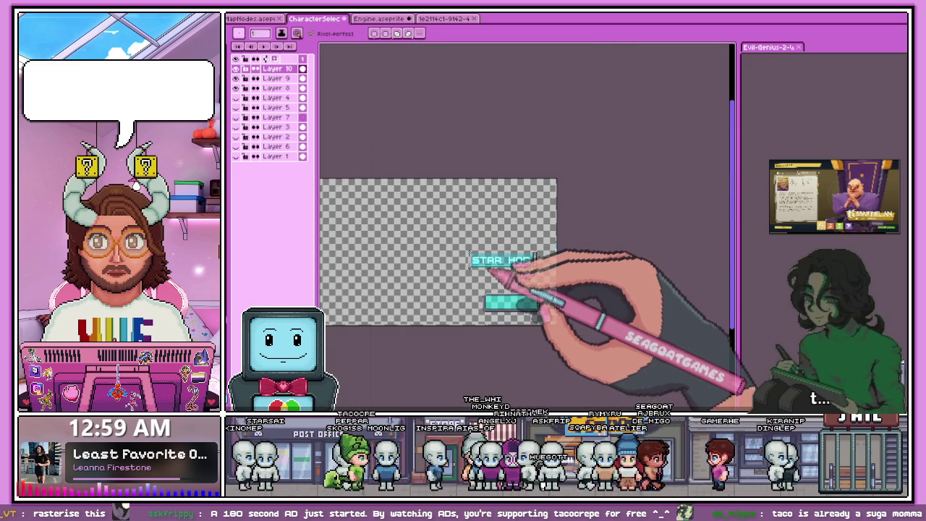
scroll(469, 255, up, 2)
scroll(468, 254, up, 1)
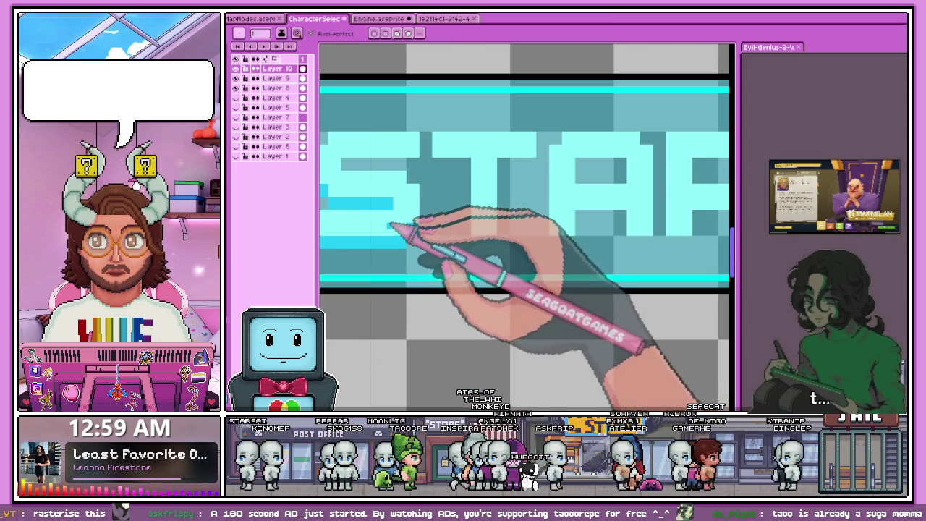
scroll(390, 246, up, 1)
scroll(387, 224, down, 1)
scroll(384, 214, up, 1)
scroll(377, 195, up, 1)
scroll(377, 217, down, 1)
scroll(385, 240, up, 1)
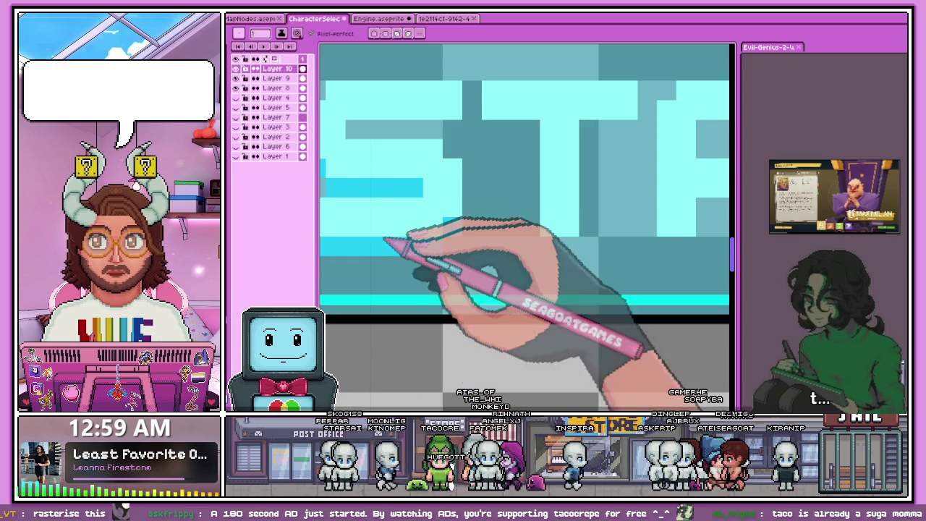
Step: Pick a dark blue shade from Color Shading and draw shading strokes across the S
key(s)
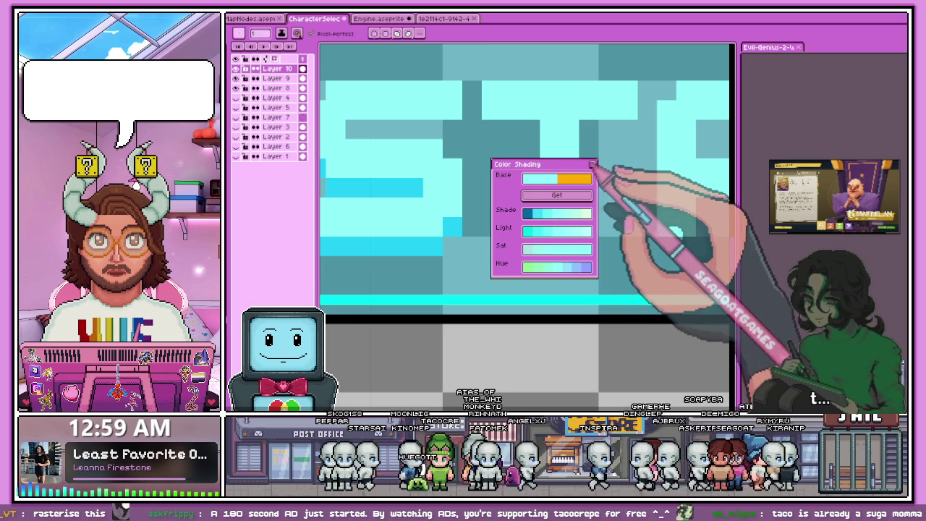
click(593, 164)
scroll(589, 181, down, 1)
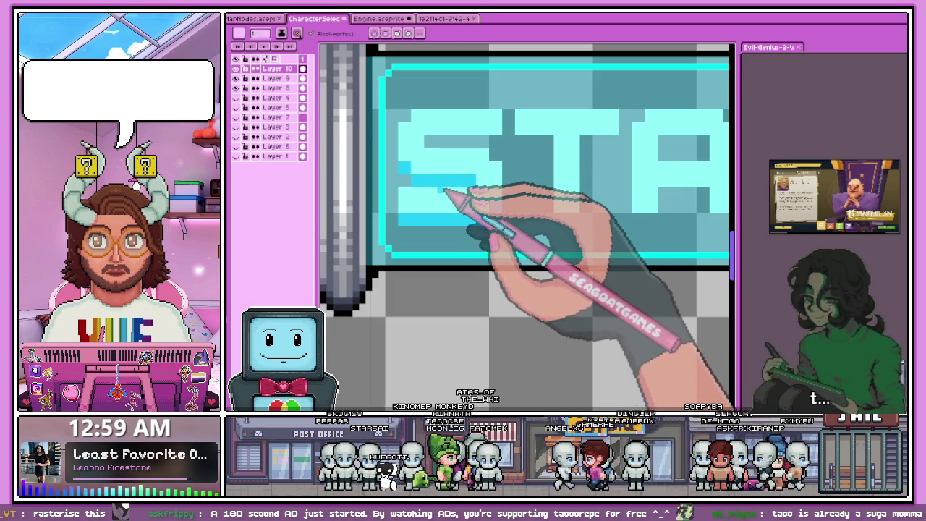
scroll(409, 174, up, 1)
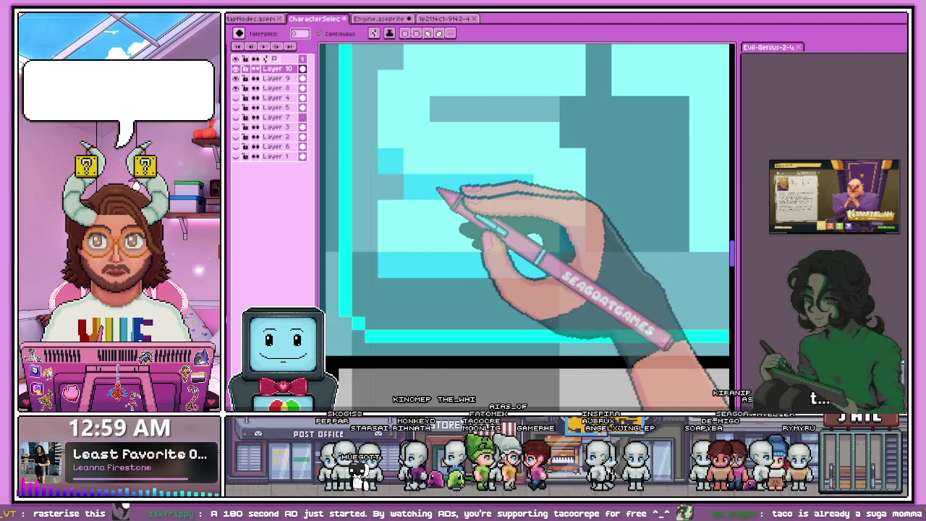
key(s)
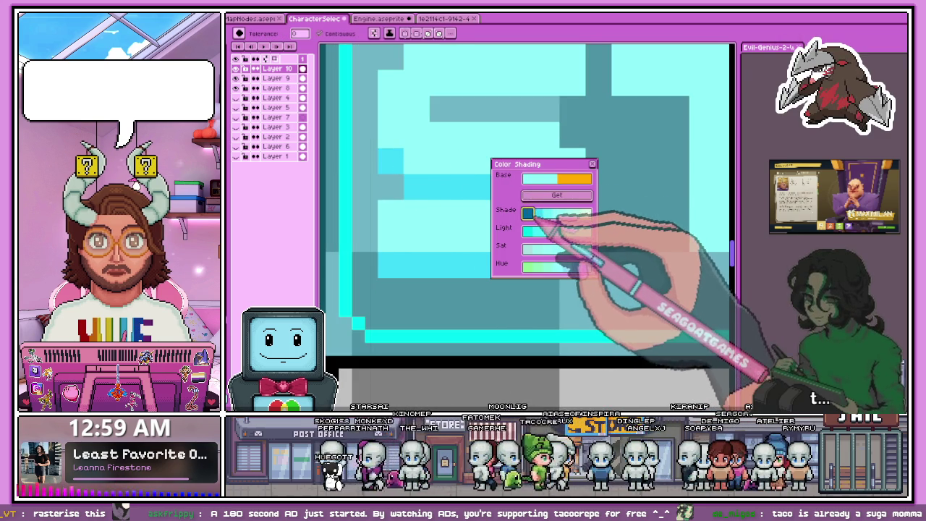
click(592, 165)
click(475, 206)
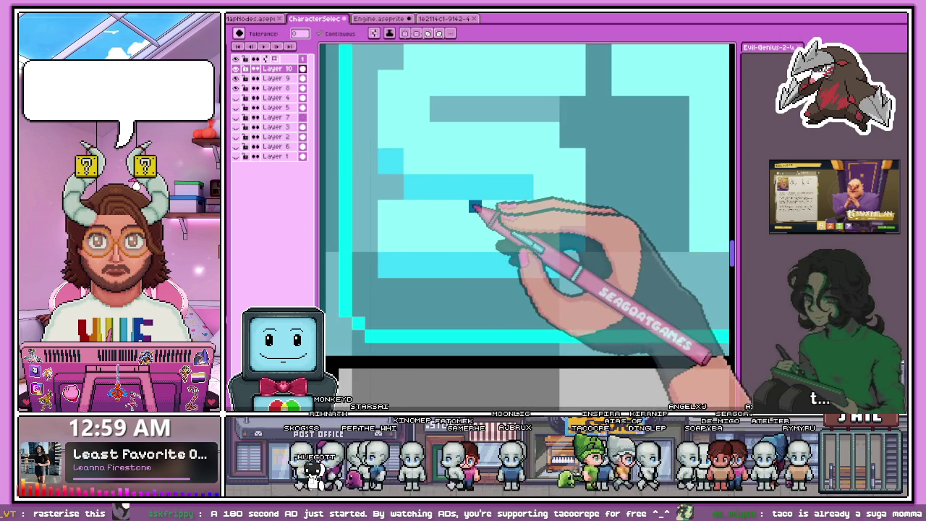
drag(405, 262, 557, 262)
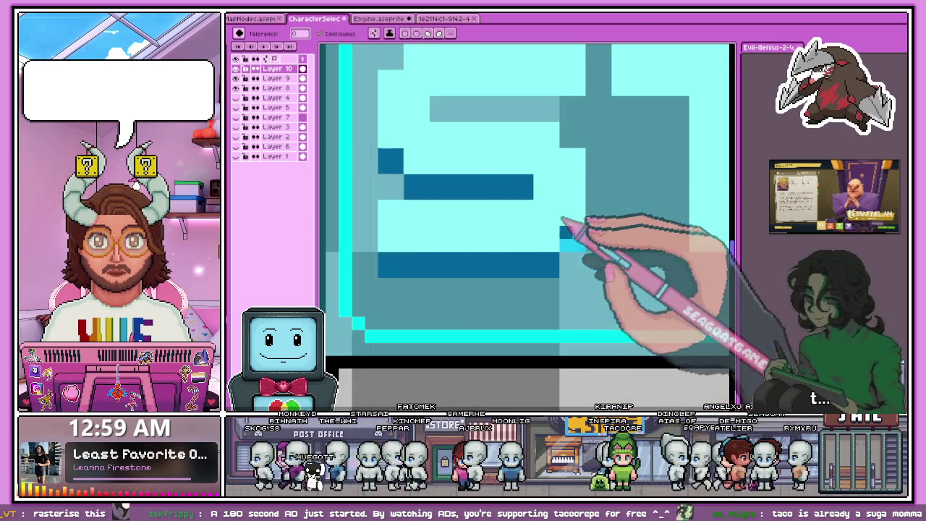
scroll(450, 251, down, 2)
scroll(450, 251, down, 2)
scroll(471, 289, down, 1)
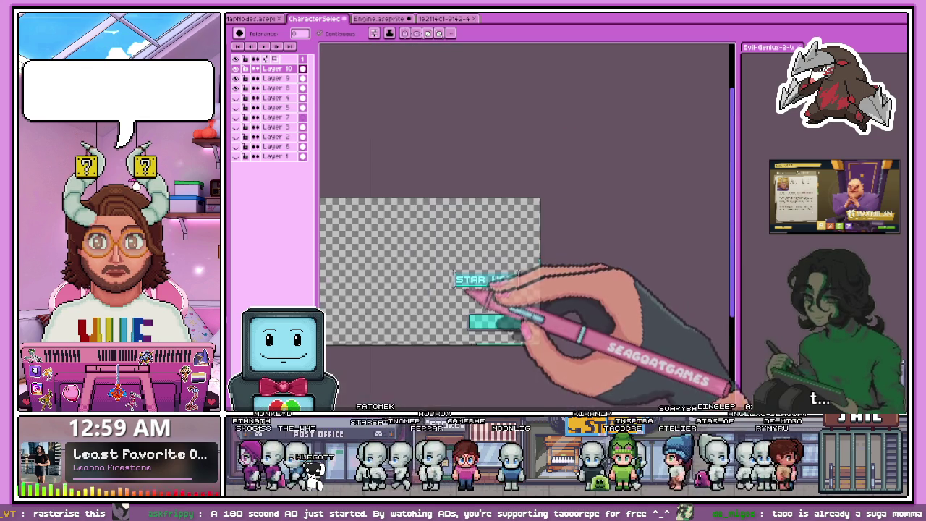
scroll(466, 291, up, 1)
scroll(466, 289, up, 2)
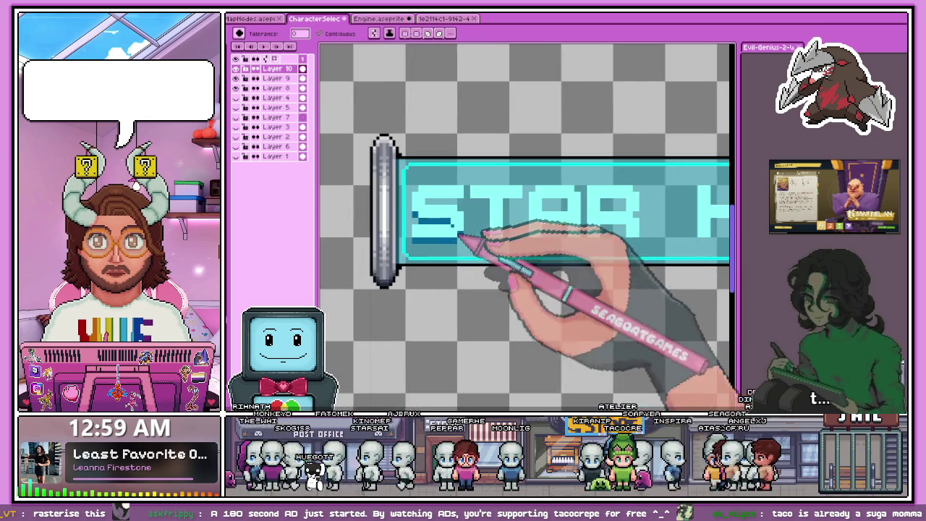
scroll(465, 249, up, 1)
key(b)
scroll(471, 207, up, 2)
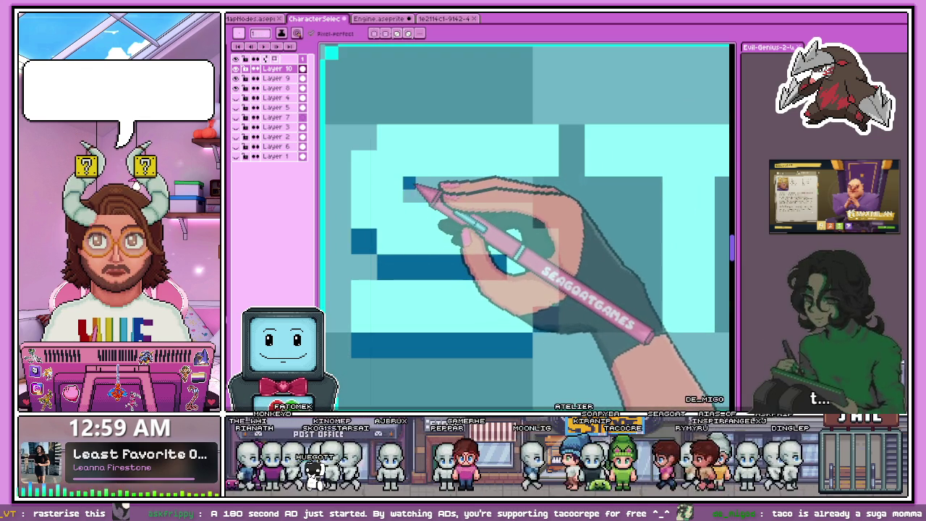
Step: Add dark blue shading pixels and a stroke along the S's top bar
click(409, 194)
click(434, 169)
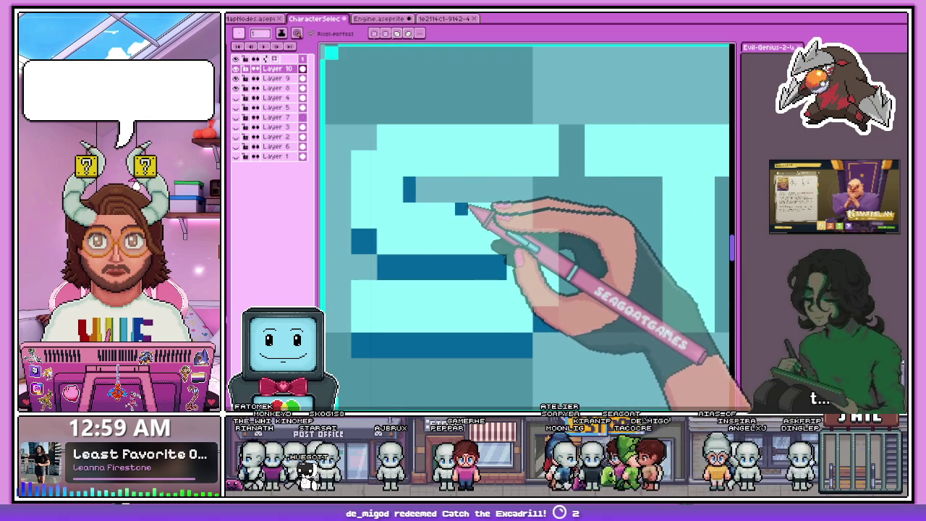
drag(413, 189, 557, 189)
scroll(434, 189, down, 4)
scroll(434, 269, up, 2)
scroll(465, 244, up, 1)
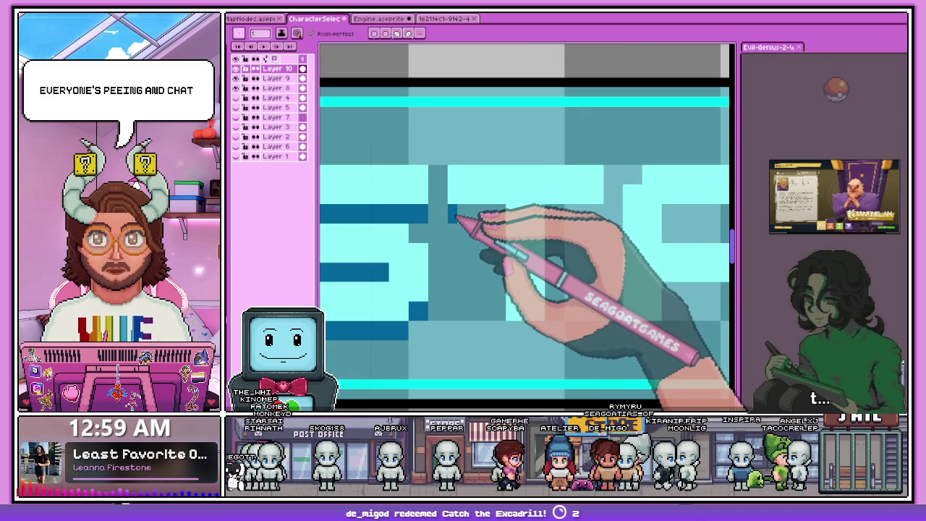
Step: Extend the dark blue shading stroke across the T
drag(449, 215, 498, 216)
click(549, 218)
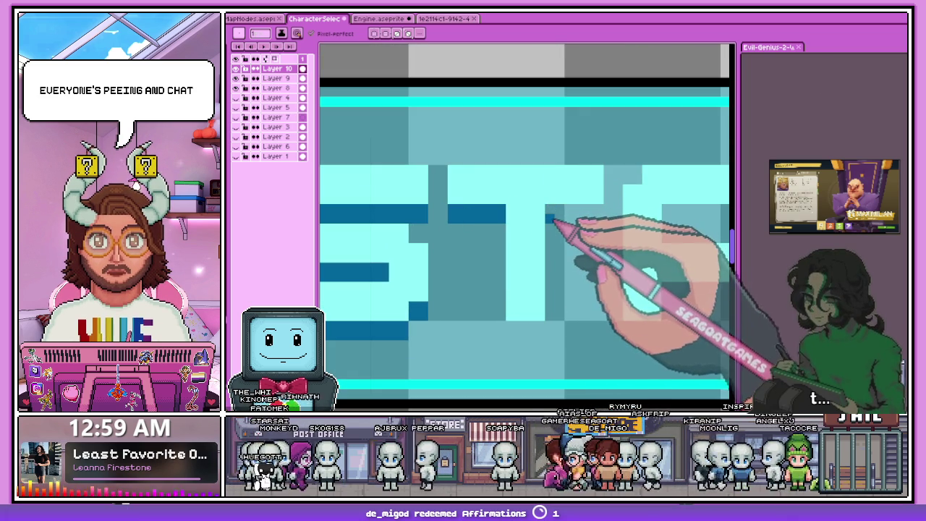
scroll(562, 212, down, 3)
scroll(557, 279, up, 4)
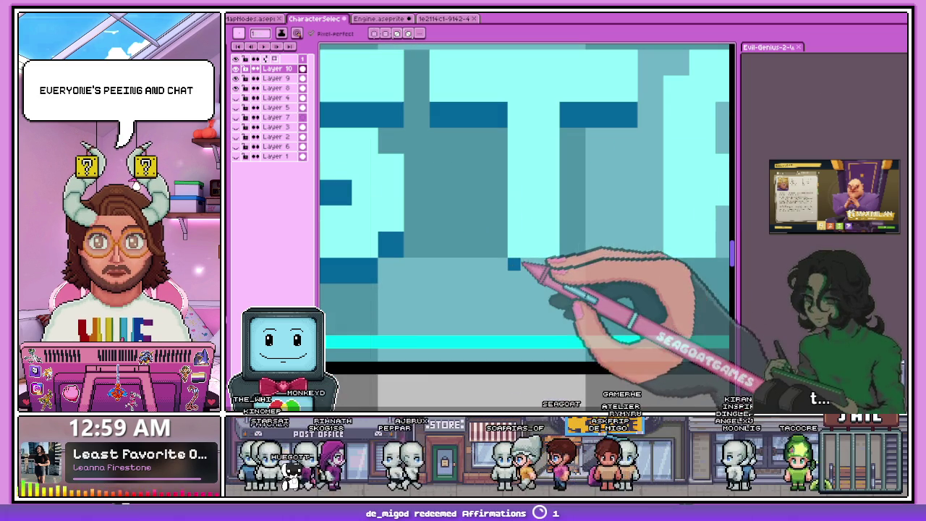
scroll(520, 279, down, 2)
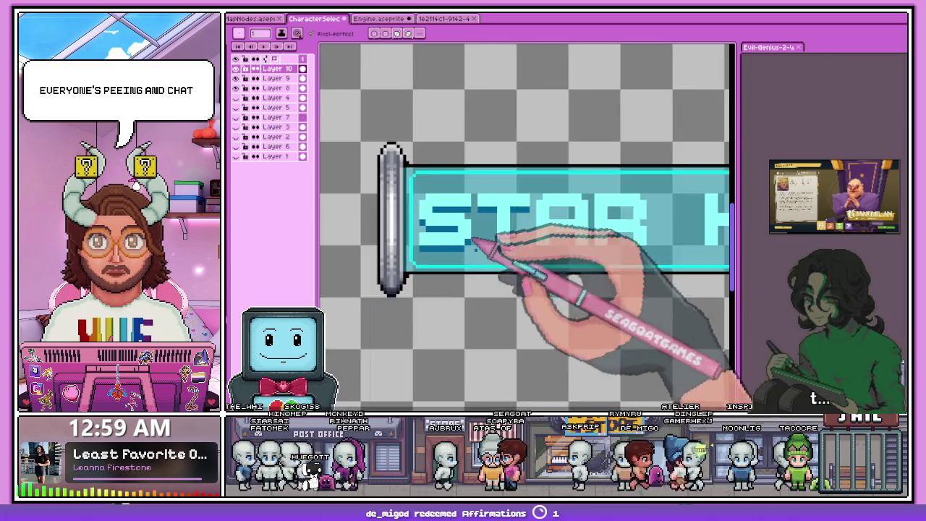
scroll(475, 243, down, 1)
scroll(531, 248, up, 2)
scroll(445, 248, up, 2)
scroll(449, 249, up, 2)
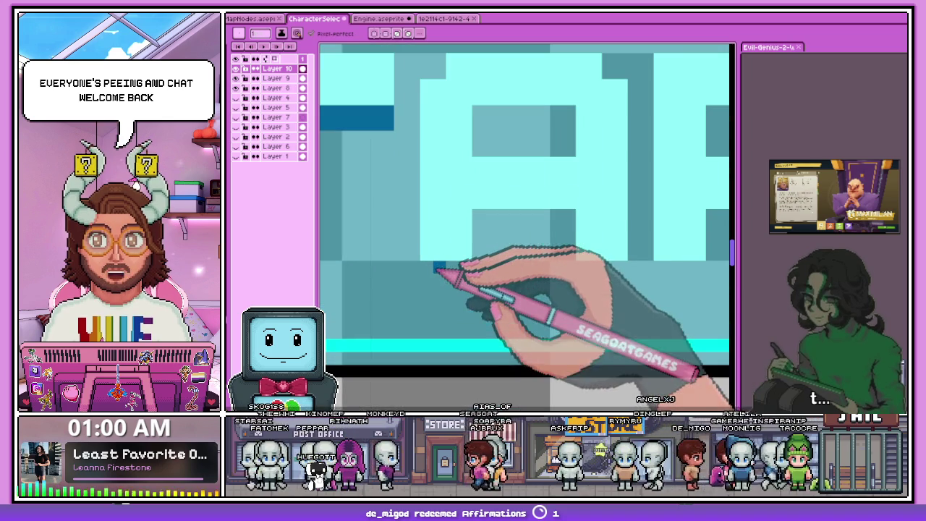
Step: Paint dark blue shadow strokes through the A and beneath the R's crossbar
drag(478, 214, 532, 228)
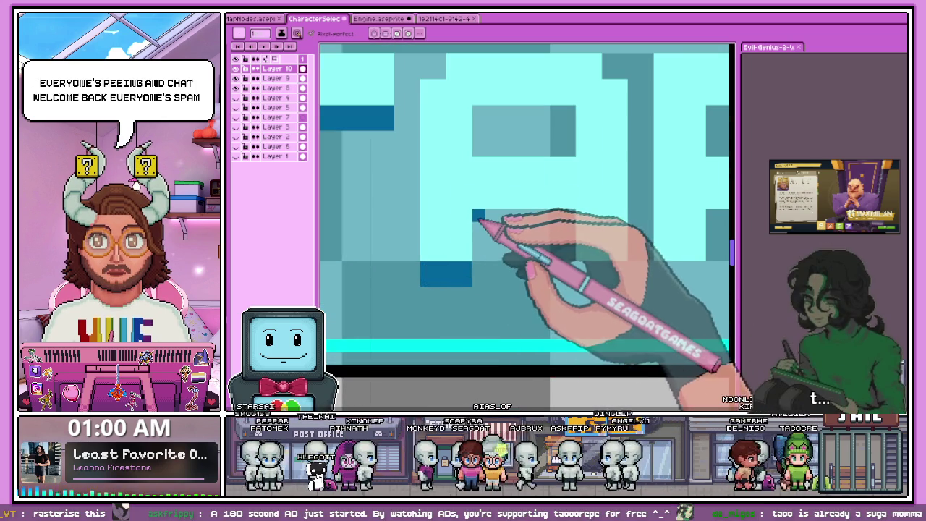
click(478, 124)
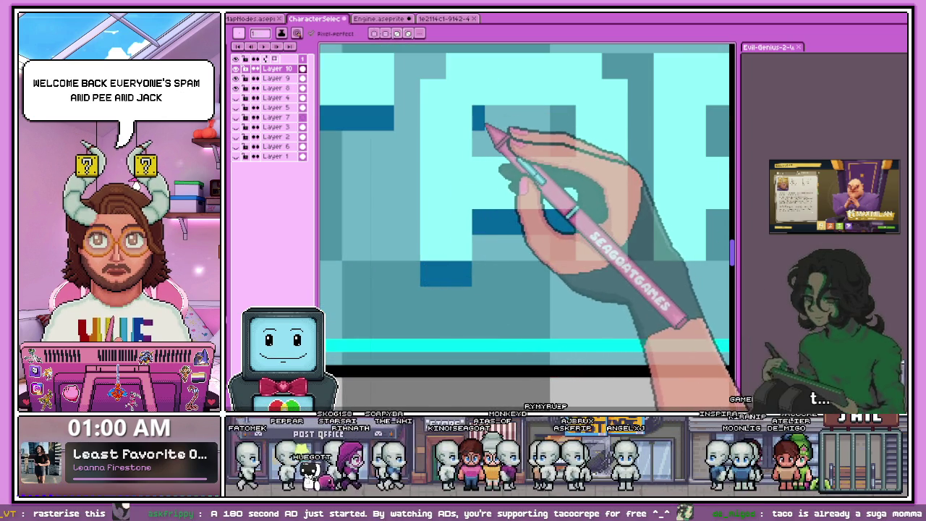
drag(483, 123, 571, 123)
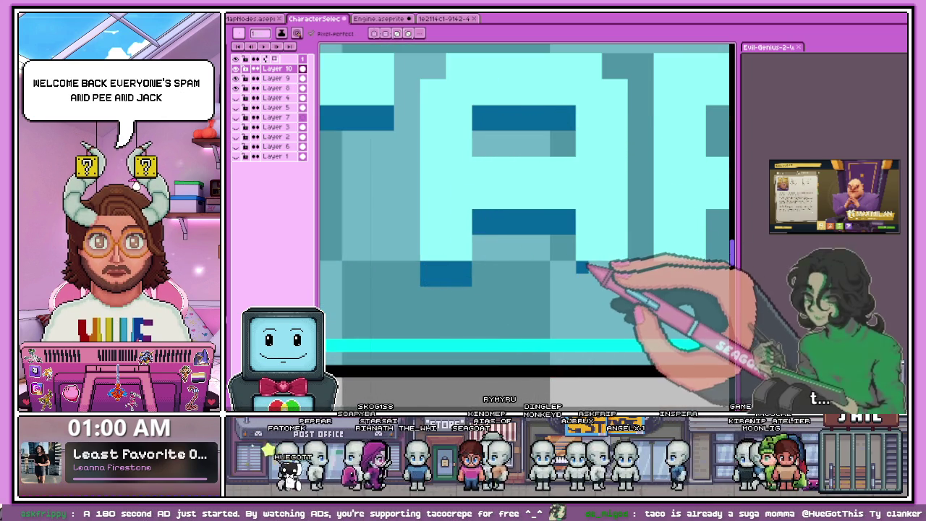
scroll(621, 275, down, 3)
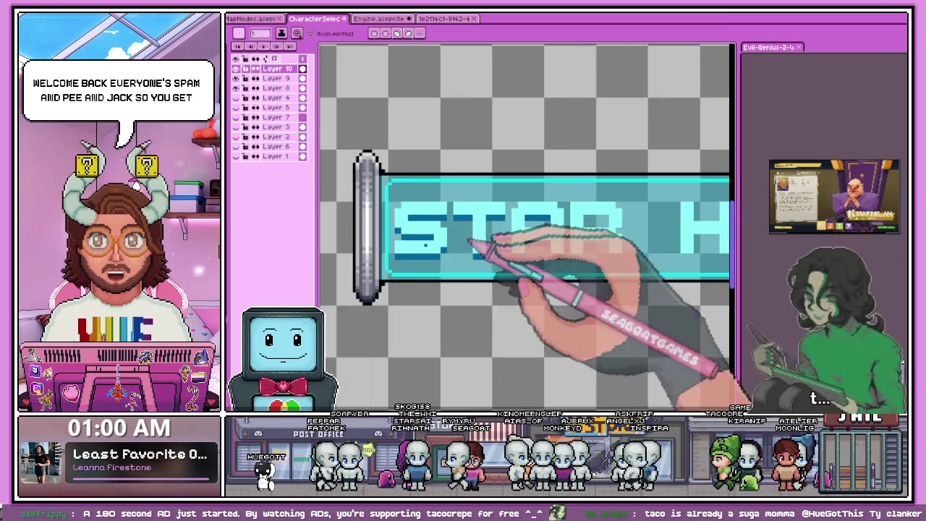
scroll(475, 248, down, 1)
scroll(475, 258, up, 2)
scroll(619, 268, up, 2)
scroll(511, 271, up, 1)
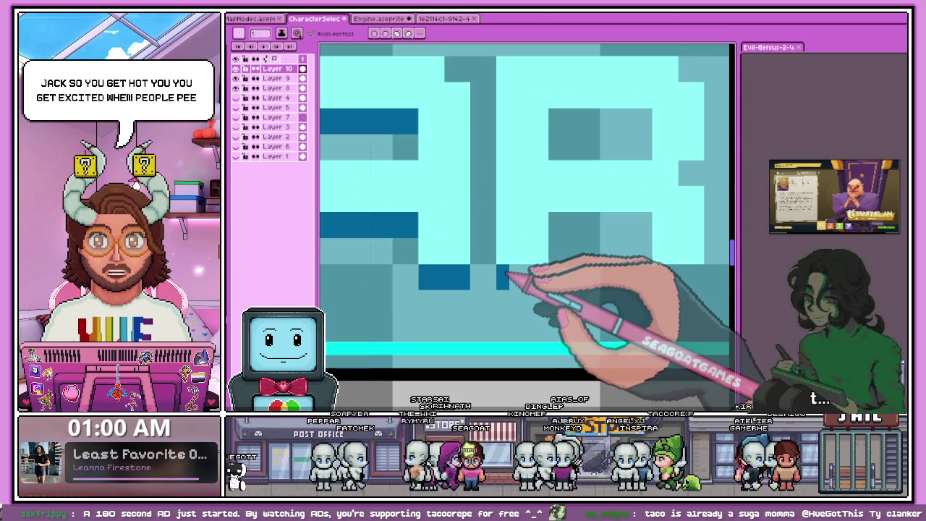
scroll(579, 279, down, 2)
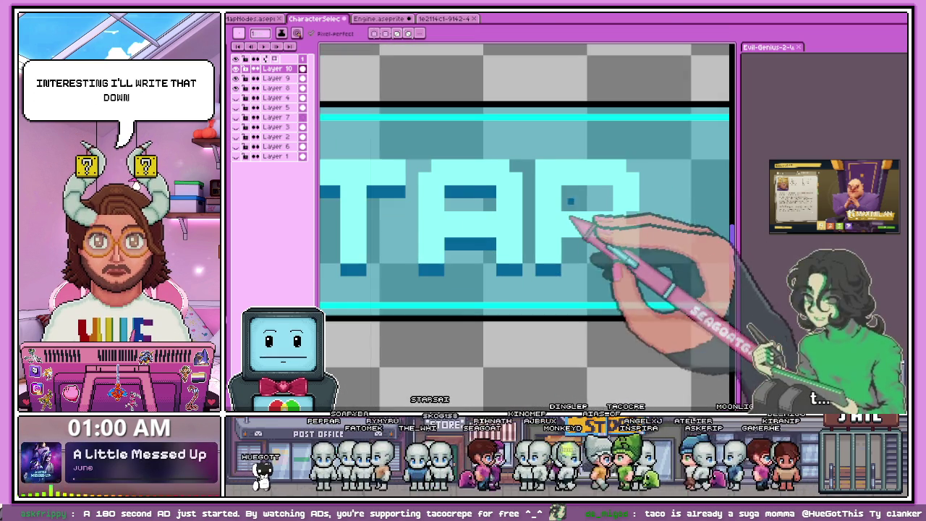
scroll(572, 192, up, 2)
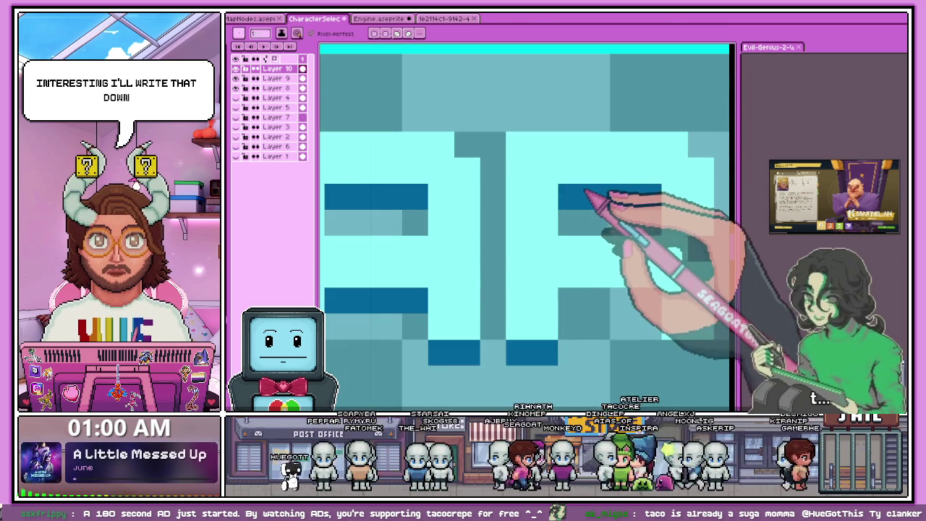
scroll(405, 239, down, 2)
scroll(405, 239, up, 1)
scroll(569, 243, up, 2)
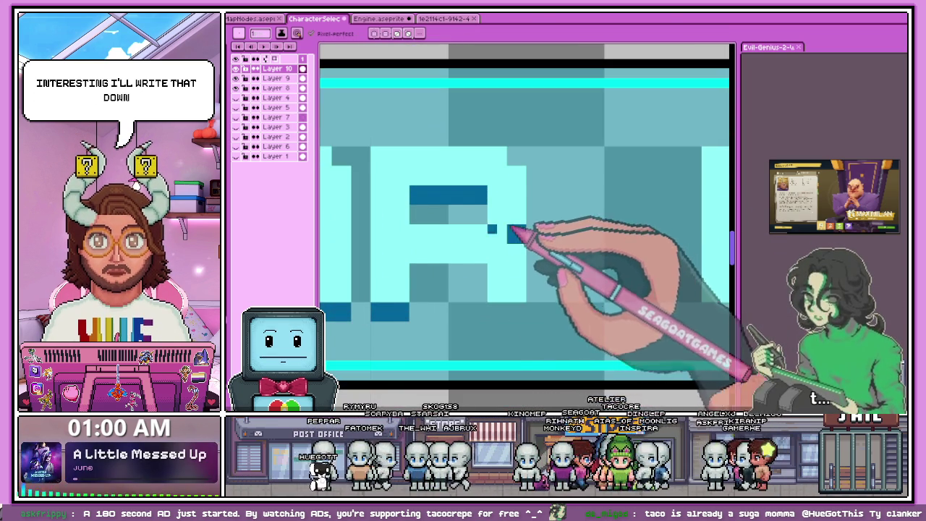
scroll(522, 230, up, 1)
drag(409, 266, 494, 280)
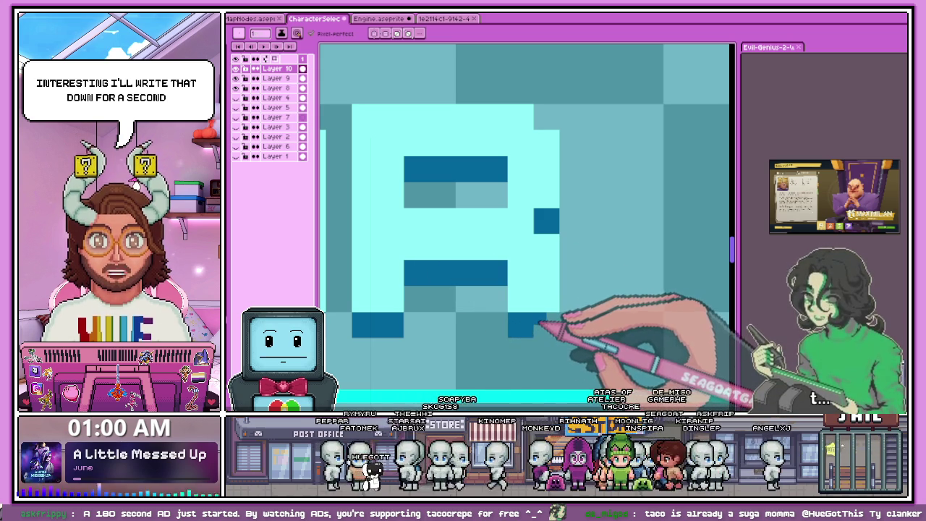
scroll(553, 321, down, 3)
scroll(480, 310, down, 2)
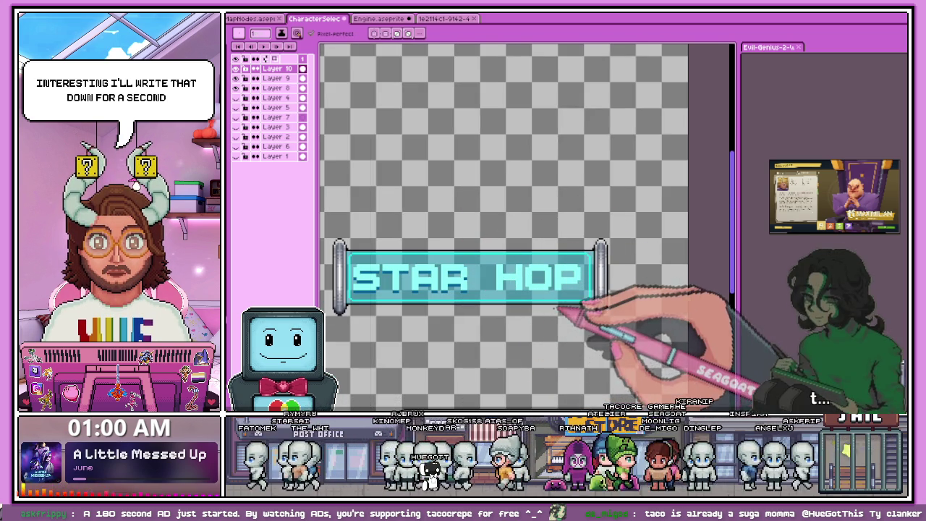
Step: Zoom in on HOP and paint a dark-blue shadow strip across the H
scroll(544, 330, up, 1)
scroll(506, 239, up, 1)
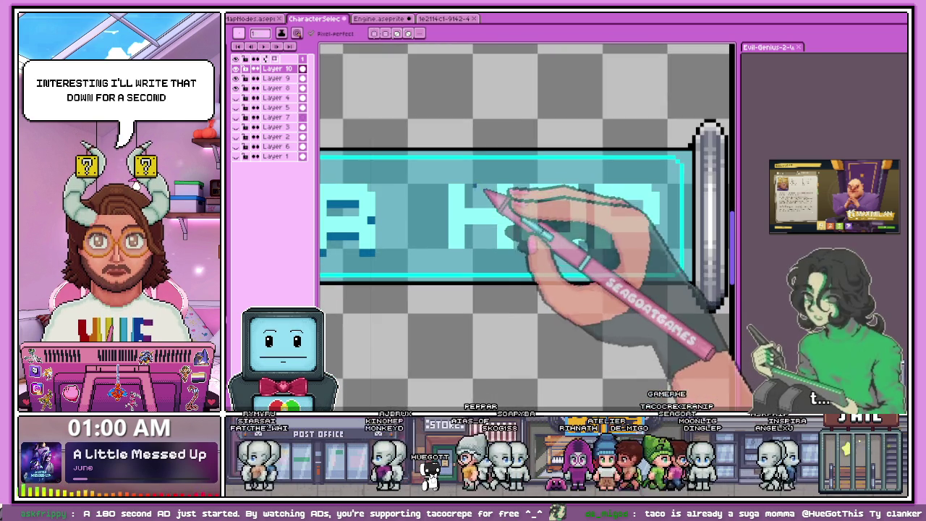
scroll(477, 209, up, 1)
scroll(449, 246, up, 1)
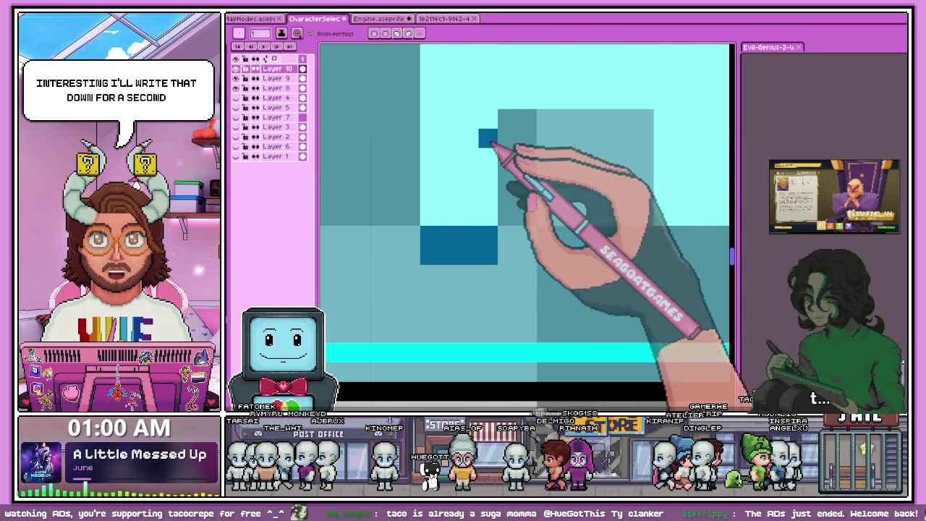
click(507, 119)
click(507, 138)
mouse_move(535, 139)
mouse_down()
mouse_move(630, 142)
mouse_move(644, 131)
mouse_move(562, 124)
mouse_up()
Step: Draw a dark-blue shadow line under the letters and extend a stroke to the right
scroll(524, 134, down, 1)
scroll(523, 135, down, 2)
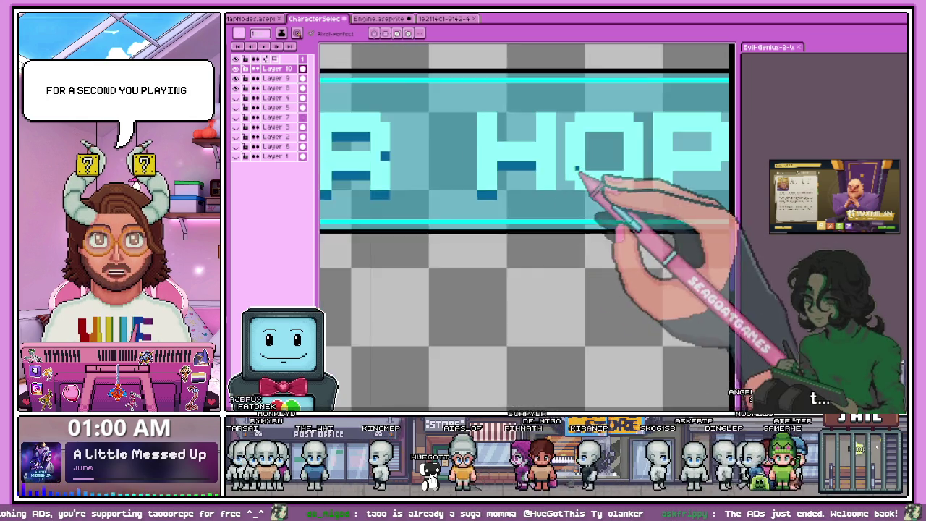
scroll(510, 211, up, 2)
scroll(574, 215, down, 2)
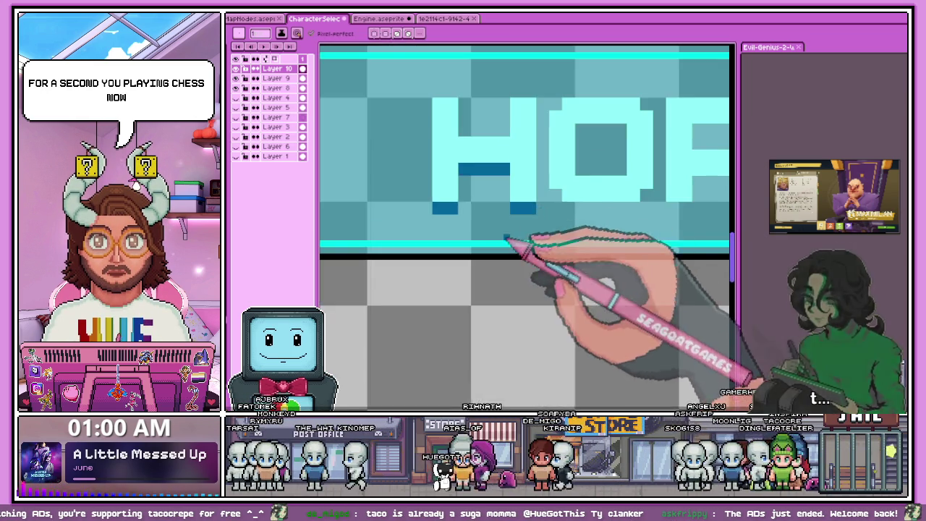
scroll(517, 244, up, 2)
scroll(494, 210, down, 2)
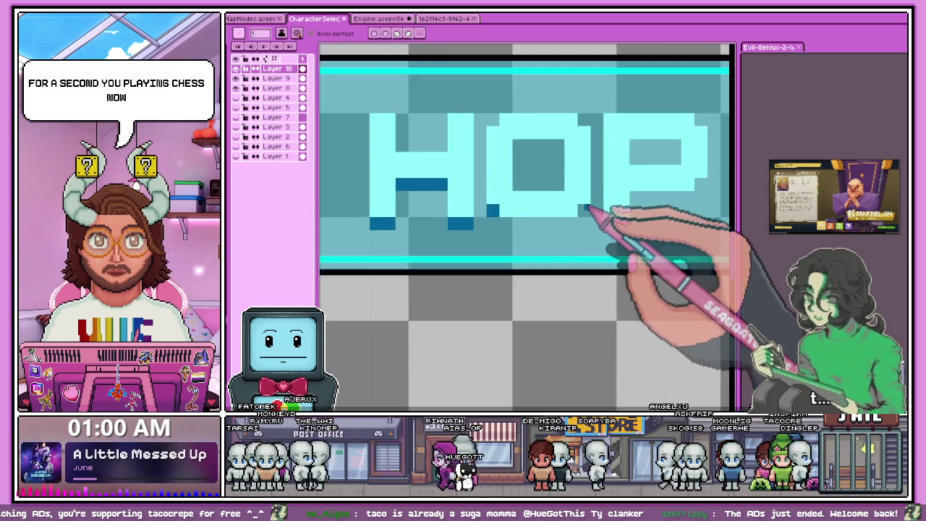
scroll(583, 216, up, 2)
drag(331, 249, 564, 251)
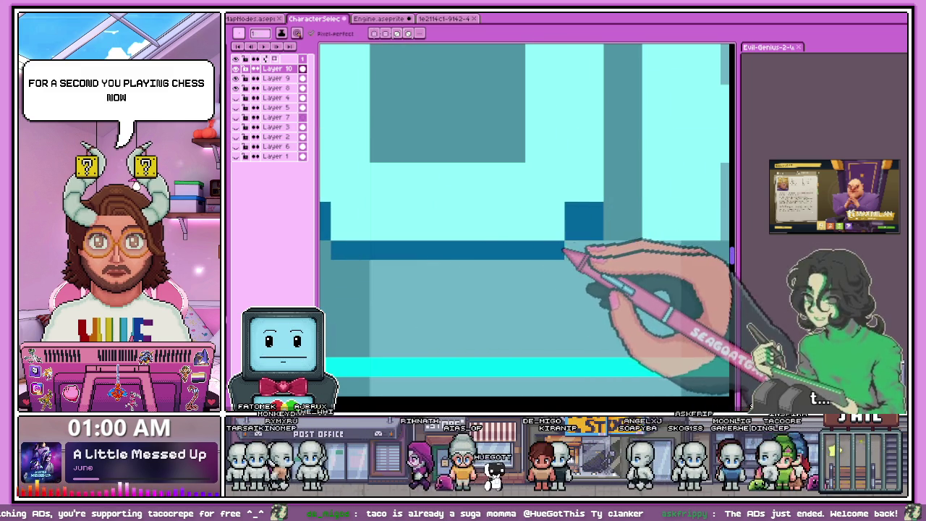
scroll(368, 203, down, 2)
scroll(363, 194, up, 2)
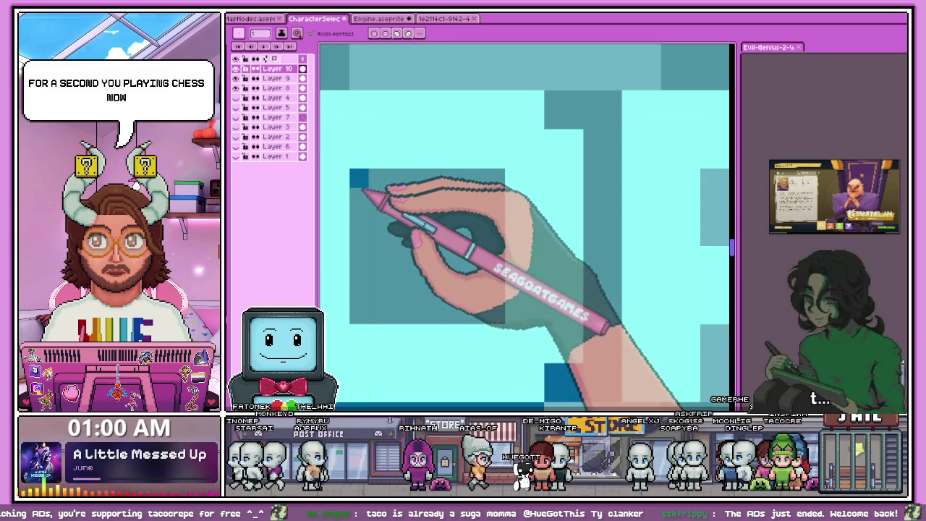
mouse_move(383, 204)
mouse_down()
mouse_move(424, 207)
mouse_move(454, 189)
mouse_up()
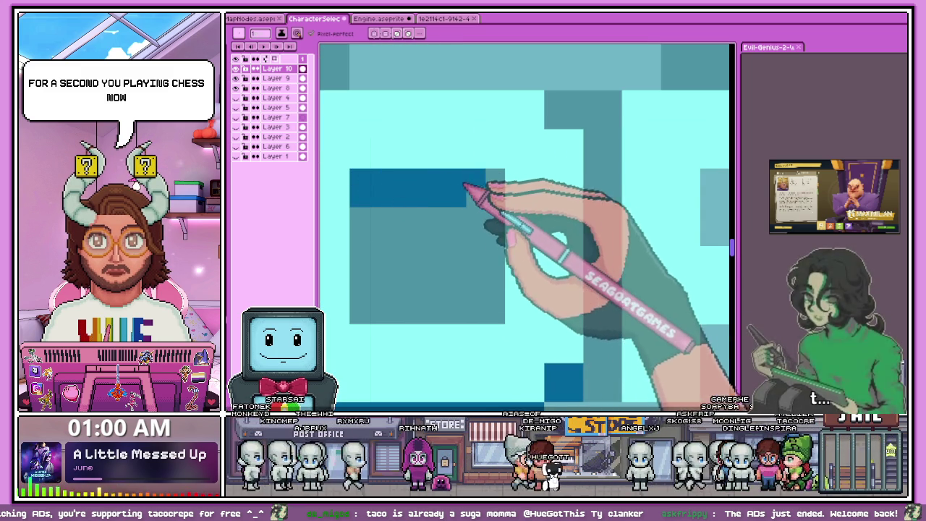
Step: Shade the P's crossbar and inner block corners with dark-blue pixels
scroll(492, 208, down, 2)
scroll(599, 176, up, 1)
scroll(547, 269, up, 1)
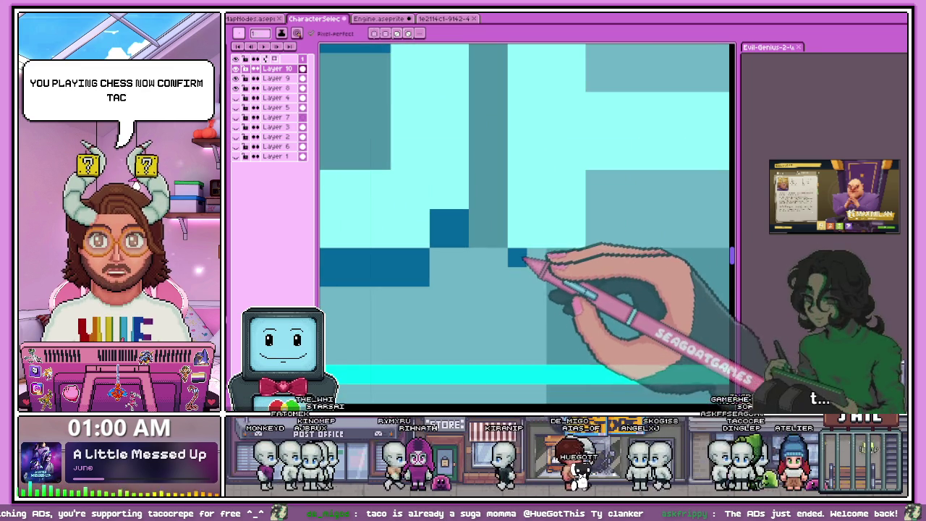
scroll(573, 275, down, 2)
scroll(506, 230, up, 1)
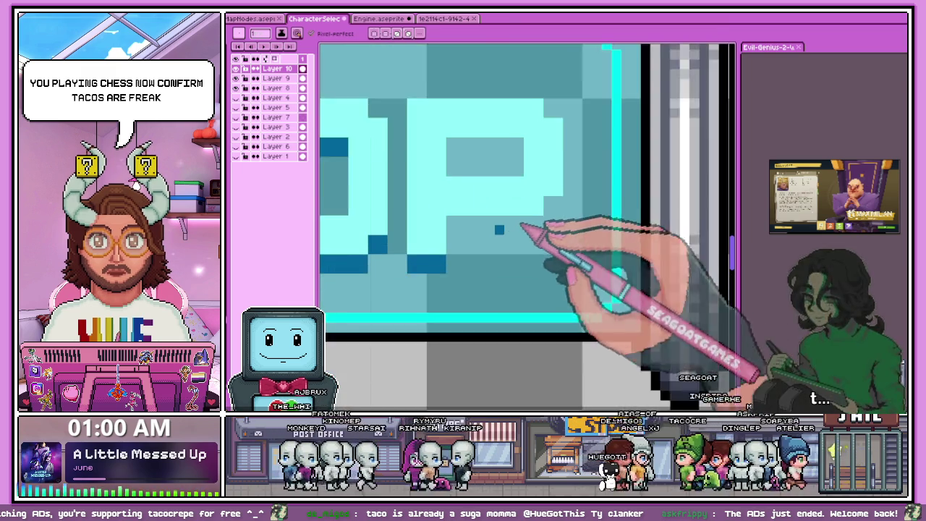
scroll(455, 224, up, 1)
click(438, 216)
drag(521, 217, 579, 214)
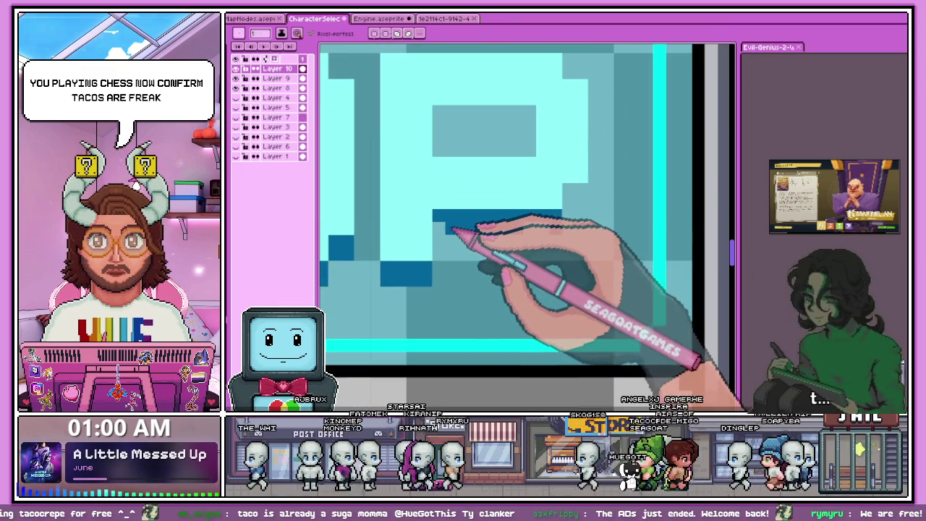
click(567, 196)
click(438, 118)
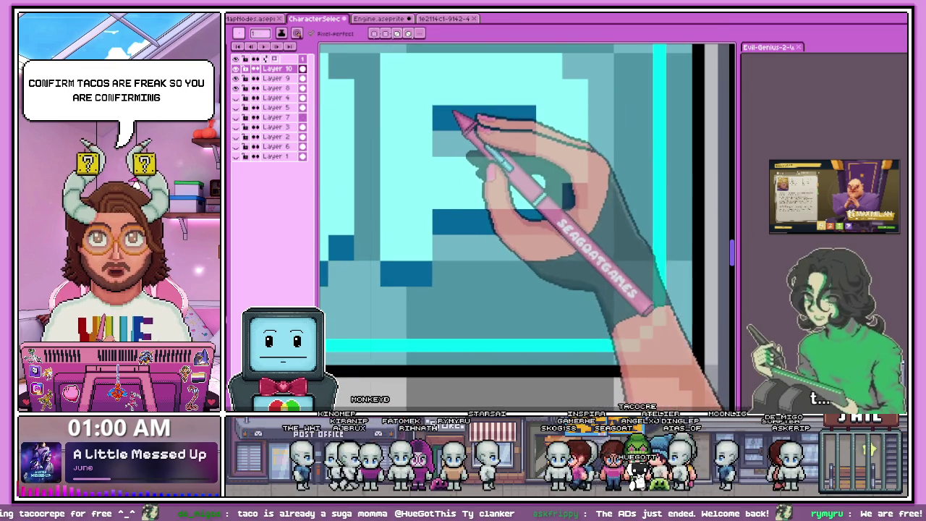
Step: Zoom out to the whole sprite, undo the last stroke, and return to single-pixel drawing
scroll(459, 123, down, 2)
scroll(473, 212, down, 2)
scroll(481, 223, down, 1)
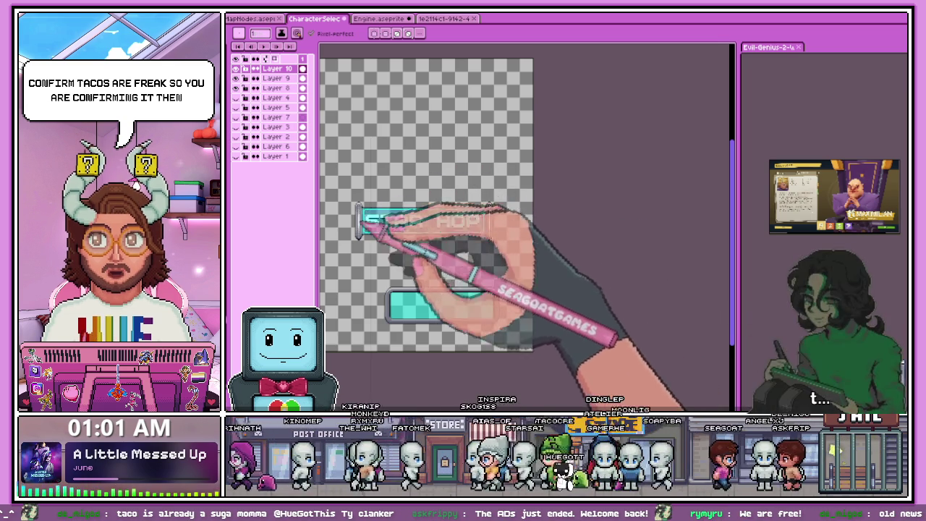
key(ctrl+z)
scroll(395, 253, up, 2)
scroll(451, 243, up, 2)
scroll(463, 257, up, 2)
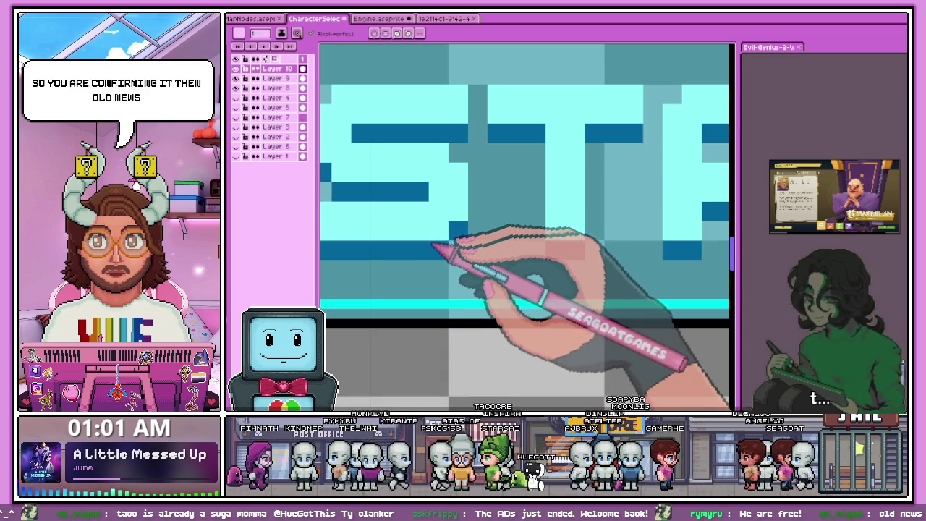
alt+click(429, 254)
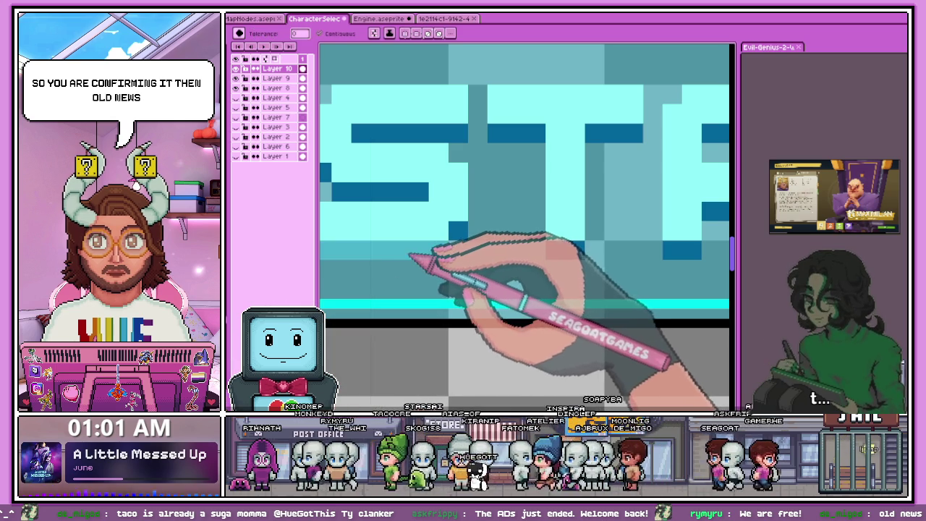
Step: Inspect the lettering up close and undo the stray dark shading stroke on the A
scroll(413, 210, down, 2)
scroll(395, 174, up, 1)
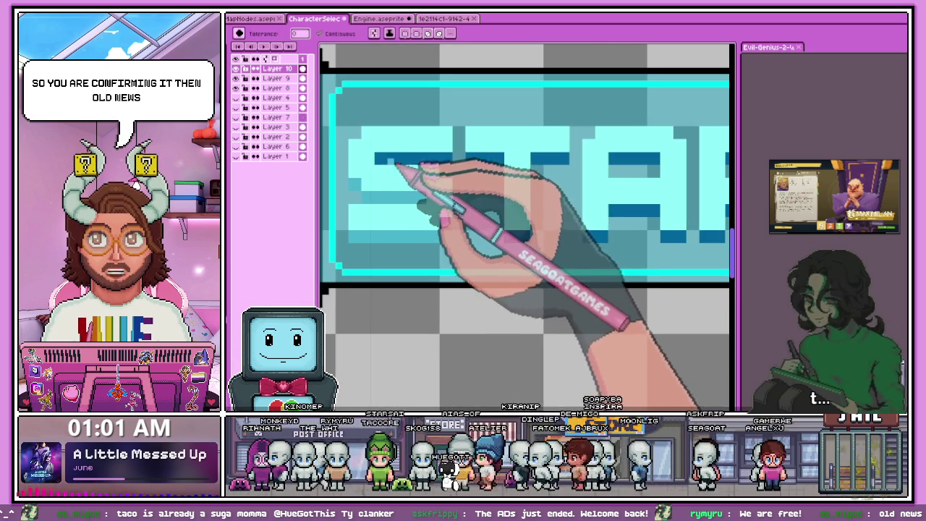
scroll(448, 232, down, 1)
scroll(434, 260, down, 1)
scroll(438, 278, down, 1)
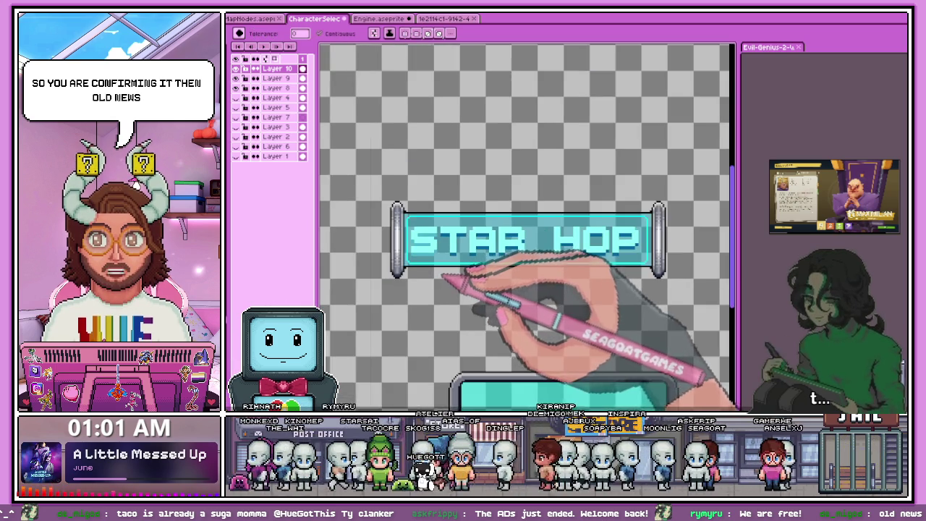
scroll(443, 279, down, 1)
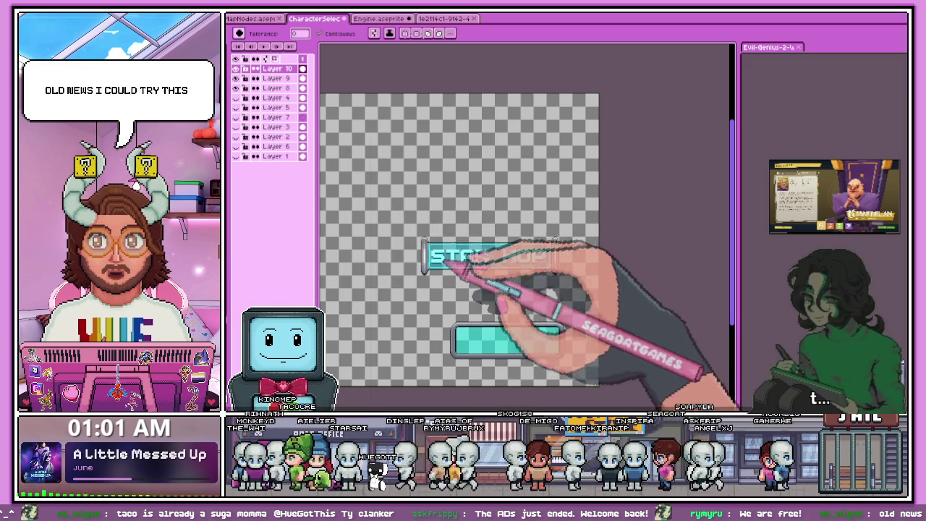
scroll(443, 265, up, 5)
scroll(424, 213, down, 2)
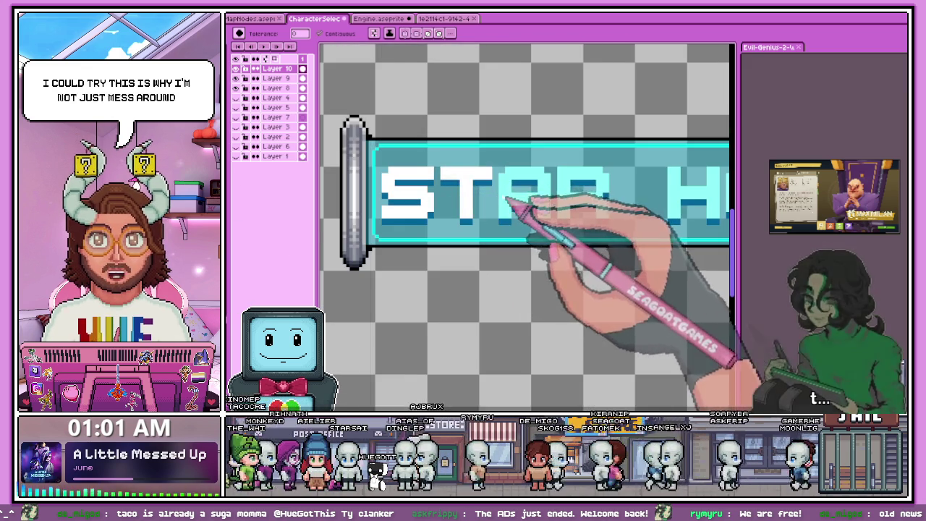
scroll(511, 202, down, 3)
scroll(510, 204, up, 1)
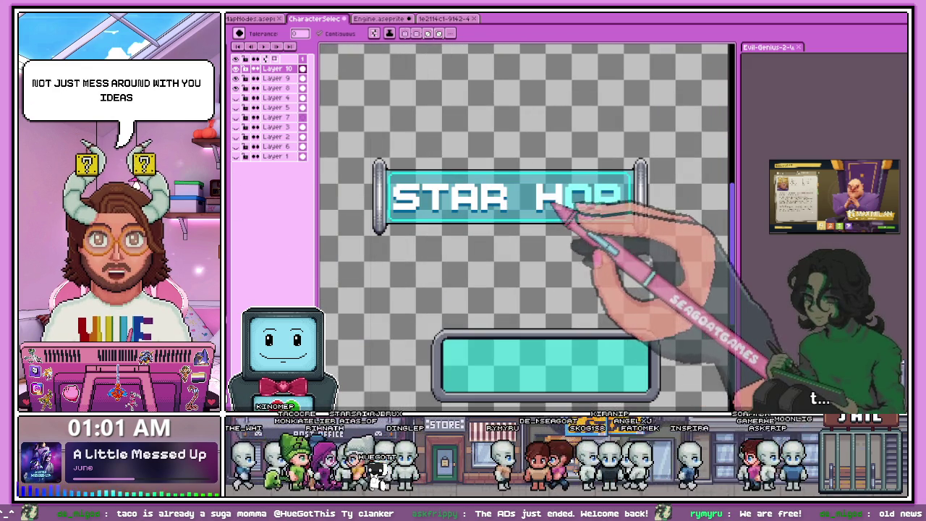
scroll(579, 224, down, 3)
scroll(530, 240, up, 1)
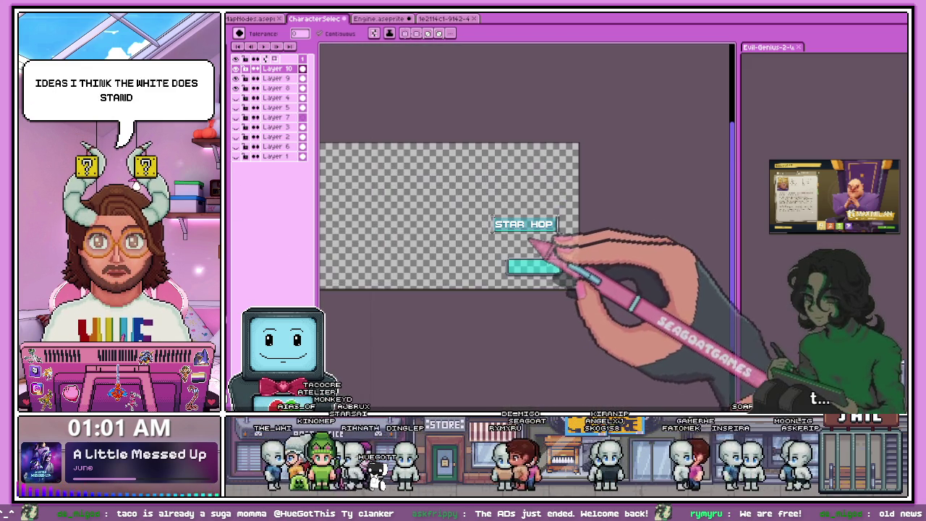
scroll(552, 247, up, 1)
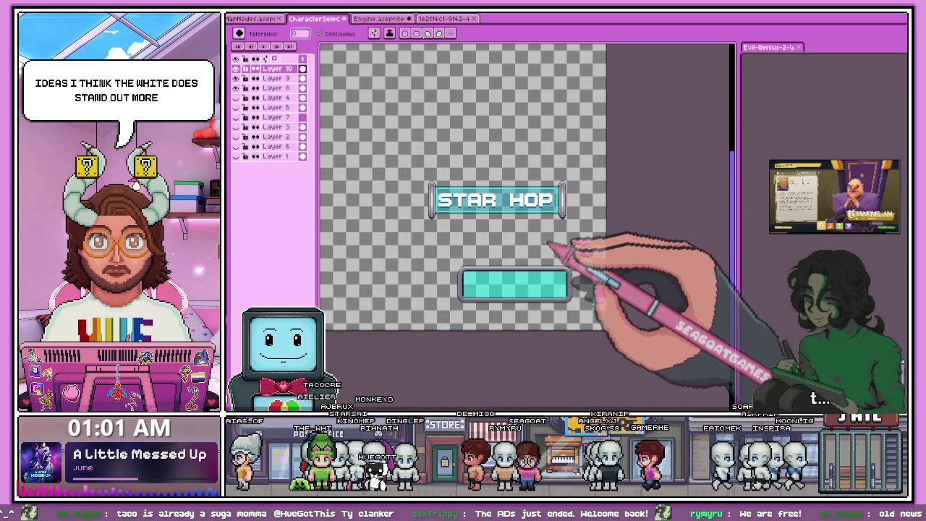
scroll(547, 244, up, 2)
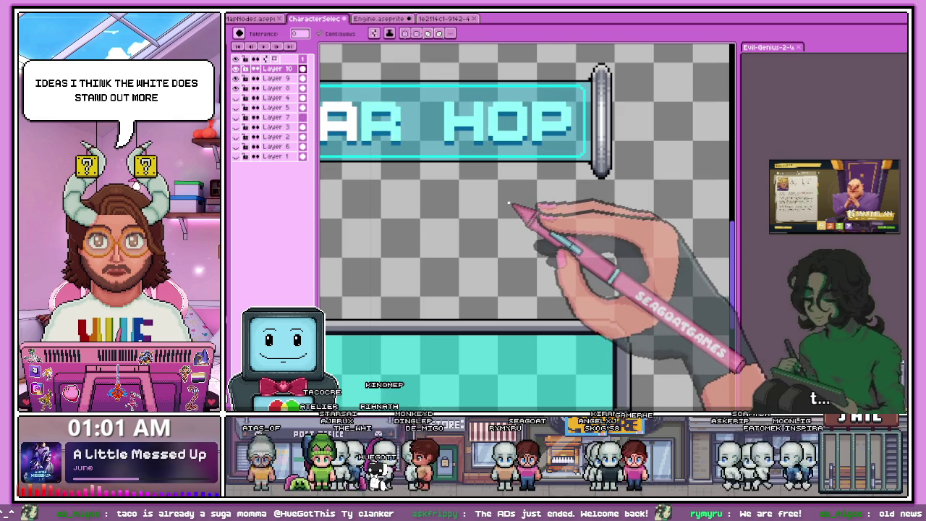
scroll(508, 204, down, 2)
scroll(449, 188, up, 2)
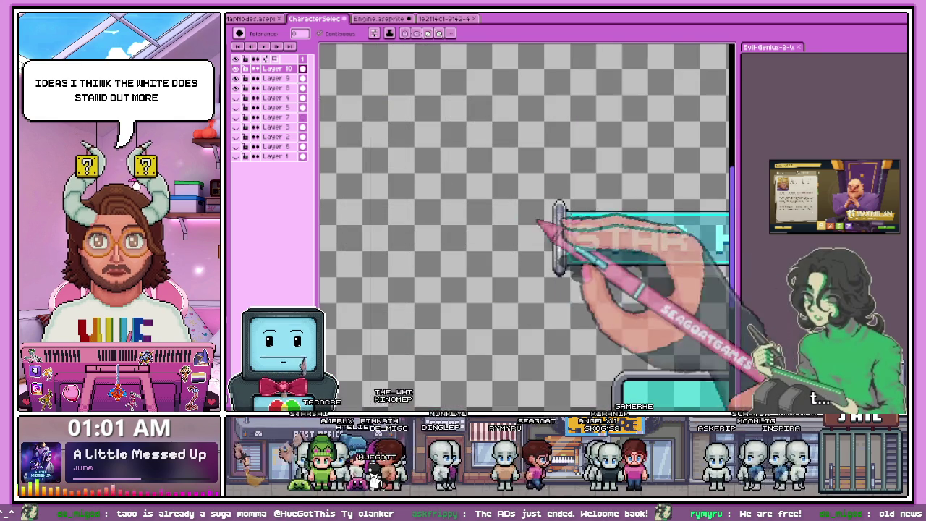
scroll(579, 246, up, 1)
scroll(600, 260, up, 1)
scroll(586, 275, up, 1)
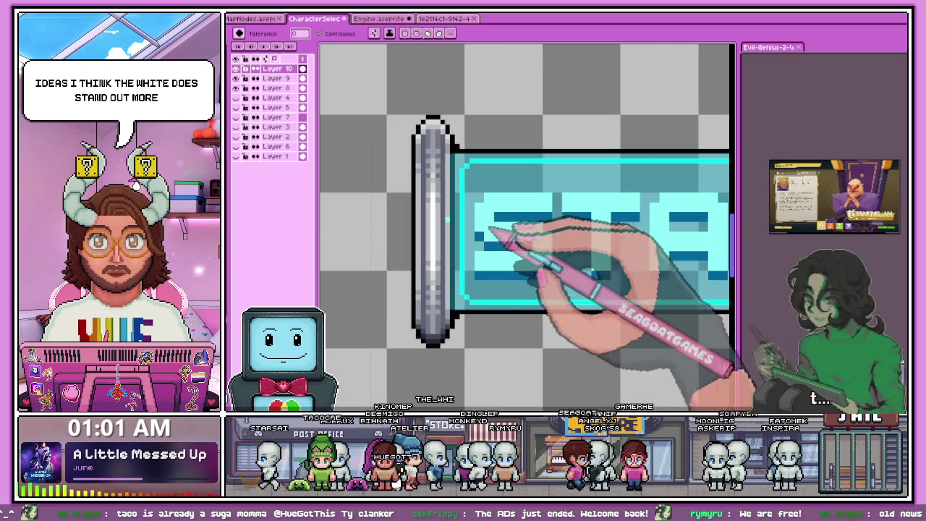
scroll(434, 243, down, 1)
scroll(480, 242, up, 1)
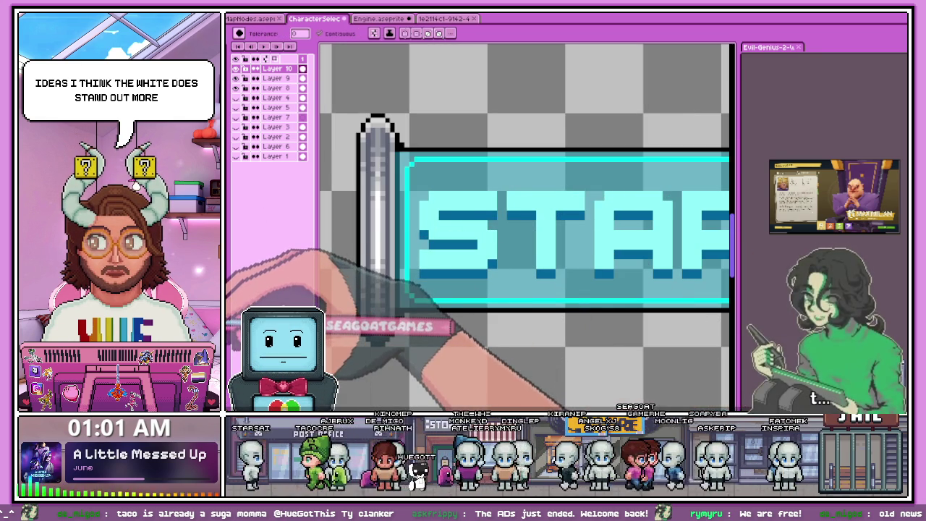
scroll(474, 232, down, 1)
scroll(477, 228, up, 1)
scroll(478, 224, down, 1)
scroll(481, 220, up, 1)
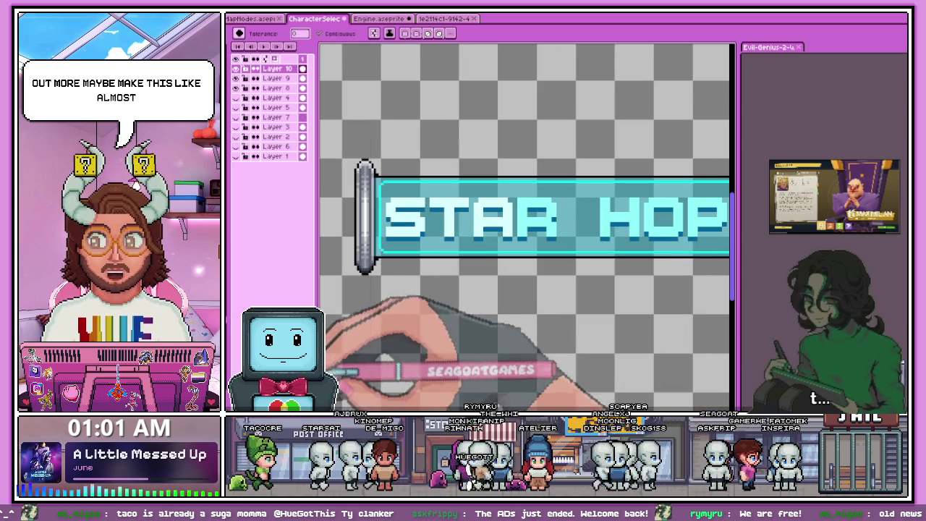
scroll(517, 226, down, 2)
scroll(506, 224, up, 2)
scroll(520, 233, up, 2)
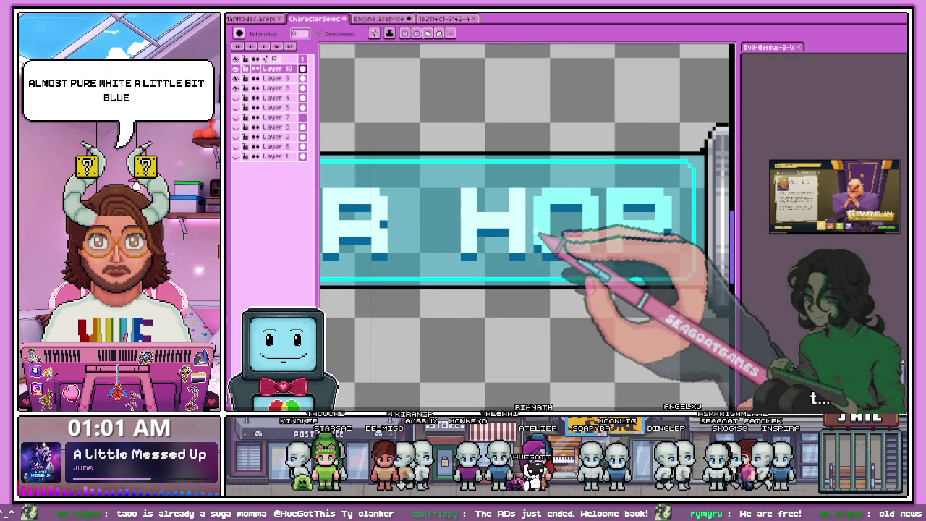
scroll(521, 220, down, 1)
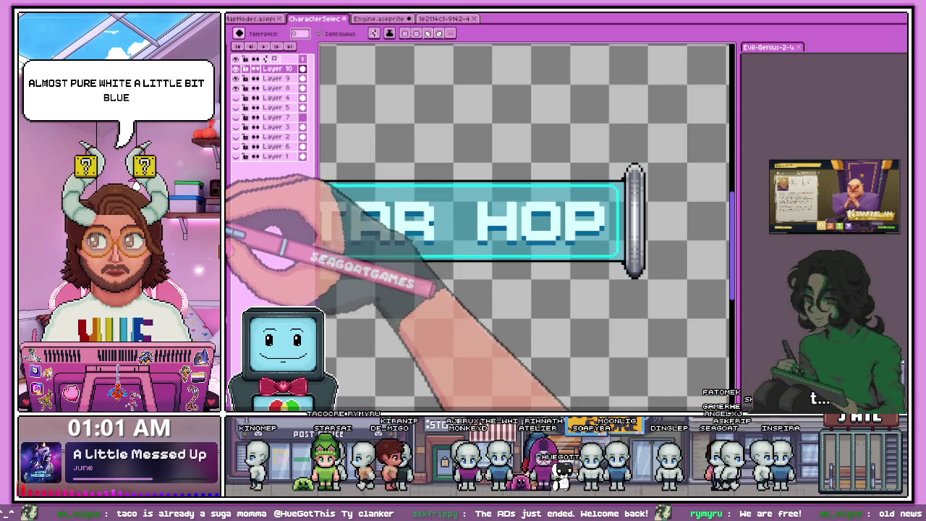
scroll(521, 225, down, 2)
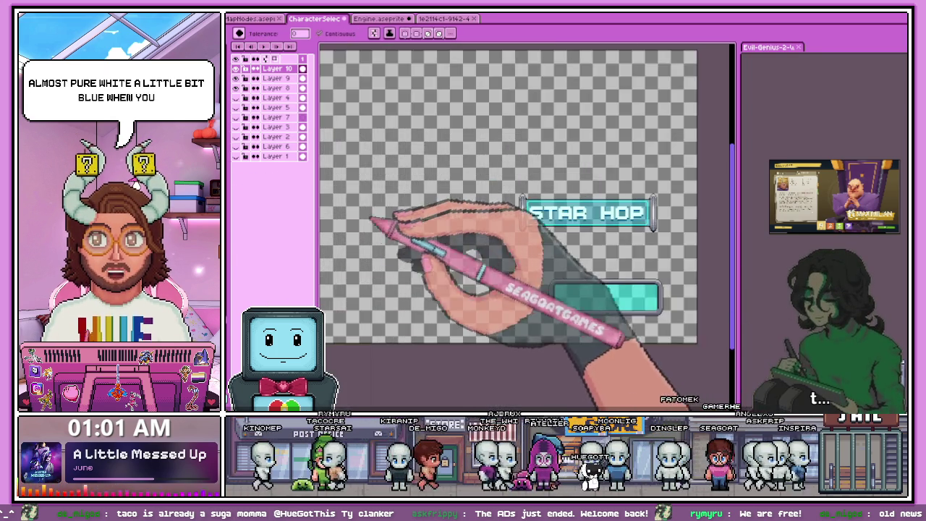
scroll(520, 225, up, 2)
scroll(521, 225, up, 1)
scroll(520, 224, up, 1)
scroll(535, 224, up, 1)
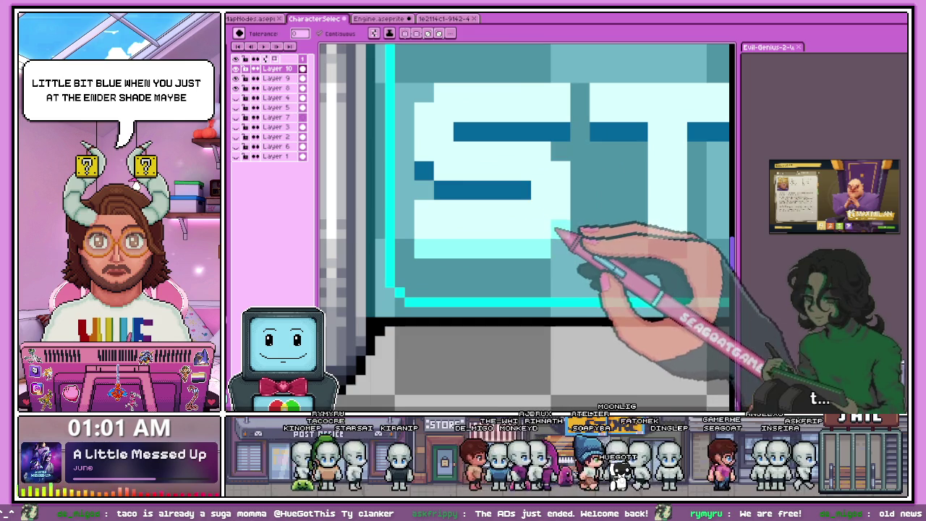
scroll(436, 168, down, 2)
scroll(470, 184, down, 1)
scroll(505, 199, up, 1)
scroll(485, 180, down, 1)
scroll(485, 232, down, 2)
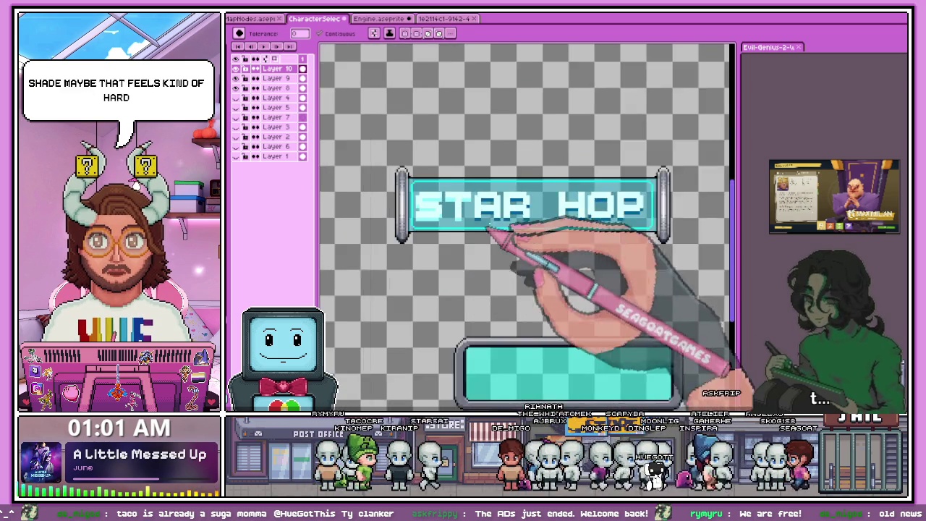
scroll(488, 244, down, 2)
scroll(498, 225, up, 4)
scroll(496, 227, down, 1)
scroll(341, 268, up, 2)
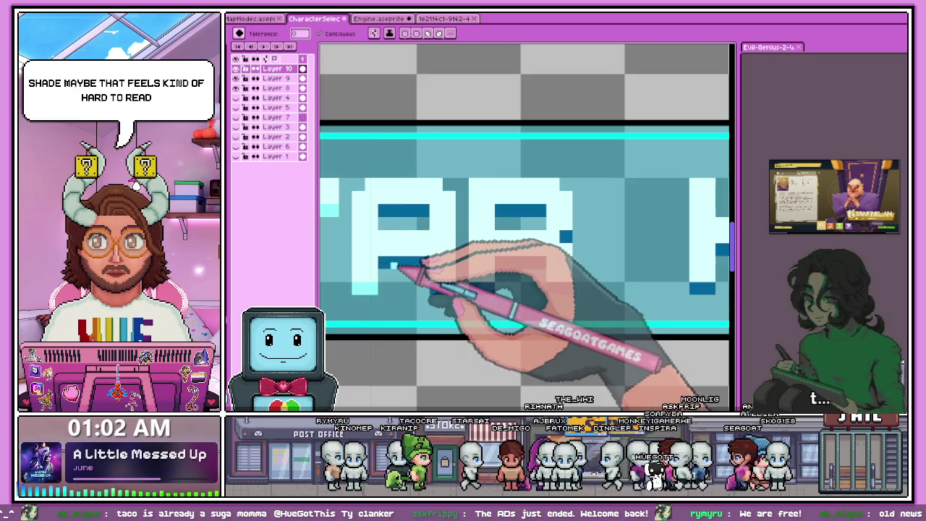
key(ctrl+z)
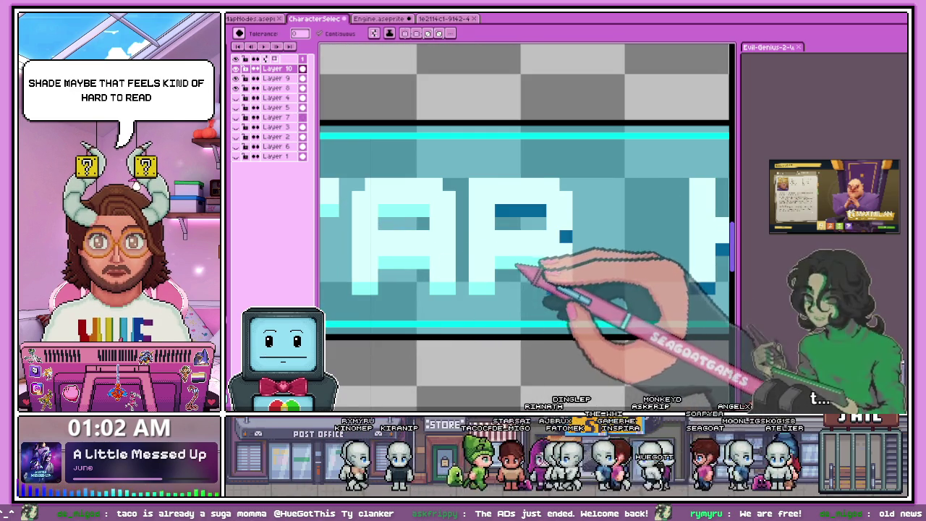
Step: Fill the dark block inside the P with light cyan
scroll(516, 253, down, 2)
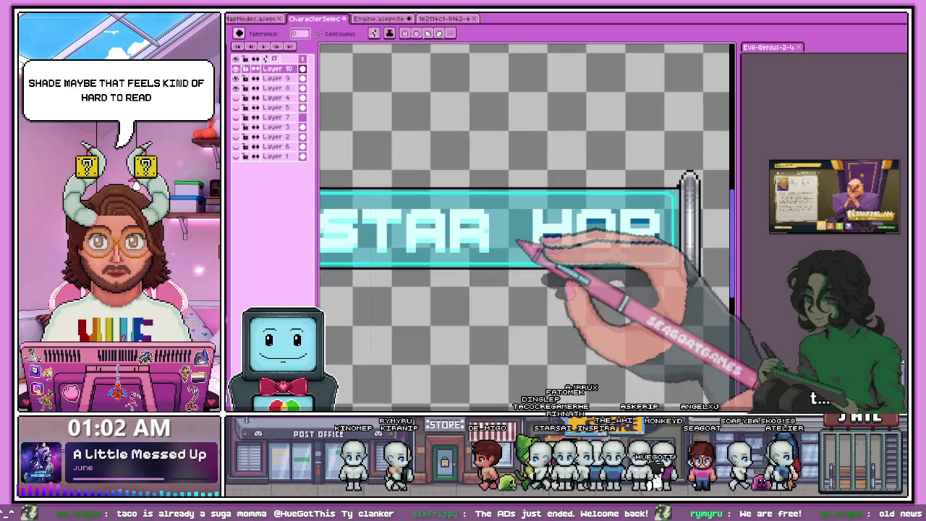
scroll(516, 241, up, 2)
scroll(452, 282, down, 1)
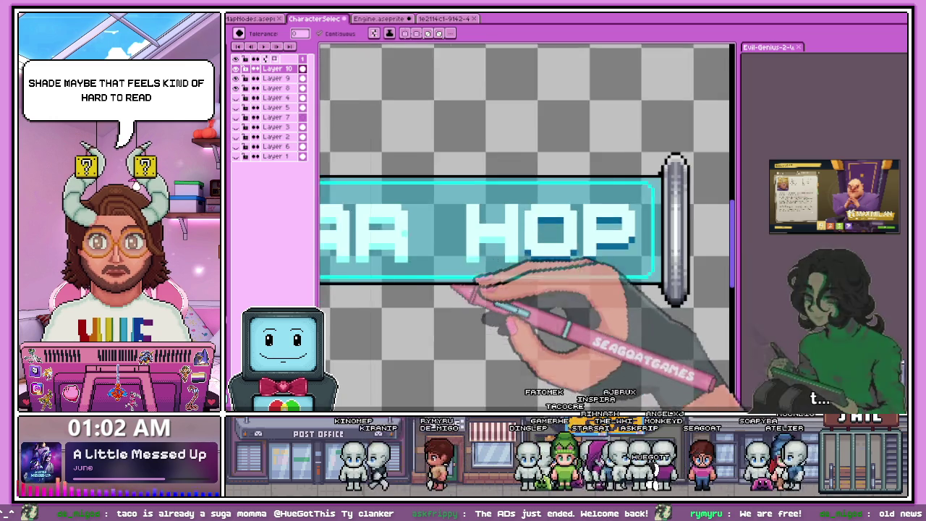
scroll(472, 286, up, 1)
scroll(506, 271, up, 1)
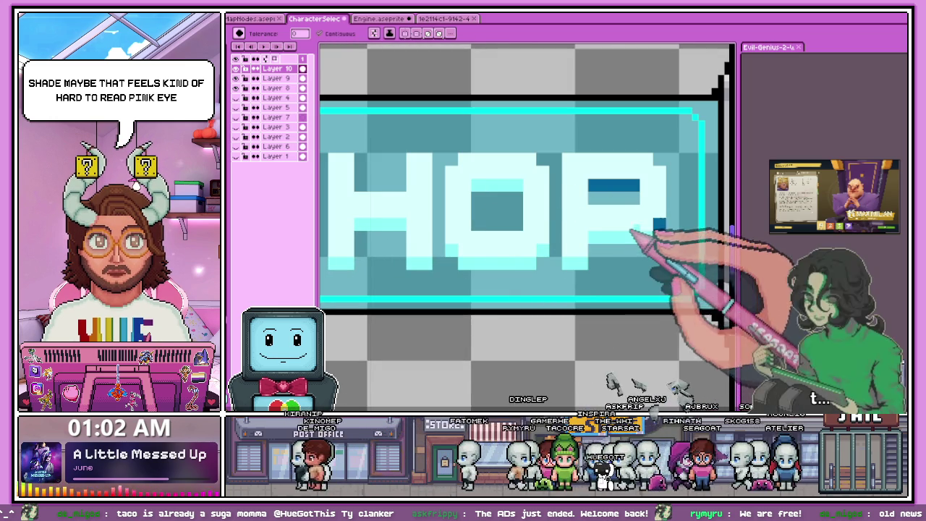
click(622, 188)
scroll(630, 190, down, 2)
scroll(438, 258, down, 2)
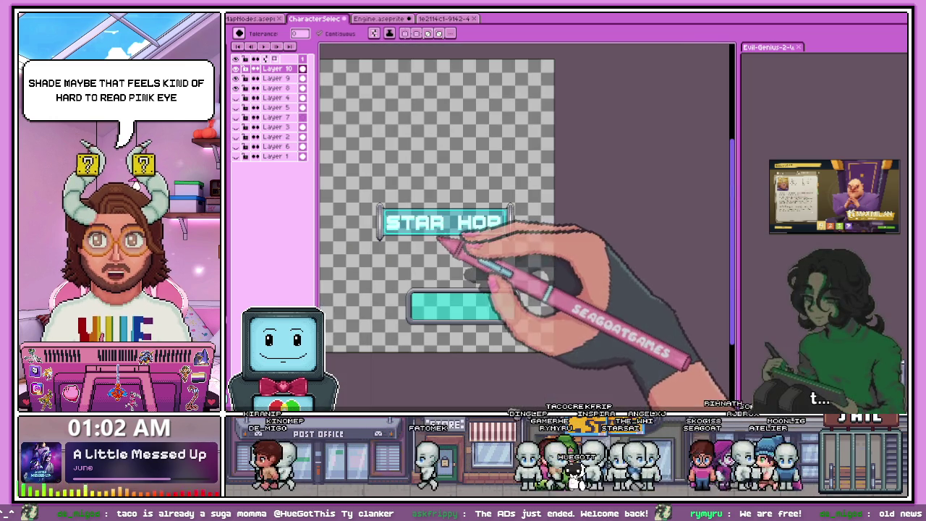
scroll(431, 255, up, 2)
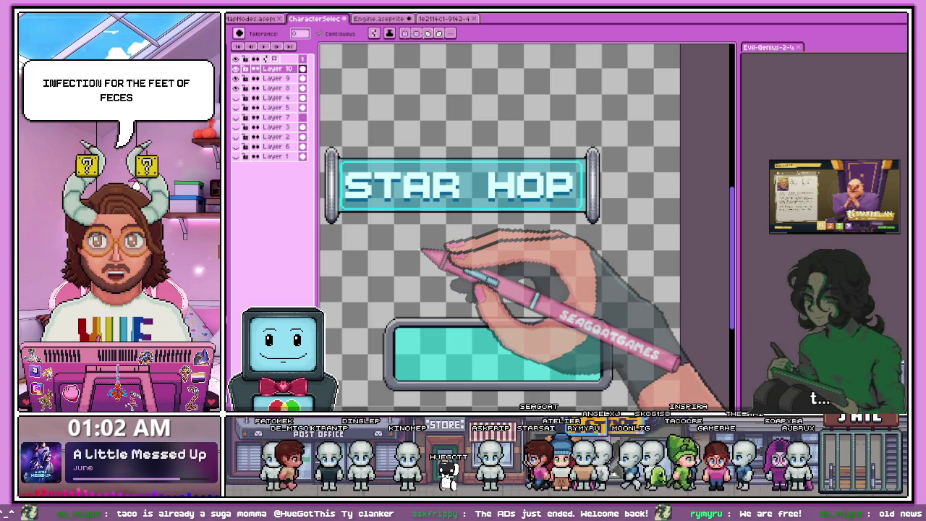
Step: Make a rectangular selection around the STAR part of the banner, then deselect
key(m)
scroll(346, 173, up, 1)
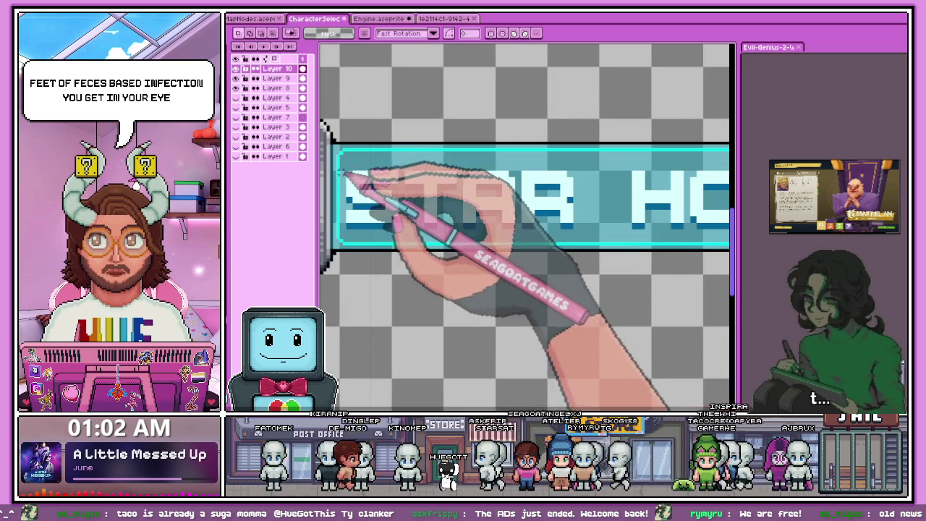
drag(342, 160, 590, 246)
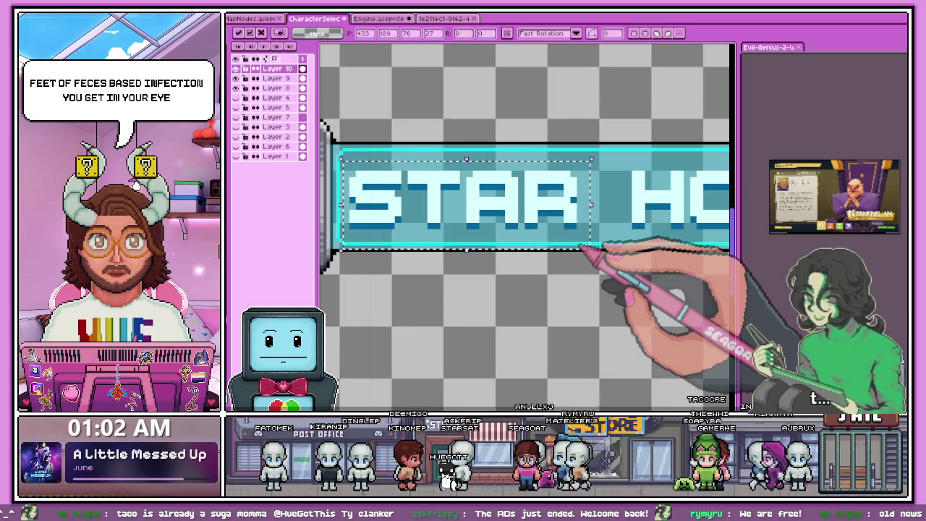
scroll(580, 246, down, 3)
key(ctrl+d)
Step: Select a small rectangular area just right of the P
scroll(439, 288, up, 1)
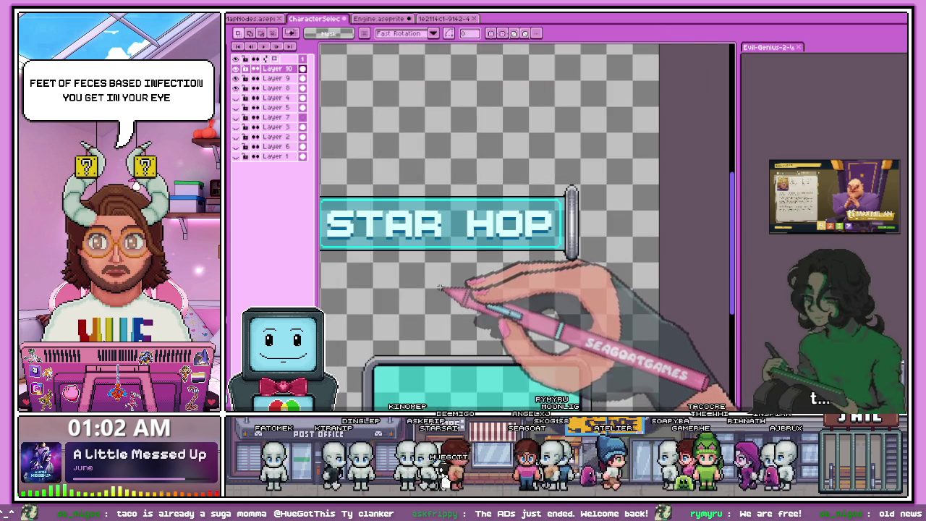
scroll(571, 231, up, 1)
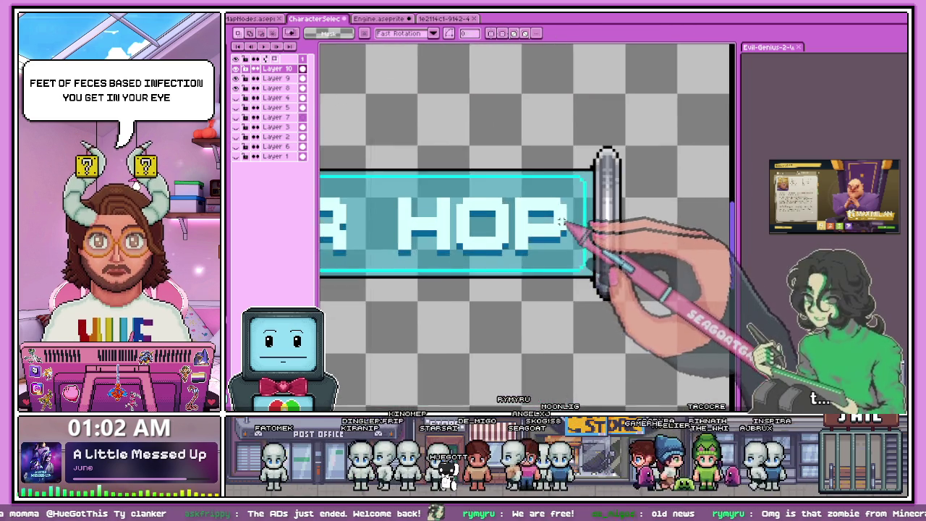
scroll(572, 227, up, 2)
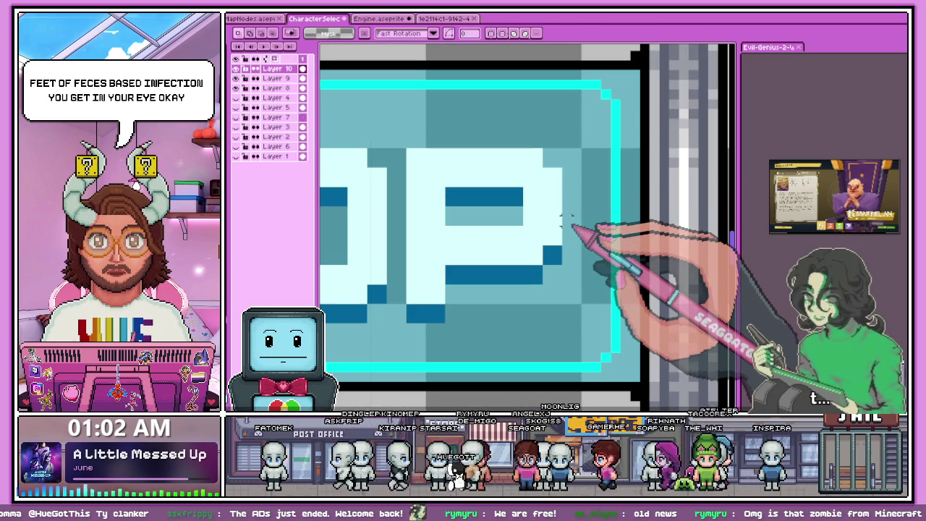
drag(568, 219, 608, 238)
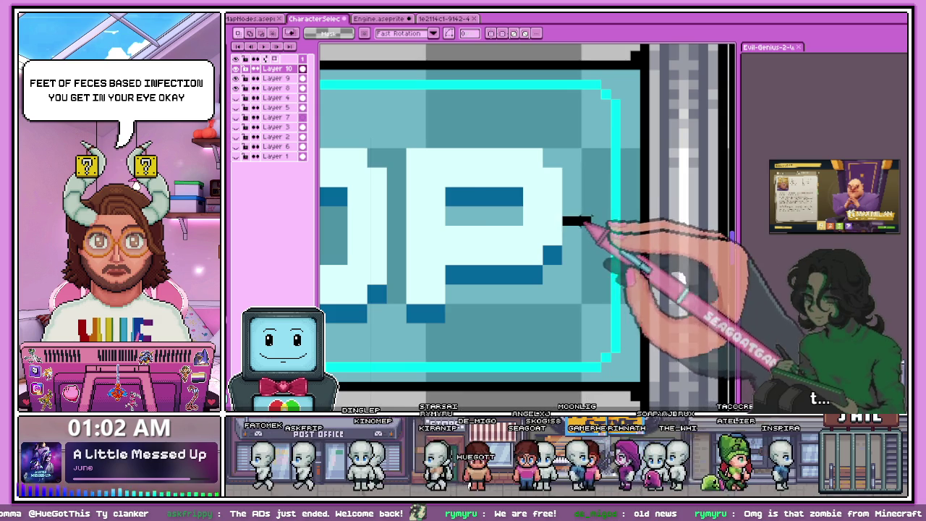
scroll(595, 238, down, 1)
scroll(595, 239, down, 2)
scroll(548, 269, down, 2)
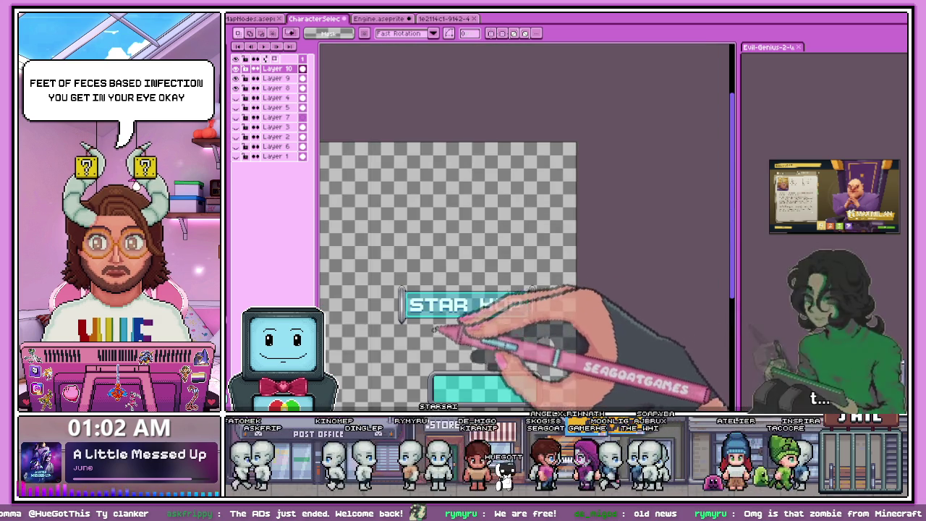
scroll(441, 338, up, 1)
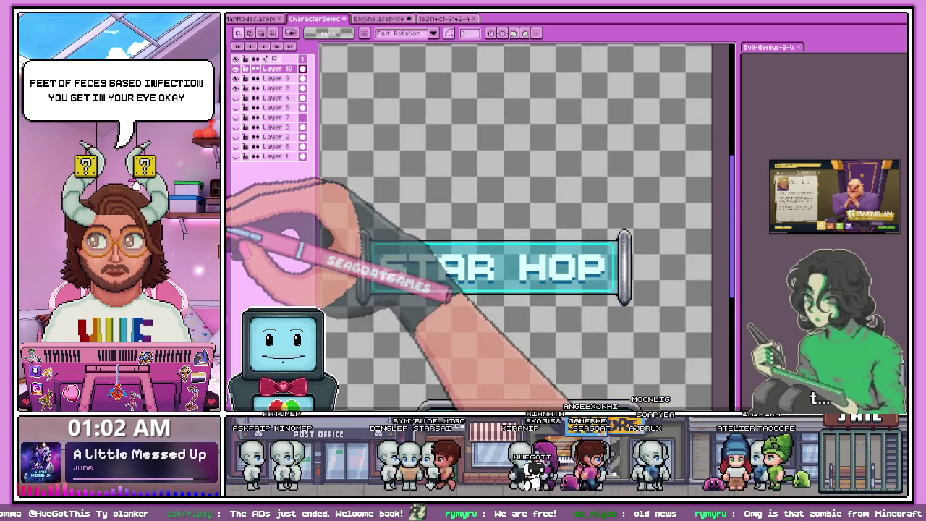
Step: Switch to the fill tool and zoom out to review the whole framed banner
key(w)
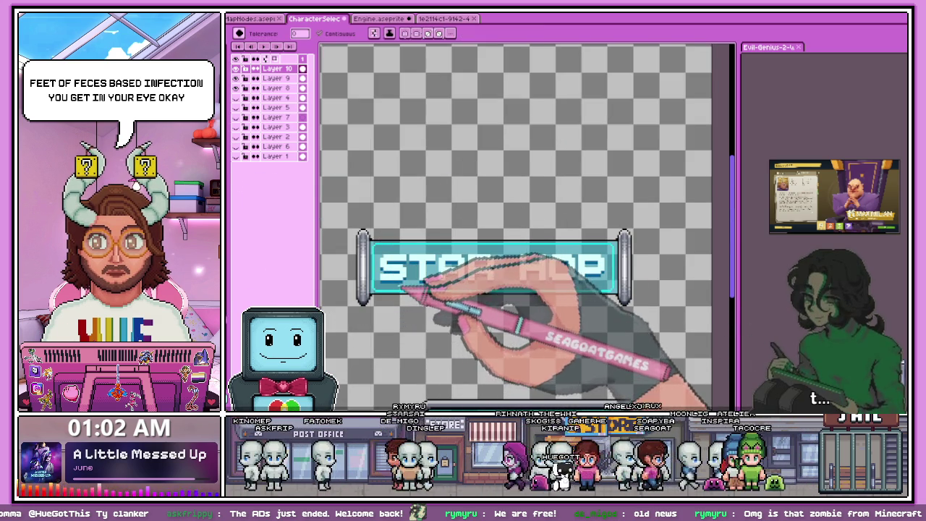
scroll(385, 309, up, 2)
scroll(393, 257, down, 1)
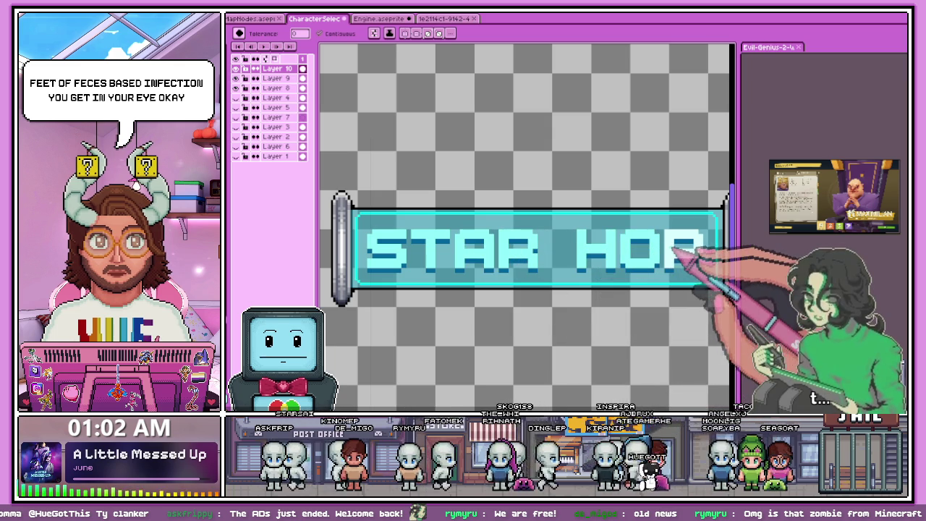
key(1)
key(2)
key(3)
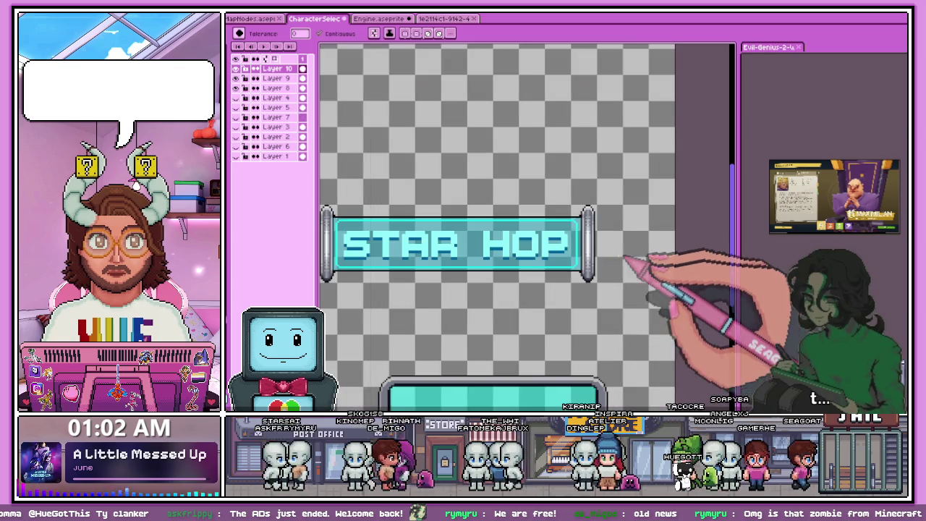
scroll(499, 224, up, 2)
scroll(499, 224, up, 2)
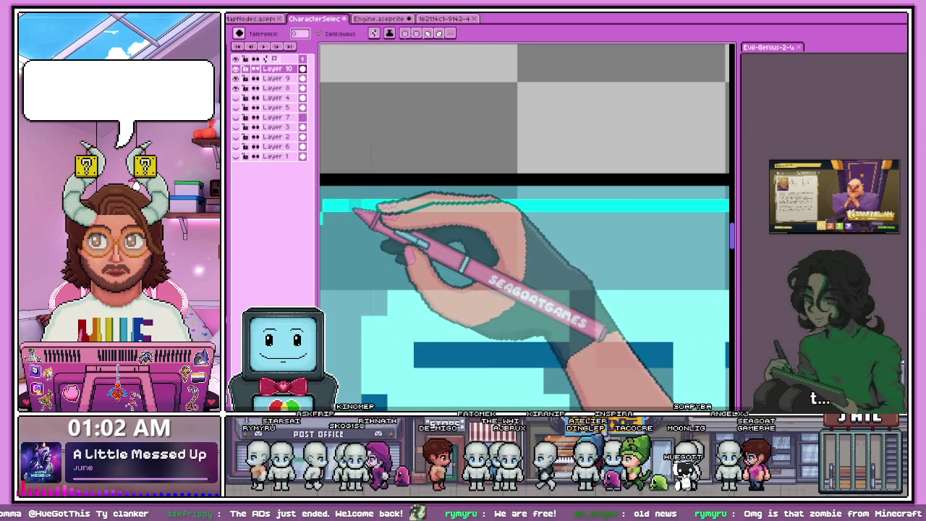
scroll(524, 224, up, 1)
scroll(525, 224, down, 1)
scroll(524, 225, down, 1)
scroll(524, 224, down, 1)
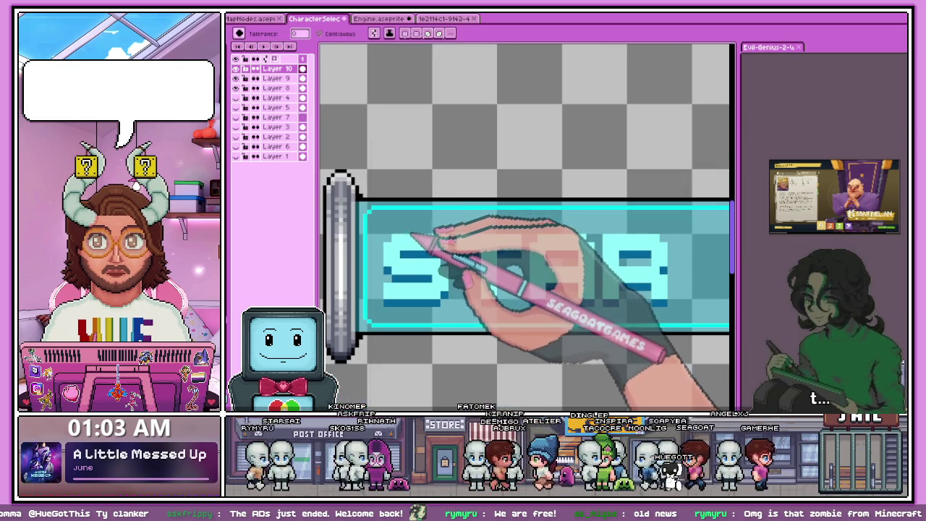
scroll(404, 235, up, 1)
scroll(383, 210, up, 2)
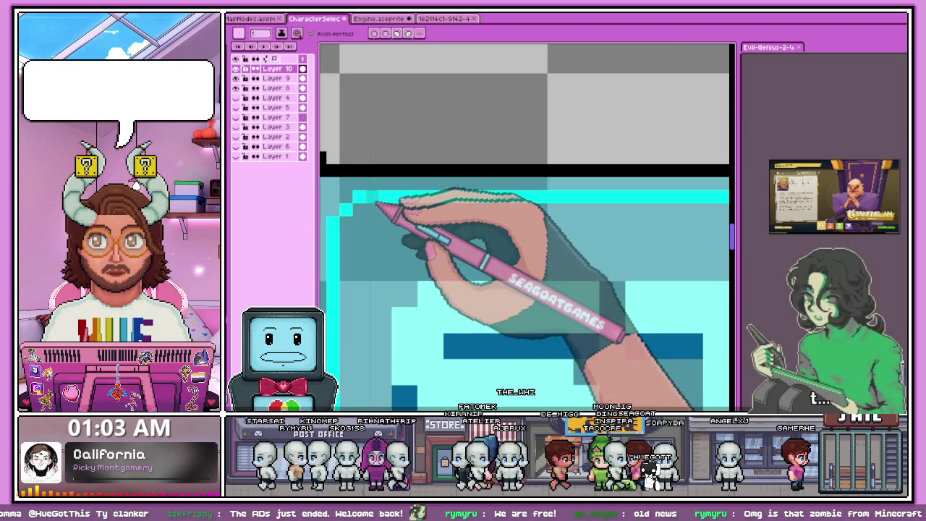
scroll(383, 217, down, 1)
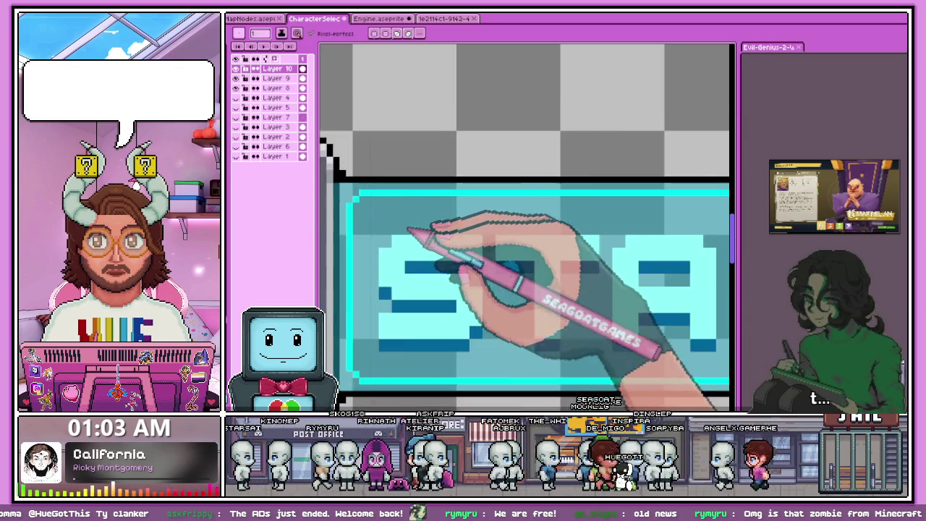
scroll(434, 268, down, 1)
scroll(434, 271, down, 1)
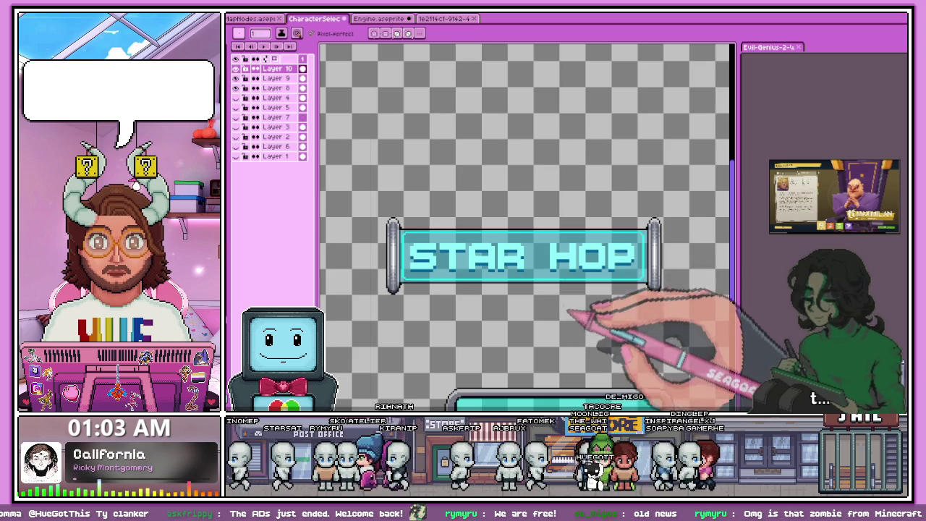
scroll(570, 303, down, 1)
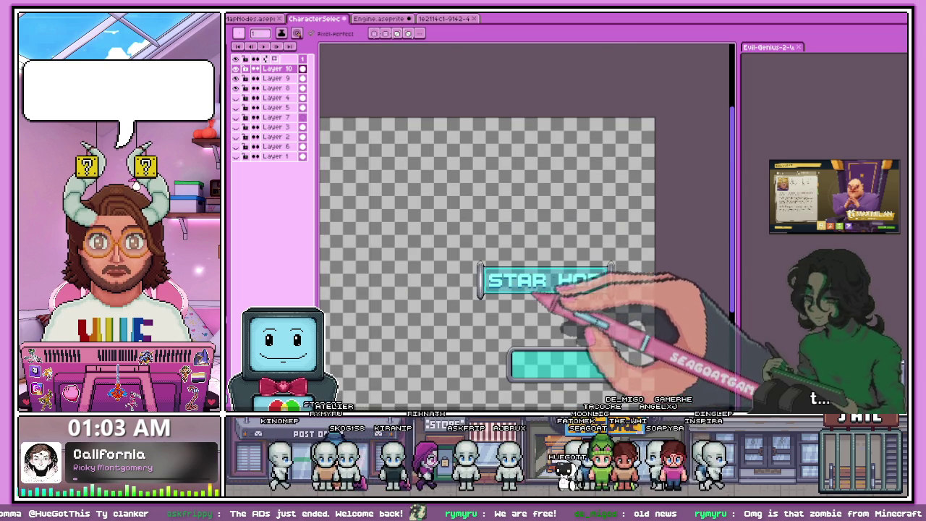
Step: Hide the side posts and the teal bar below the banner
click(250, 97)
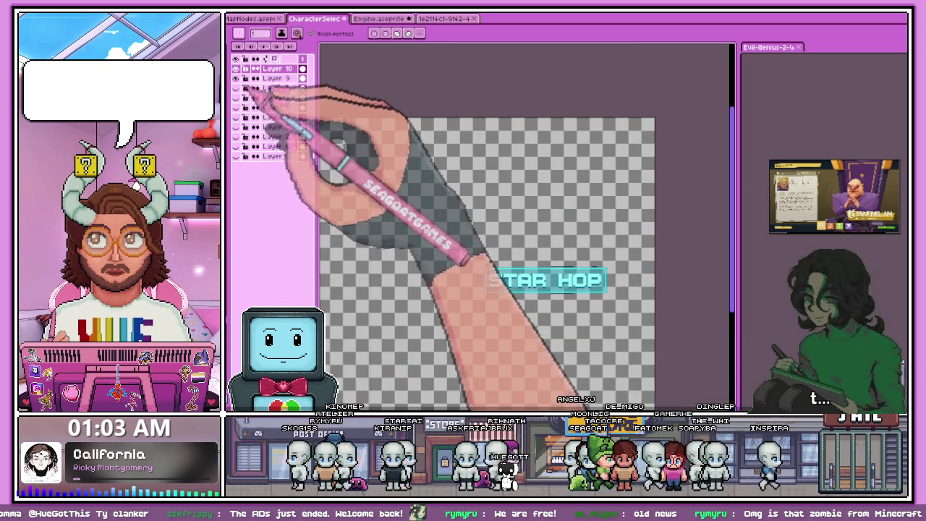
scroll(613, 282, up, 2)
scroll(616, 283, up, 2)
Step: Duplicate Layer 9, which holds the STAR HOP banner
click(275, 77)
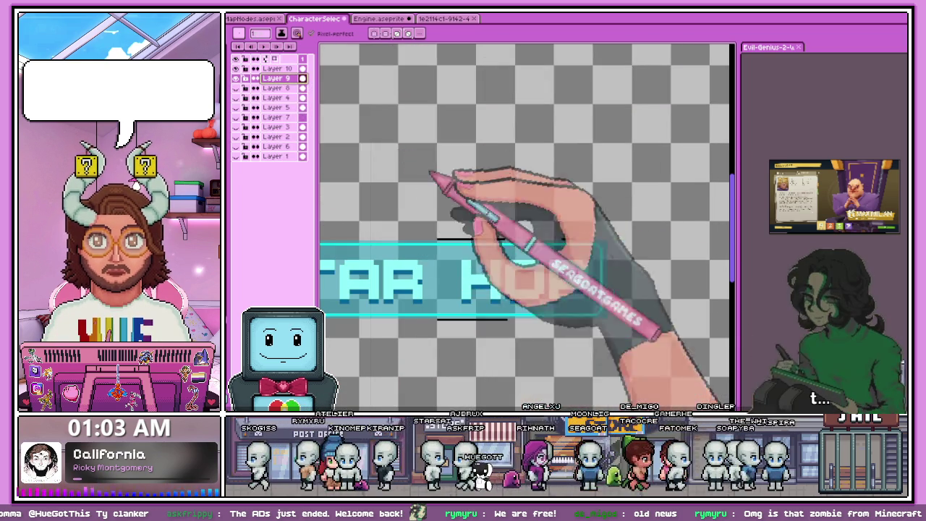
scroll(445, 233, up, 1)
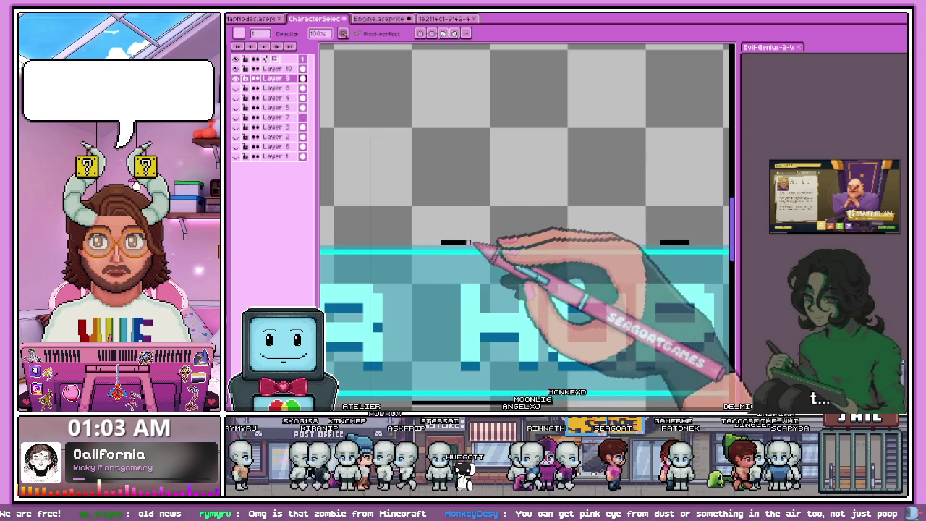
scroll(652, 243, down, 2)
scroll(513, 316, up, 2)
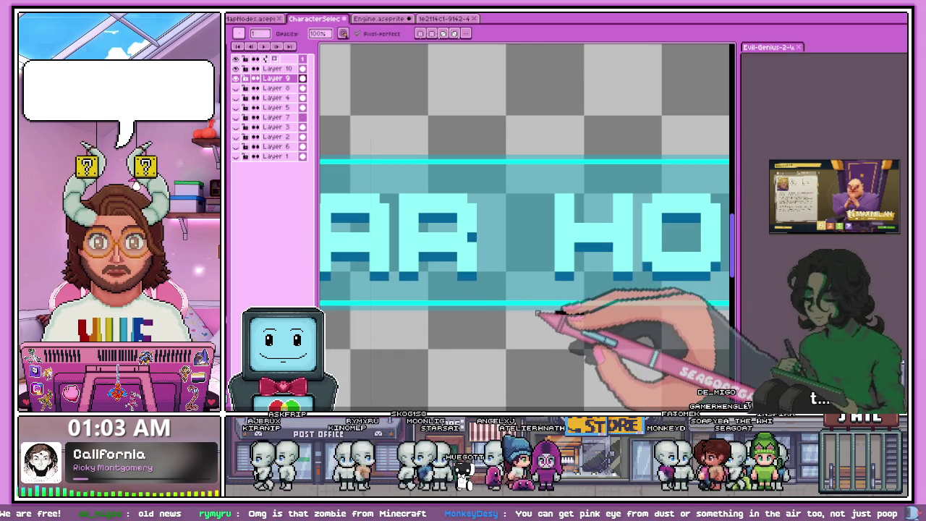
scroll(566, 312, down, 2)
scroll(527, 289, down, 1)
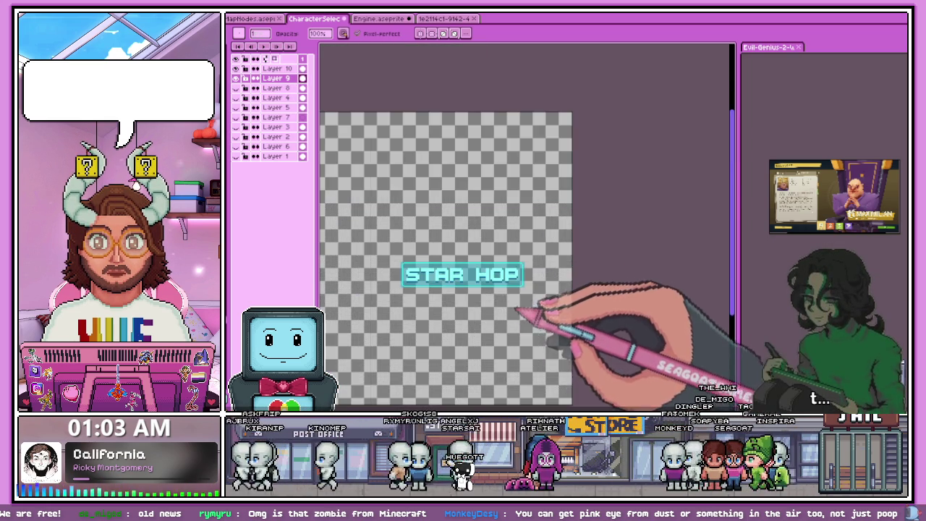
scroll(424, 280, up, 2)
scroll(444, 299, up, 1)
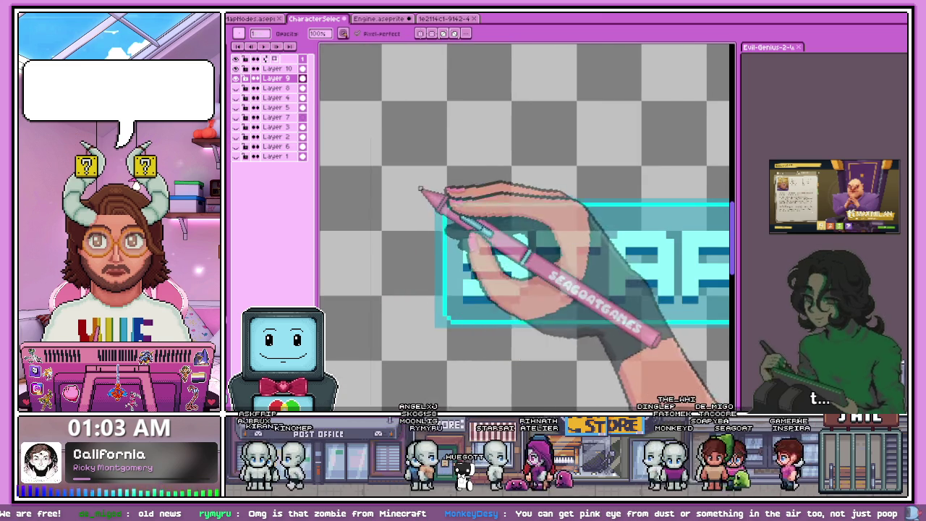
scroll(424, 196, down, 1)
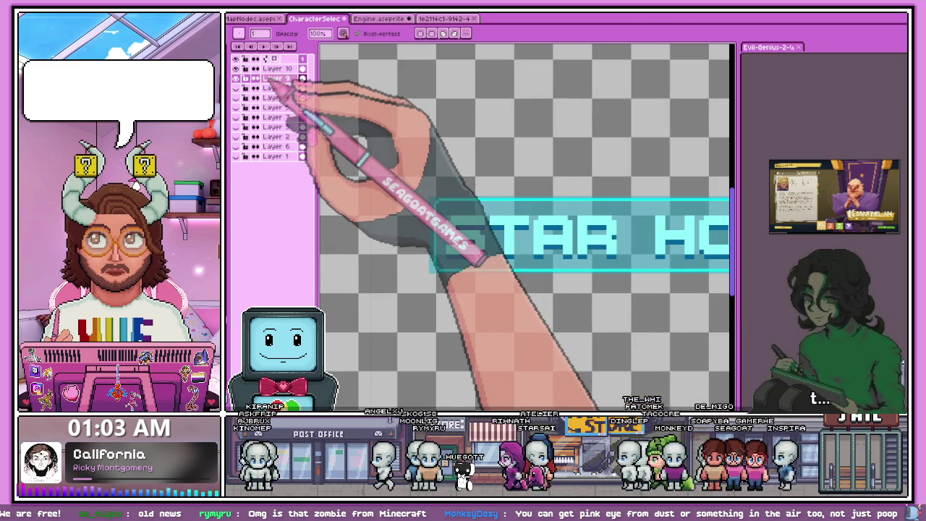
right_click(282, 78)
click(304, 124)
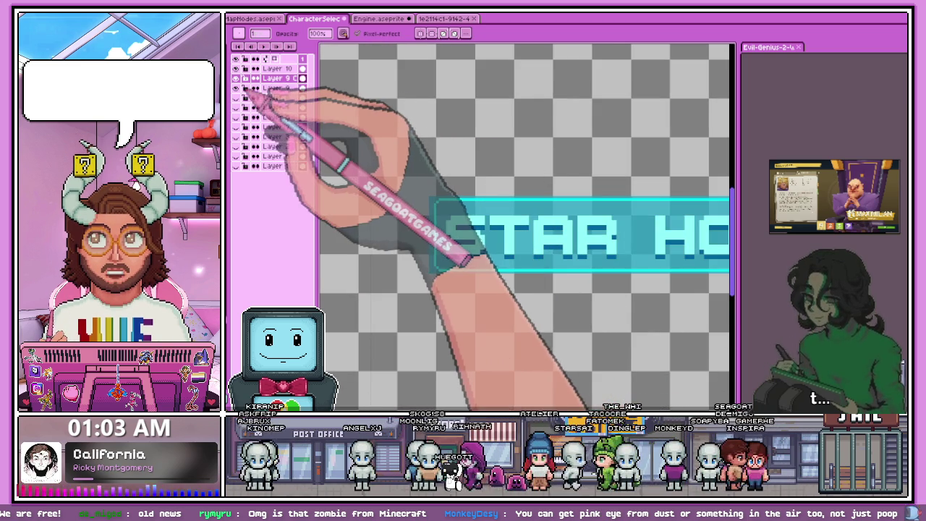
scroll(444, 243, up, 1)
scroll(413, 155, up, 2)
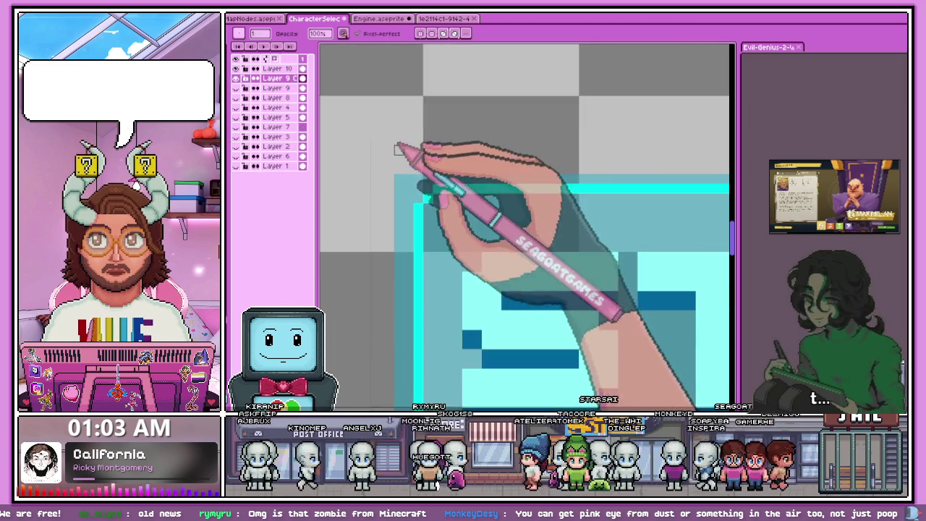
scroll(405, 208, down, 2)
scroll(406, 207, down, 1)
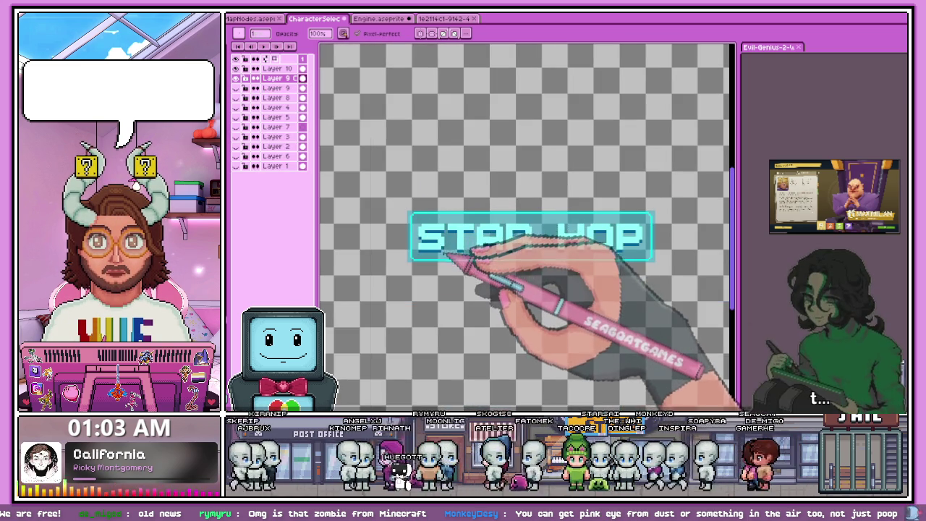
scroll(424, 211, up, 1)
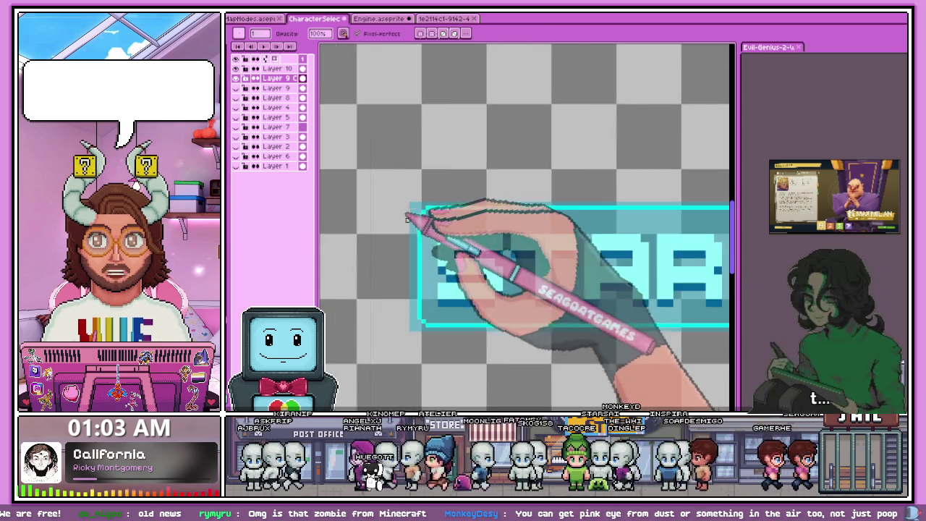
scroll(424, 209, up, 1)
scroll(416, 207, down, 1)
Step: Select the whole STAR HOP banner using the Magic Wand and a marquee drag
key(m)
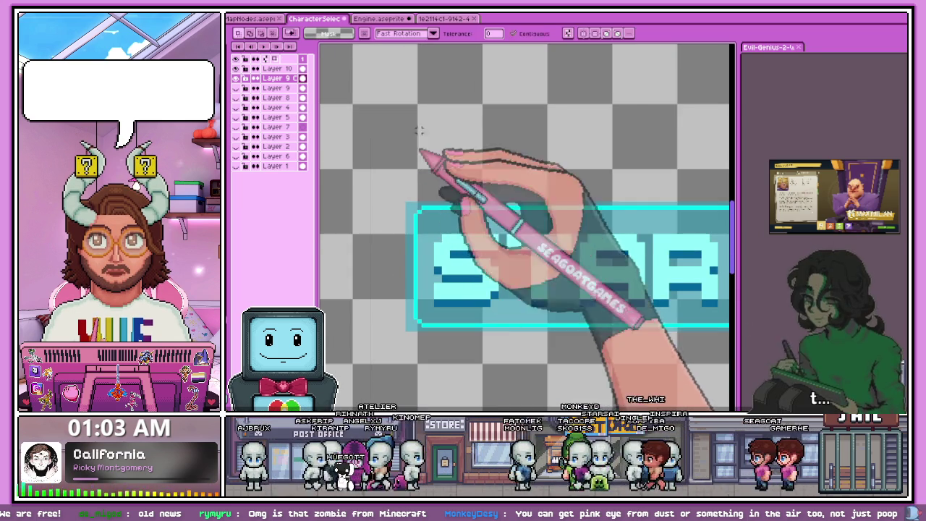
key(w)
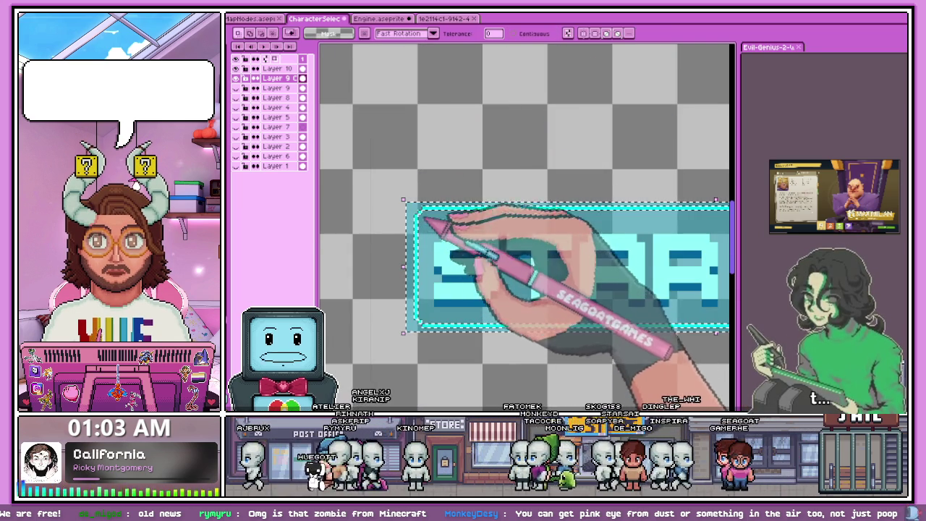
scroll(434, 238, down, 1)
scroll(455, 293, down, 1)
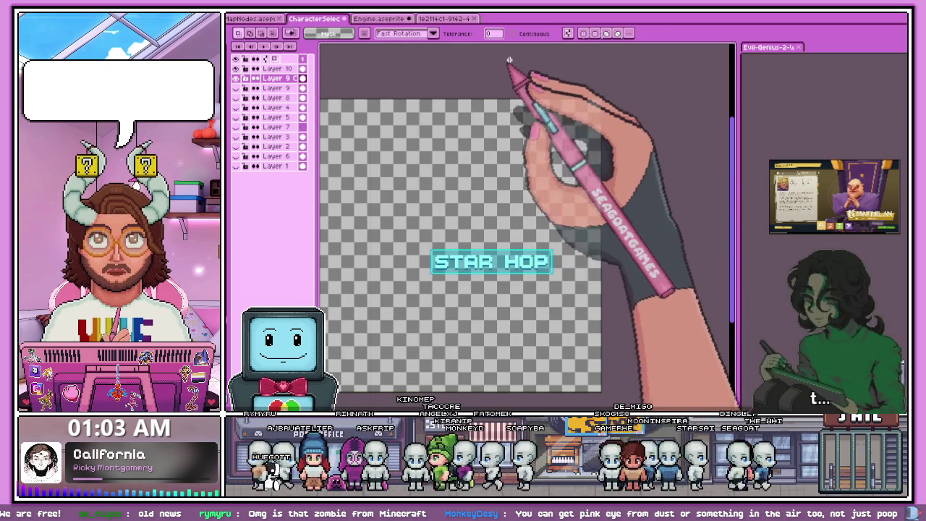
scroll(436, 253, up, 1)
scroll(434, 245, up, 1)
scroll(435, 247, up, 1)
click(436, 249)
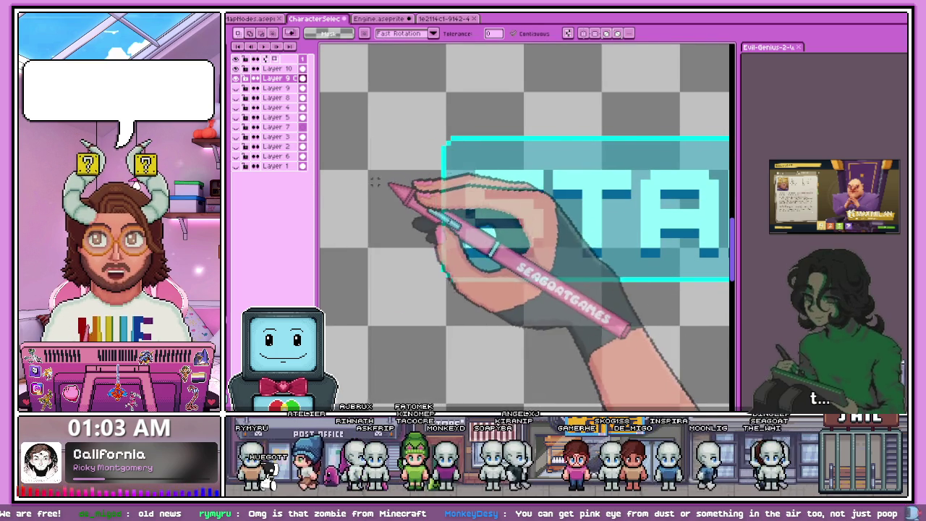
scroll(405, 217, down, 1)
scroll(415, 260, down, 1)
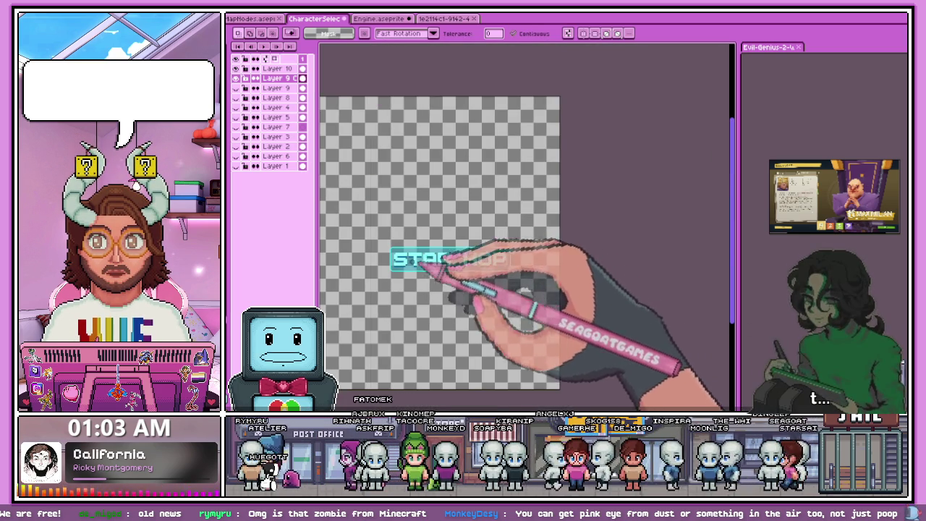
drag(377, 235, 530, 280)
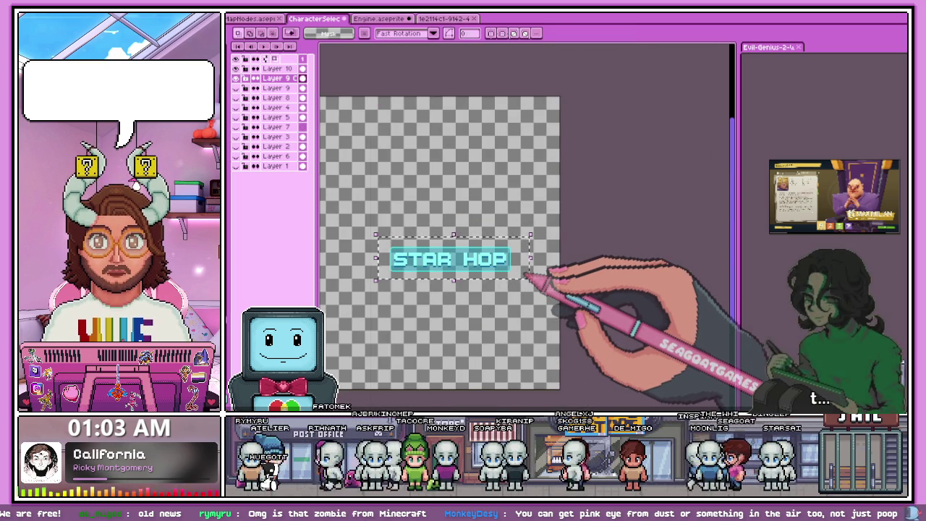
key(shift+o)
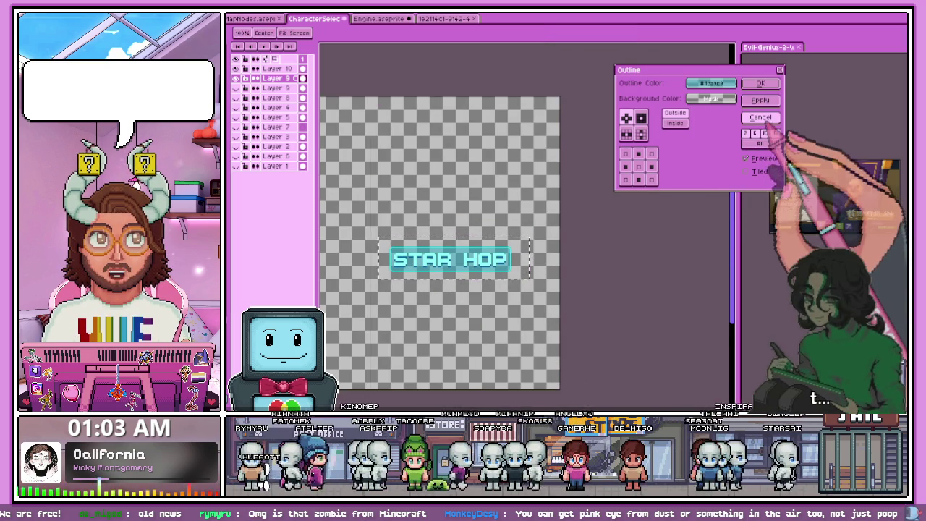
Step: Dismiss the outline settings, reselect the STAR HOP banner, and apply the Neon glow
click(759, 84)
key(ctrl+d)
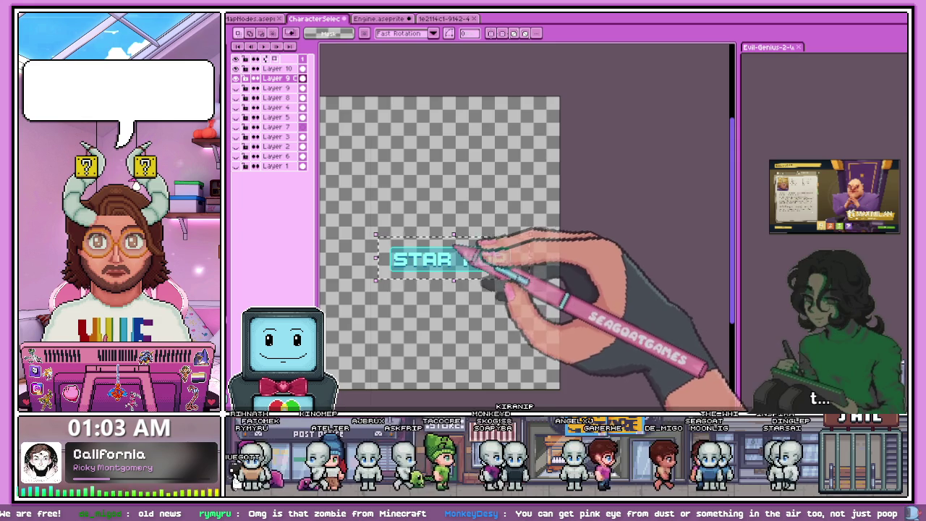
mouse_move(379, 241)
mouse_down()
mouse_move(449, 274)
mouse_move(516, 277)
mouse_up()
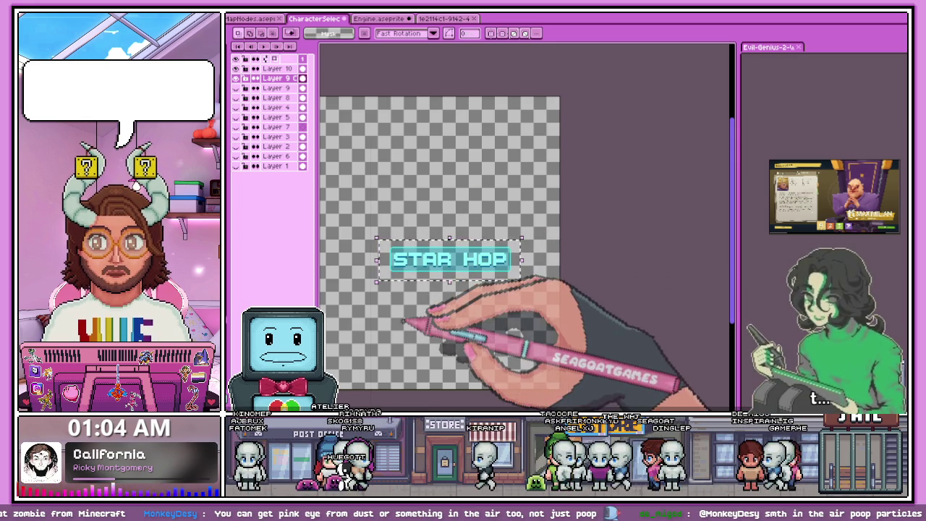
scroll(393, 253, up, 2)
scroll(390, 271, down, 2)
scroll(387, 271, up, 1)
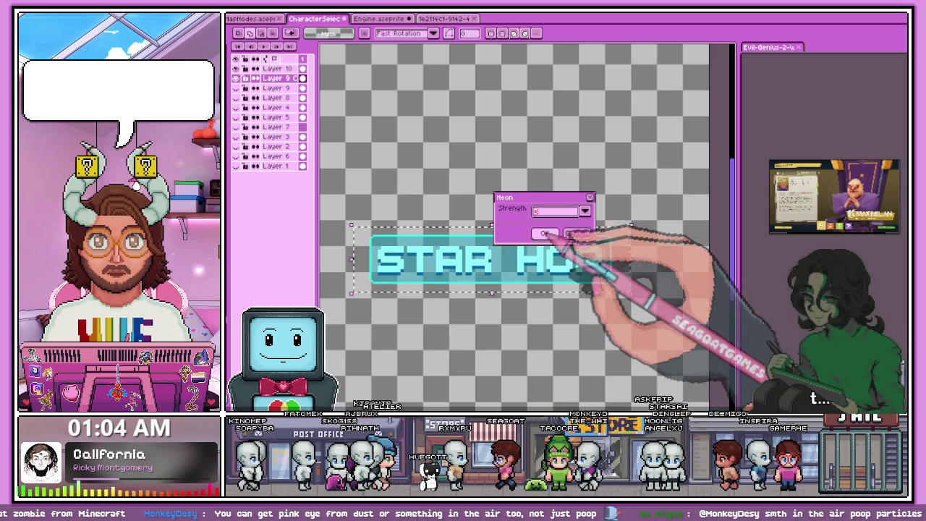
click(562, 230)
scroll(478, 253, down, 1)
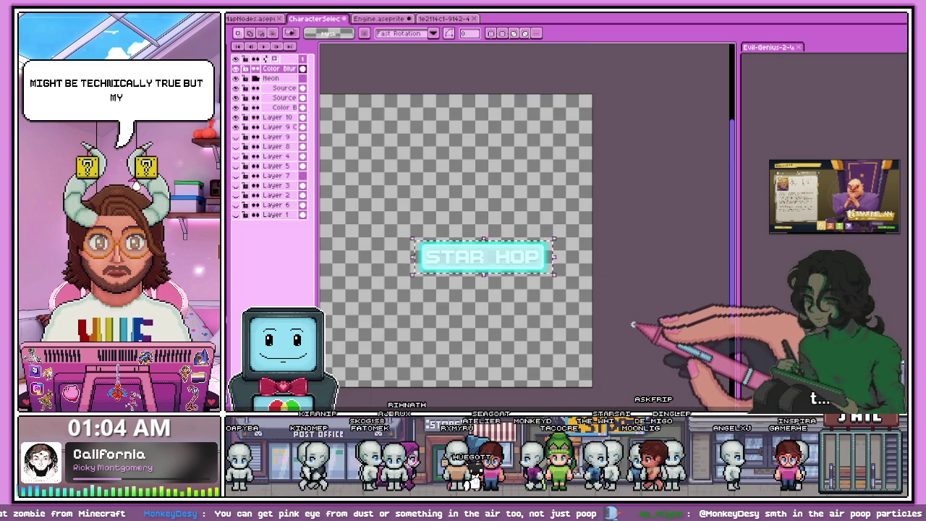
Step: Flatten the Neon group into one Flattened layer placed below Layer 9 C
drag(279, 68, 272, 78)
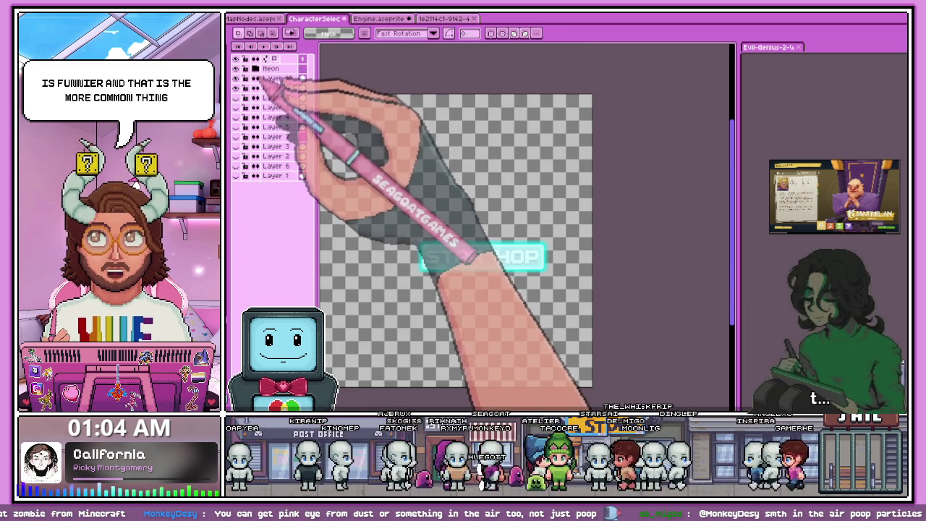
click(246, 68)
right_click(272, 68)
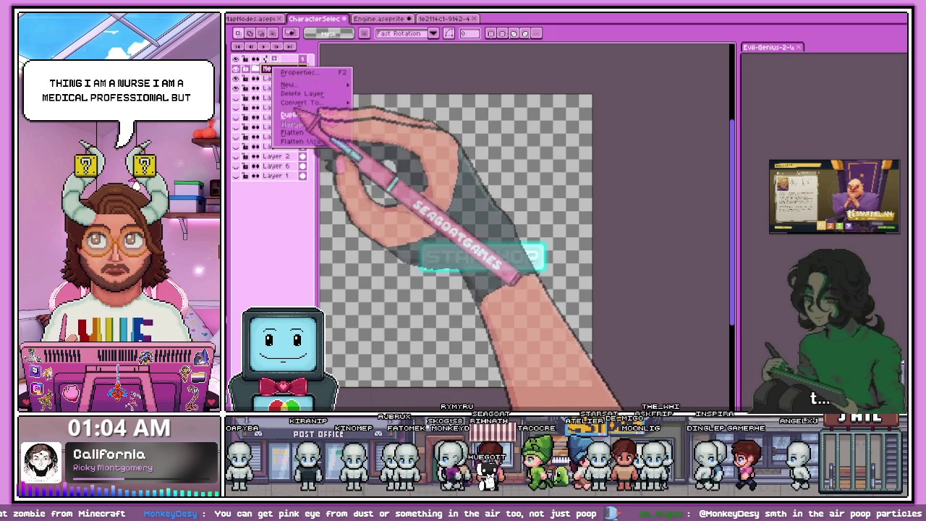
click(293, 132)
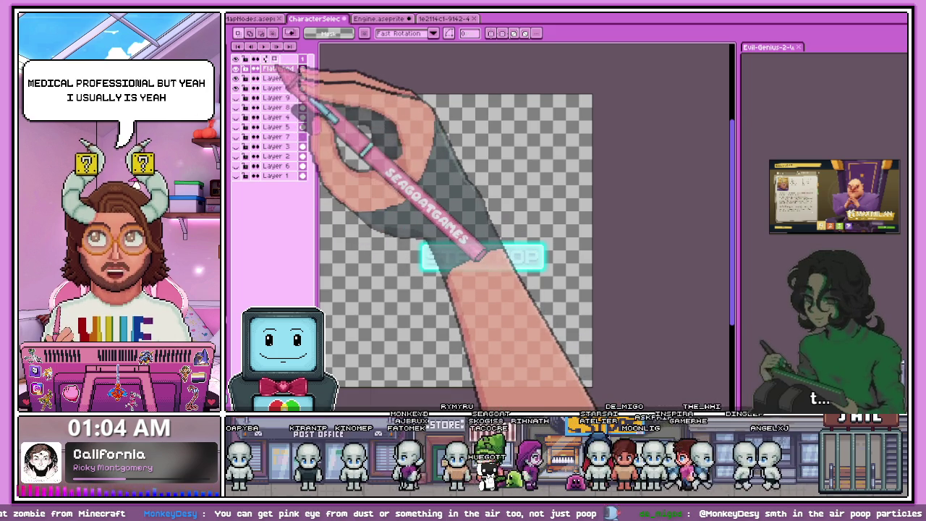
drag(300, 68, 300, 88)
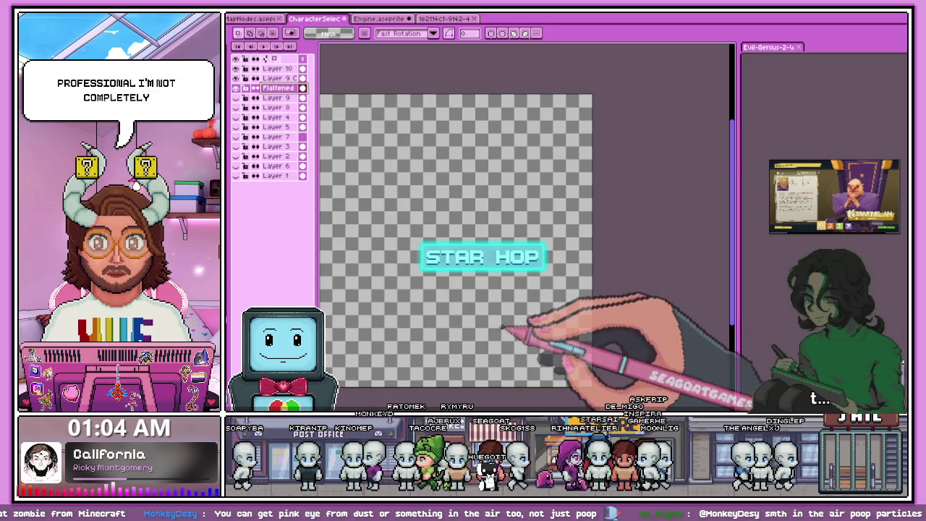
scroll(434, 275, up, 1)
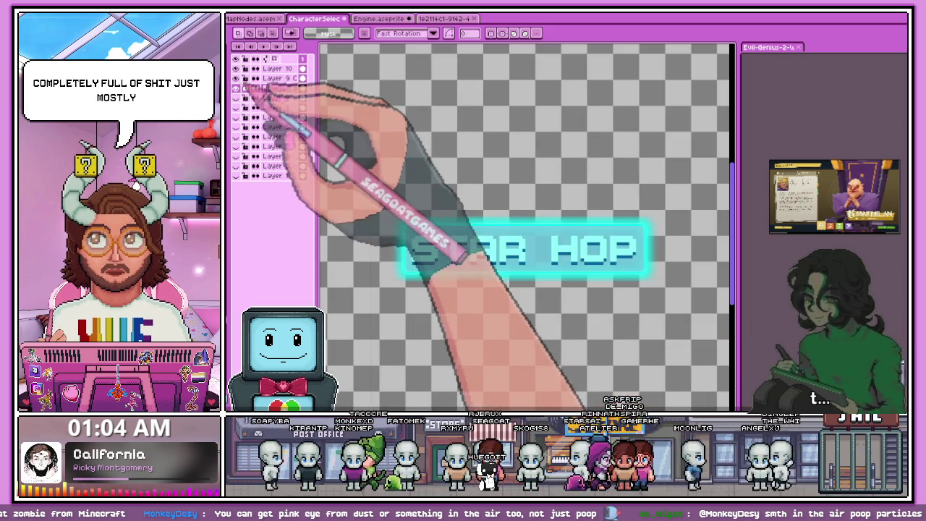
Step: Hide the STAR HOP text and delete a large patch of stray glow inside the box
click(236, 68)
scroll(446, 269, up, 2)
scroll(410, 244, down, 2)
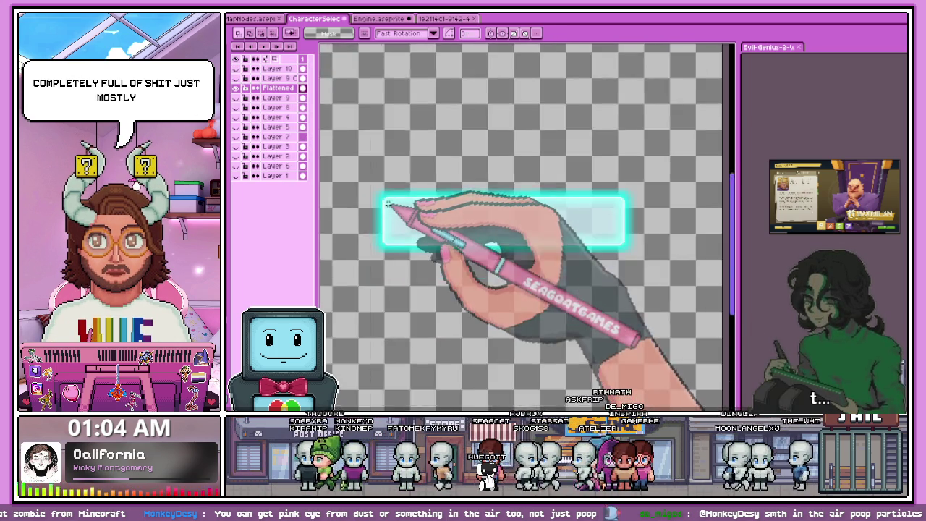
scroll(390, 217, up, 2)
scroll(434, 239, down, 1)
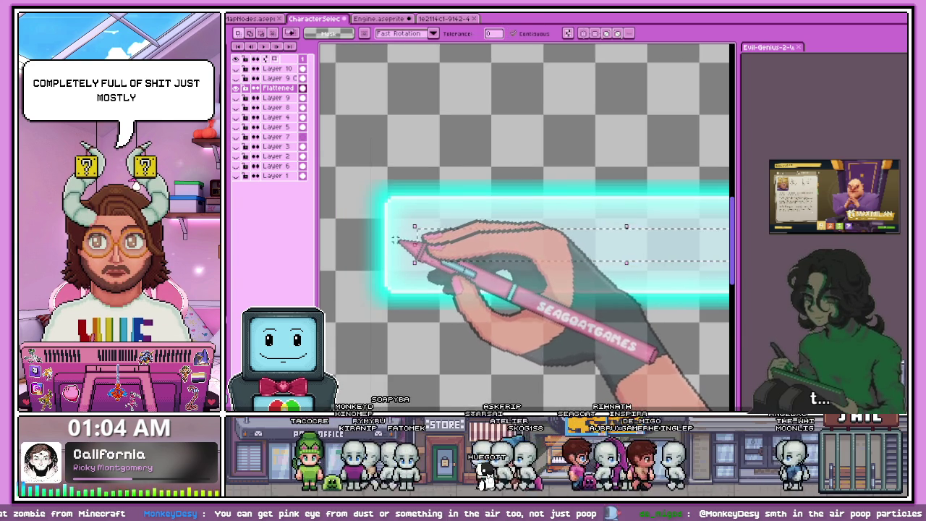
scroll(396, 239, up, 1)
scroll(391, 196, up, 1)
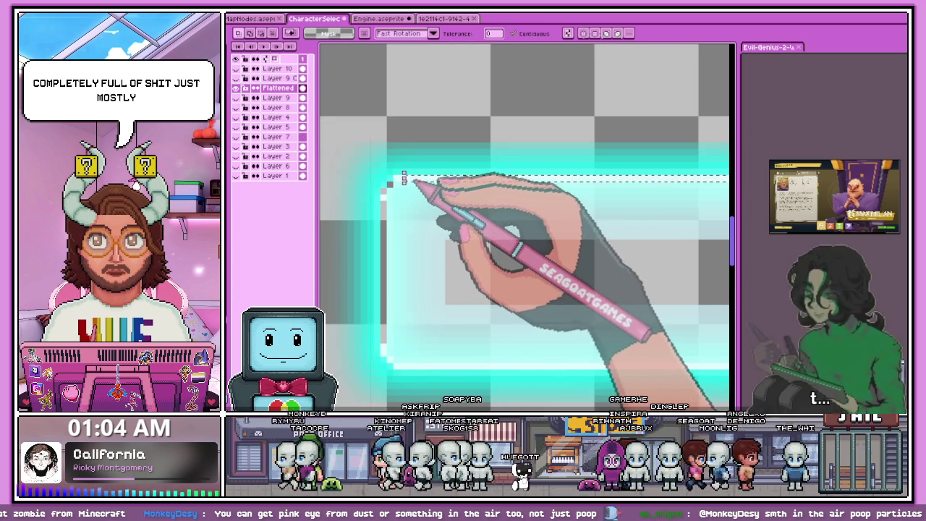
scroll(402, 178, up, 1)
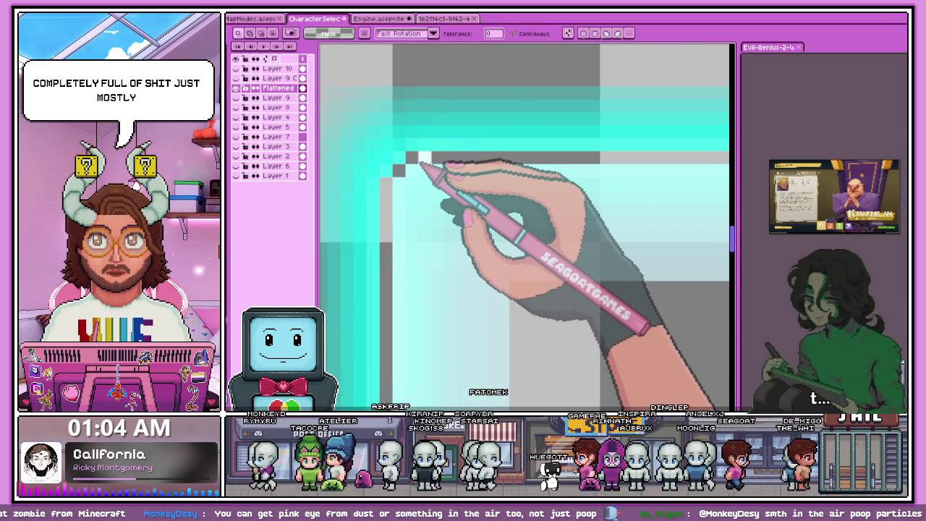
scroll(444, 217, down, 3)
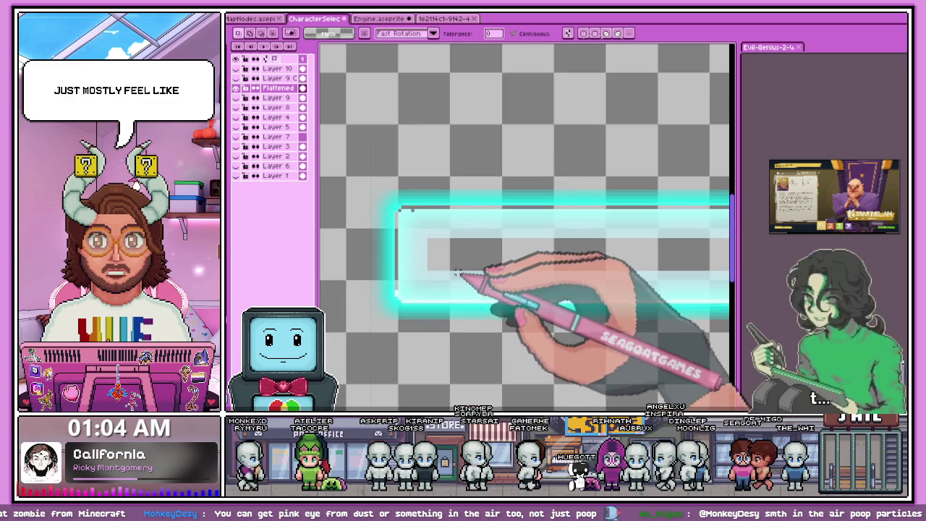
scroll(434, 272, up, 1)
scroll(420, 289, up, 1)
scroll(383, 306, up, 1)
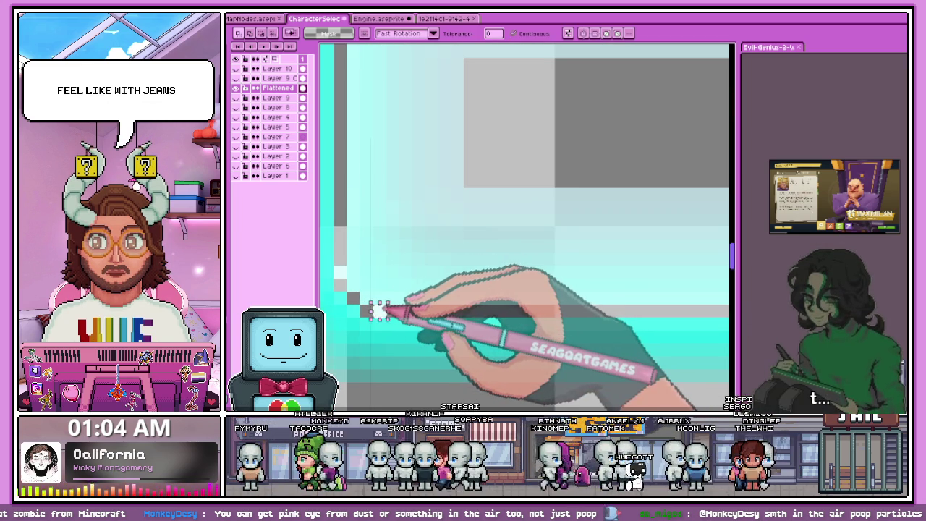
scroll(360, 269, down, 1)
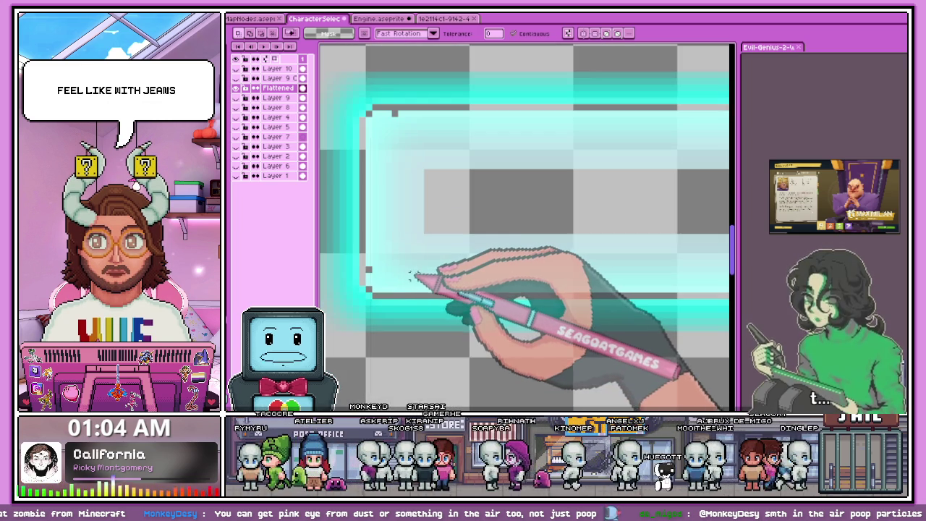
scroll(390, 286, up, 1)
drag(356, 295, 513, 168)
key(Delete)
Step: Delete more inner glow near the box's top-left and a tall inner strip
scroll(402, 124, down, 2)
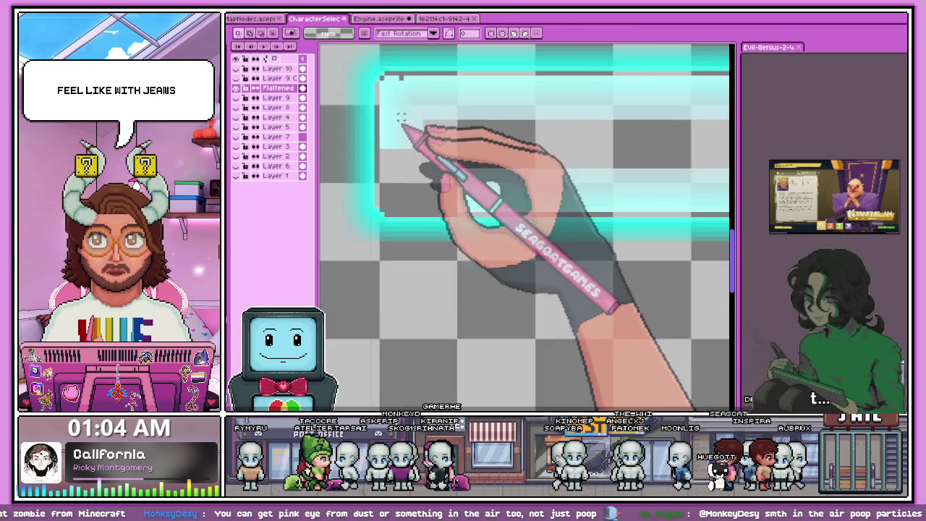
scroll(392, 93, up, 1)
scroll(372, 74, up, 1)
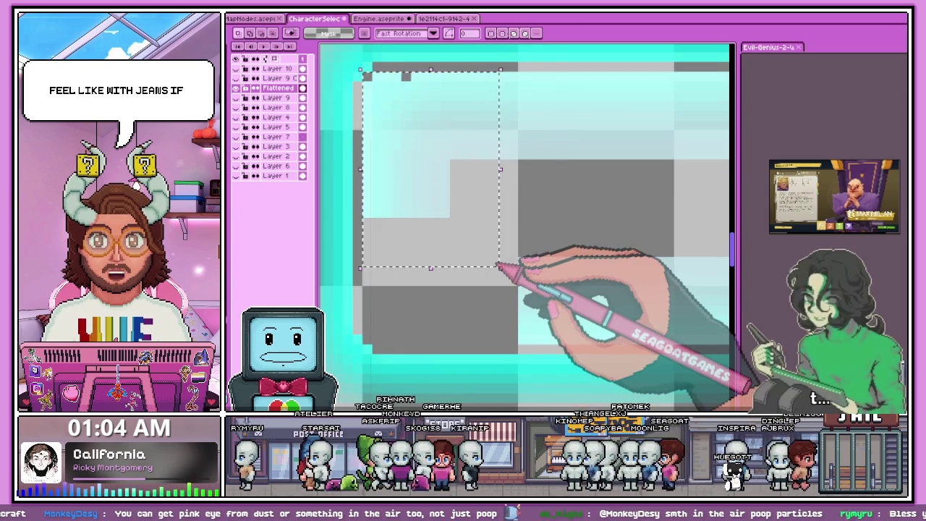
scroll(405, 116, down, 2)
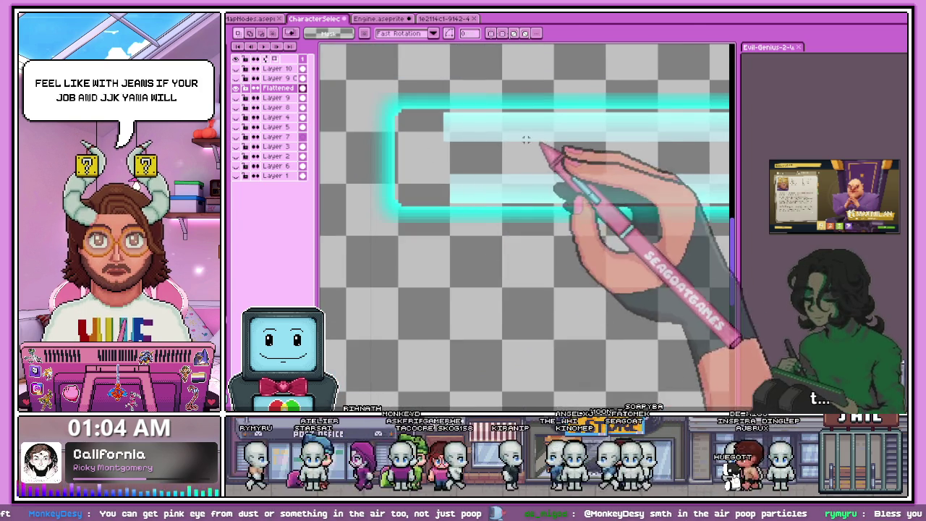
scroll(448, 155, up, 1)
mouse_move(425, 108)
mouse_down()
mouse_move(483, 140)
mouse_move(538, 197)
mouse_up()
scroll(479, 139, down, 1)
scroll(538, 197, down, 1)
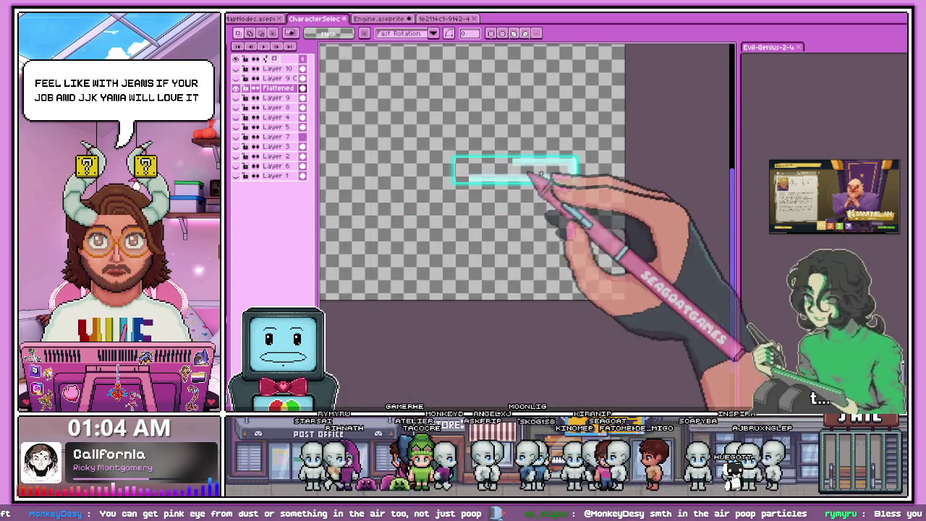
scroll(533, 166, up, 1)
scroll(512, 186, up, 1)
scroll(506, 134, up, 2)
mouse_move(495, 93)
mouse_down()
mouse_move(494, 358)
mouse_move(353, 372)
mouse_up()
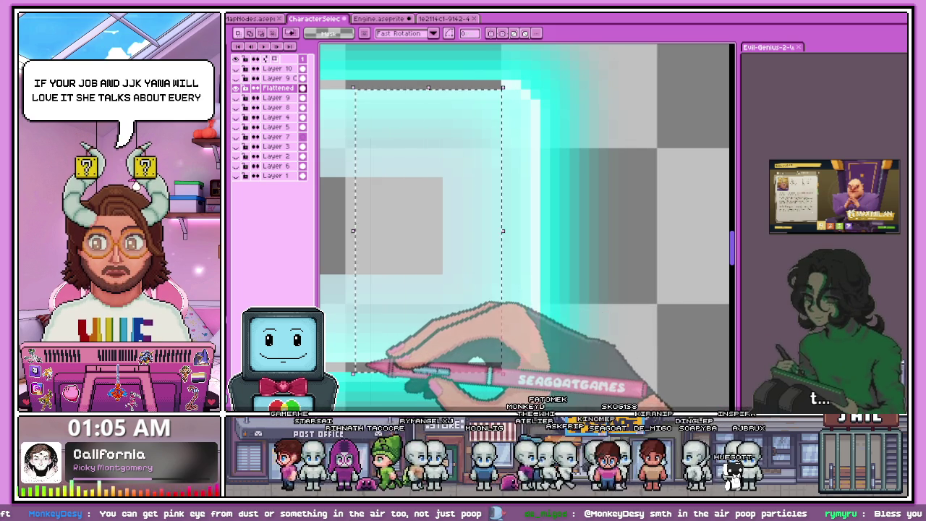
key(Delete)
Step: Mark narrow strips of leftover glow along the box's inner edge, undoing an oversized one
drag(502, 79, 504, 345)
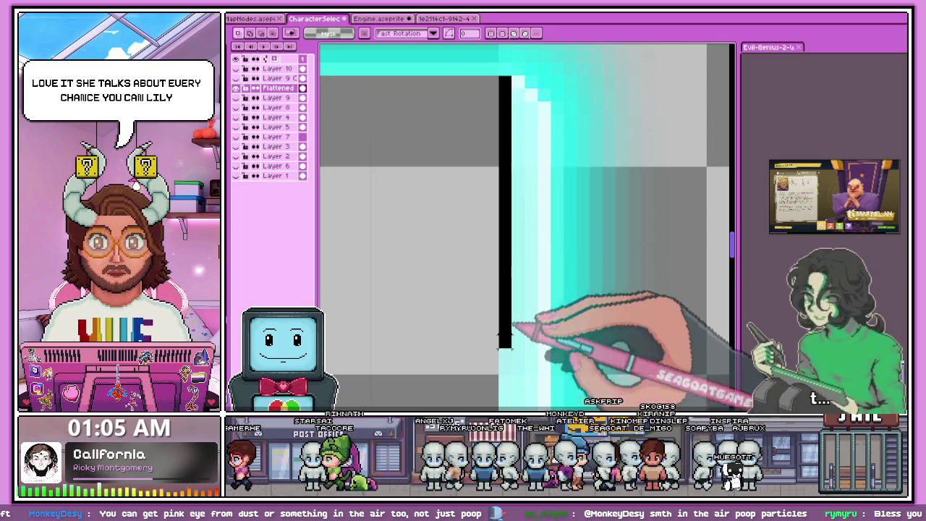
drag(524, 89, 525, 310)
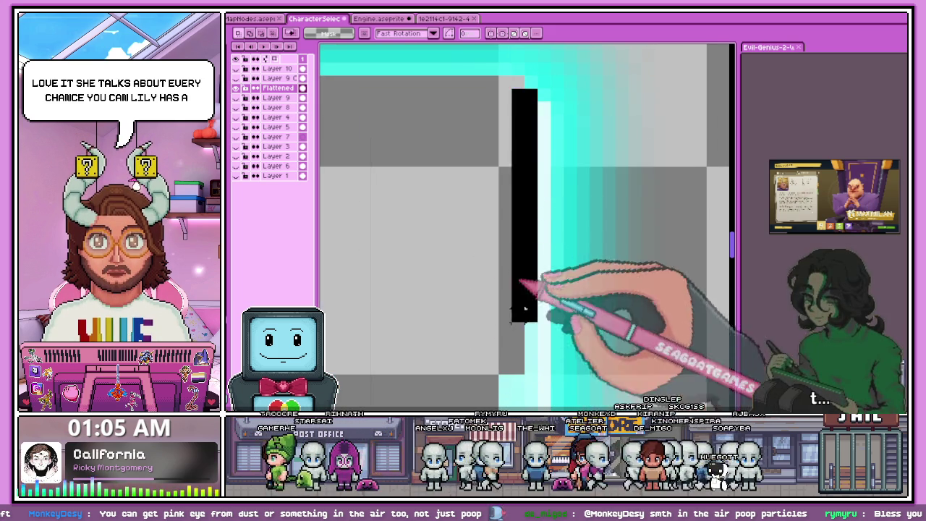
key(ctrl+z)
drag(544, 103, 539, 310)
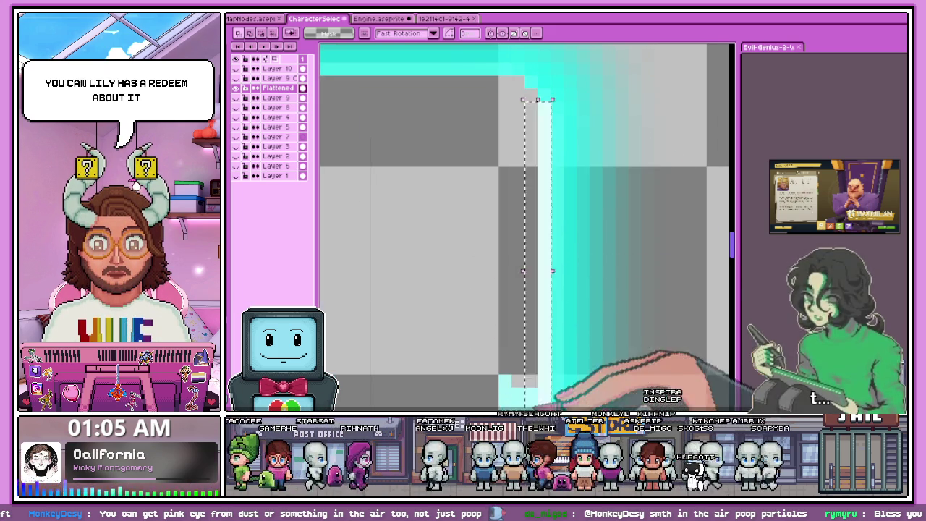
scroll(533, 352, down, 3)
scroll(512, 307, up, 3)
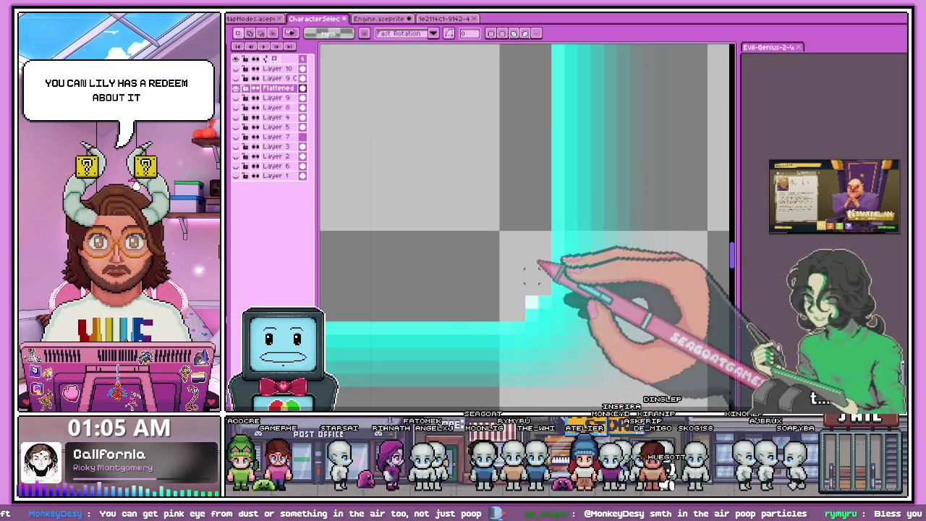
scroll(548, 283, down, 3)
scroll(531, 289, up, 2)
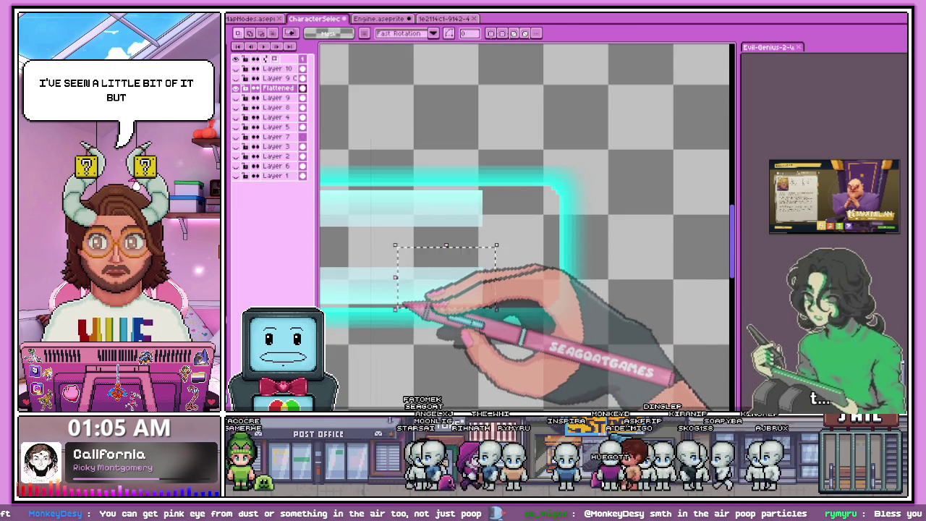
scroll(402, 307, down, 3)
scroll(394, 304, up, 2)
scroll(383, 300, down, 2)
scroll(369, 298, up, 1)
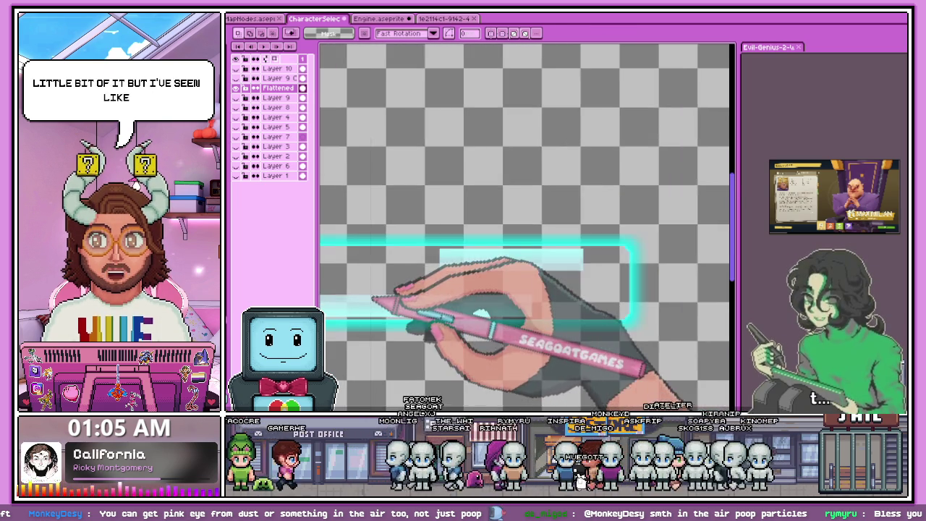
scroll(368, 300, down, 1)
scroll(344, 295, up, 1)
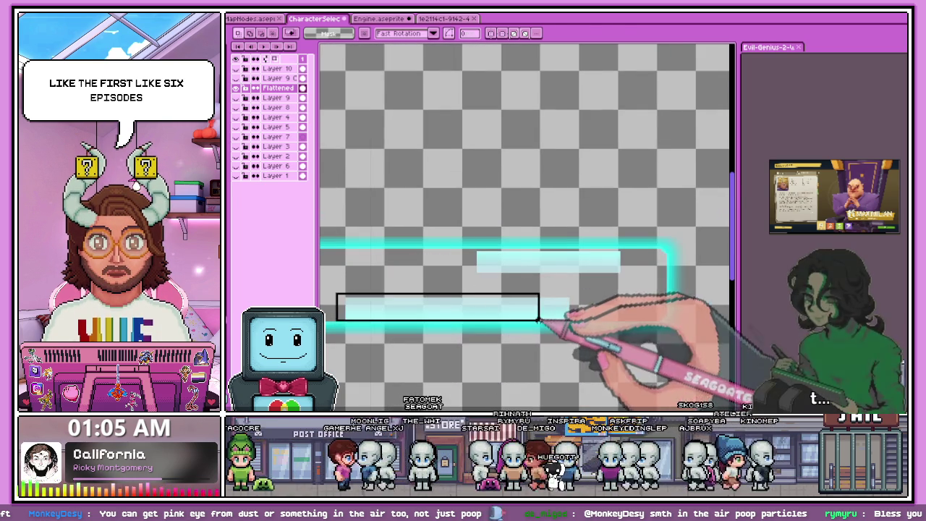
scroll(537, 319, up, 1)
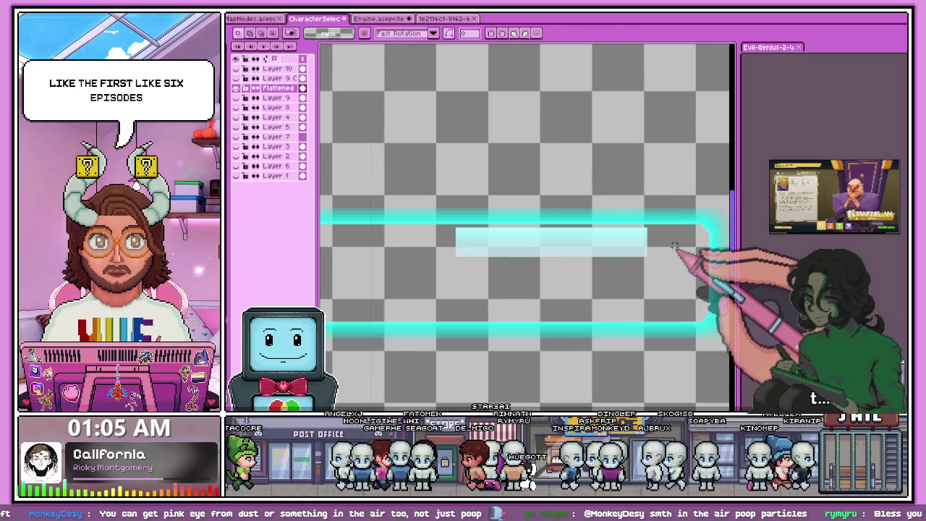
scroll(483, 330, down, 1)
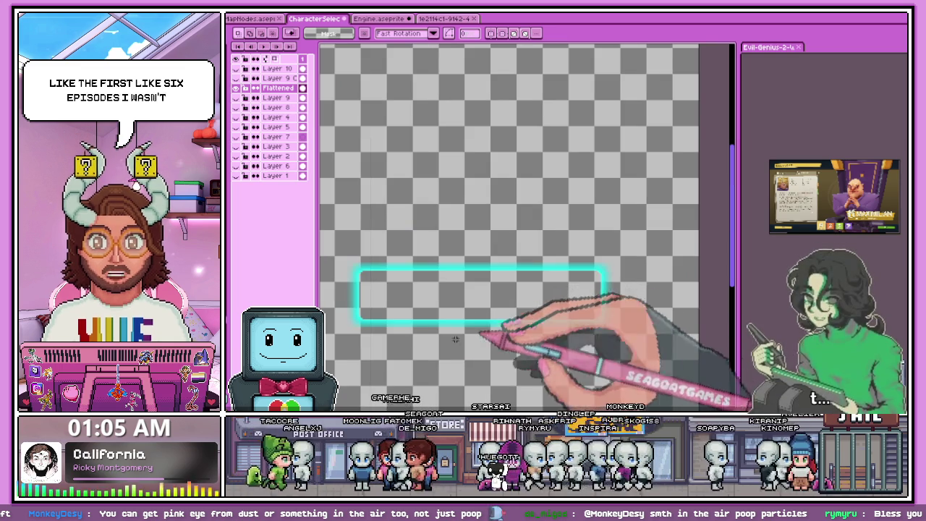
Step: Show the STAR HOP text layer again and zoom in on the banner's glow edges
click(236, 68)
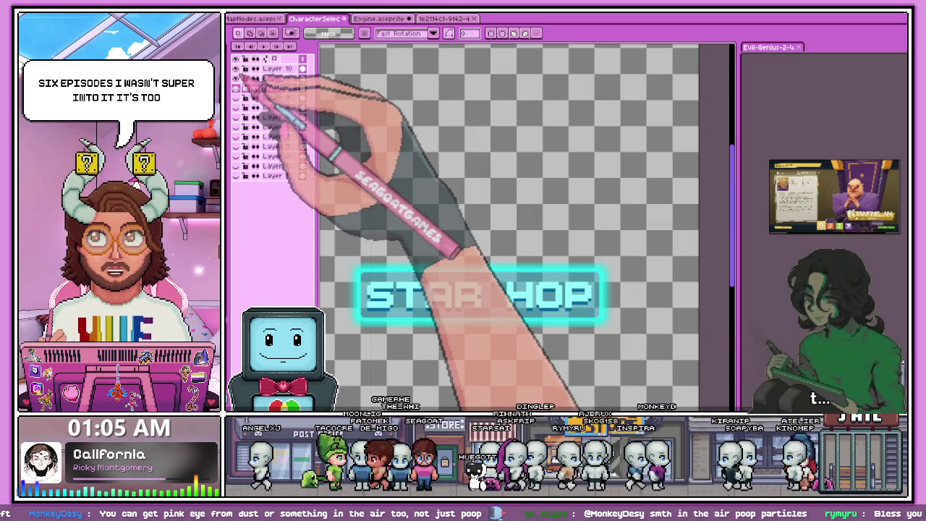
scroll(392, 304, down, 1)
scroll(376, 304, up, 1)
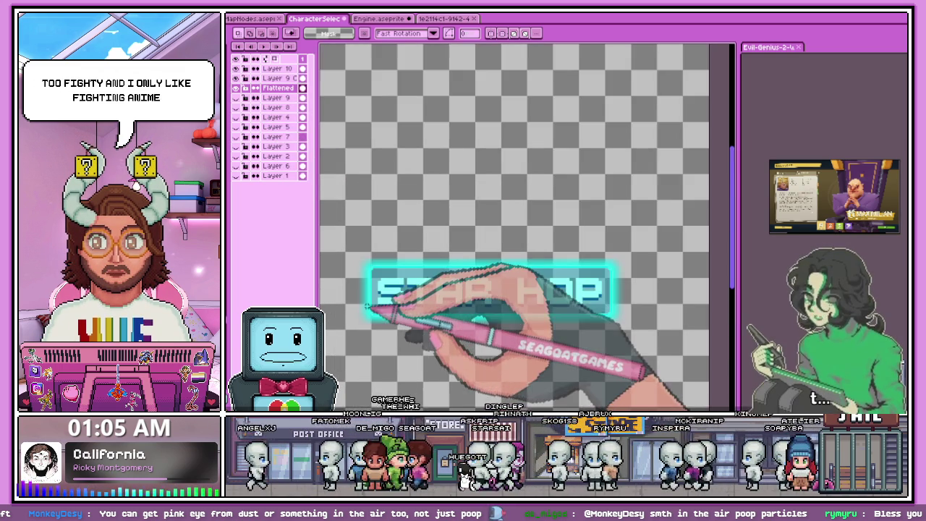
scroll(376, 289, up, 1)
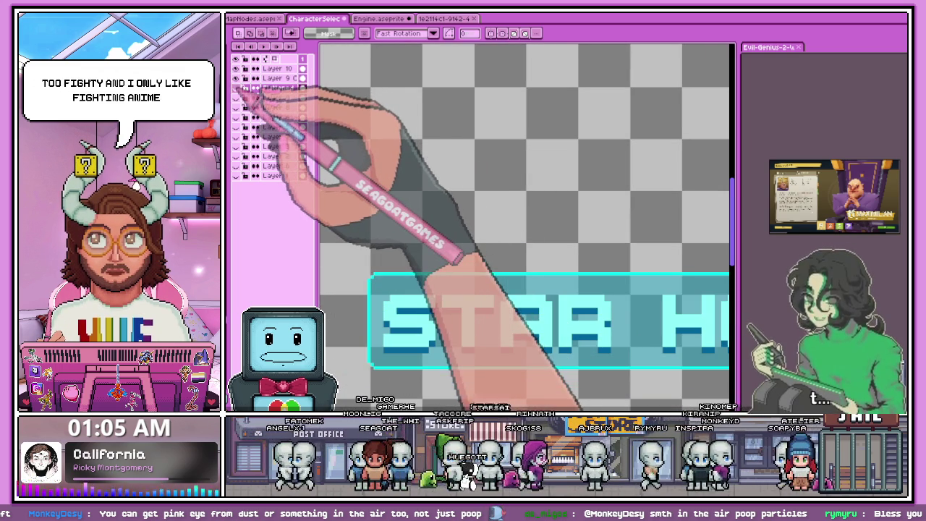
scroll(361, 260, up, 2)
scroll(361, 261, down, 2)
scroll(371, 232, up, 1)
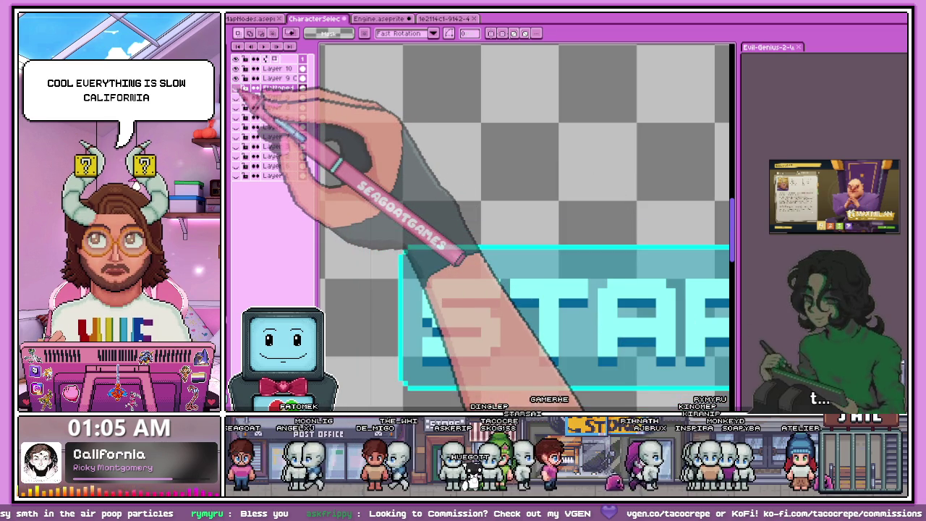
scroll(393, 213, down, 1)
scroll(380, 216, up, 2)
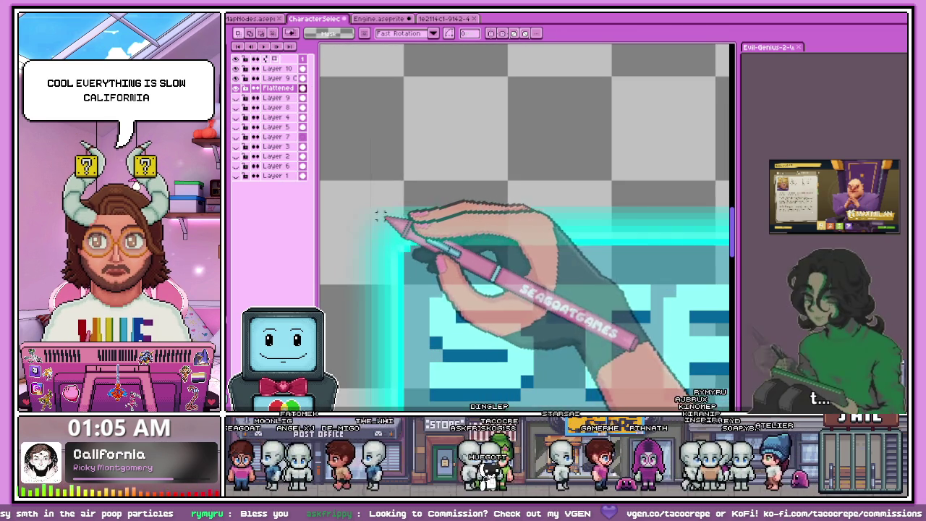
scroll(361, 199, down, 1)
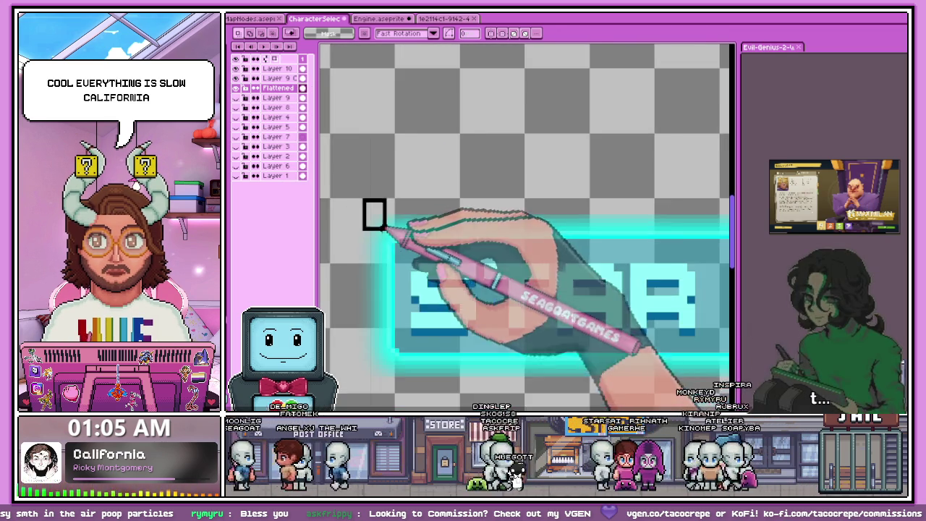
scroll(374, 213, down, 1)
scroll(564, 286, down, 1)
scroll(612, 274, up, 1)
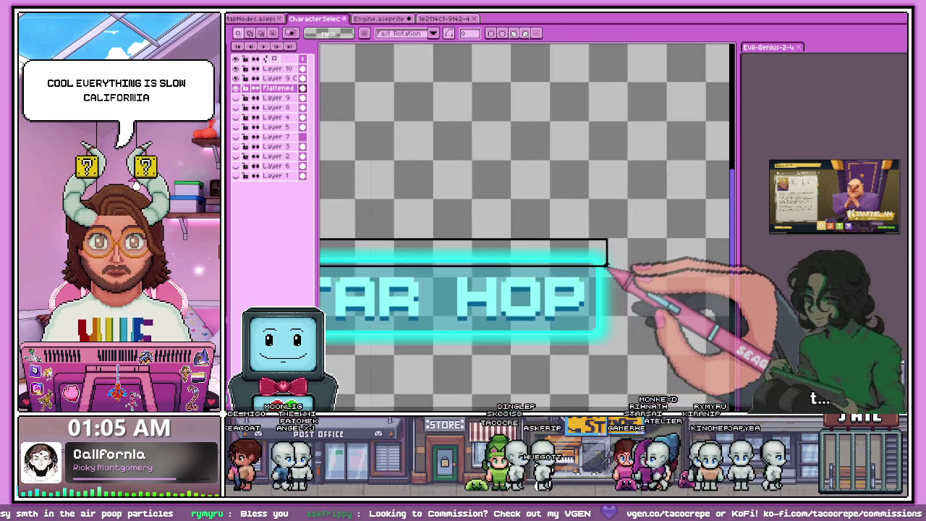
scroll(614, 261, up, 1)
scroll(616, 267, up, 1)
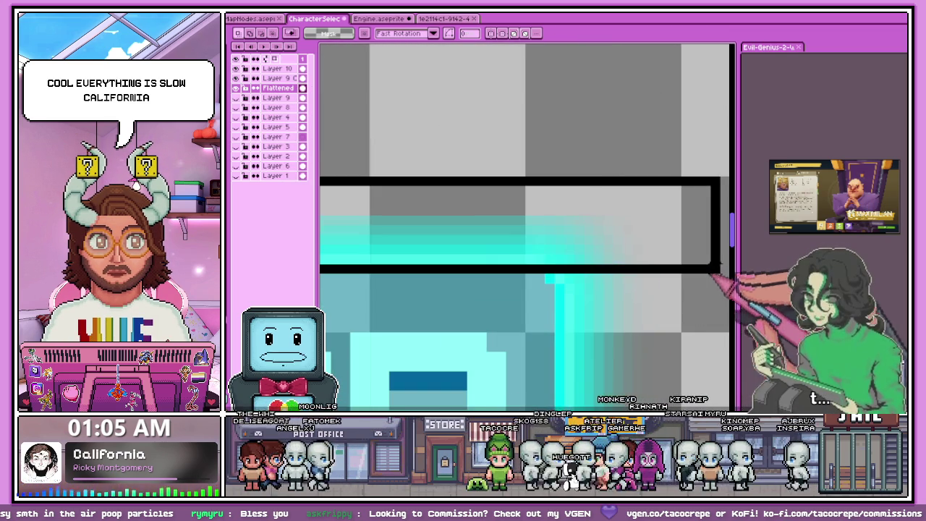
scroll(624, 269, down, 1)
scroll(634, 239, down, 1)
scroll(583, 288, down, 2)
scroll(582, 288, up, 1)
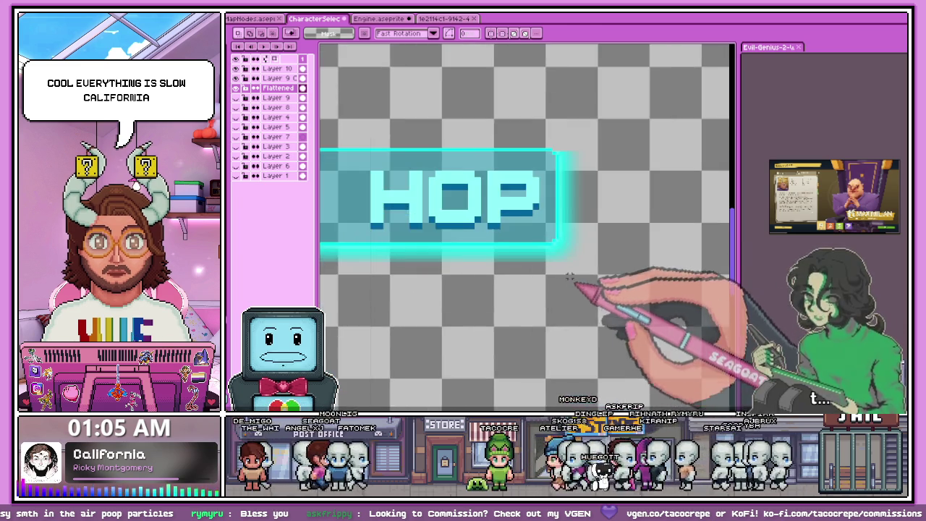
scroll(578, 253, up, 1)
scroll(590, 249, up, 1)
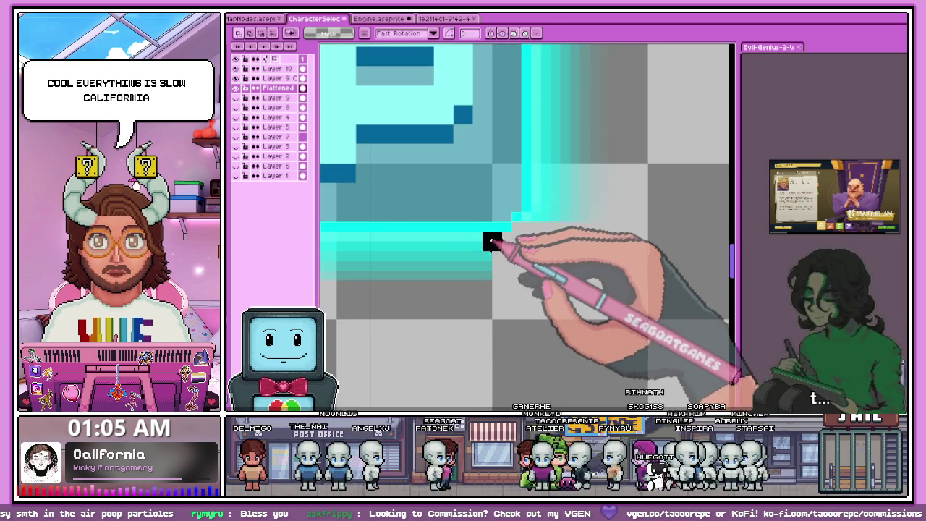
scroll(495, 268, down, 2)
scroll(507, 304, down, 1)
scroll(485, 314, down, 1)
scroll(448, 322, down, 1)
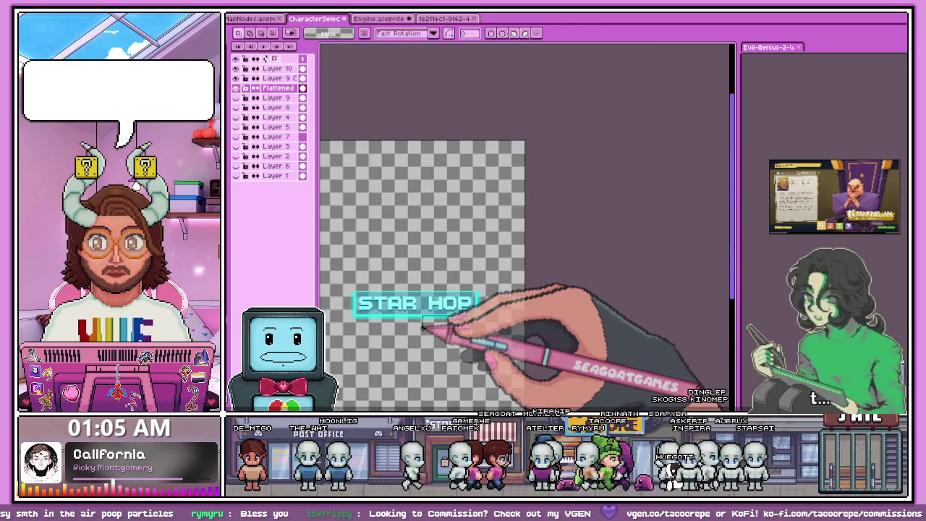
scroll(358, 329, up, 1)
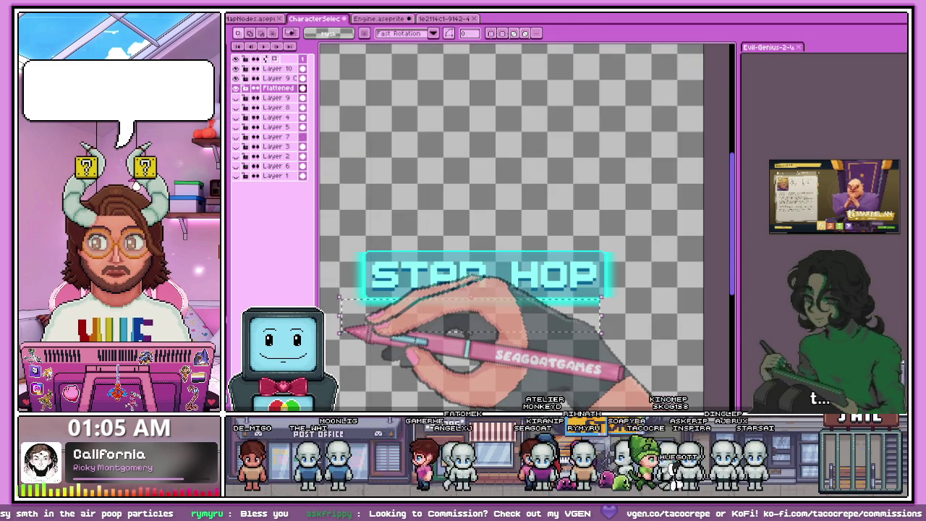
scroll(344, 331, up, 1)
scroll(337, 306, up, 1)
scroll(341, 289, up, 1)
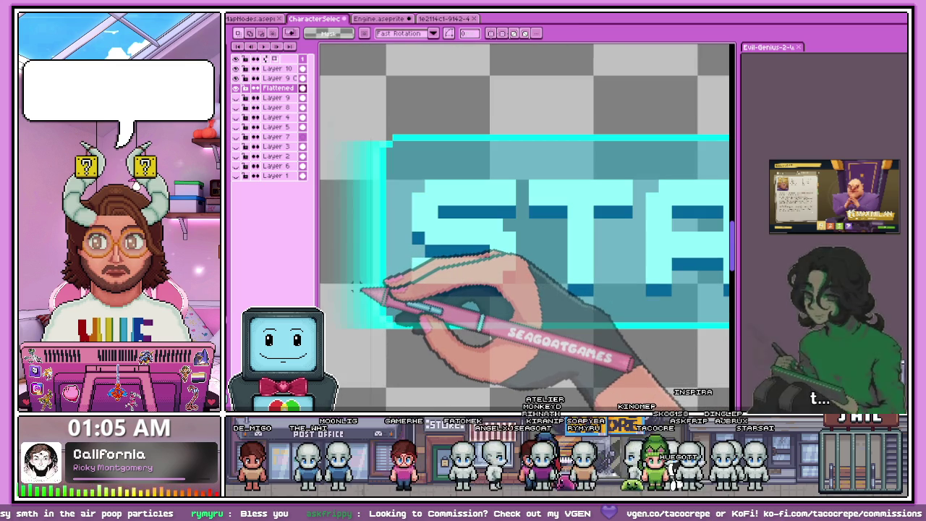
scroll(358, 290, down, 1)
scroll(384, 217, down, 1)
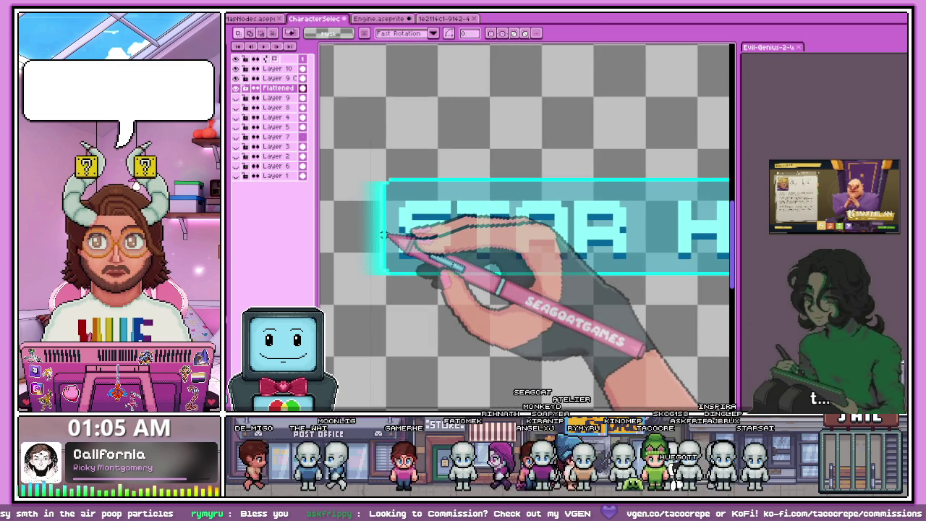
scroll(391, 260, down, 1)
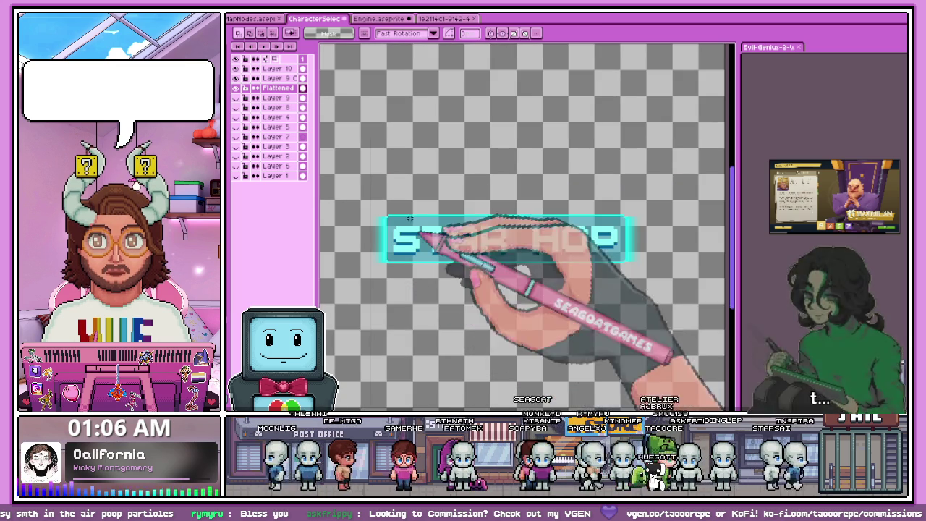
scroll(409, 261, up, 1)
scroll(395, 303, up, 1)
scroll(369, 303, up, 2)
scroll(347, 285, down, 2)
scroll(361, 281, up, 2)
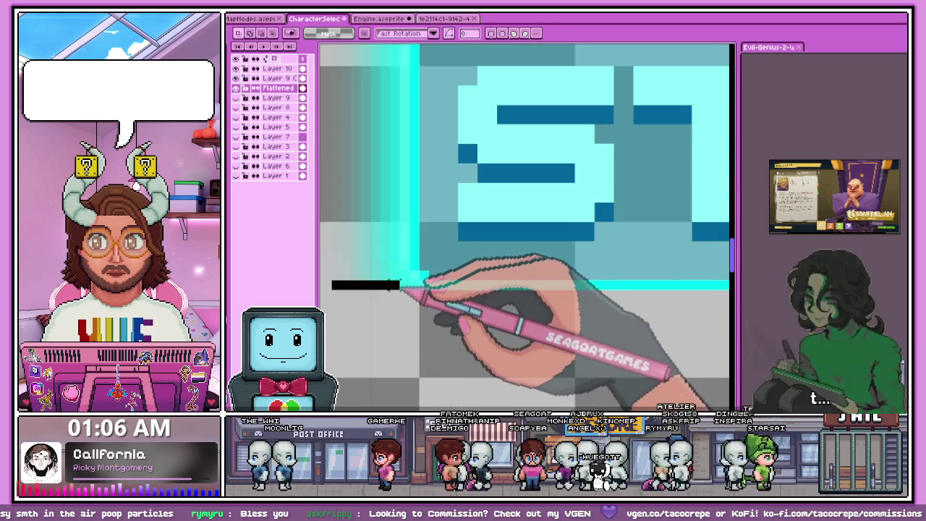
Step: Select and shift a small strip of cyan glow along the banner's edge
drag(422, 288, 432, 288)
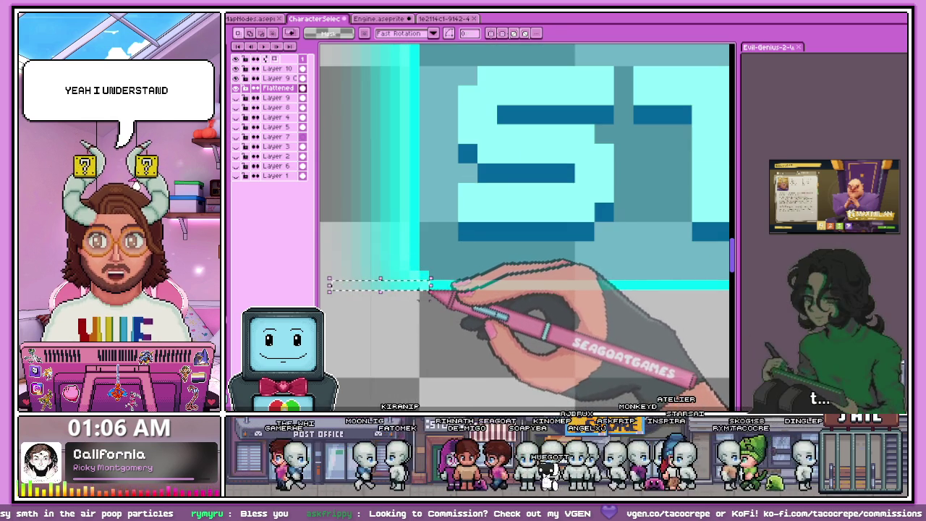
scroll(418, 260, down, 1)
scroll(419, 217, down, 1)
scroll(423, 149, up, 3)
scroll(416, 217, down, 2)
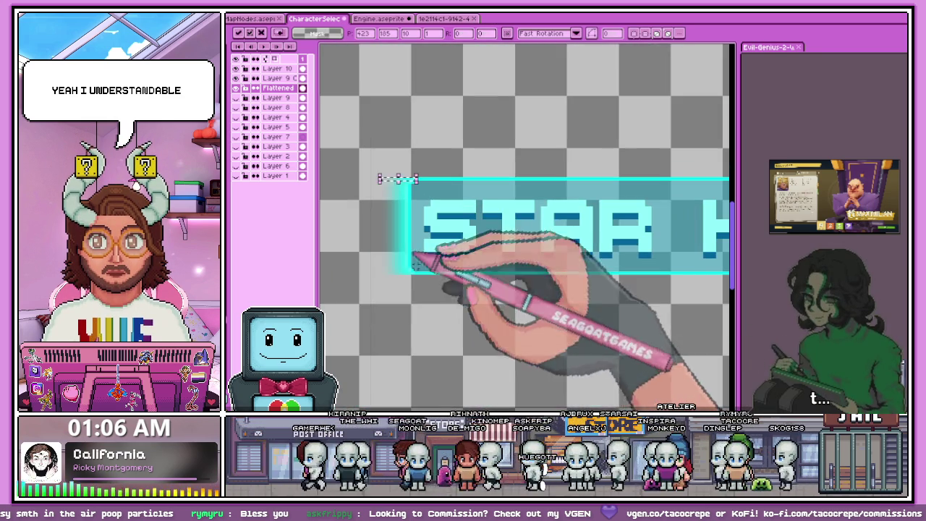
scroll(400, 295, down, 1)
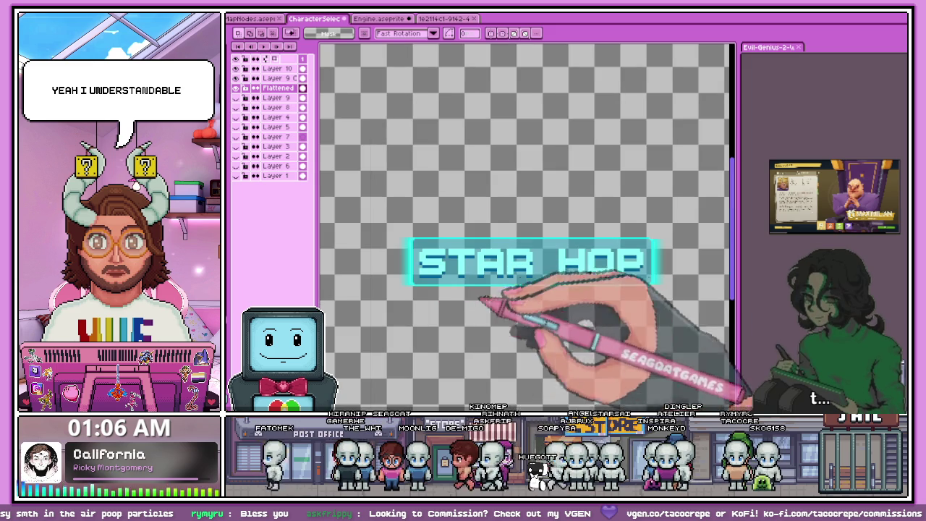
scroll(663, 291, up, 1)
scroll(663, 290, up, 1)
scroll(662, 288, down, 1)
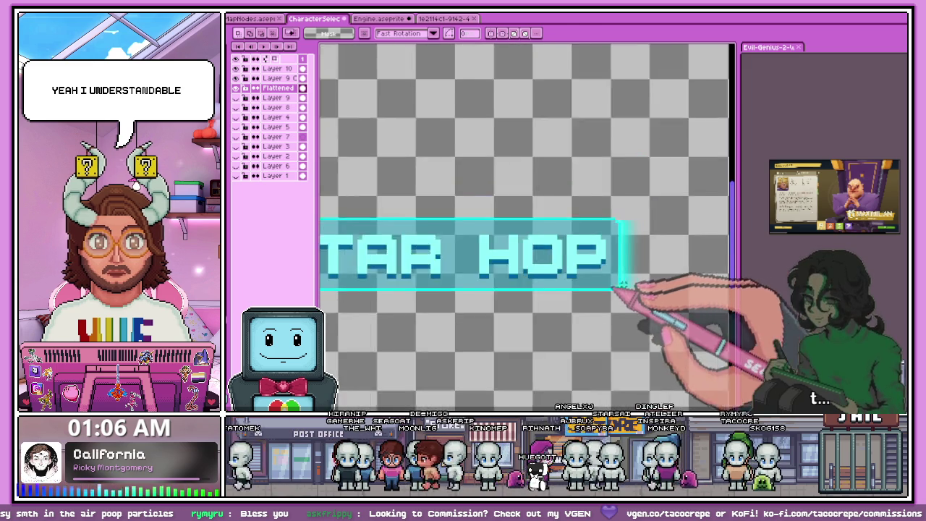
scroll(661, 286, up, 1)
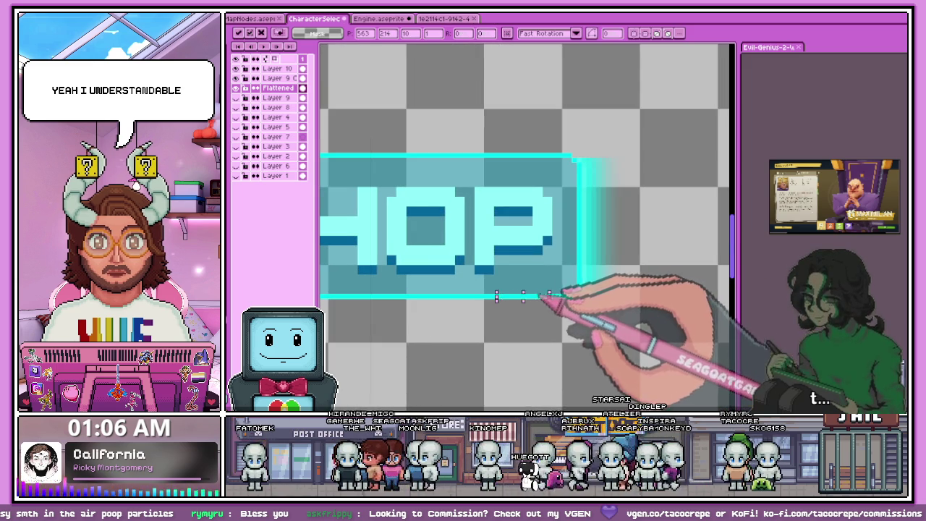
scroll(633, 306, up, 1)
scroll(589, 274, up, 1)
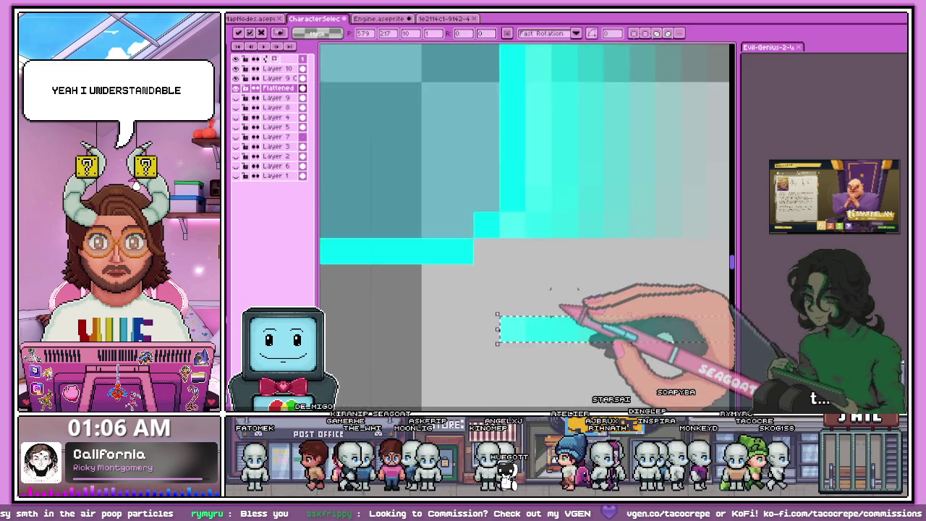
Step: Commit the moved glow pixels beside HOP and clear the selection
key(Return)
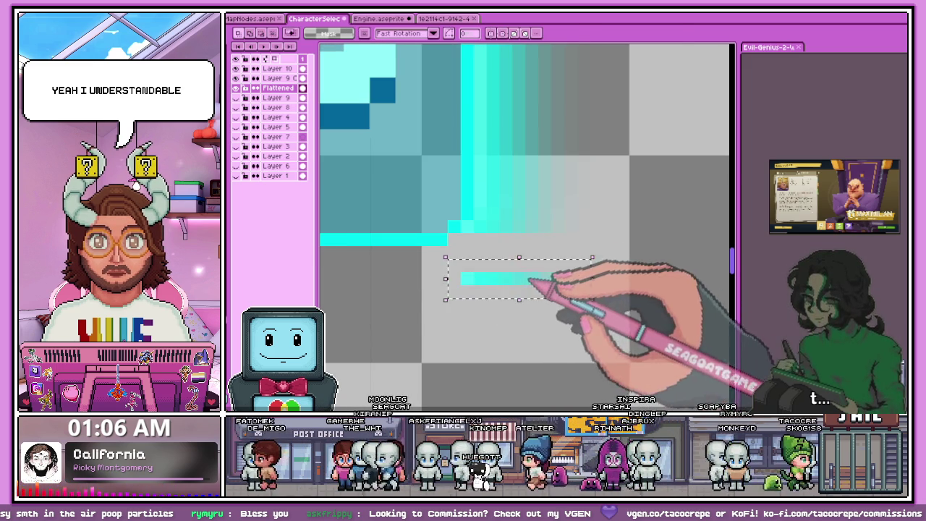
scroll(528, 253, down, 1)
scroll(531, 217, down, 1)
key(Return)
scroll(499, 178, up, 3)
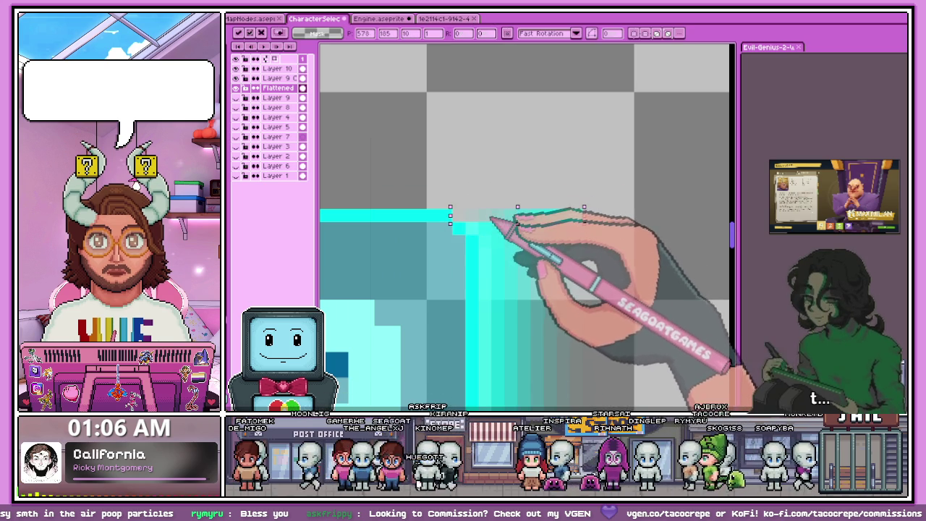
key(Return)
scroll(533, 244, down, 3)
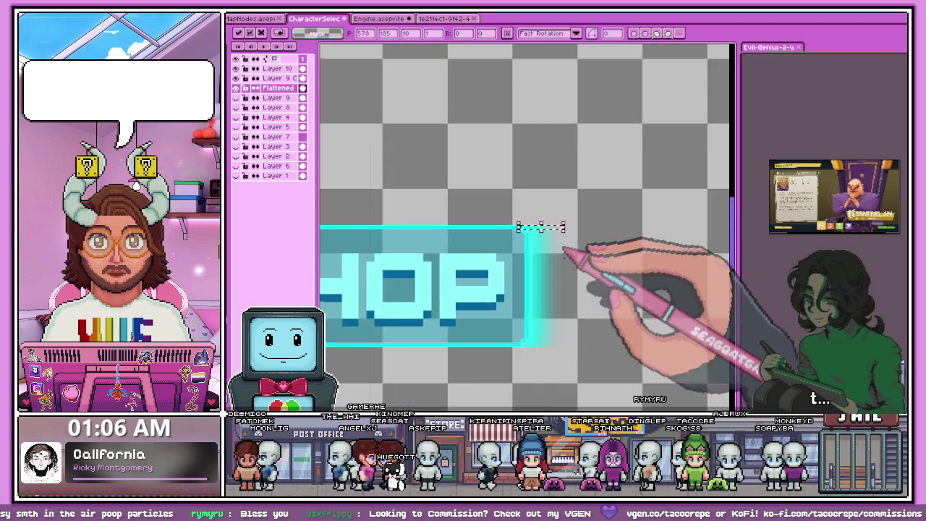
scroll(579, 268, down, 1)
scroll(537, 290, down, 2)
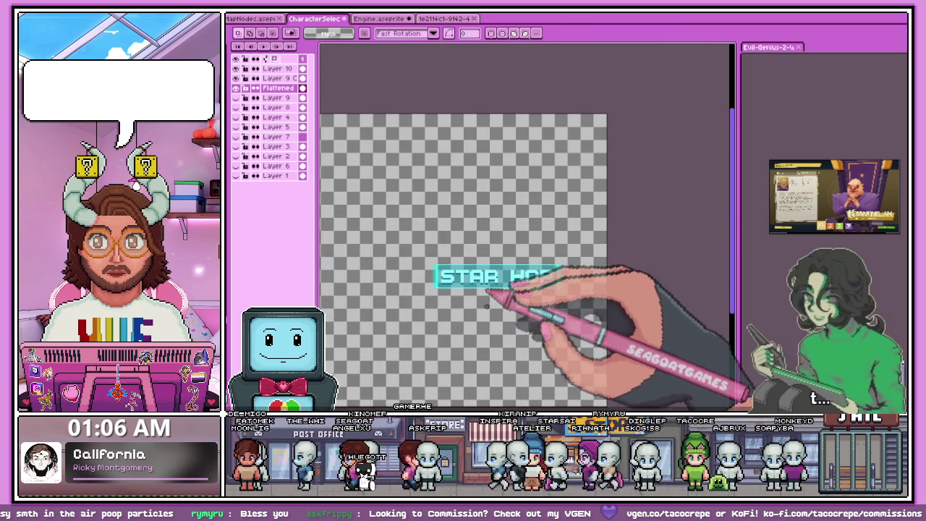
scroll(487, 306, up, 1)
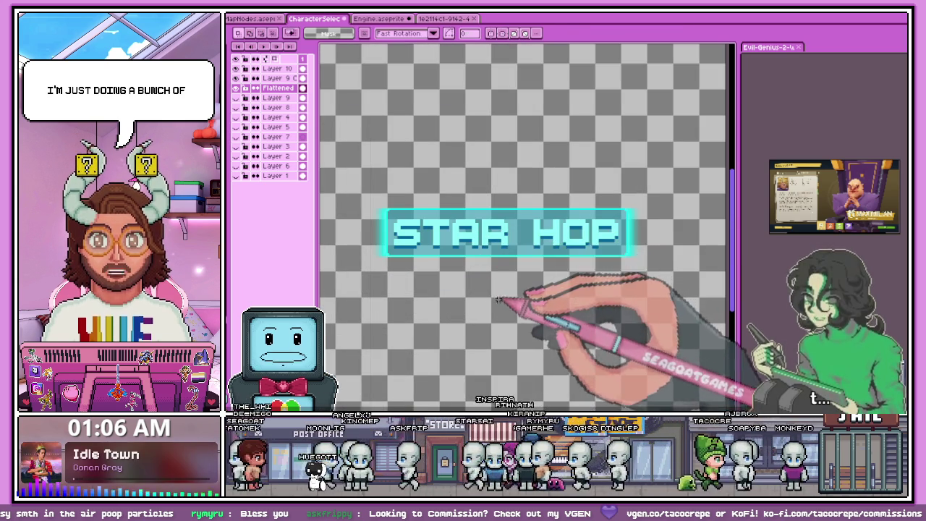
Step: Toggle the Flattened STAR HOP layer off and on to reveal the grey-capped banner versions
click(245, 87)
click(246, 88)
scroll(434, 144, down, 2)
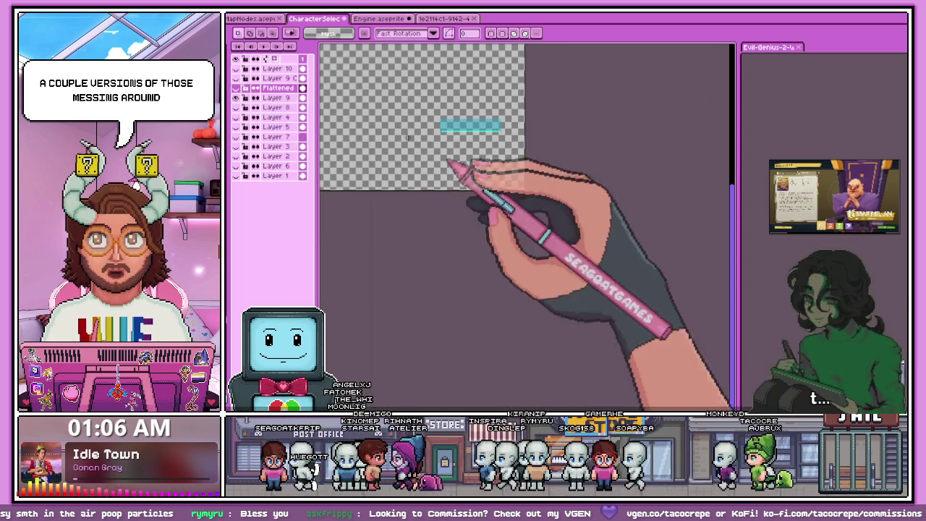
click(236, 87)
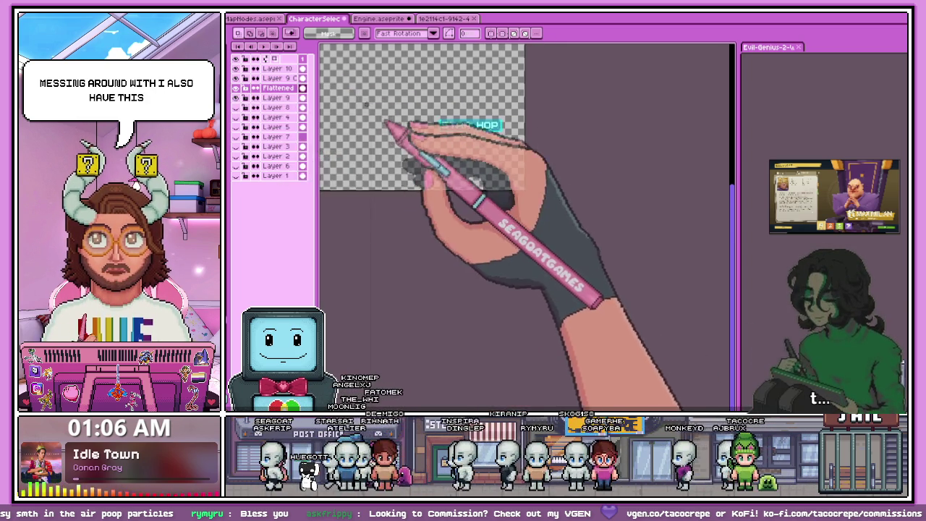
Step: Hide the cyan banner backing layer
scroll(471, 181, up, 2)
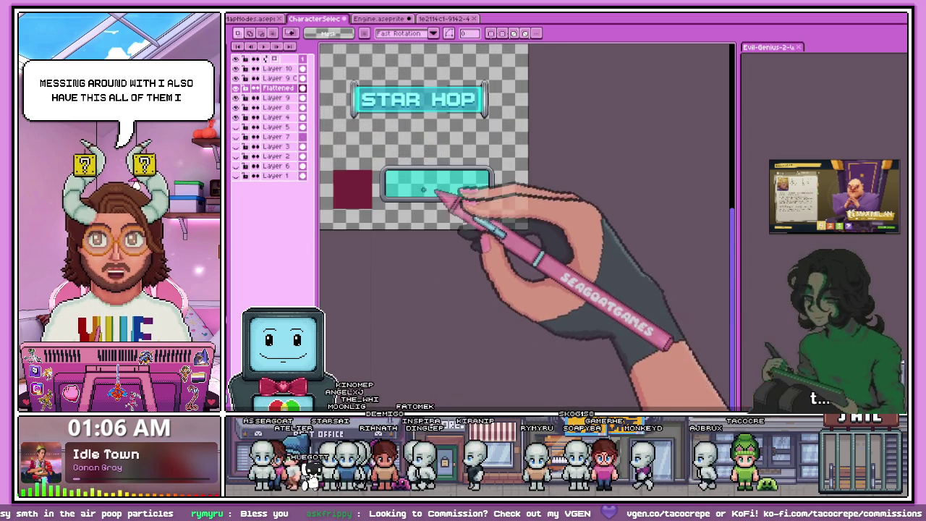
scroll(471, 167, up, 2)
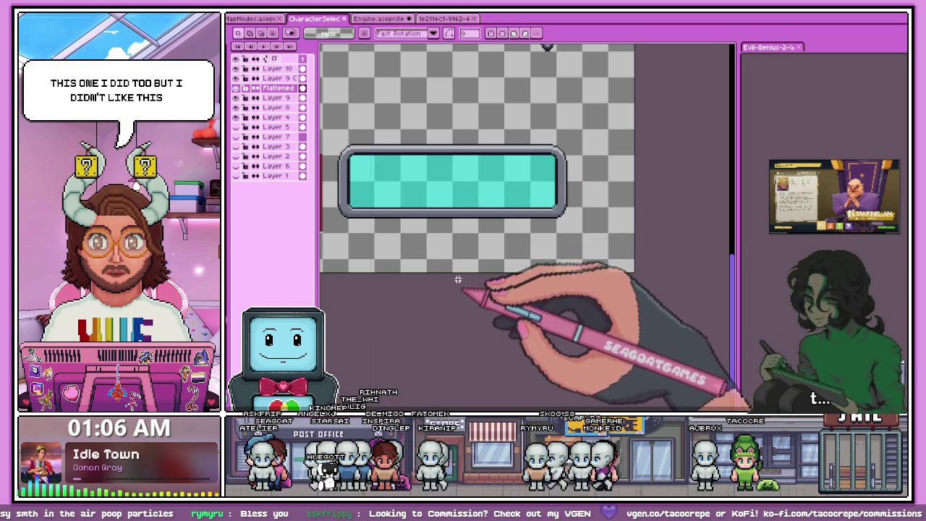
scroll(463, 173, down, 2)
scroll(456, 170, up, 1)
scroll(539, 181, up, 2)
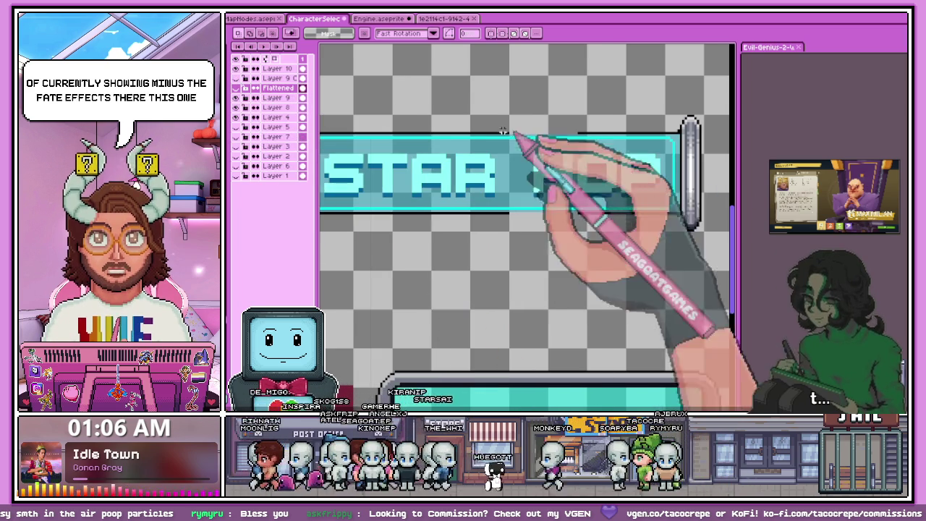
click(246, 107)
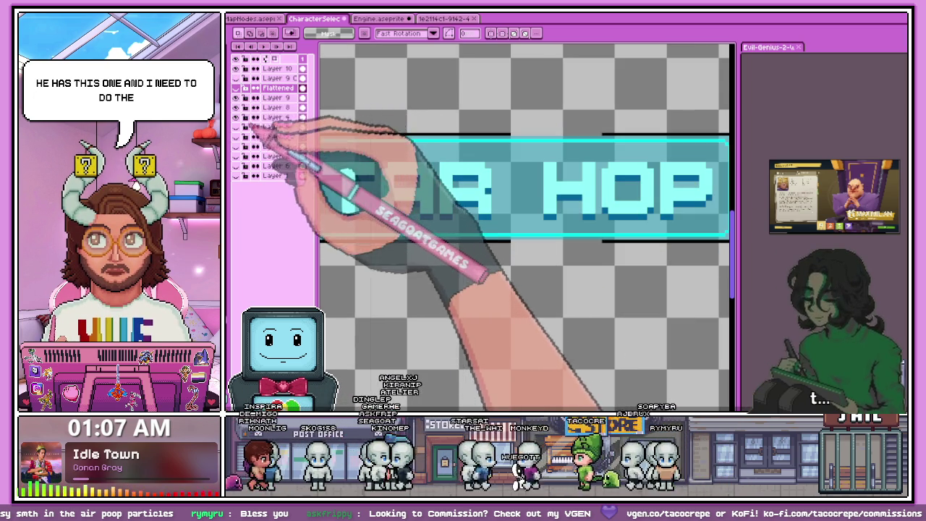
Step: On Layer 8, draw black outline lines above and below the banner, erasing the stray block
click(260, 107)
key(alt)
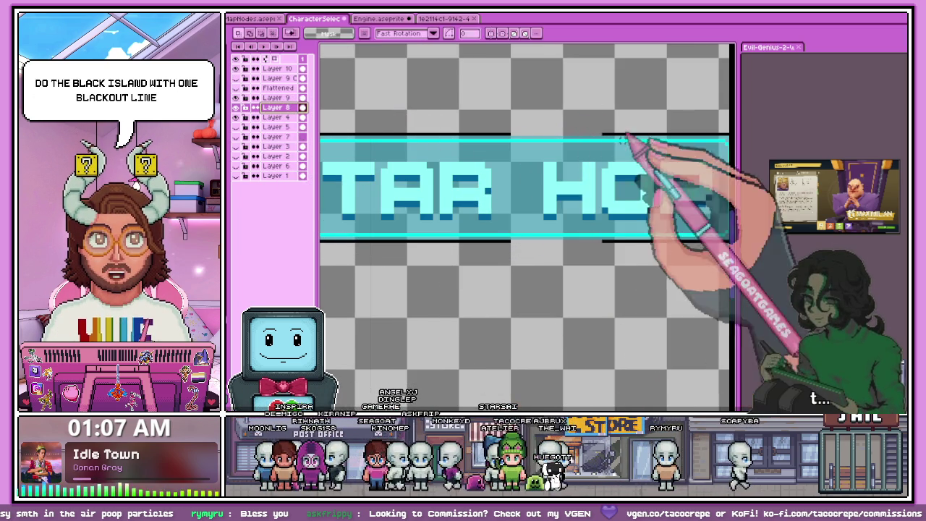
scroll(515, 136, up, 1)
mouse_move(510, 135)
mouse_down()
mouse_move(637, 135)
mouse_move(576, 131)
mouse_move(622, 131)
mouse_up()
key(e)
key(b)
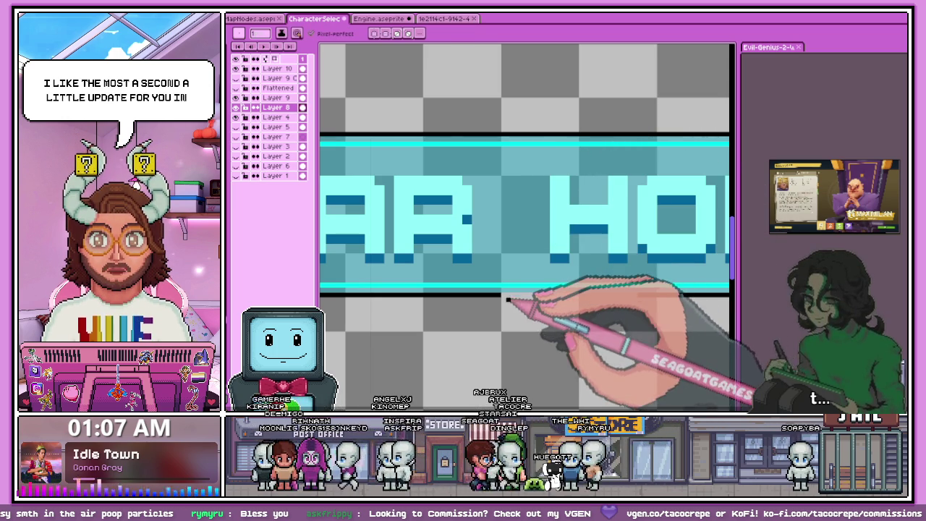
drag(508, 295, 575, 295)
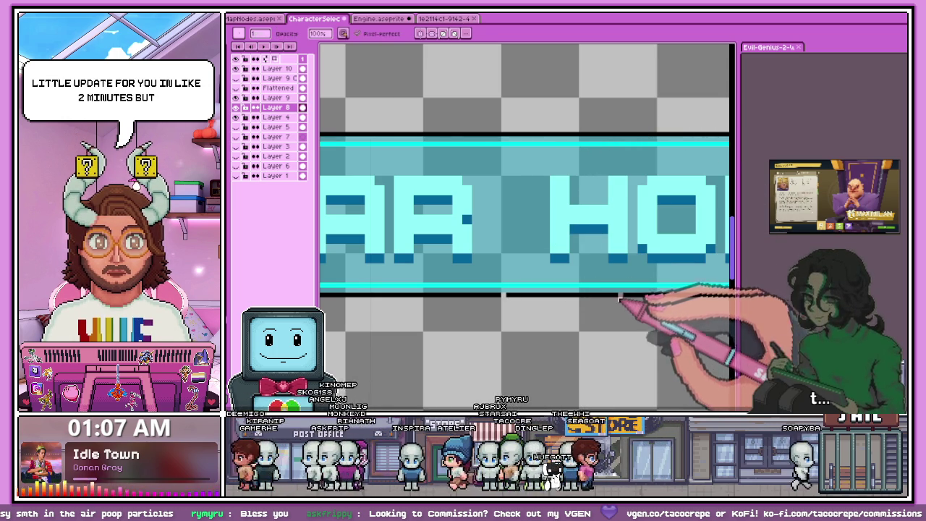
Step: Widen the Evil Genius reference image panel by dragging its splitter left
scroll(615, 308, up, 1)
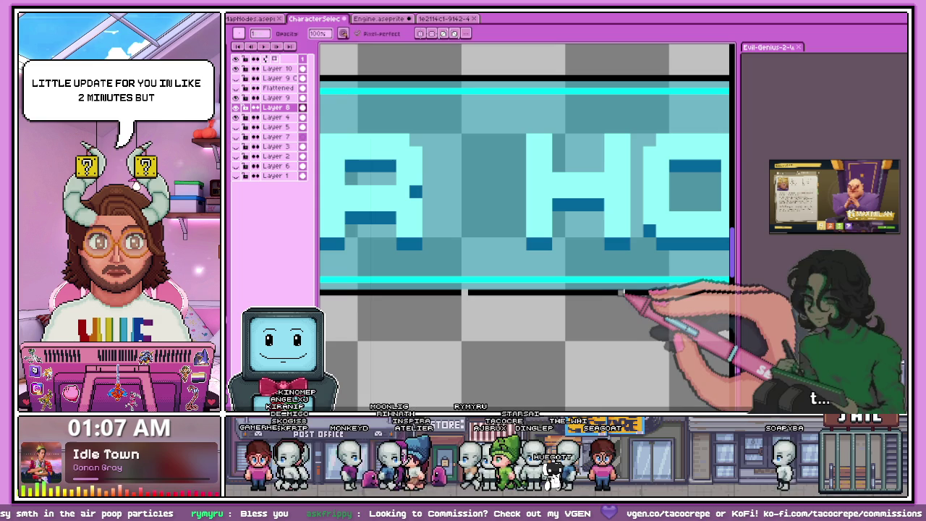
scroll(477, 302, down, 2)
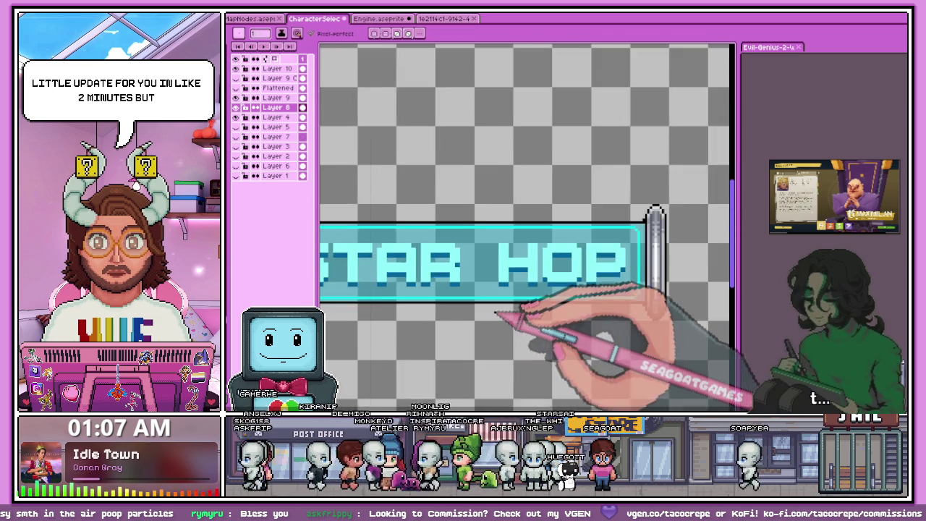
scroll(505, 311, down, 2)
scroll(499, 315, up, 1)
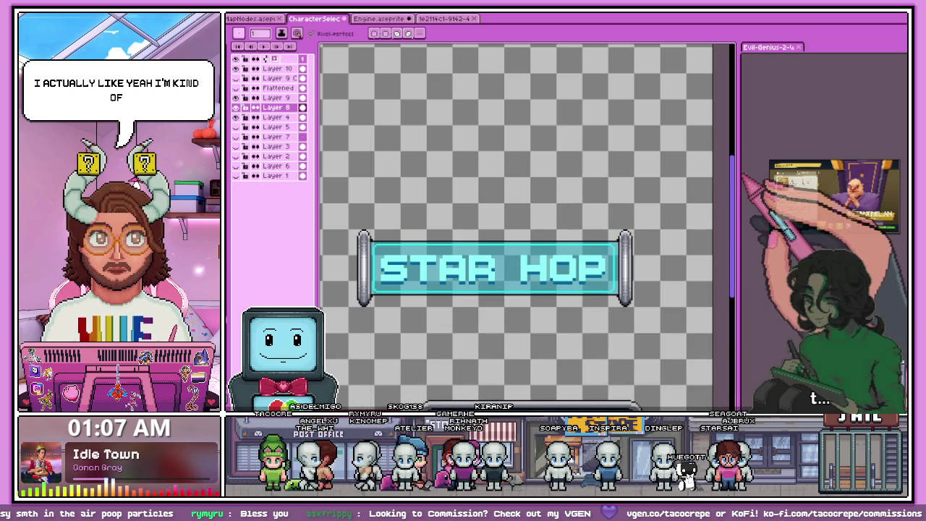
drag(735, 175, 427, 184)
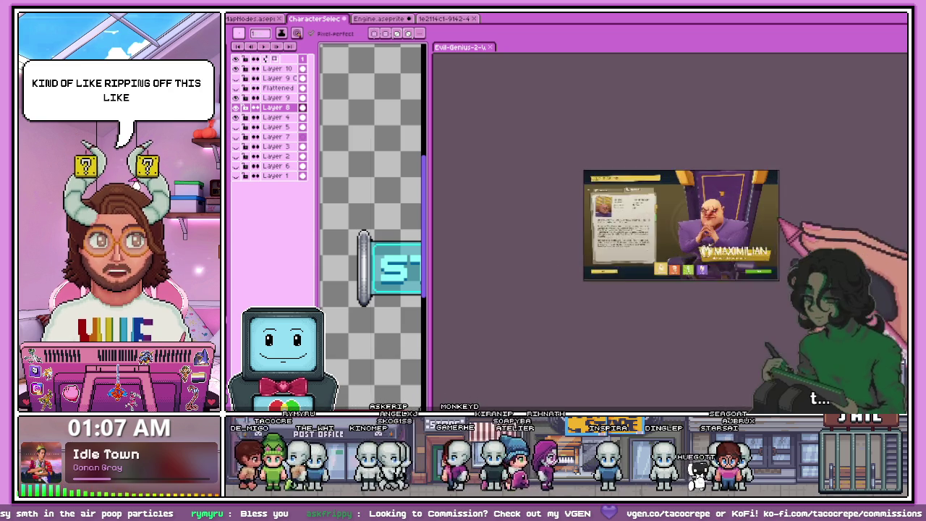
Step: Focus the Evil Genius 2 reference and zoom over its stats card, portrait and title
scroll(680, 231, up, 2)
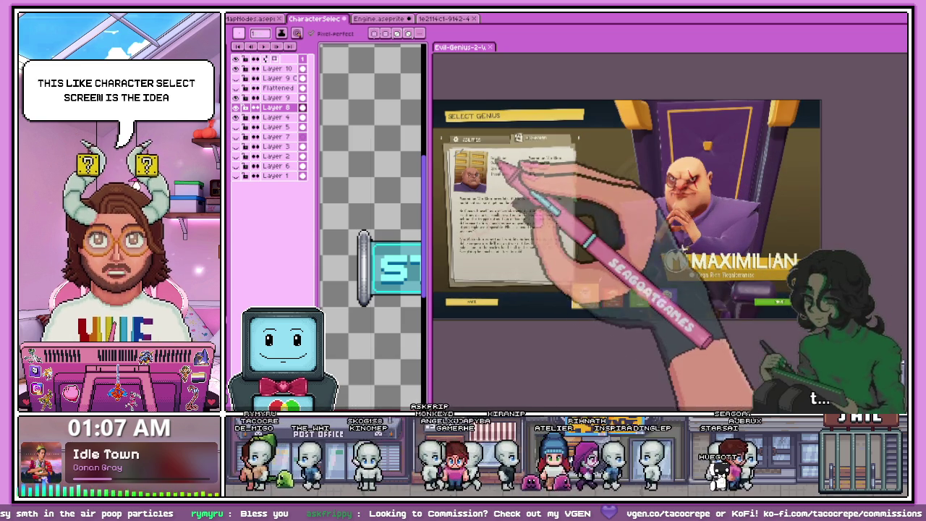
scroll(451, 186, up, 1)
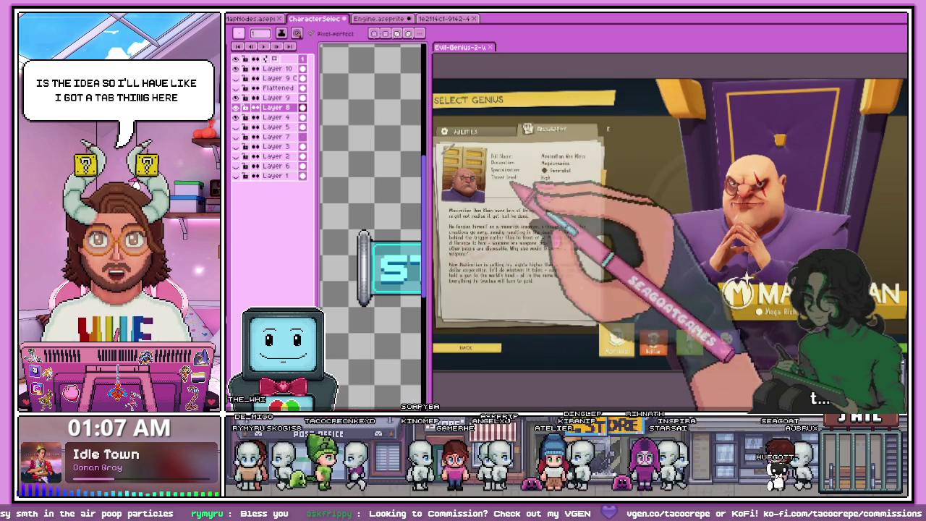
key(ctrl+z)
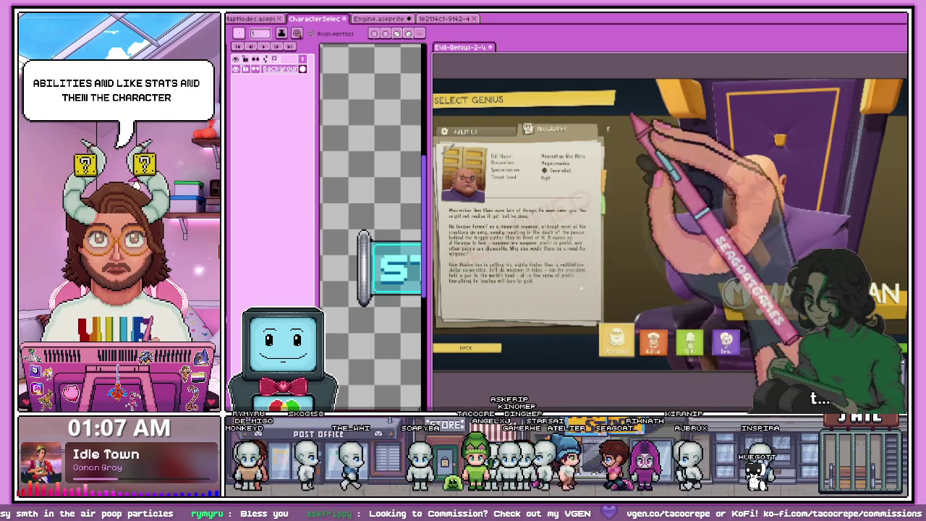
scroll(633, 232, down, 1)
scroll(749, 221, up, 1)
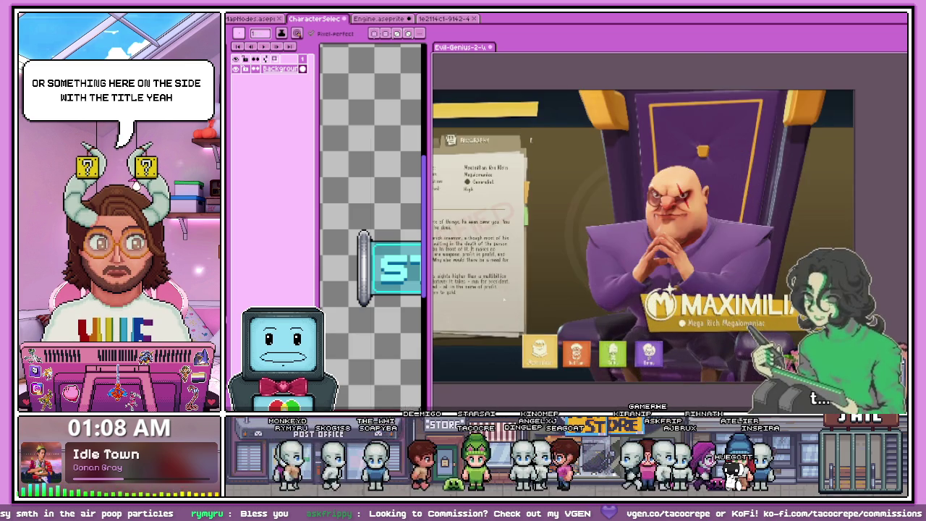
scroll(644, 239, down, 1)
scroll(644, 239, up, 1)
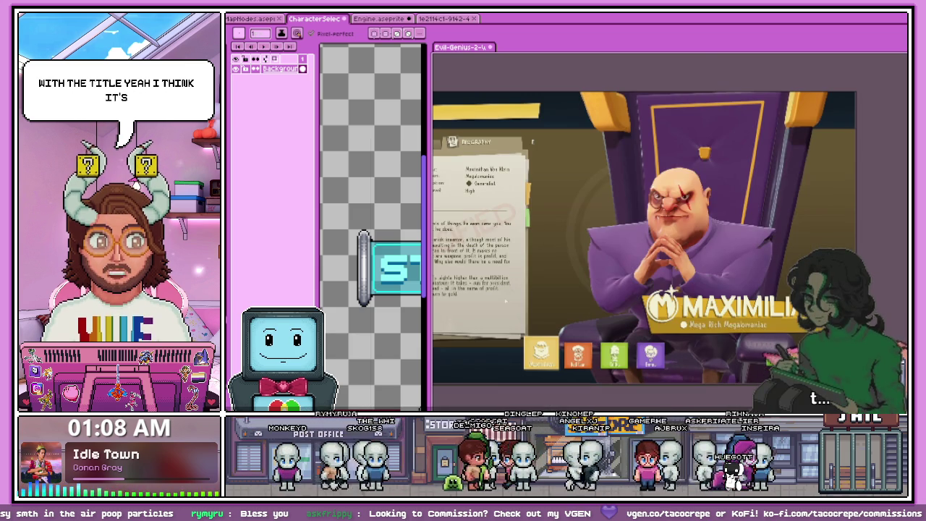
scroll(562, 376, up, 1)
scroll(562, 376, up, 1)
scroll(562, 377, down, 2)
scroll(562, 376, down, 1)
scroll(629, 376, down, 1)
scroll(629, 376, up, 1)
scroll(535, 202, down, 1)
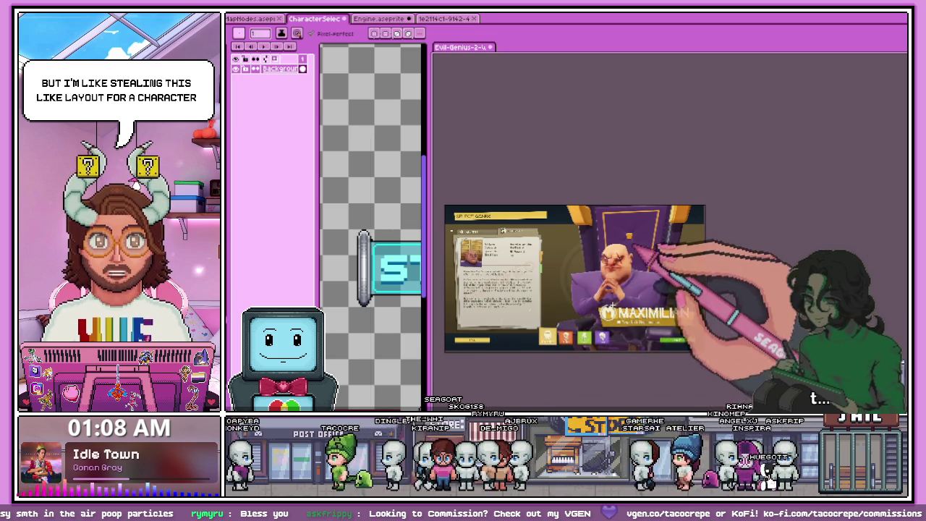
scroll(637, 235, up, 1)
scroll(641, 352, up, 2)
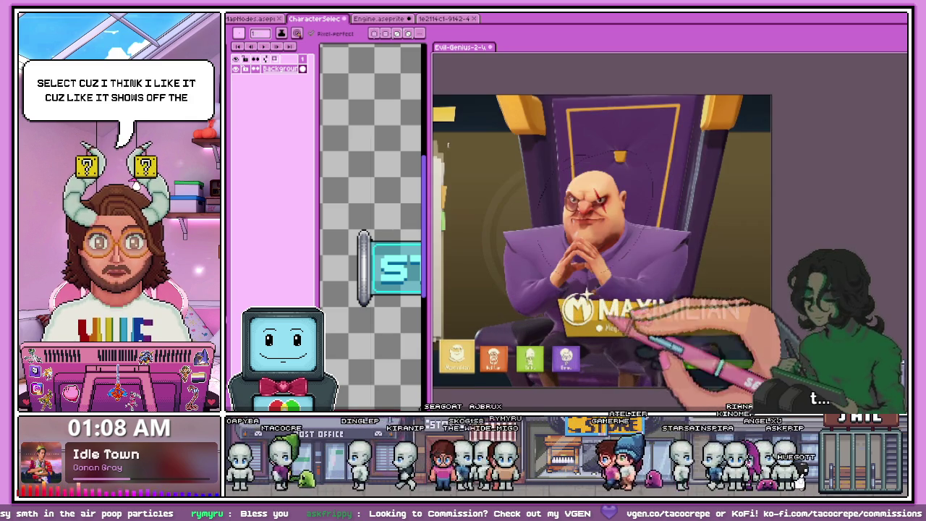
scroll(689, 277, down, 1)
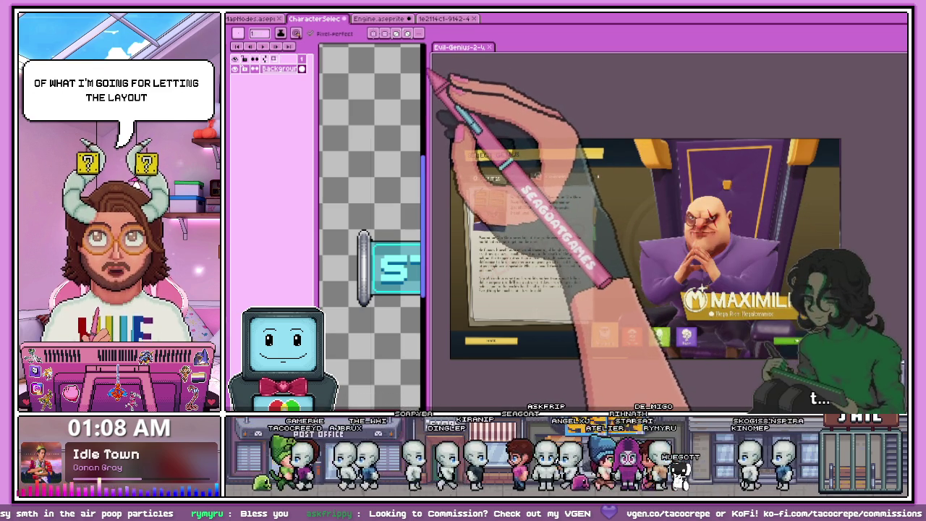
Step: Add a dark pixel at the bar's right end, then draw the pedestal's rounded corner and long top edge
drag(429, 71, 884, 166)
scroll(510, 243, down, 2)
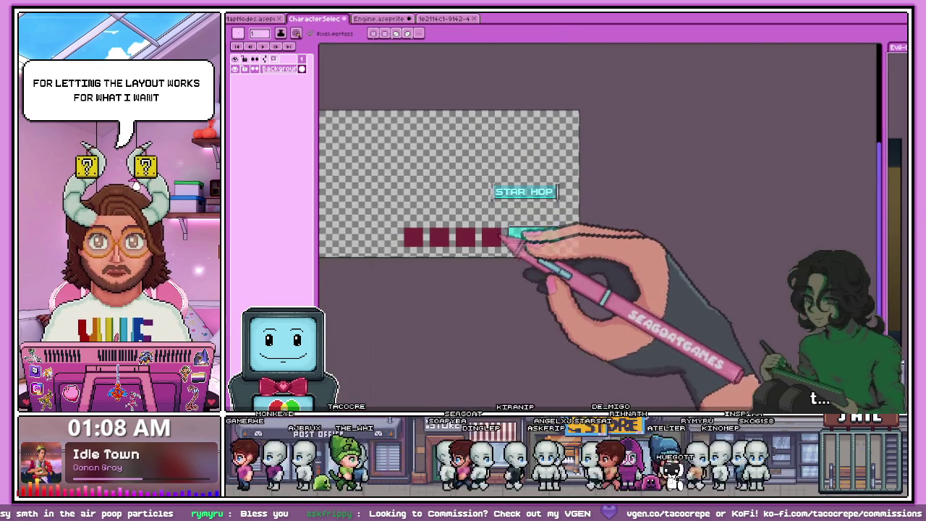
scroll(510, 243, up, 3)
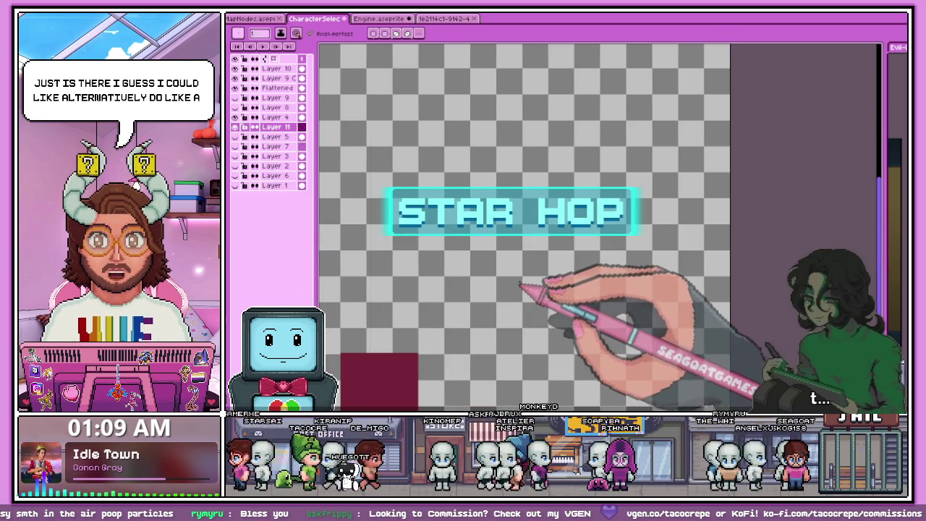
scroll(519, 287, up, 2)
scroll(458, 282, up, 1)
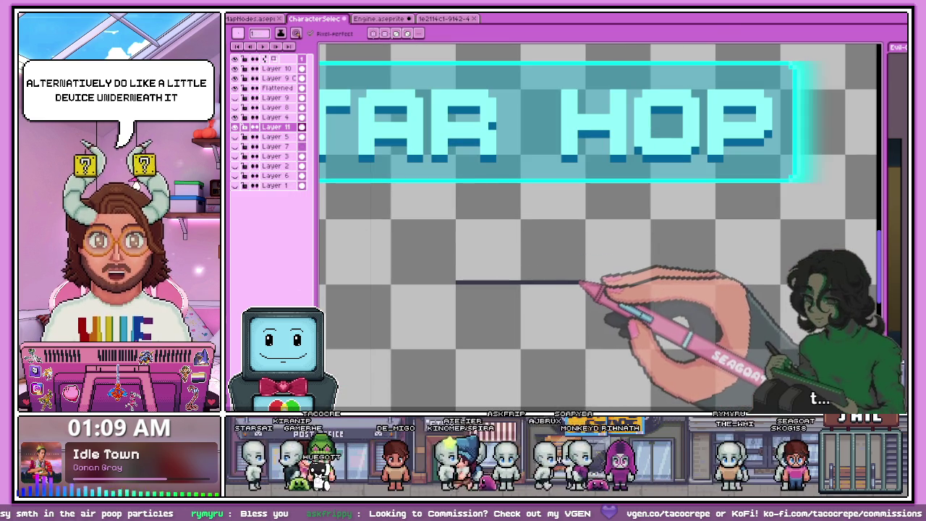
scroll(469, 270, up, 1)
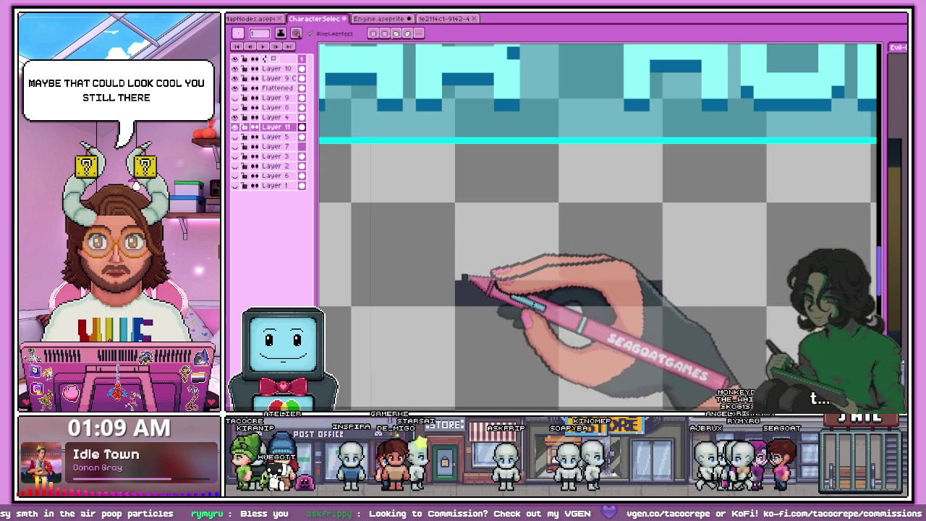
scroll(466, 276, up, 1)
scroll(600, 269, down, 1)
scroll(646, 273, up, 1)
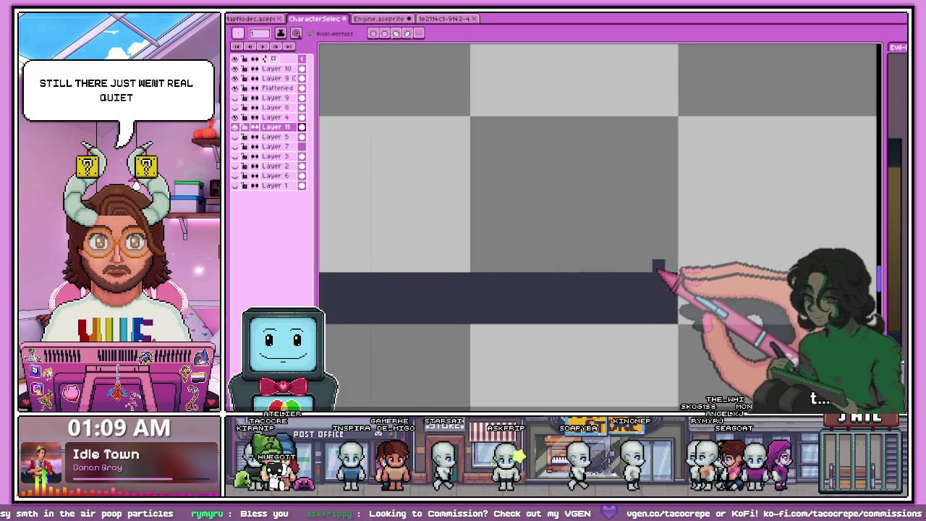
scroll(480, 263, down, 1)
scroll(470, 273, up, 1)
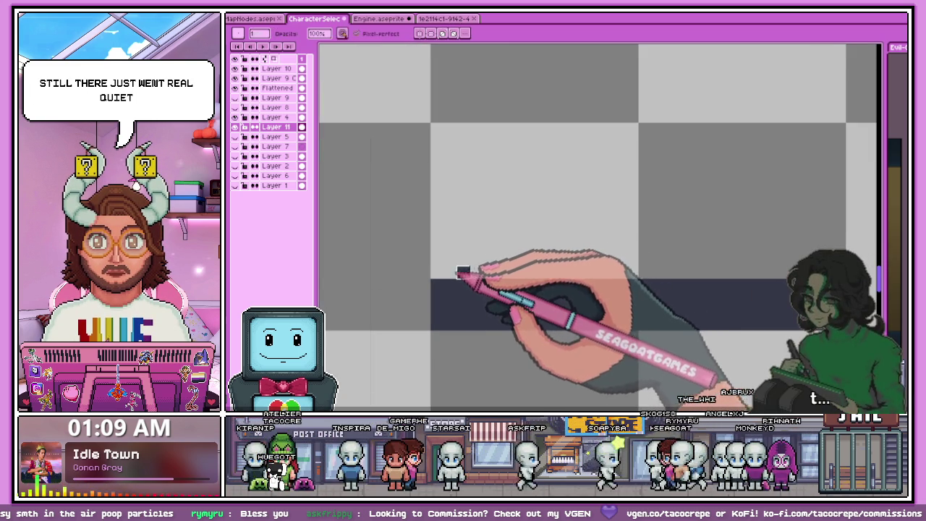
drag(471, 267, 669, 244)
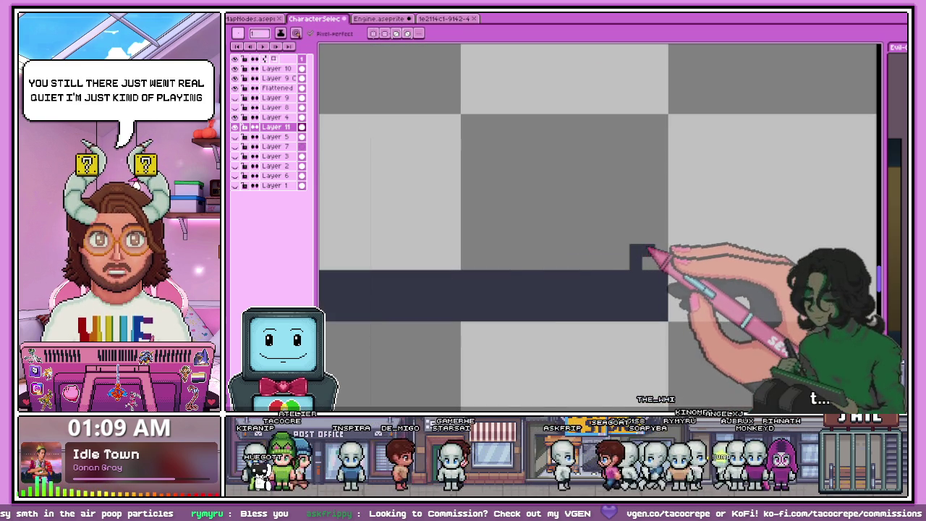
scroll(646, 253, down, 1)
scroll(469, 245, up, 1)
click(746, 234)
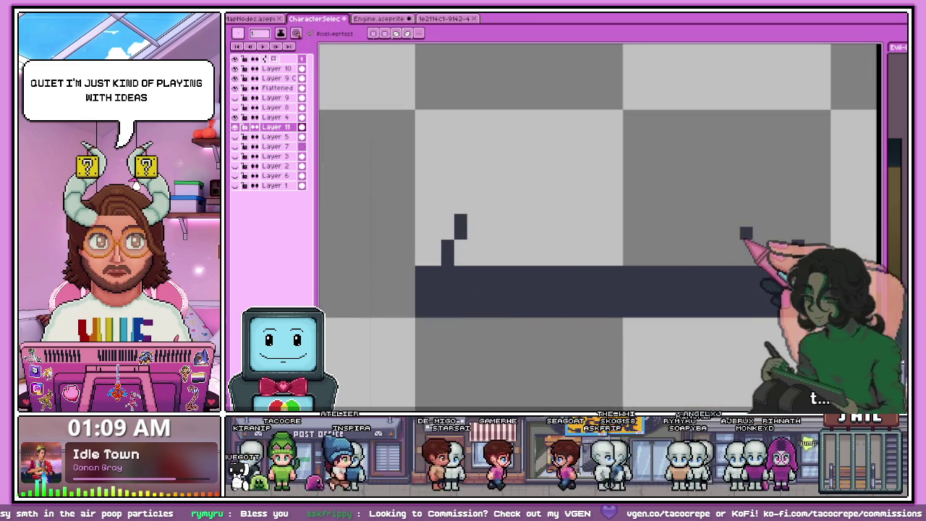
click(474, 208)
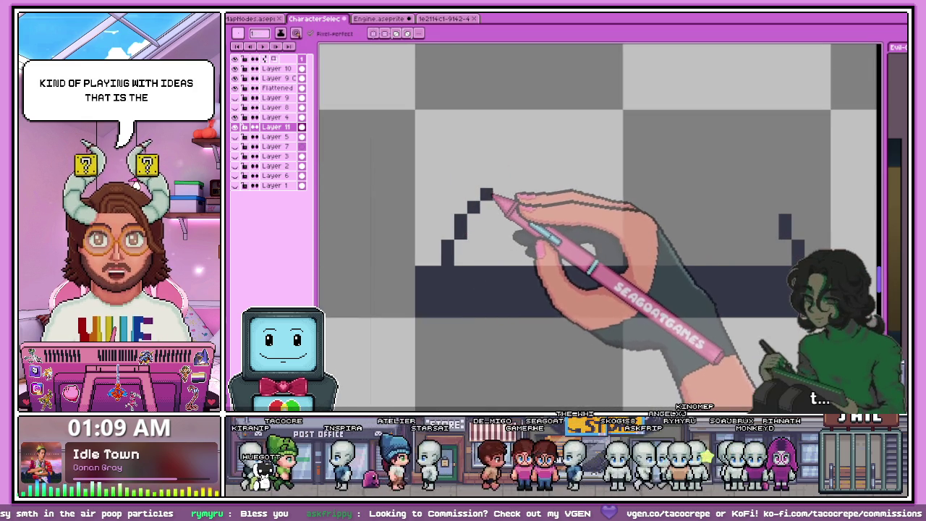
drag(489, 193, 737, 195)
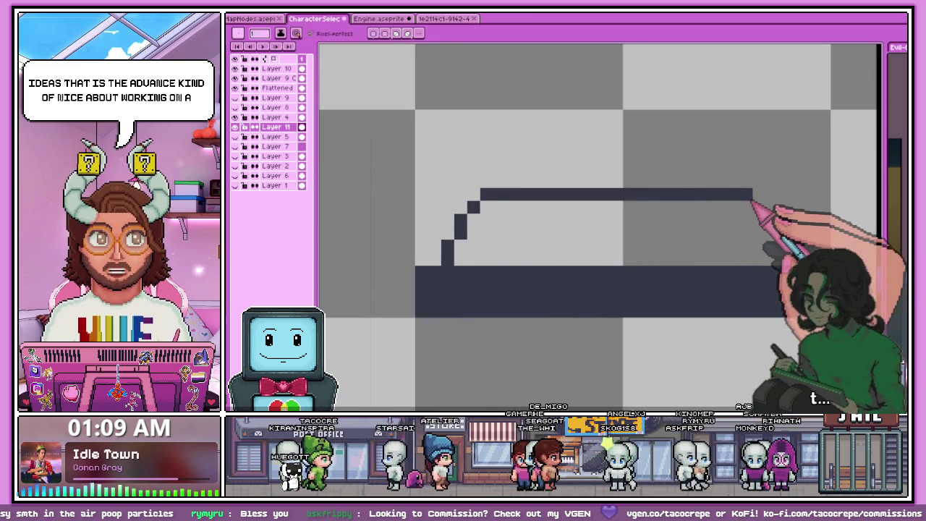
Step: Drag a rectangular marquee box enclosing the whole grey pedestal area
scroll(492, 250, down, 3)
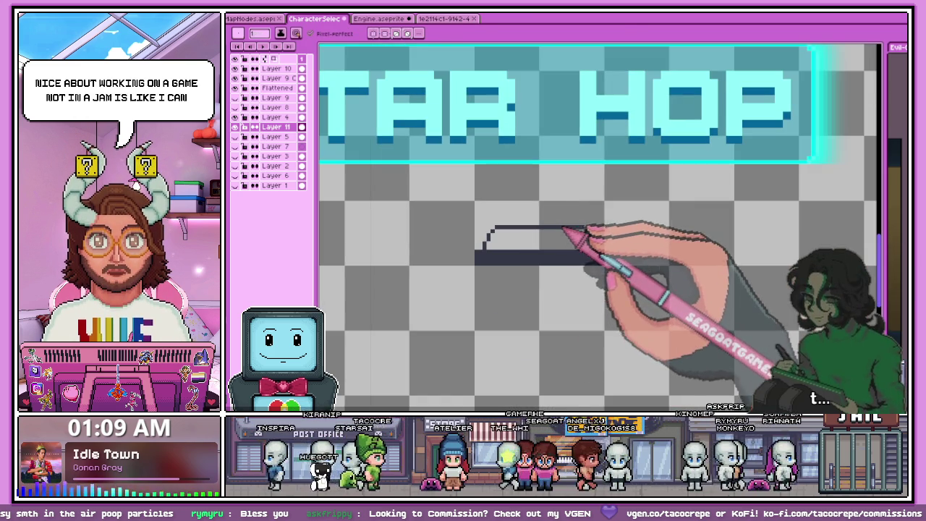
scroll(506, 289, down, 2)
scroll(463, 304, down, 1)
scroll(470, 303, up, 1)
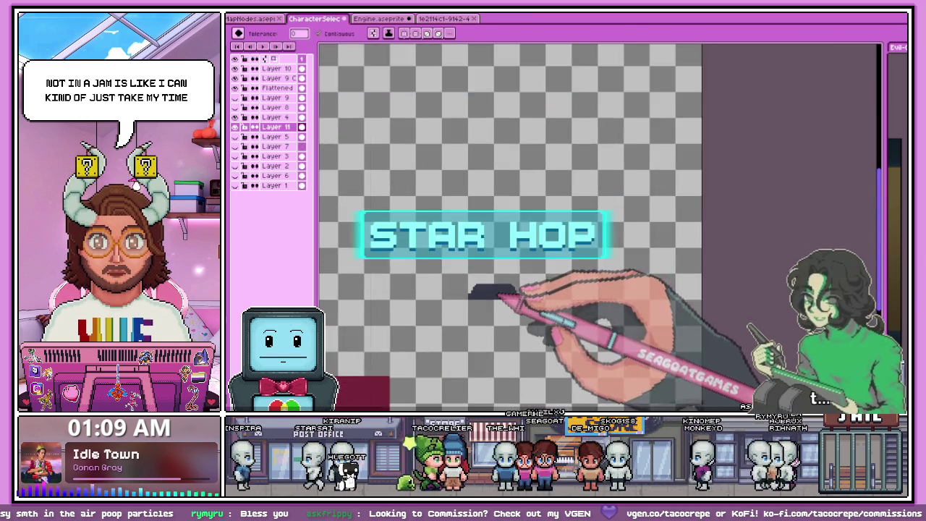
scroll(463, 286, up, 2)
scroll(467, 288, up, 1)
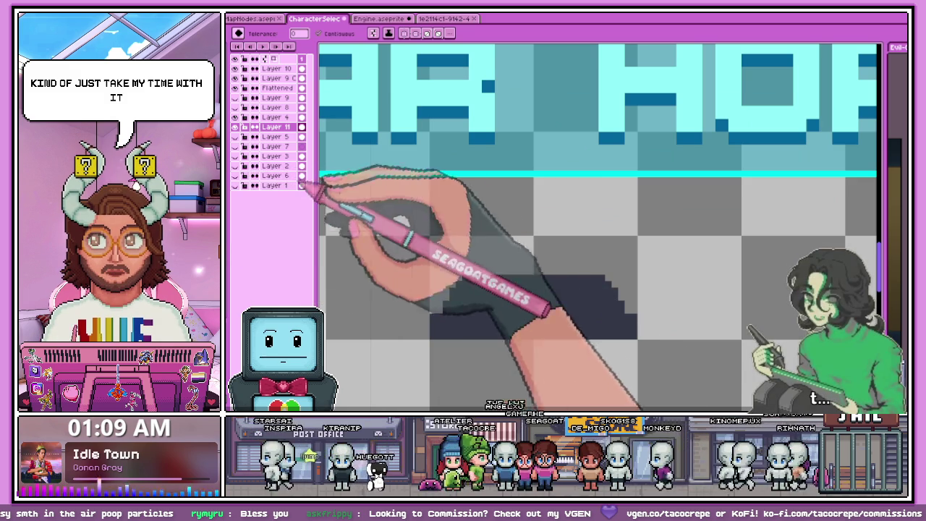
scroll(479, 305, down, 2)
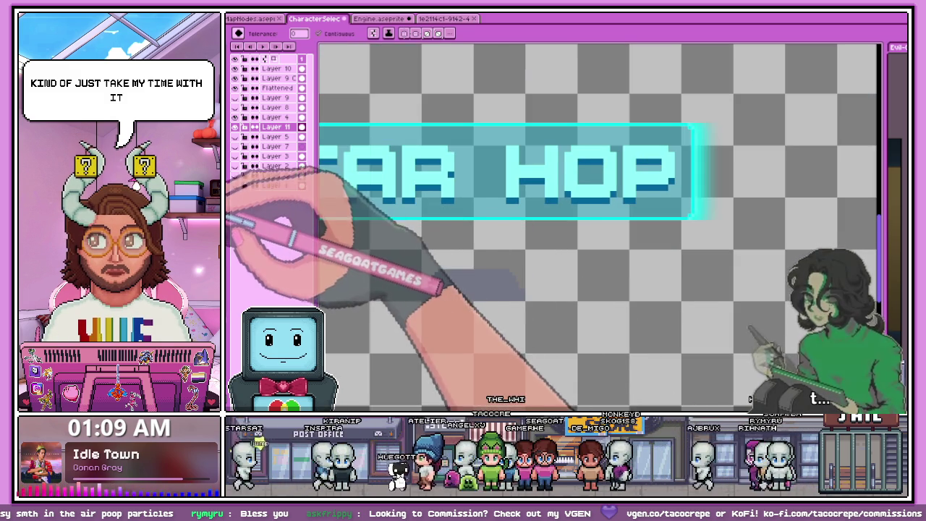
key(b)
scroll(427, 271, up, 1)
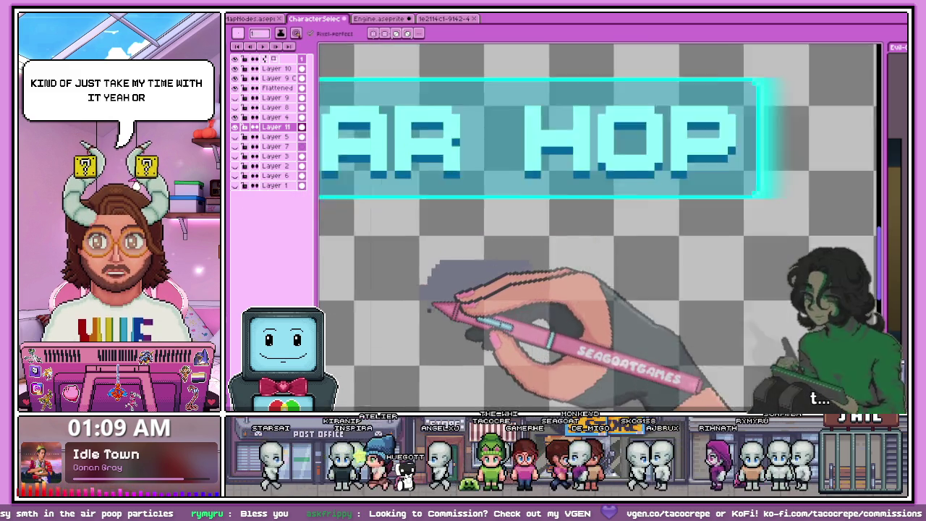
scroll(409, 289, up, 3)
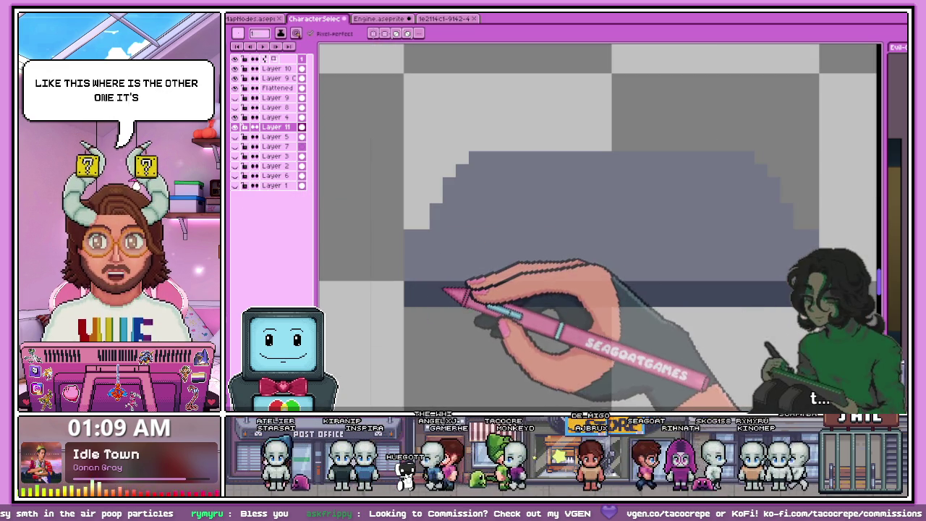
scroll(314, 251, down, 2)
scroll(414, 226, up, 2)
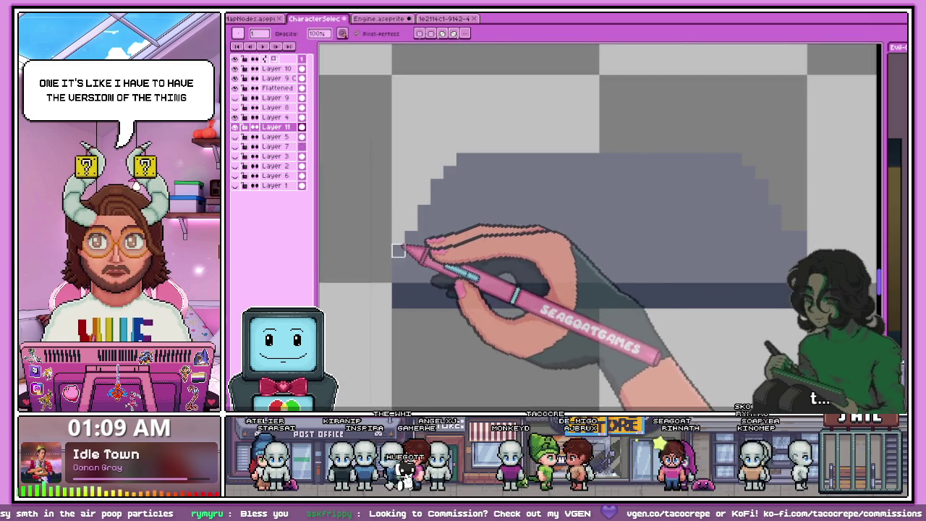
scroll(398, 251, down, 2)
scroll(579, 239, up, 2)
scroll(558, 234, down, 2)
scroll(480, 233, down, 2)
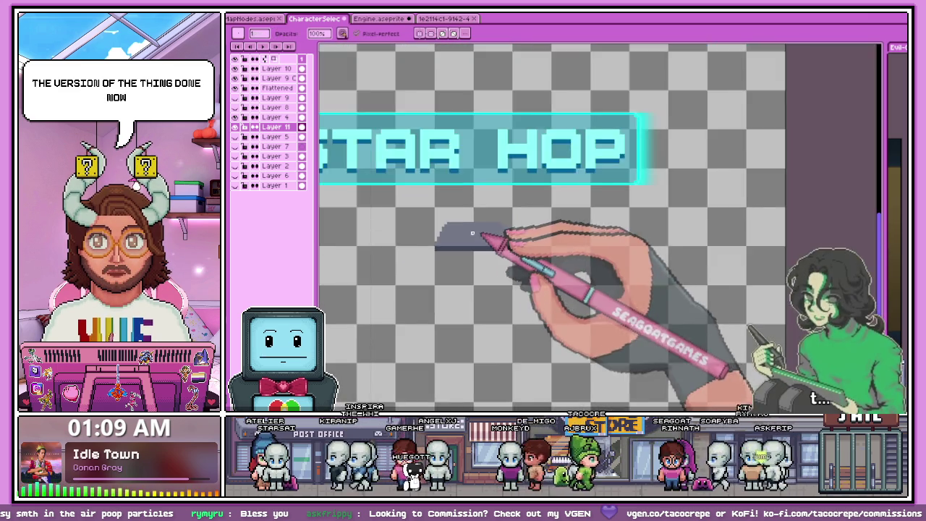
scroll(479, 233, up, 2)
scroll(440, 239, up, 2)
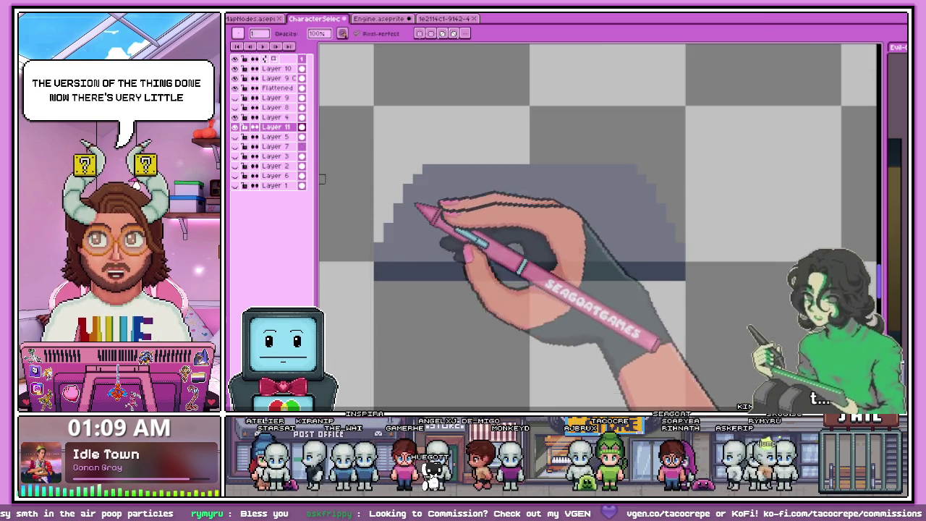
scroll(383, 246, up, 2)
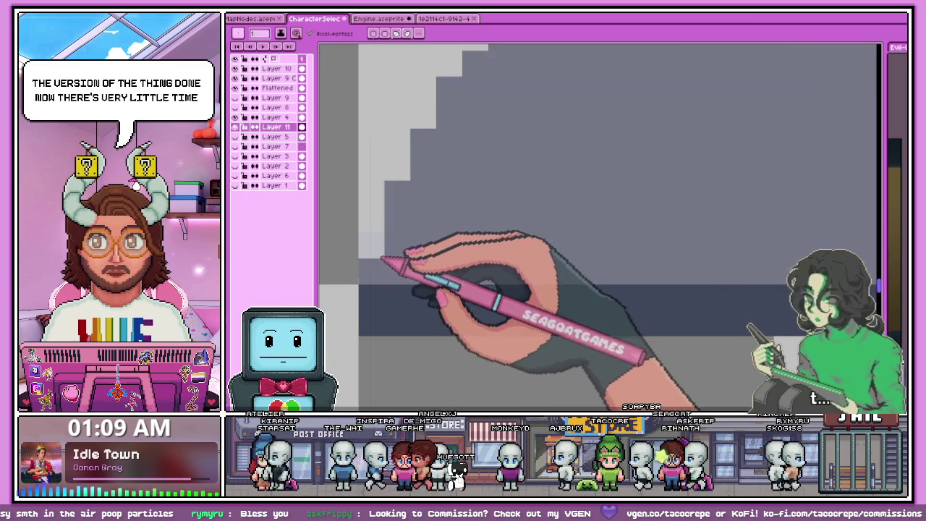
scroll(381, 246, down, 2)
scroll(347, 225, down, 2)
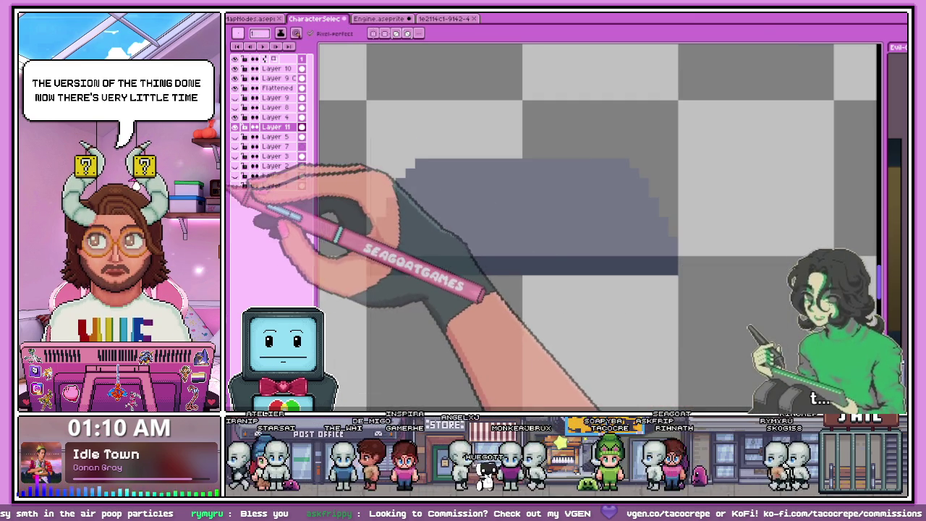
scroll(386, 221, up, 1)
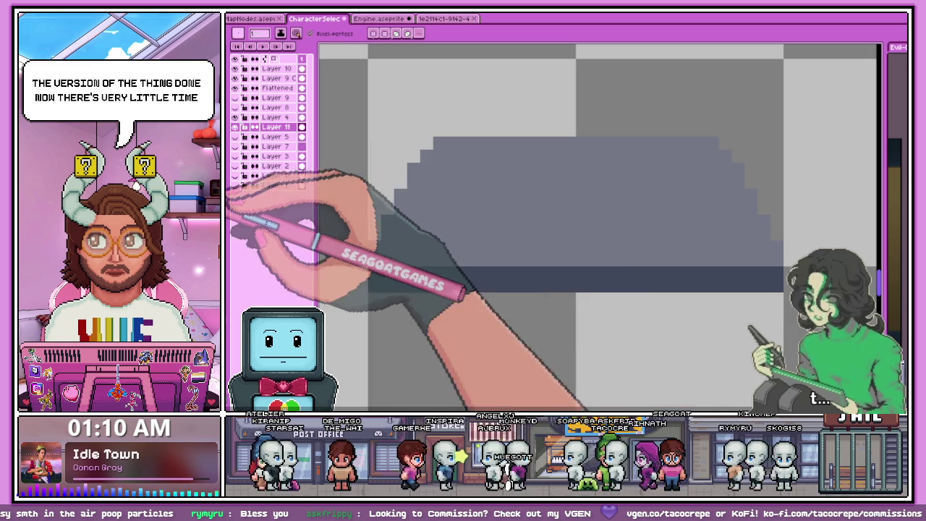
scroll(392, 221, up, 1)
scroll(420, 177, down, 2)
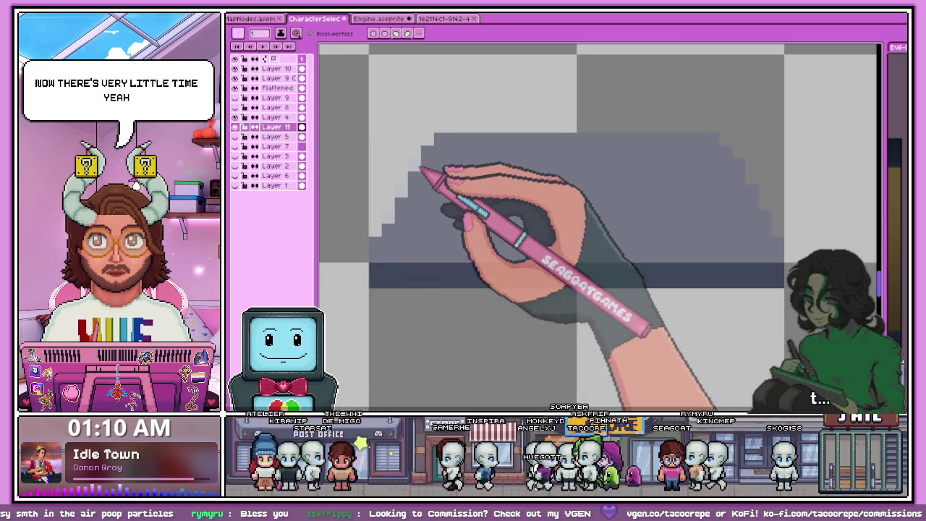
scroll(405, 238, down, 1)
scroll(393, 273, up, 2)
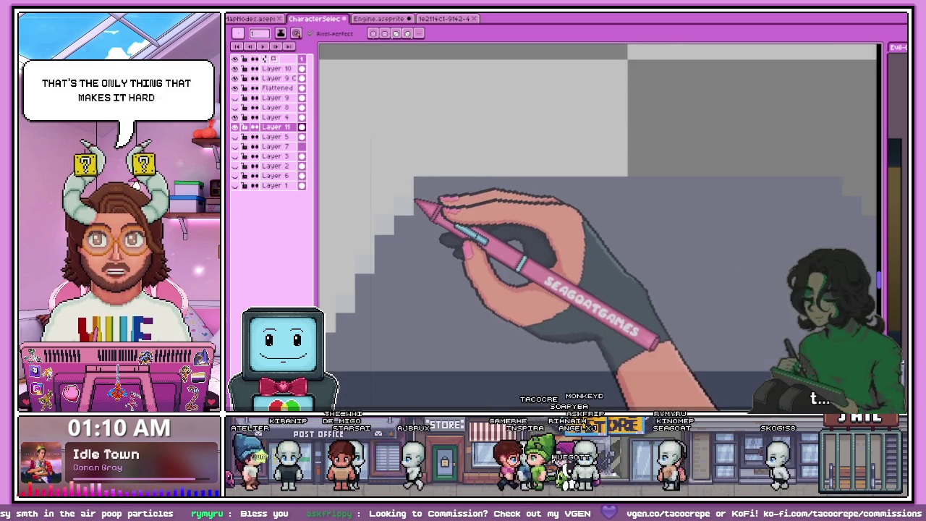
scroll(413, 205, down, 2)
scroll(542, 200, up, 3)
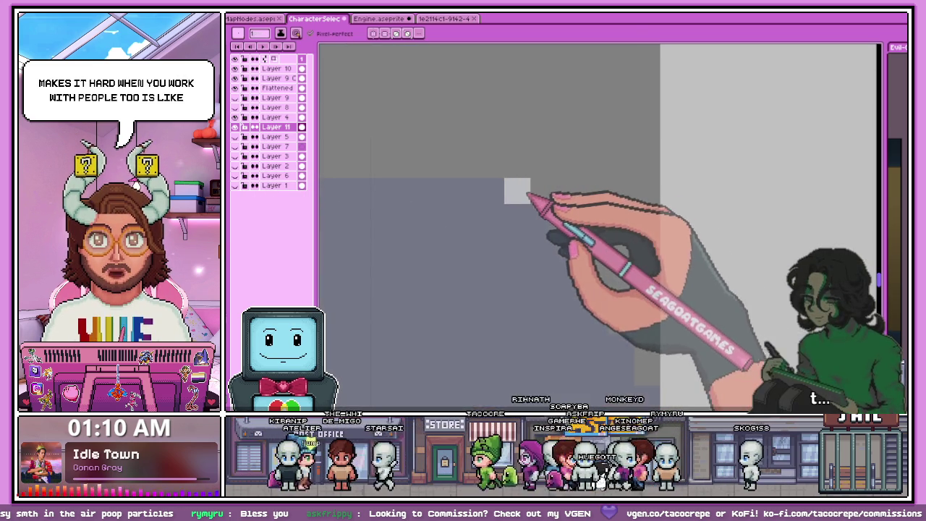
scroll(542, 215, up, 1)
scroll(567, 252, down, 1)
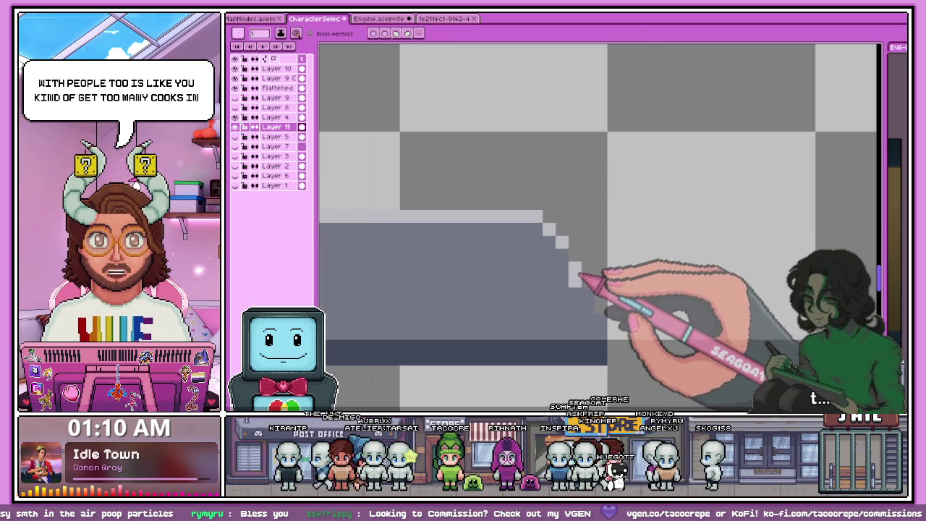
scroll(579, 282, down, 2)
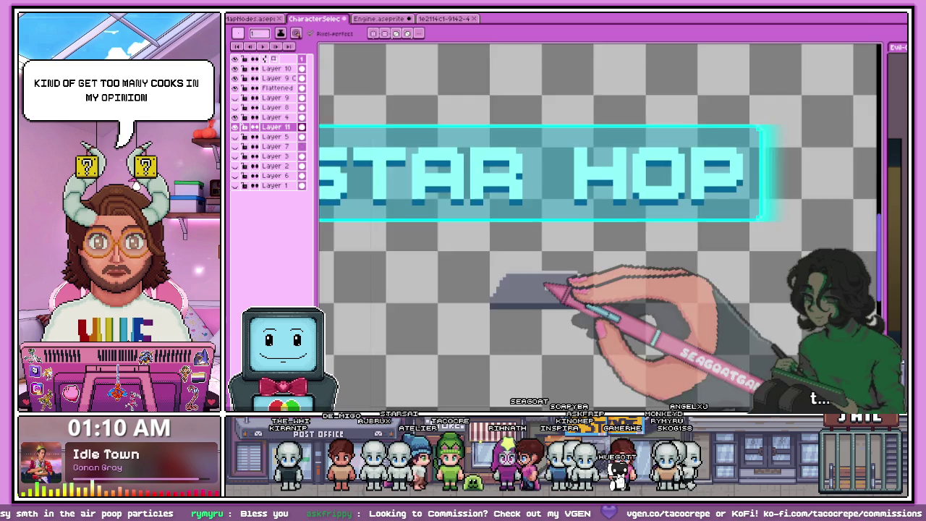
scroll(544, 284, up, 1)
scroll(575, 304, up, 1)
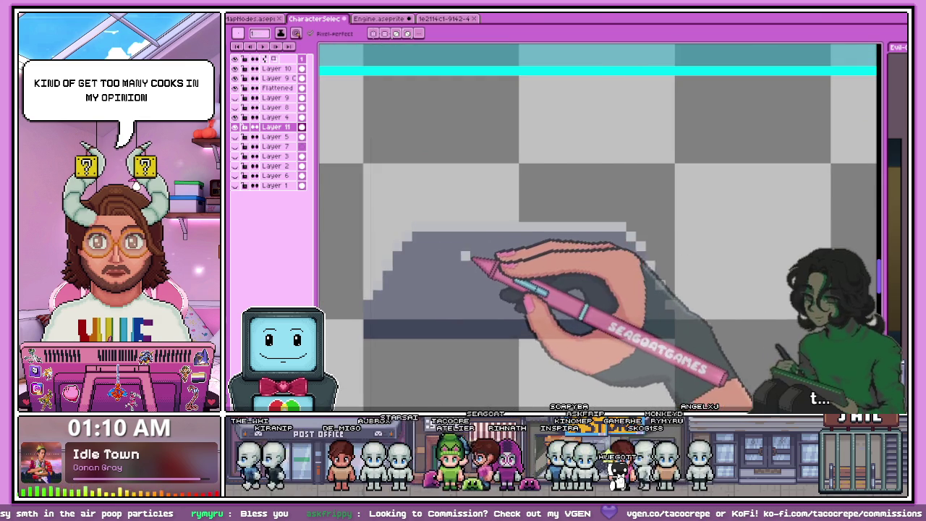
scroll(465, 256, down, 1)
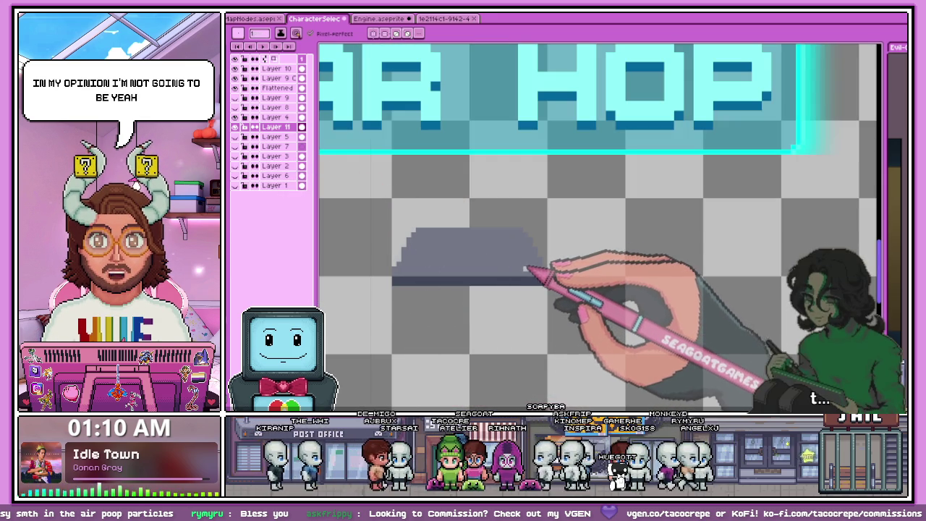
drag(369, 215, 565, 303)
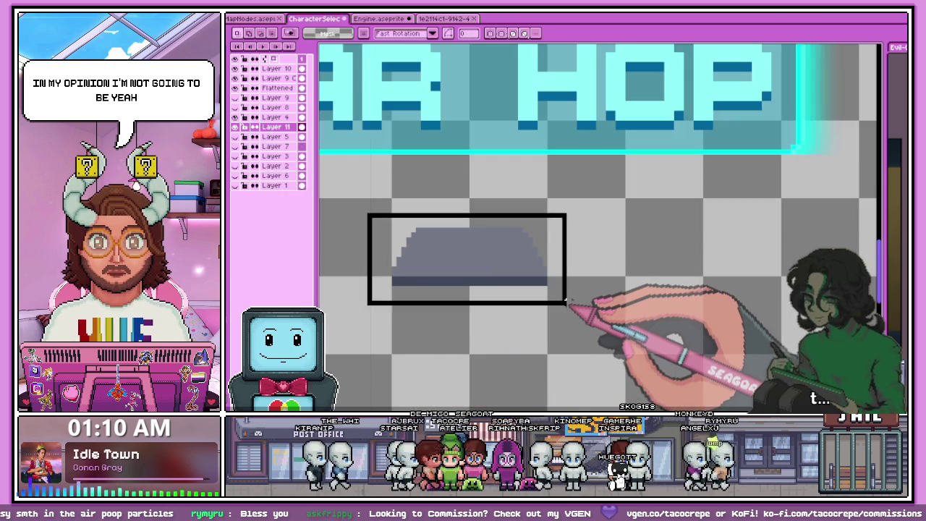
Step: Apply a black Outline effect to the selected pedestal
key(shift+o)
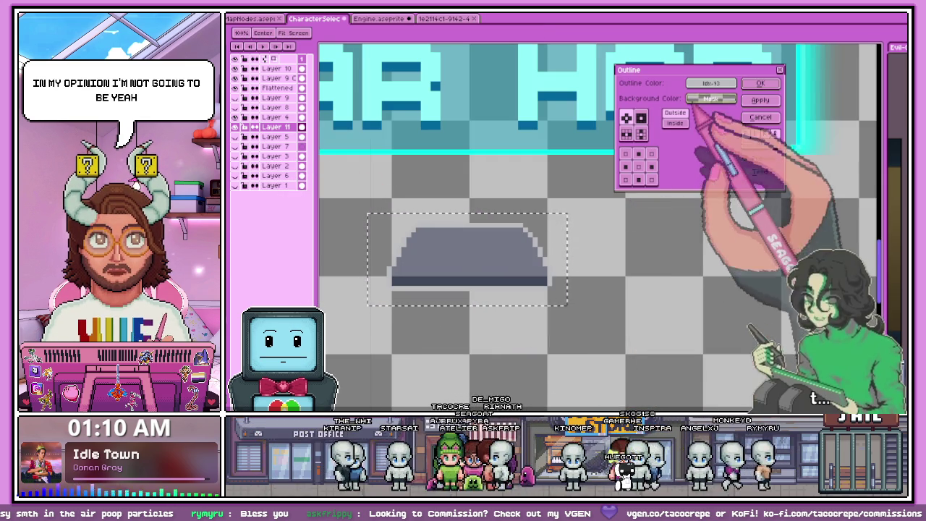
click(711, 83)
click(726, 117)
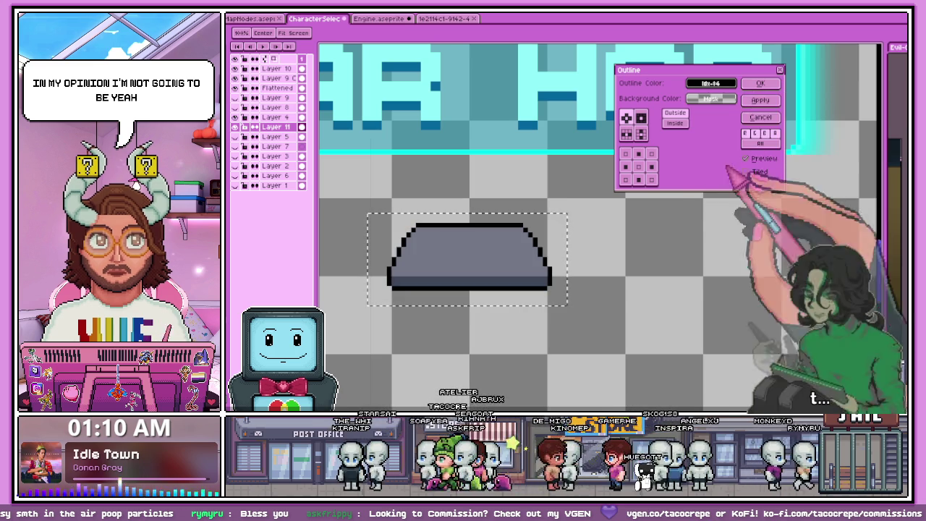
click(760, 83)
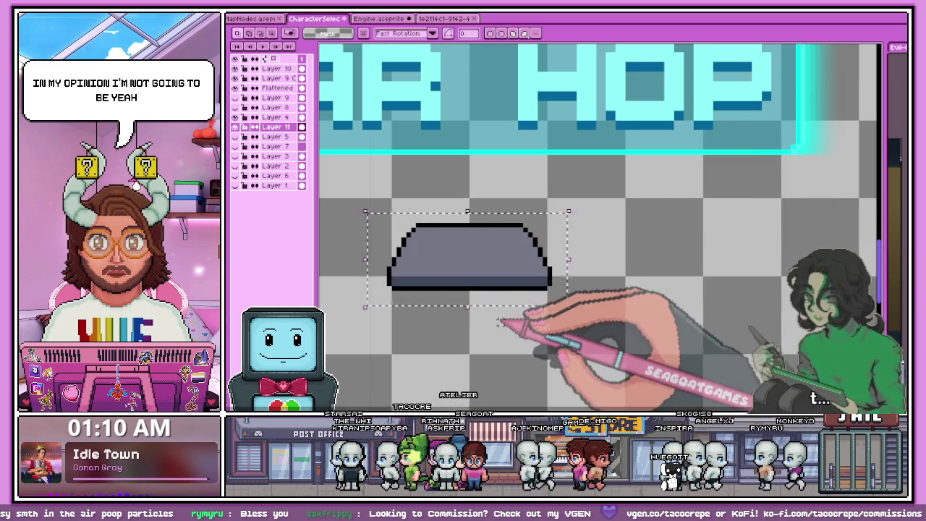
scroll(391, 278, up, 1)
scroll(378, 269, up, 2)
scroll(372, 264, down, 4)
scroll(397, 256, up, 2)
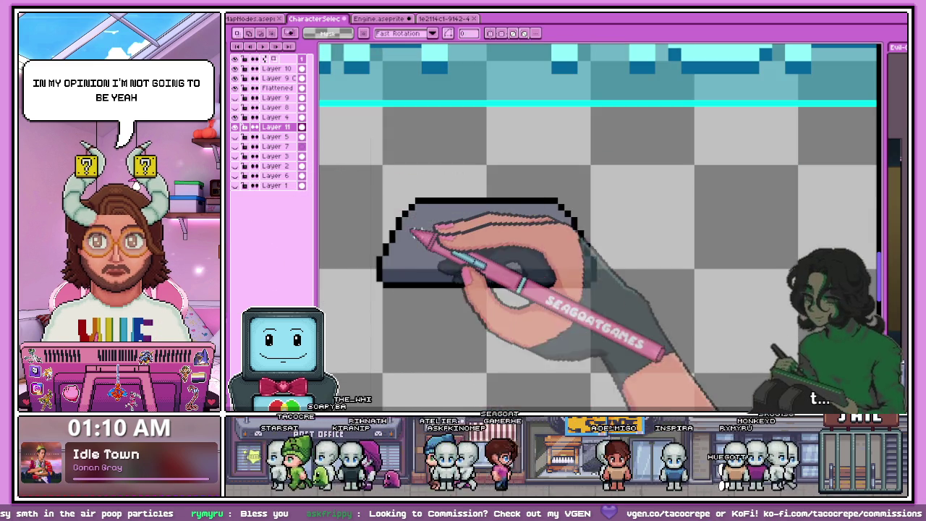
Step: Paint a lighter grey highlight along the pedestal's top and down its right slanted edge
key(b)
scroll(410, 252, up, 2)
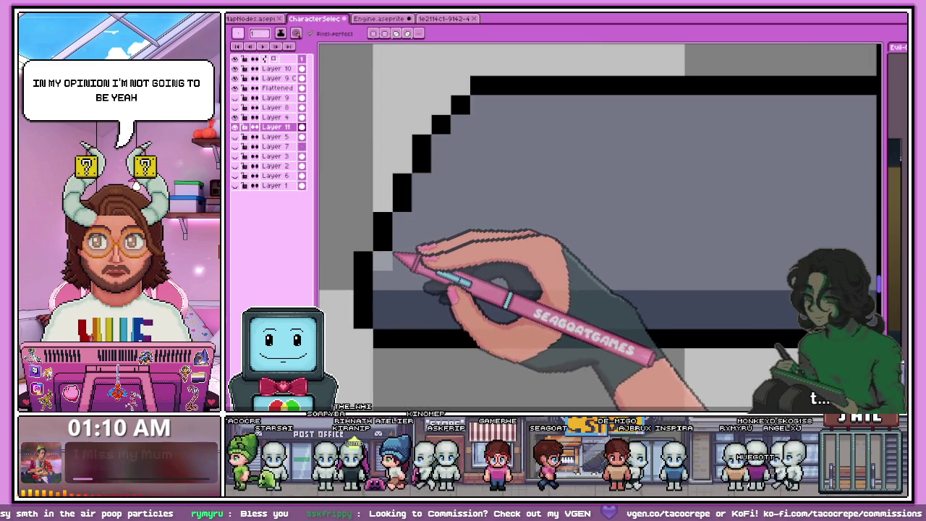
scroll(402, 246, down, 1)
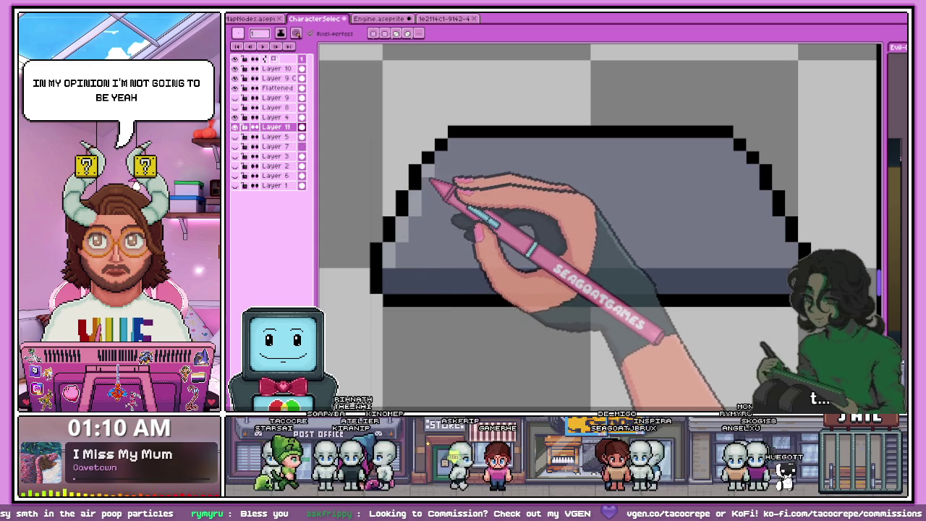
scroll(471, 150, down, 1)
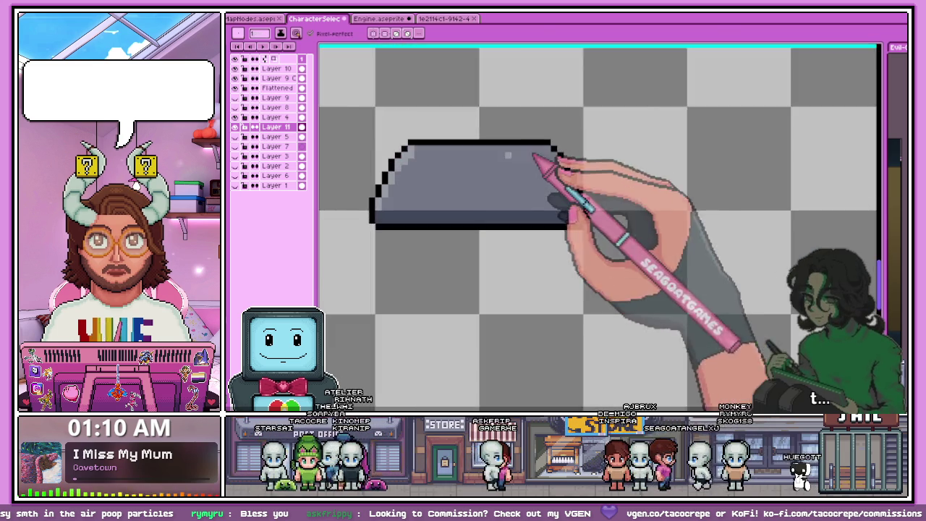
scroll(434, 161, up, 1)
drag(403, 161, 585, 147)
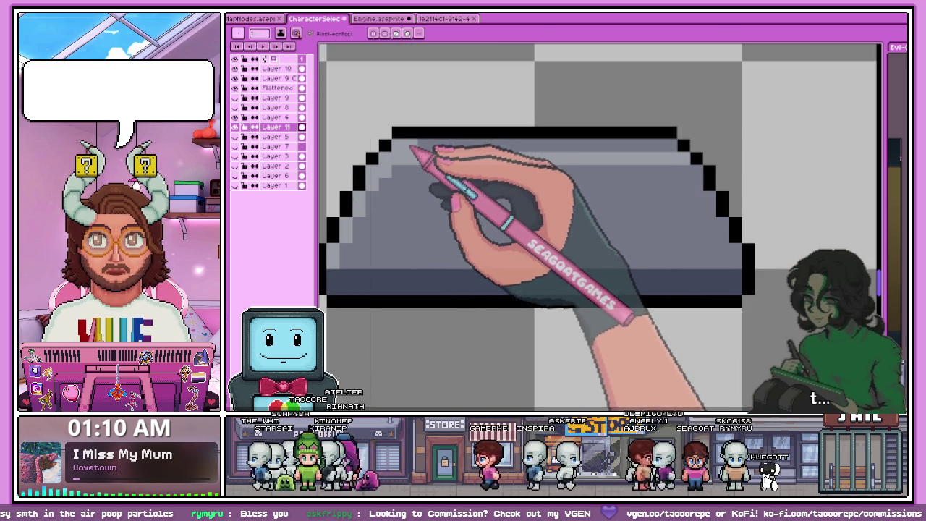
drag(424, 149, 620, 145)
mouse_move(408, 154)
mouse_down()
mouse_move(682, 145)
mouse_move(707, 190)
mouse_move(699, 190)
mouse_up()
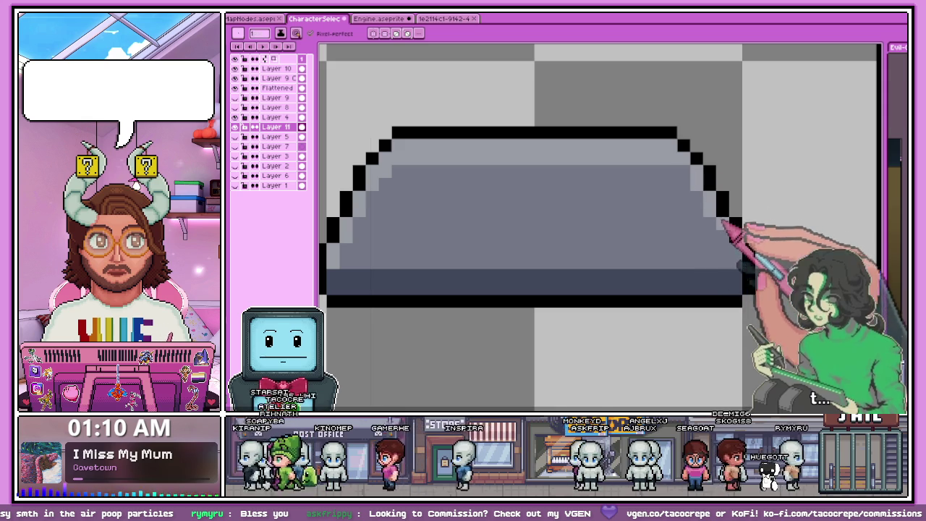
scroll(717, 217, down, 5)
scroll(589, 212, down, 1)
scroll(578, 261, down, 4)
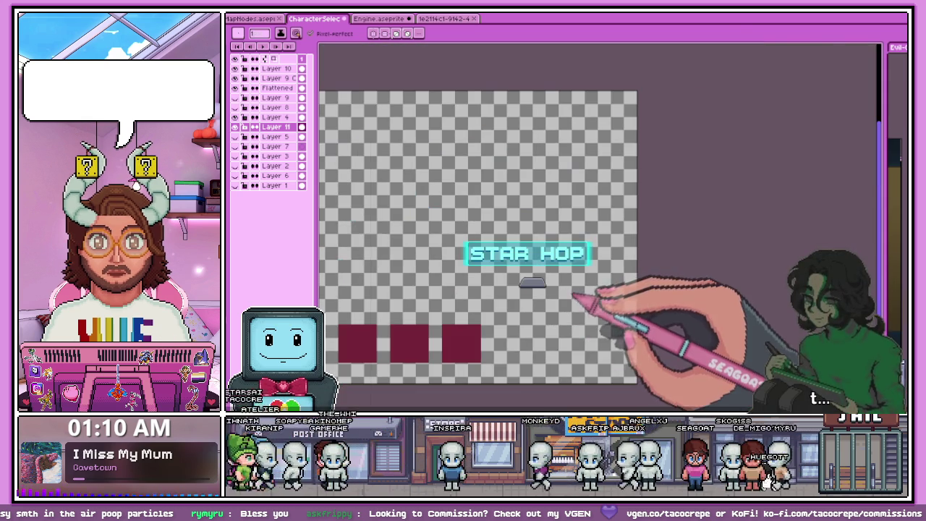
Step: Paint grey over the pedestal's old top outline and right edge
scroll(544, 290, up, 4)
scroll(492, 242, up, 3)
mouse_move(471, 247)
mouse_down()
mouse_move(698, 247)
mouse_move(449, 231)
mouse_move(599, 238)
mouse_up()
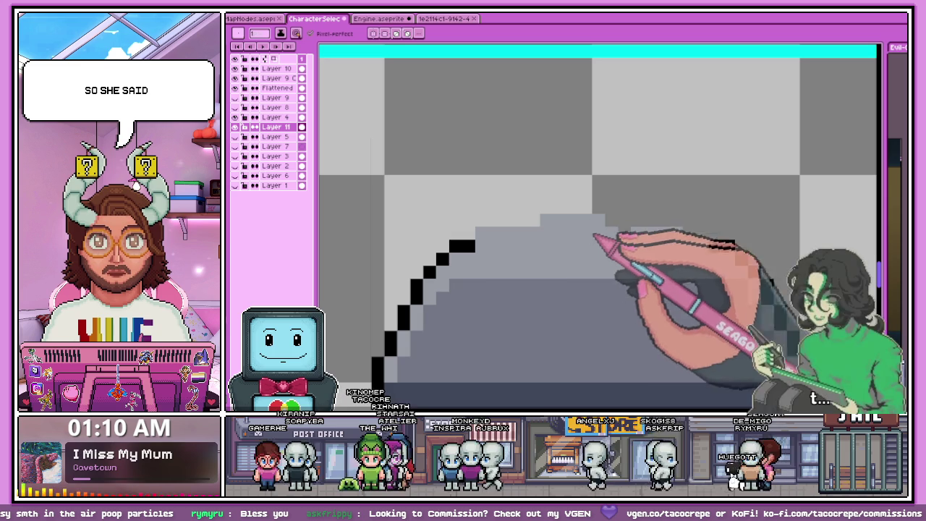
scroll(514, 242, down, 1)
scroll(443, 241, up, 1)
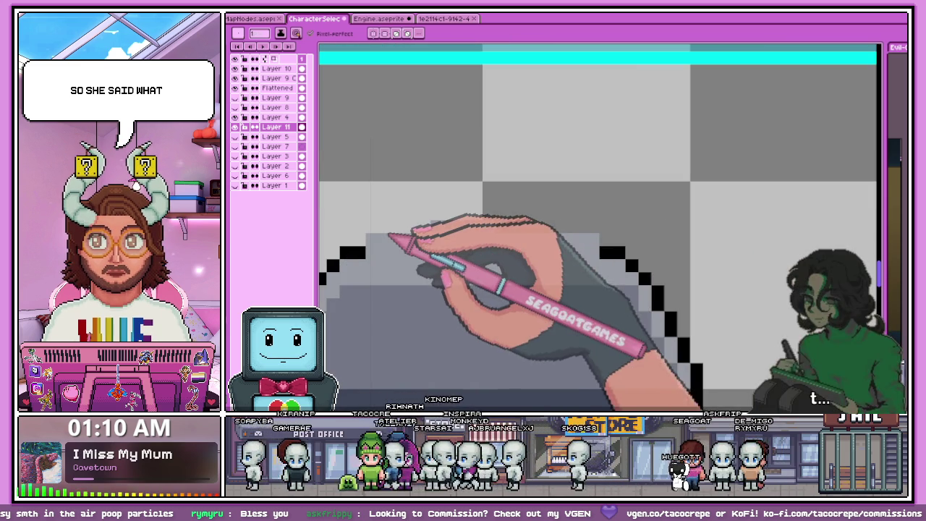
scroll(405, 250, down, 2)
scroll(412, 188, down, 1)
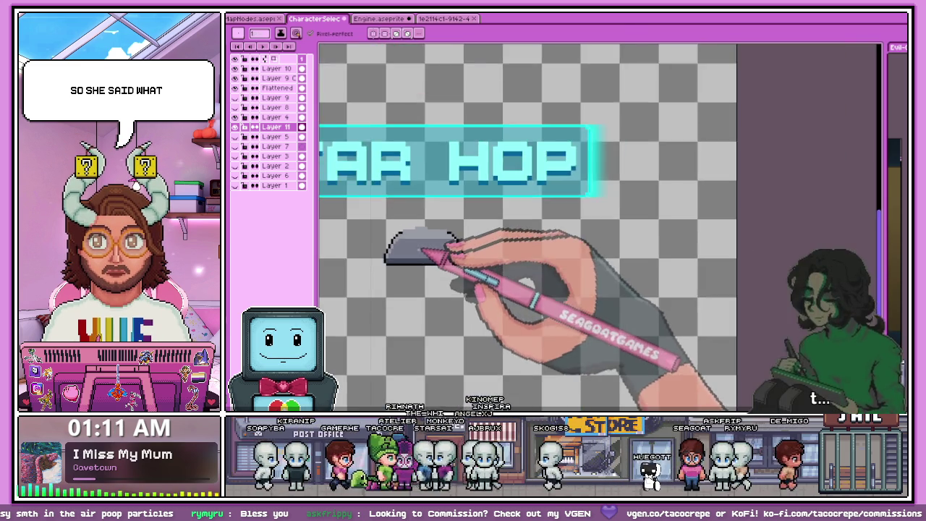
scroll(332, 242, up, 1)
scroll(401, 230, up, 2)
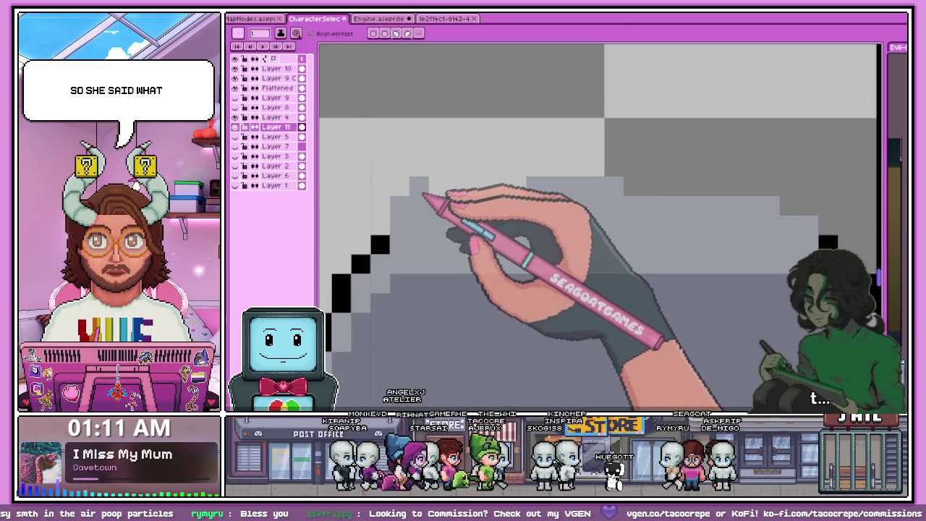
scroll(426, 217, down, 2)
scroll(427, 257, up, 1)
Step: Draw a solid black line along the pedestal's top edge with the Pencil
key(b)
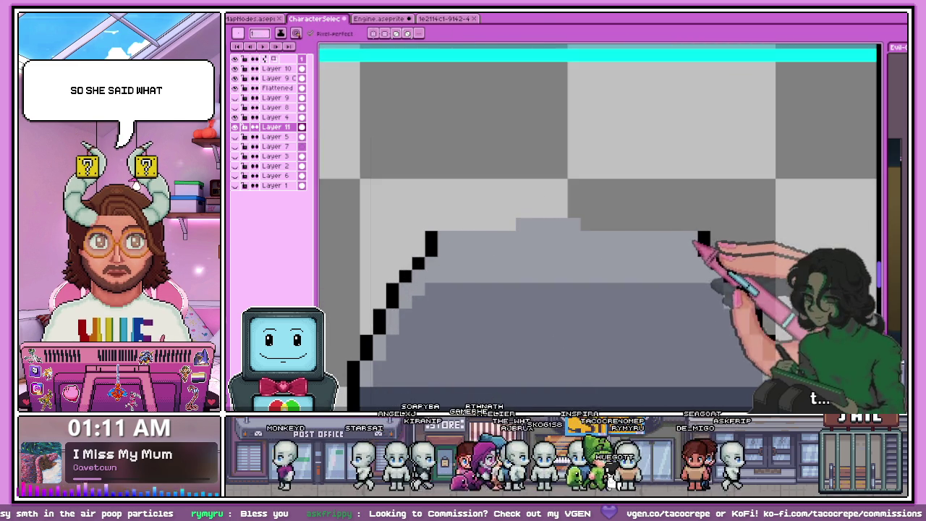
drag(439, 225, 605, 227)
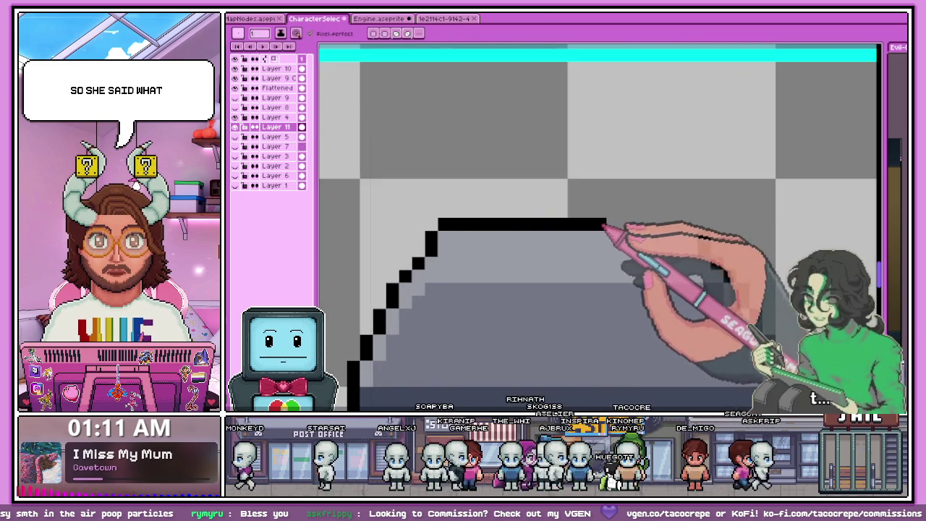
scroll(637, 232, down, 1)
scroll(579, 261, down, 2)
scroll(506, 289, down, 1)
scroll(515, 298, down, 1)
scroll(517, 310, up, 2)
scroll(496, 275, up, 3)
scroll(451, 244, up, 3)
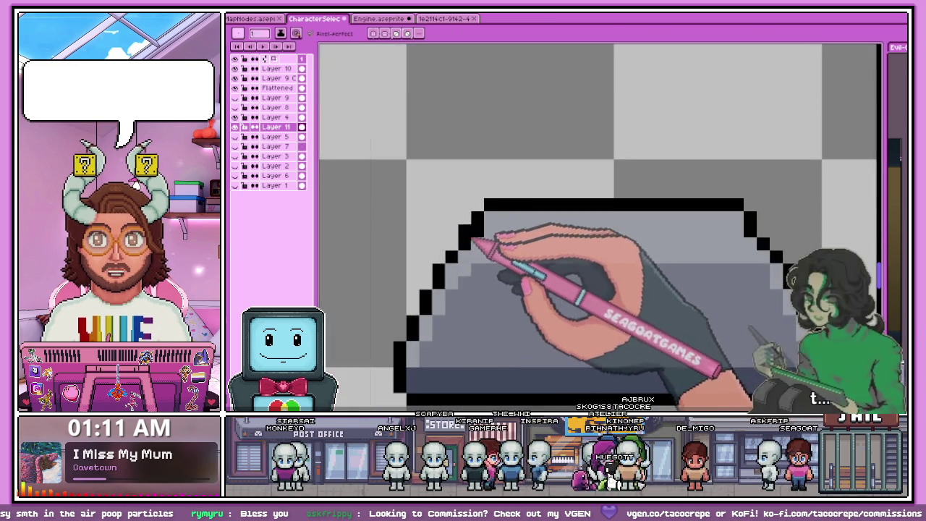
scroll(475, 238, down, 5)
scroll(499, 271, up, 3)
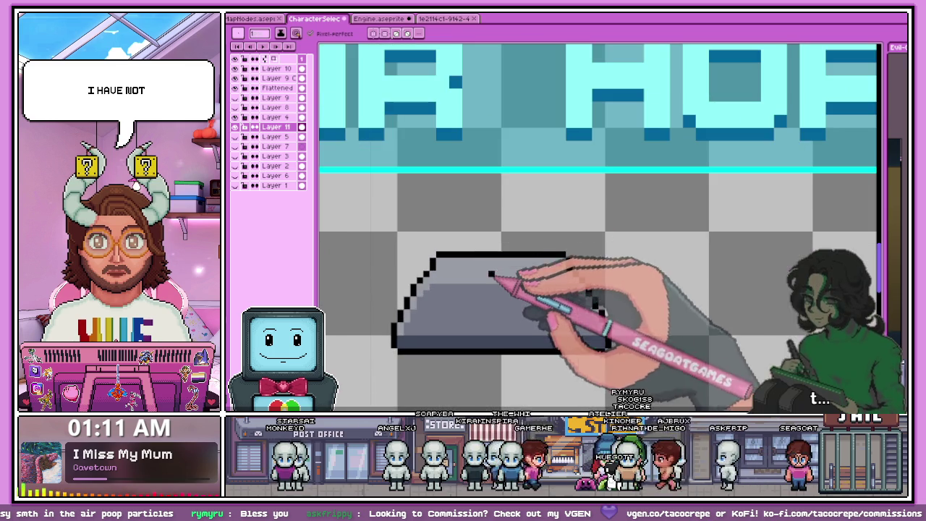
scroll(504, 279, up, 2)
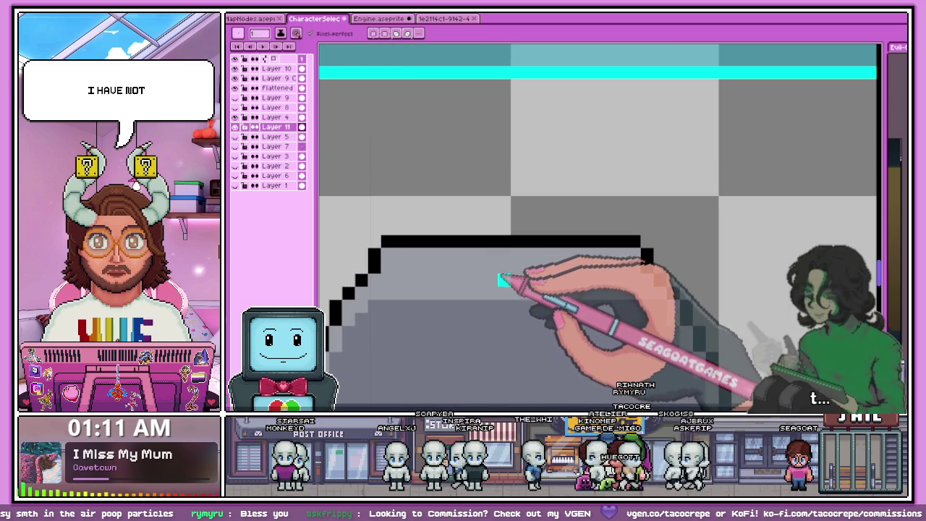
scroll(506, 221, down, 2)
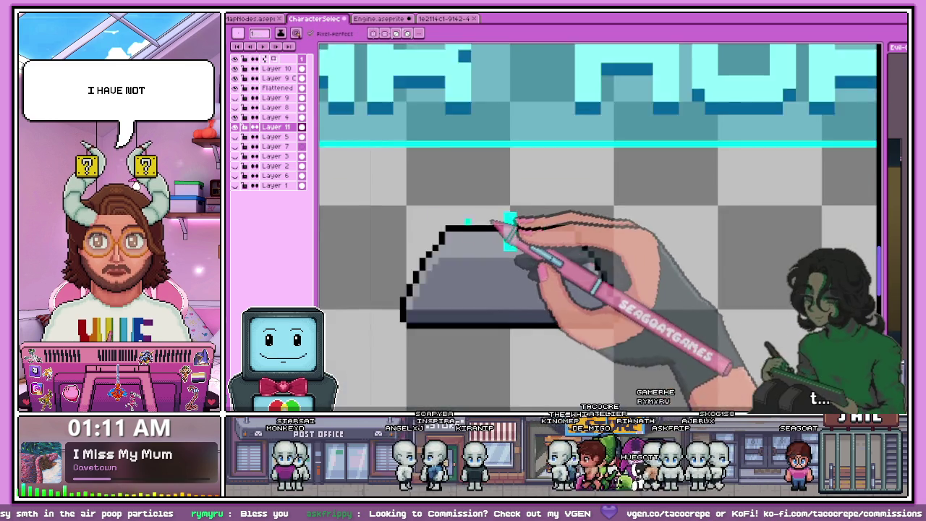
scroll(506, 227, down, 2)
scroll(405, 217, down, 1)
scroll(434, 225, up, 4)
scroll(439, 244, up, 2)
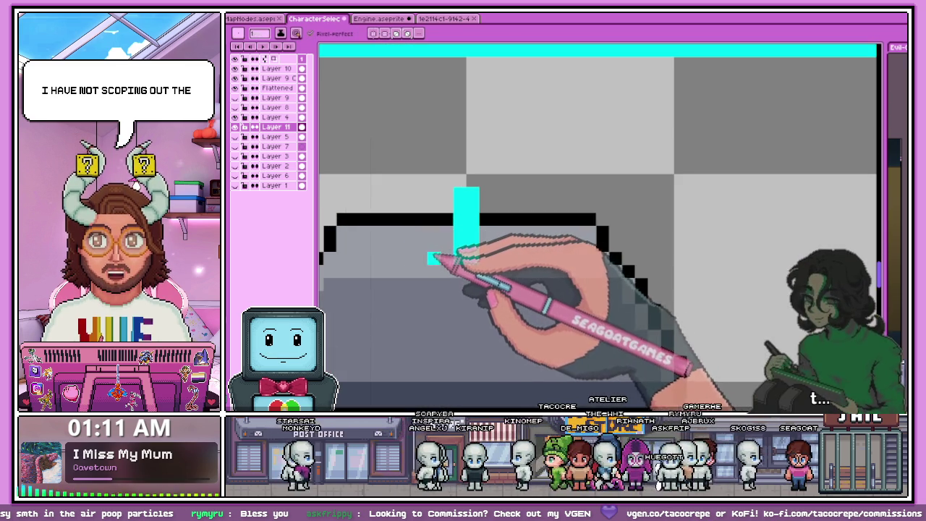
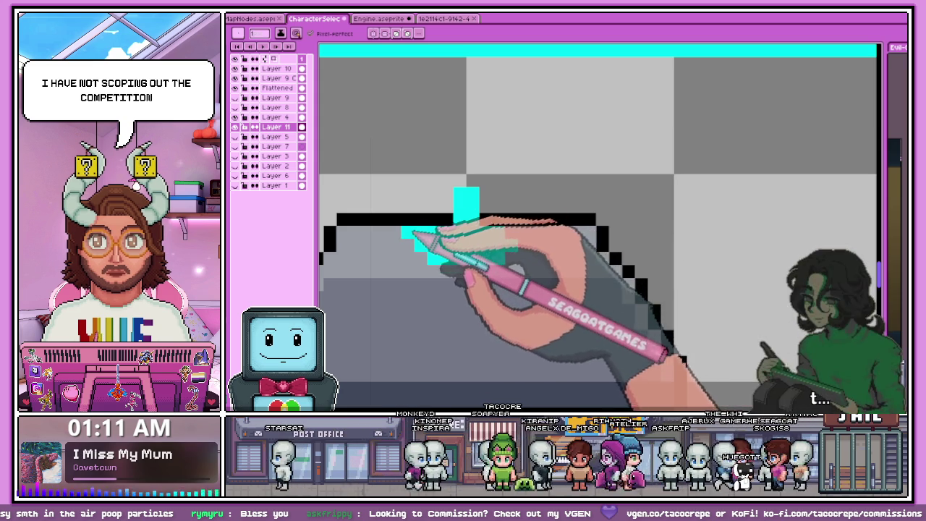
Step: Extend the pedestal's black top outline row further to the right
scroll(428, 245, down, 2)
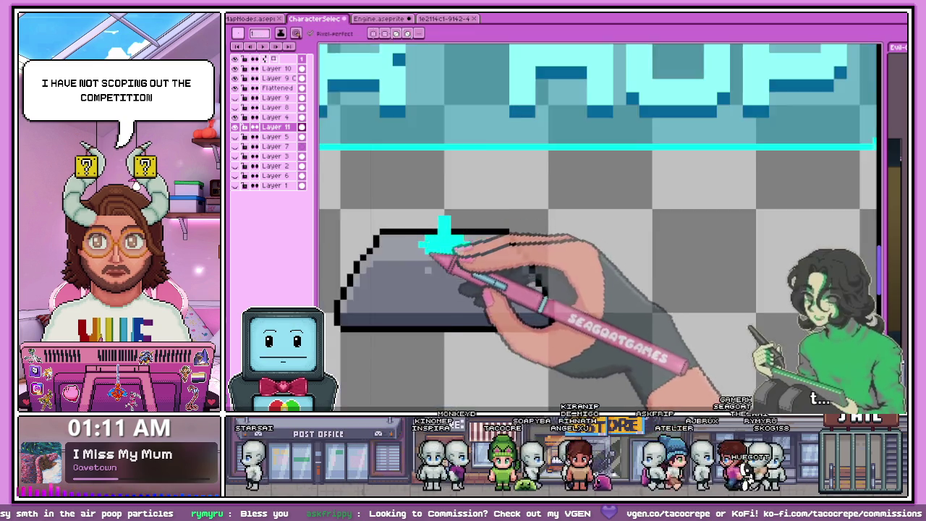
scroll(434, 260, down, 1)
scroll(441, 275, down, 1)
scroll(452, 289, down, 2)
scroll(455, 295, up, 1)
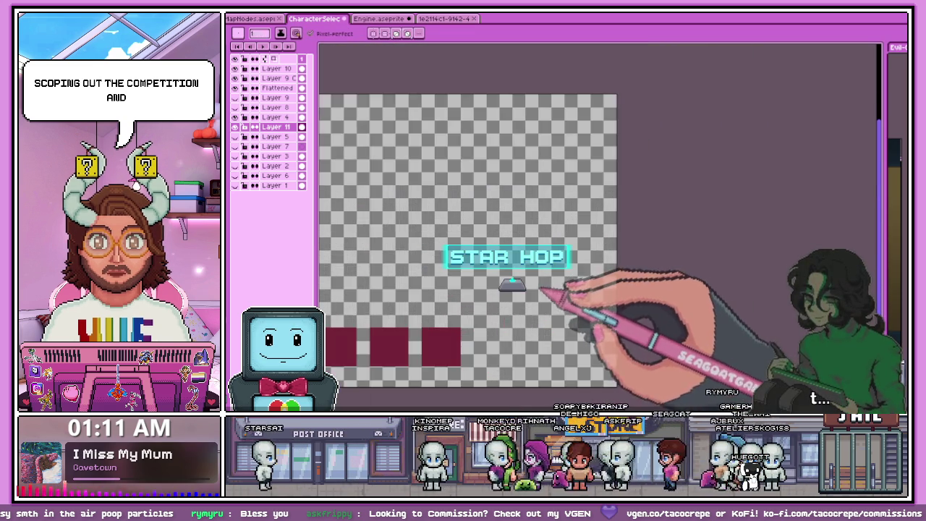
scroll(506, 289, up, 2)
scroll(485, 260, up, 2)
scroll(477, 253, up, 1)
scroll(478, 253, down, 1)
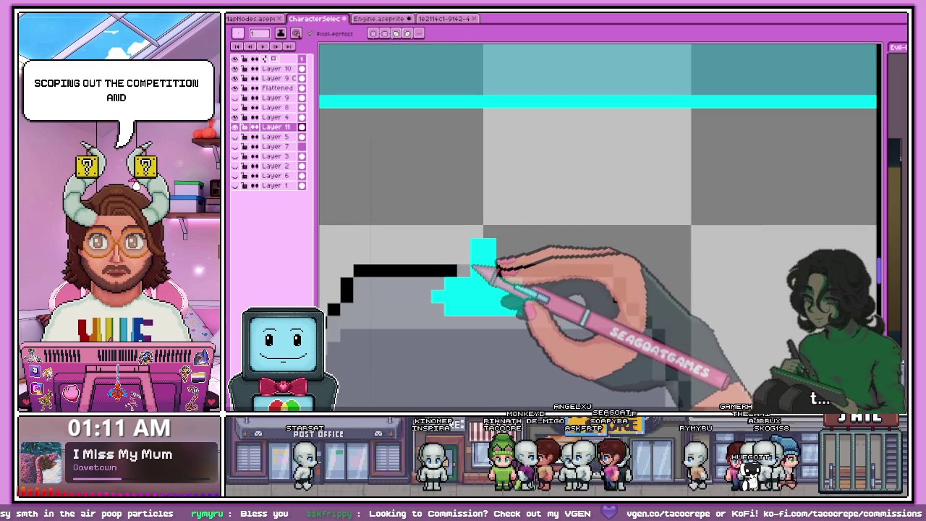
scroll(463, 248, down, 1)
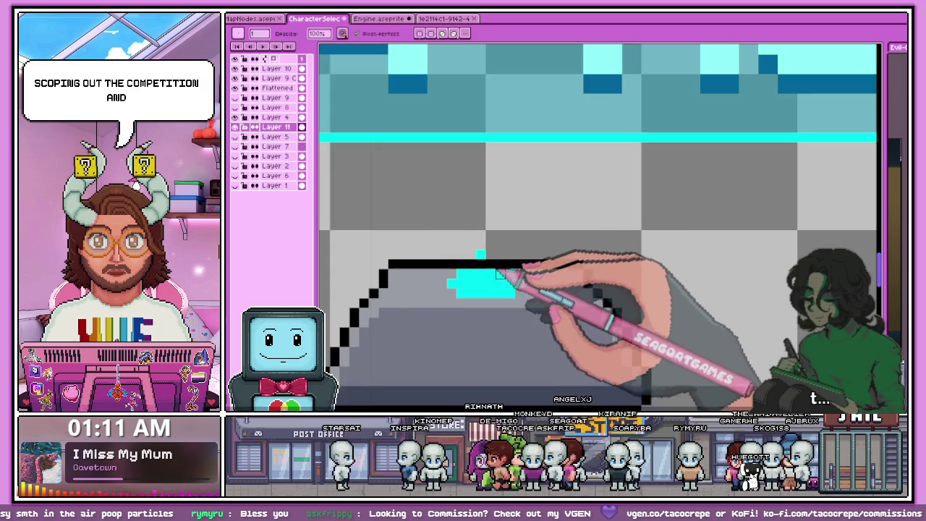
scroll(405, 248, up, 1)
scroll(369, 247, up, 1)
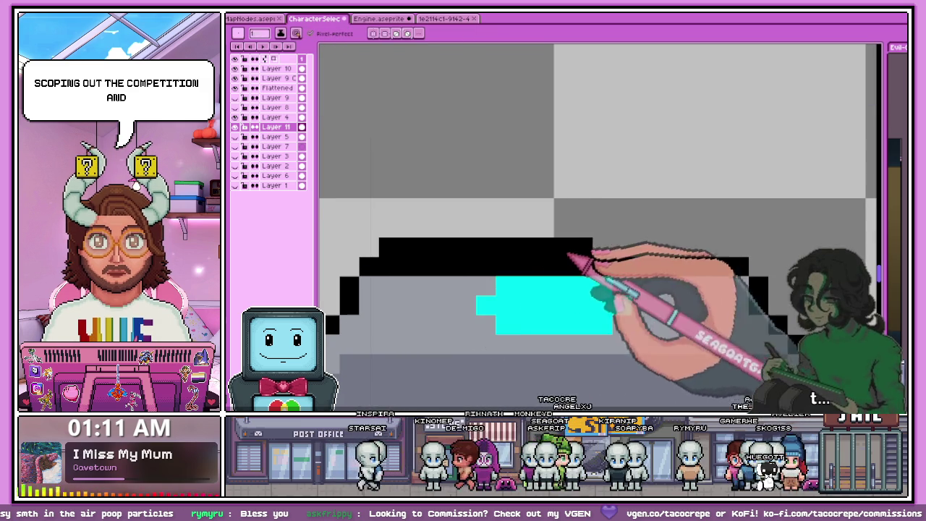
drag(592, 246, 723, 246)
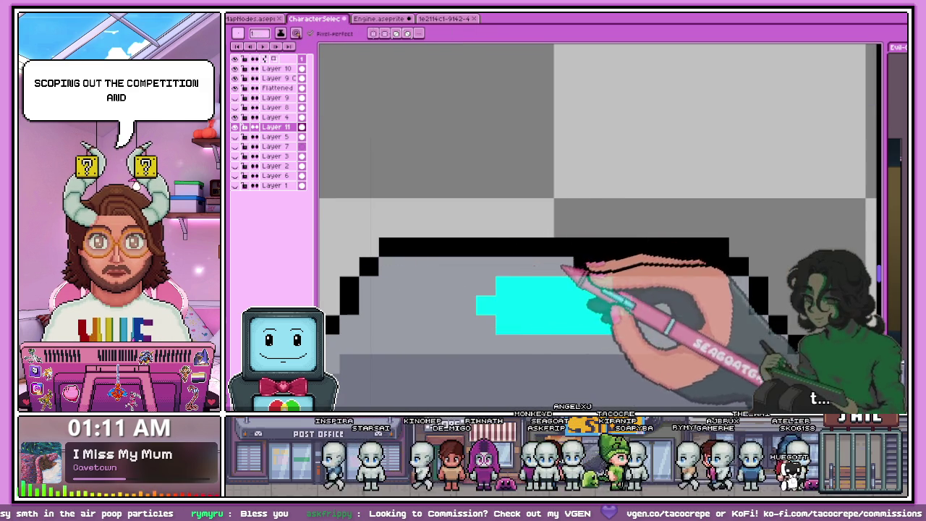
Step: Fill in the missing black pixels on the pedestal's stepped outline edges
scroll(432, 217, down, 2)
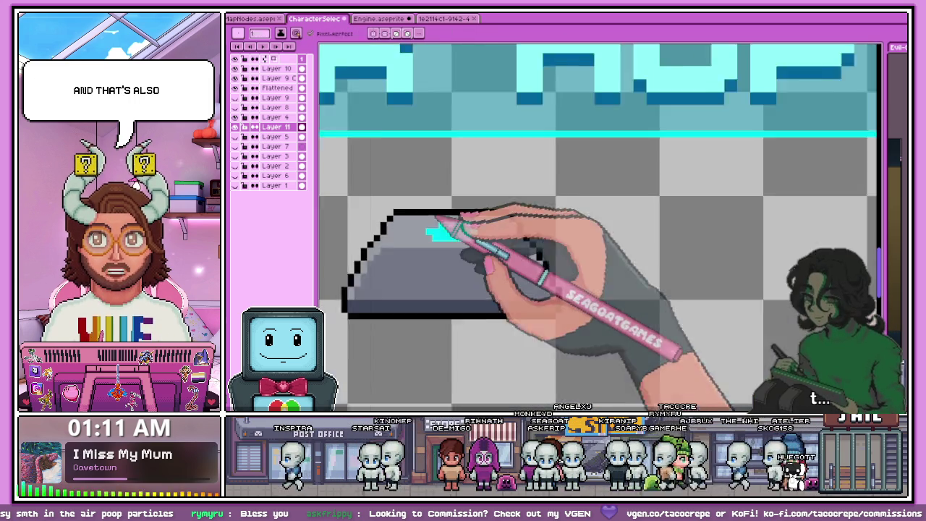
scroll(434, 230, down, 1)
scroll(434, 227, up, 1)
scroll(424, 243, up, 1)
scroll(393, 207, up, 1)
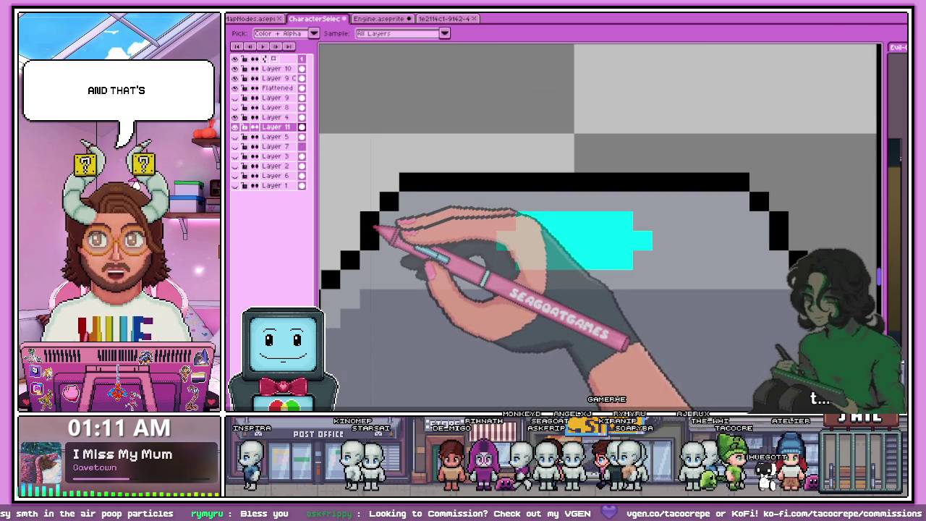
key(b)
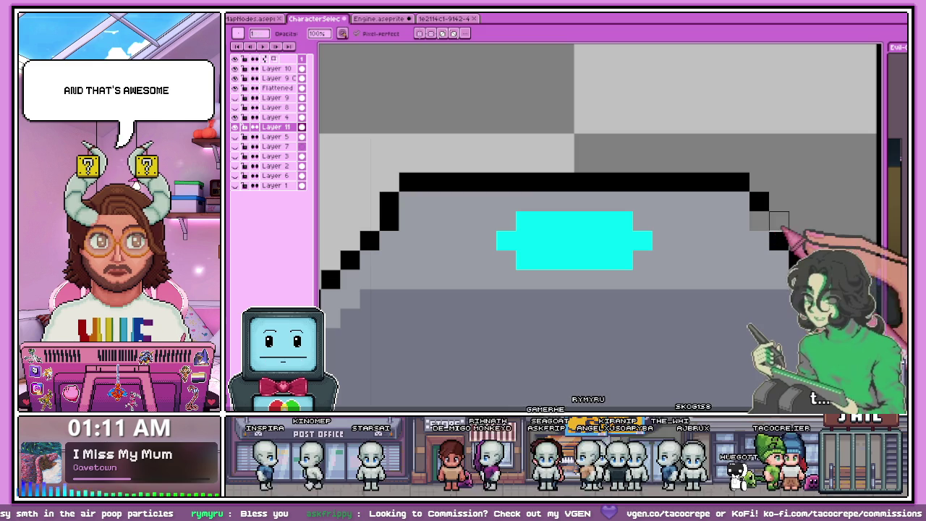
click(409, 202)
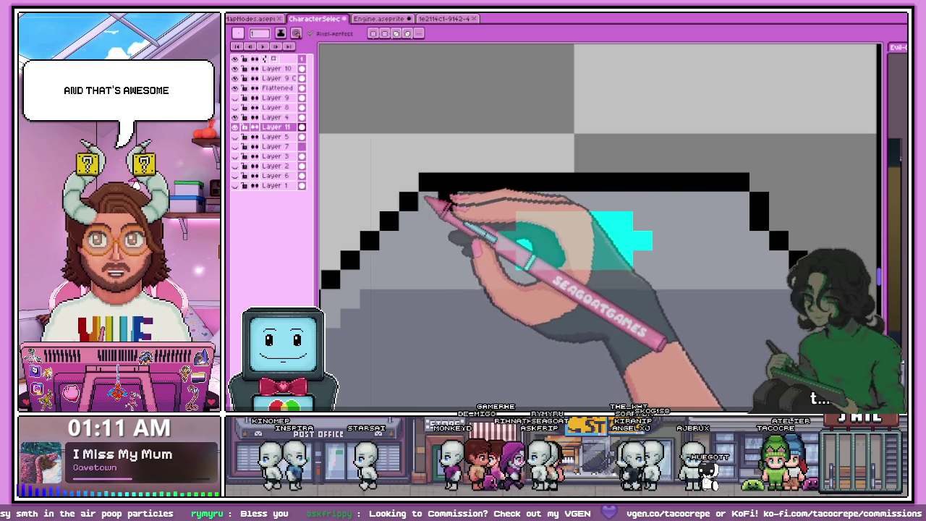
click(739, 200)
scroll(424, 244, down, 2)
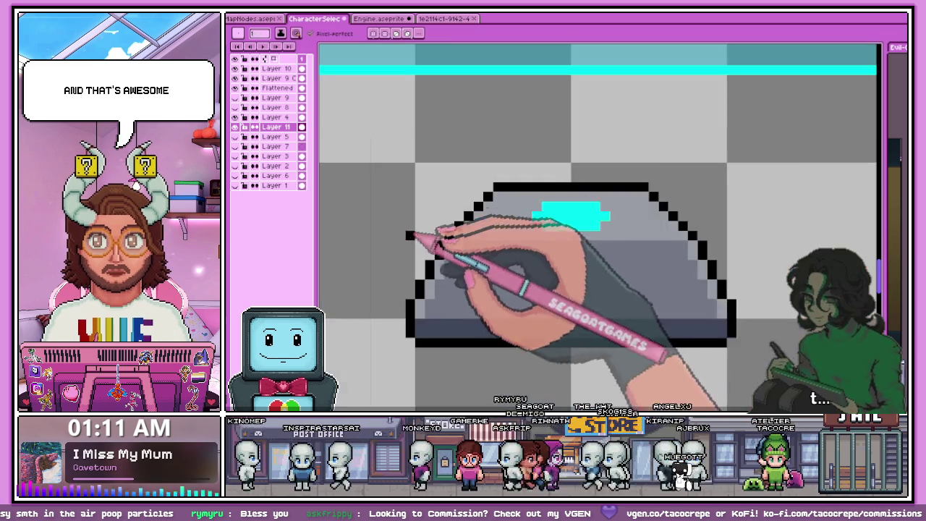
scroll(444, 248, down, 2)
scroll(481, 267, down, 1)
scroll(479, 252, up, 2)
scroll(475, 238, up, 2)
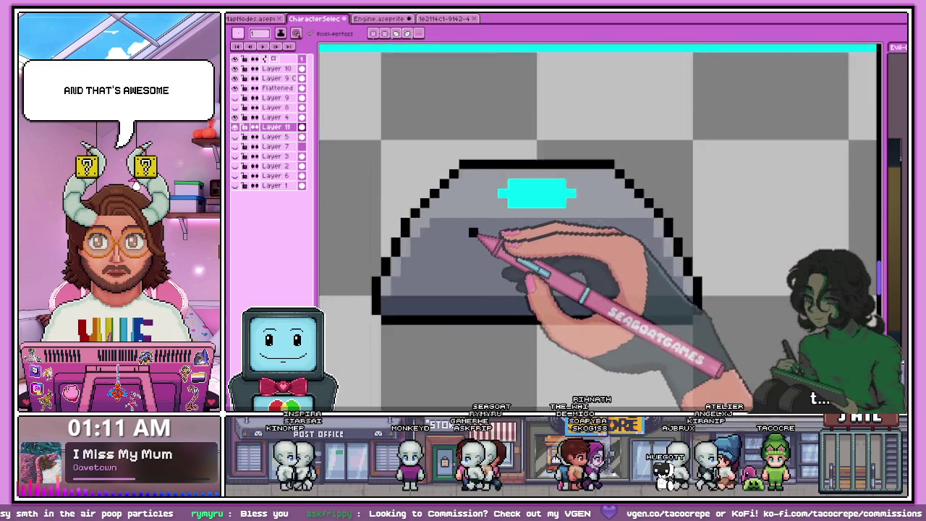
scroll(465, 227, up, 1)
key(b)
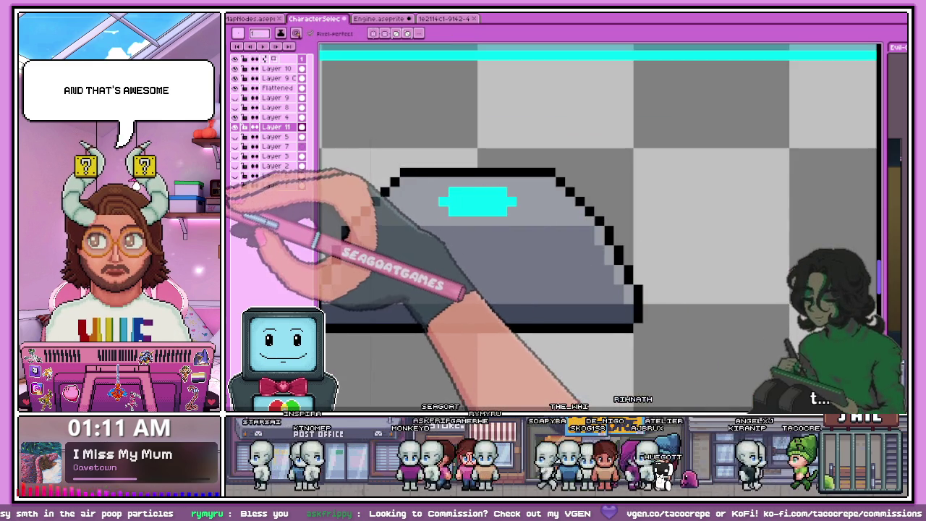
scroll(379, 217, up, 1)
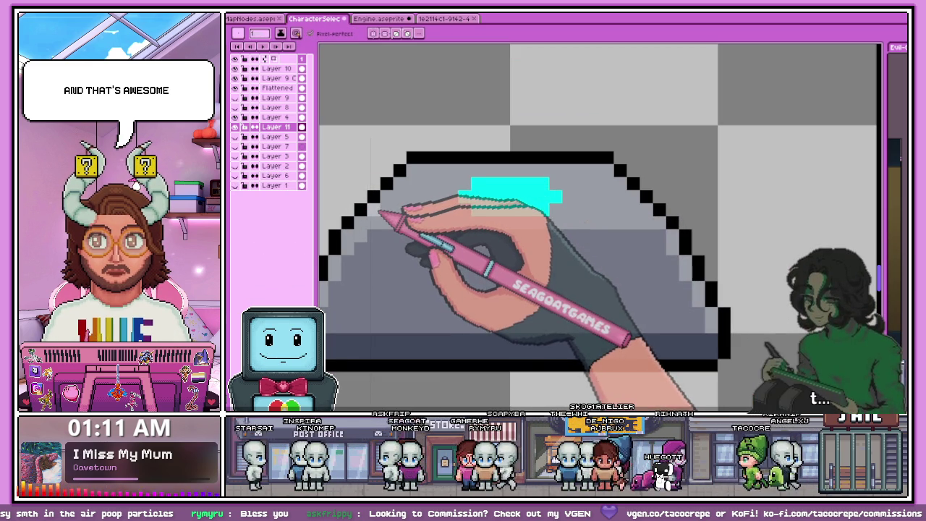
key(g)
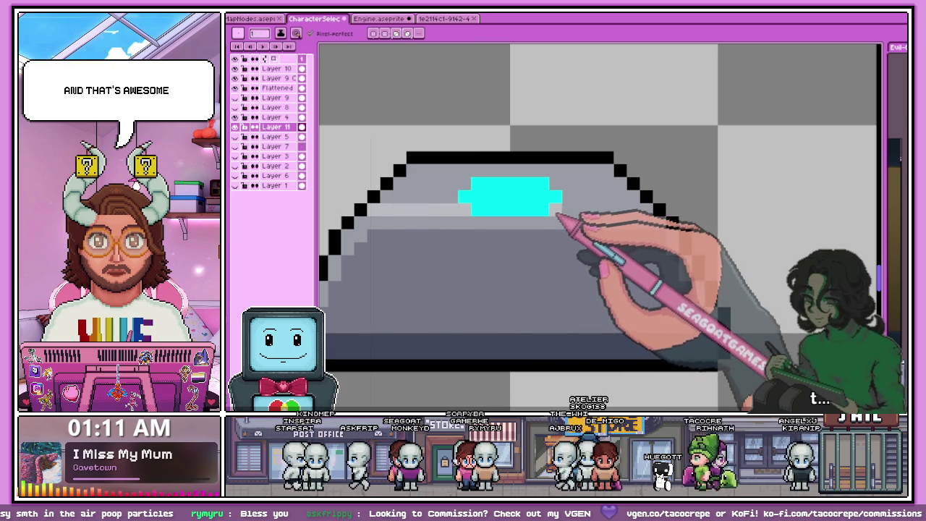
scroll(434, 217, down, 3)
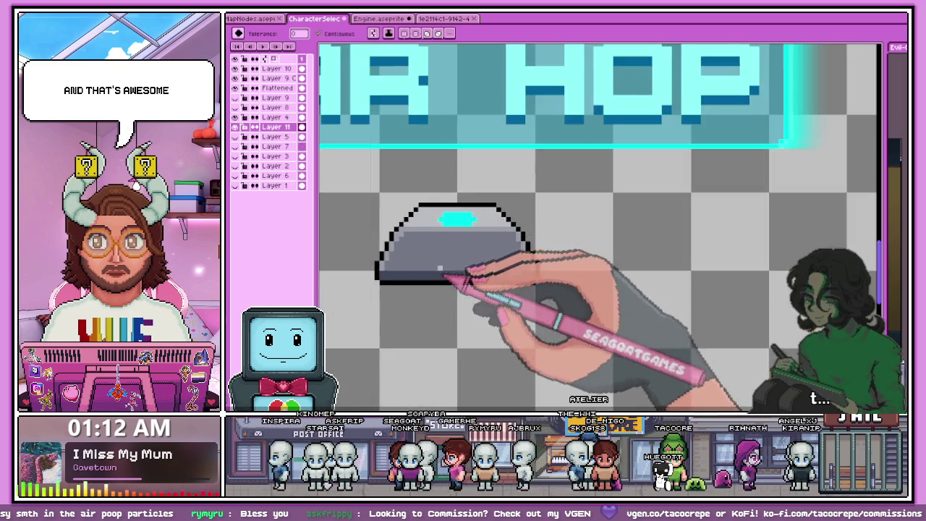
scroll(423, 238, down, 1)
scroll(424, 248, up, 4)
key(i)
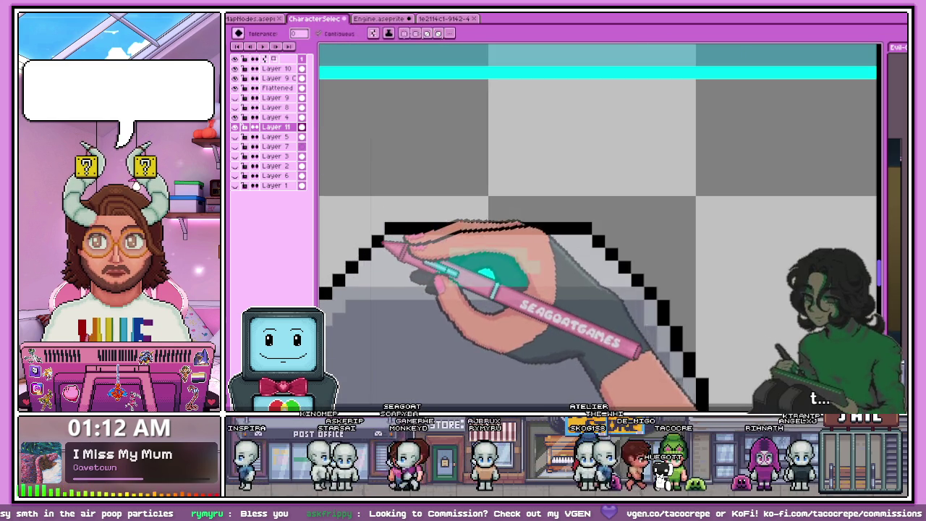
key(g)
click(348, 271)
scroll(492, 254, down, 2)
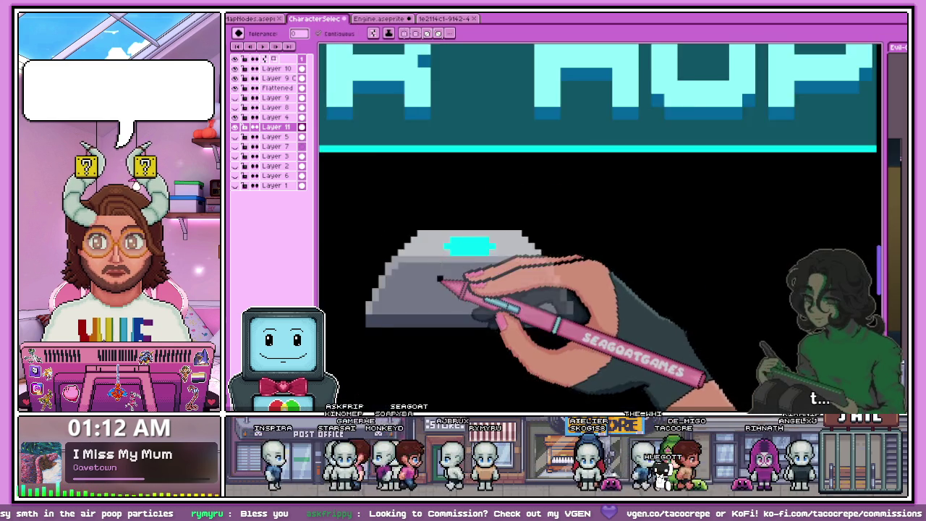
scroll(484, 261, down, 1)
scroll(460, 277, down, 1)
scroll(463, 274, up, 1)
scroll(446, 269, up, 3)
click(434, 245)
key(ctrl+z)
key(b)
click(432, 237)
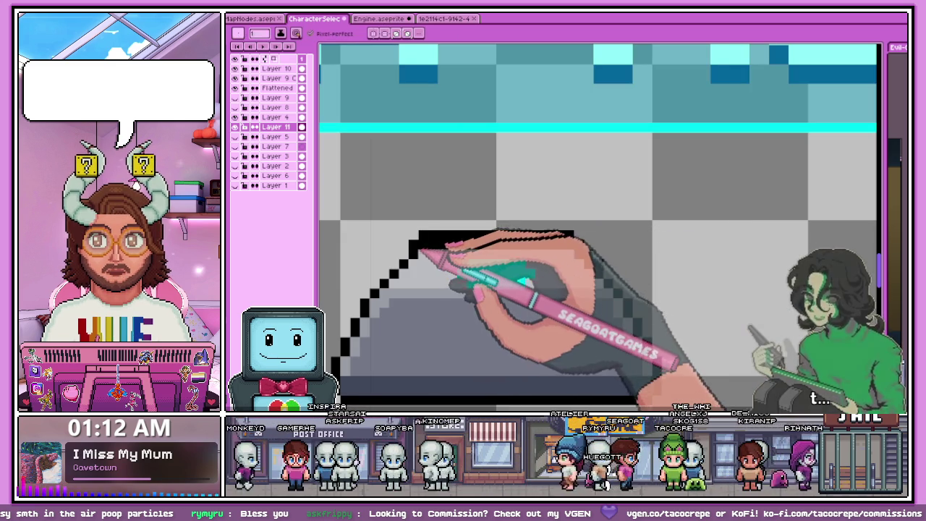
Step: Sample the cyan from the pedestal's light and zoom in on its highlight
scroll(429, 255, up, 1)
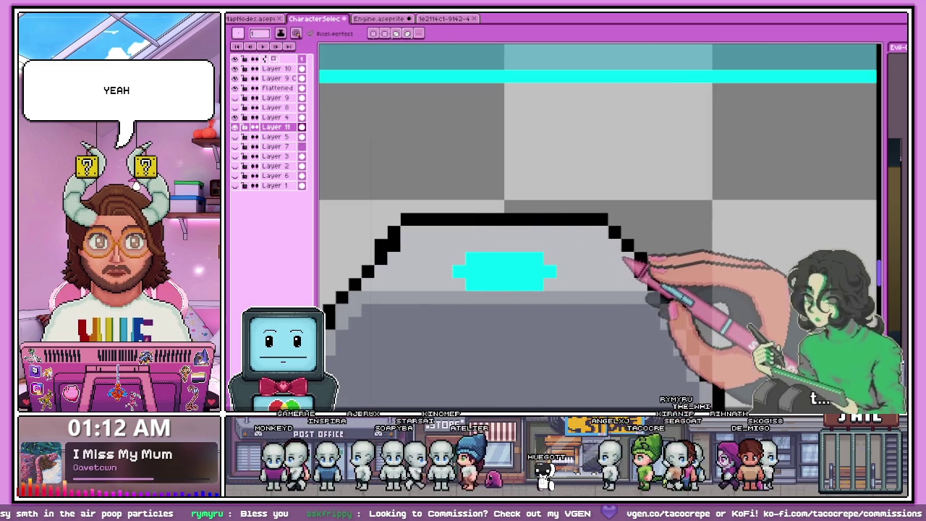
scroll(416, 251, down, 4)
scroll(427, 253, up, 3)
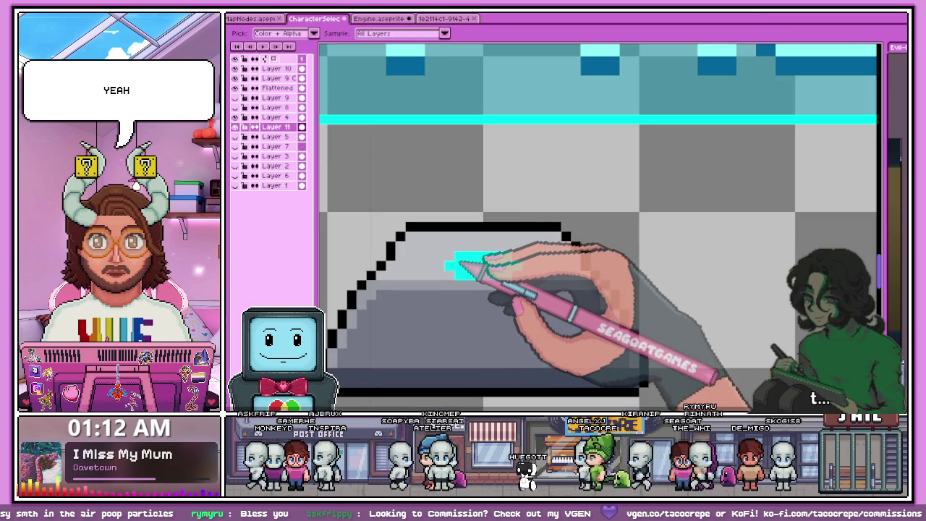
key(alt)
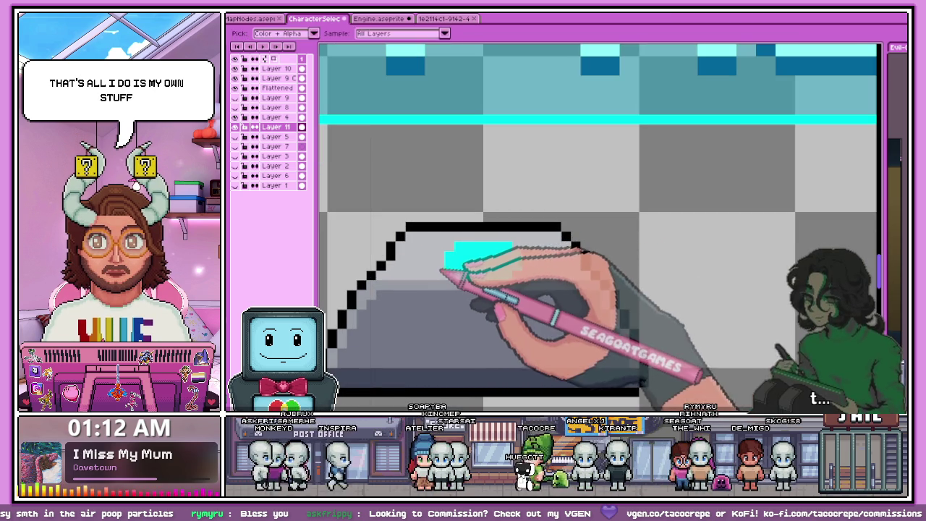
scroll(448, 253, down, 2)
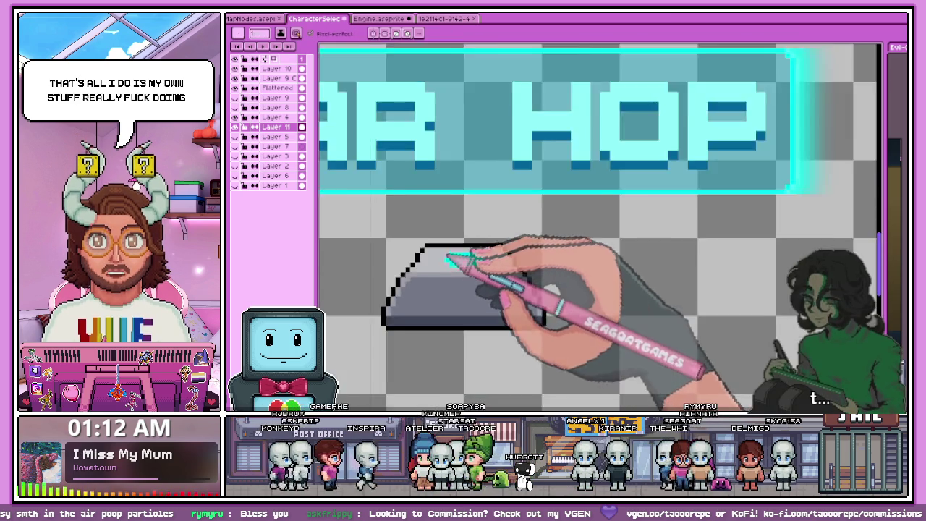
scroll(475, 268, down, 1)
scroll(441, 311, down, 1)
scroll(531, 311, up, 1)
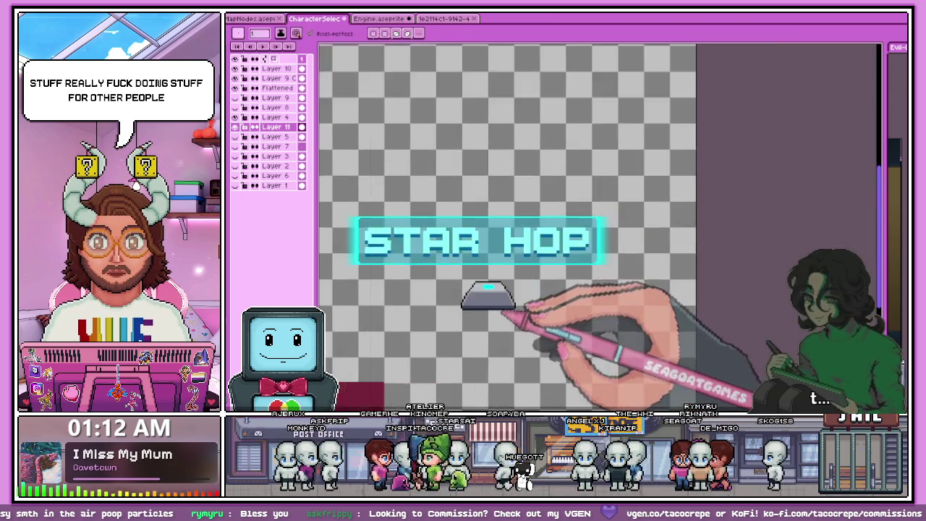
scroll(506, 289, up, 1)
scroll(477, 249, up, 1)
scroll(491, 232, up, 2)
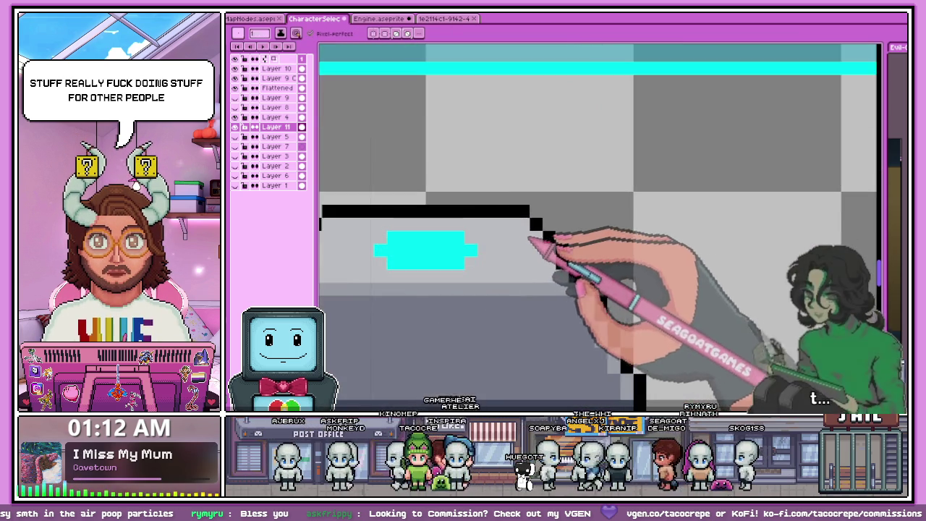
scroll(549, 242, down, 2)
scroll(553, 245, up, 2)
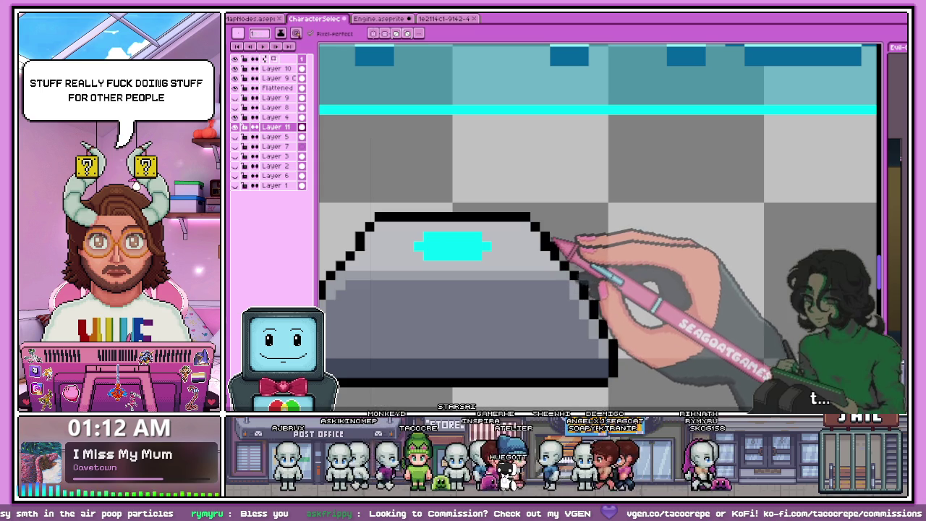
scroll(547, 242, down, 2)
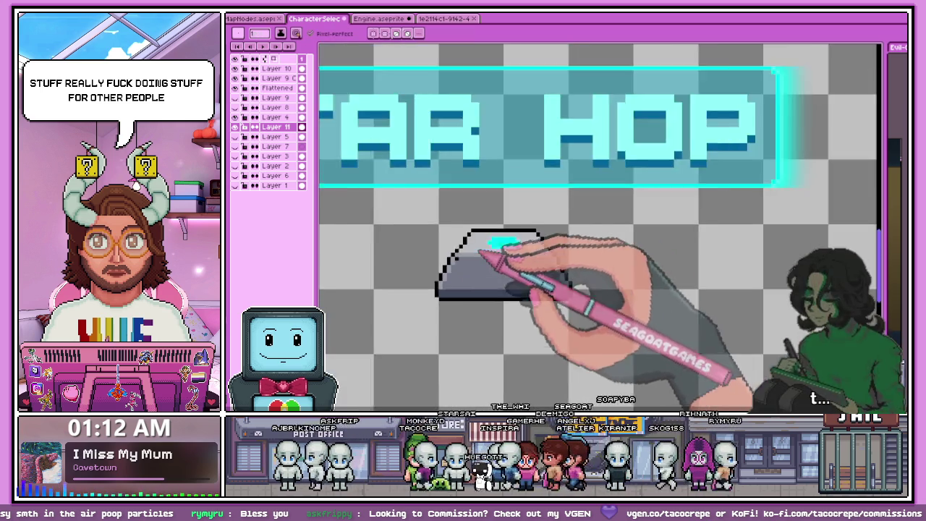
scroll(479, 244, down, 3)
scroll(470, 283, up, 4)
scroll(434, 275, up, 2)
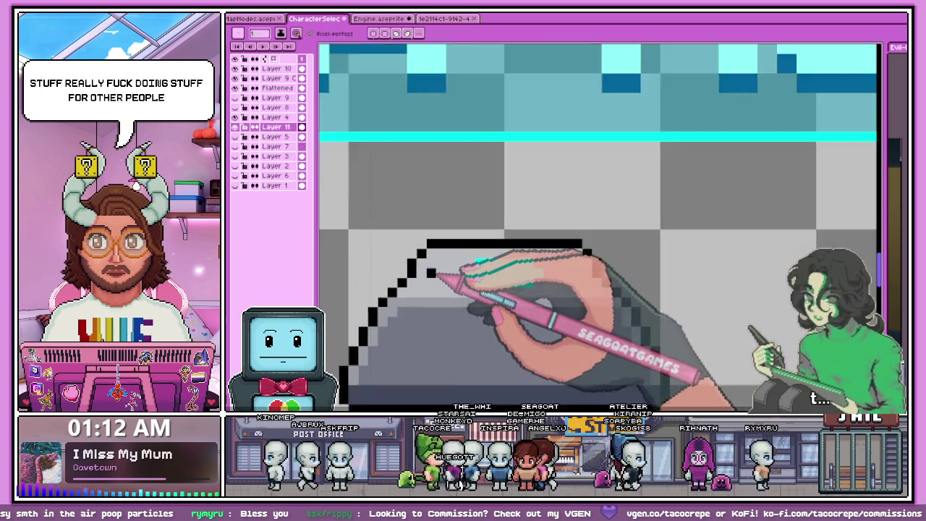
scroll(434, 297, up, 2)
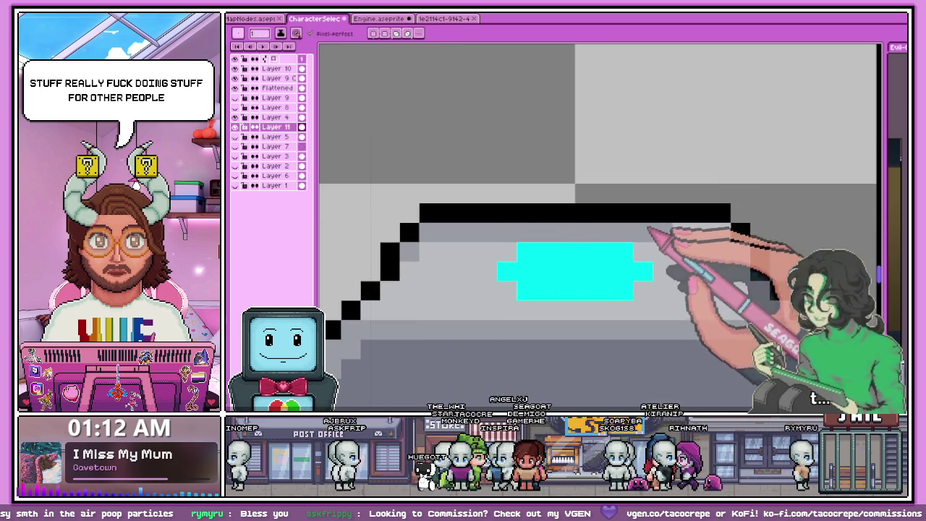
scroll(680, 246, down, 2)
scroll(507, 283, down, 2)
scroll(542, 268, down, 1)
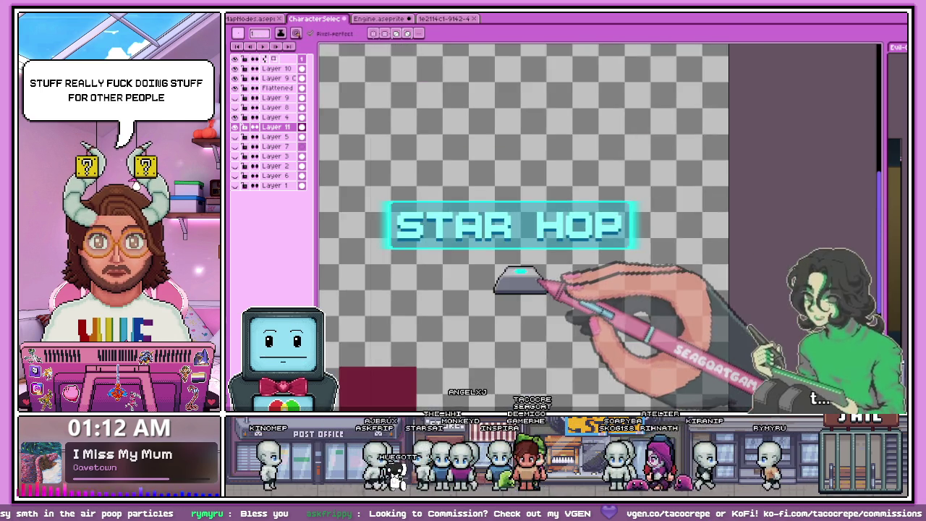
scroll(535, 272, down, 1)
scroll(532, 275, up, 2)
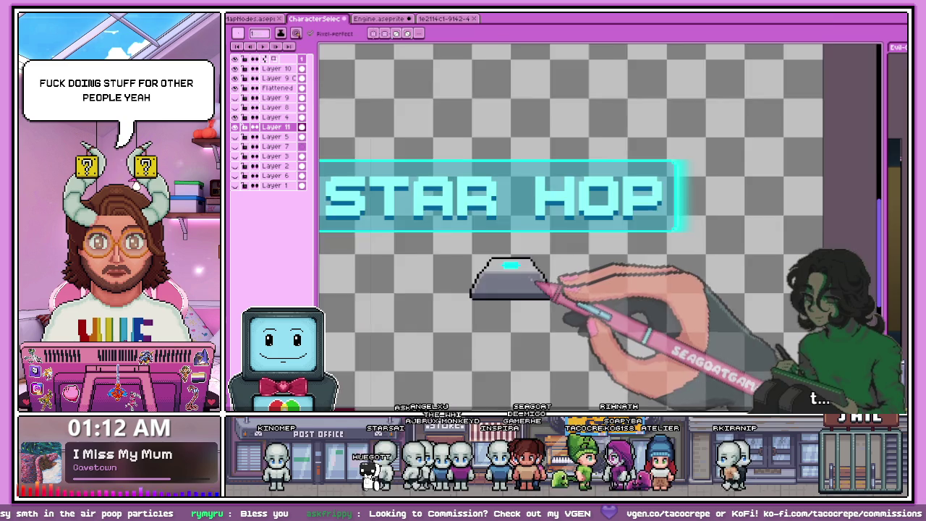
scroll(517, 261, up, 3)
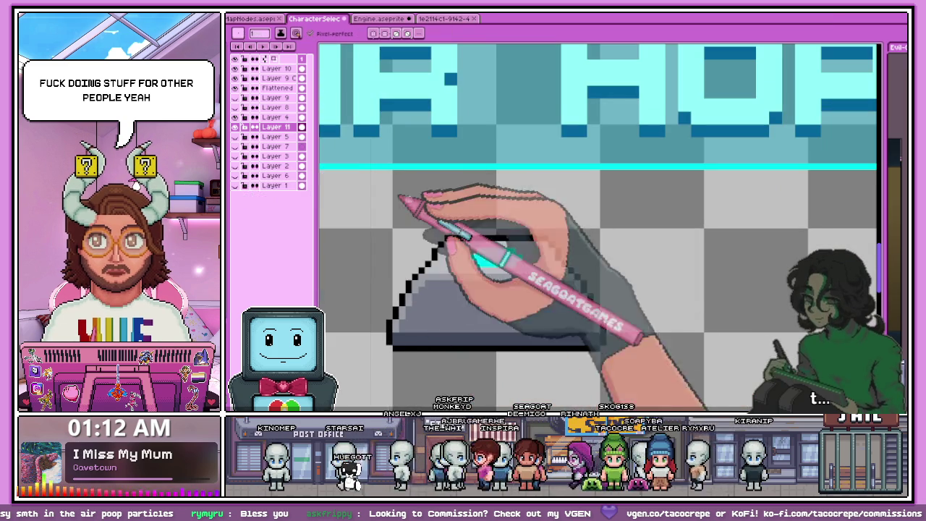
scroll(437, 260, up, 1)
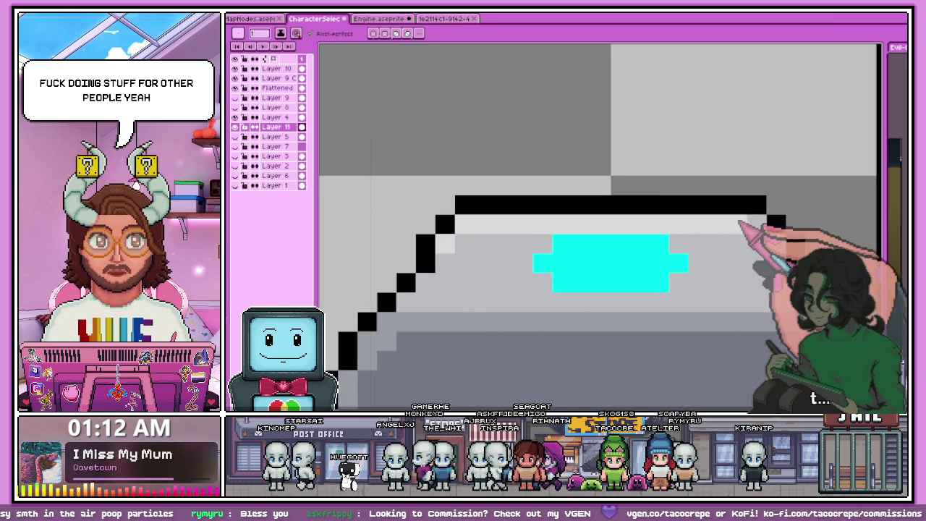
scroll(424, 275, down, 2)
scroll(378, 275, down, 1)
scroll(383, 263, down, 1)
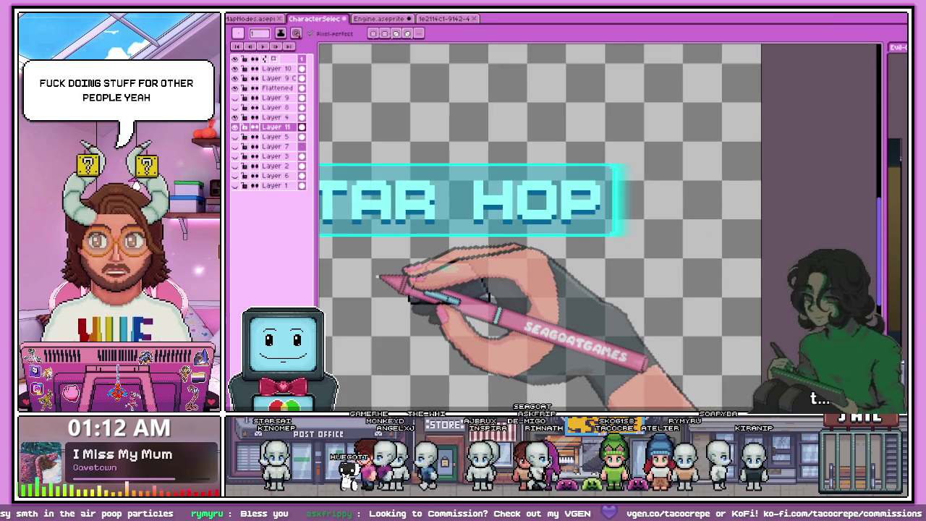
scroll(456, 248, up, 2)
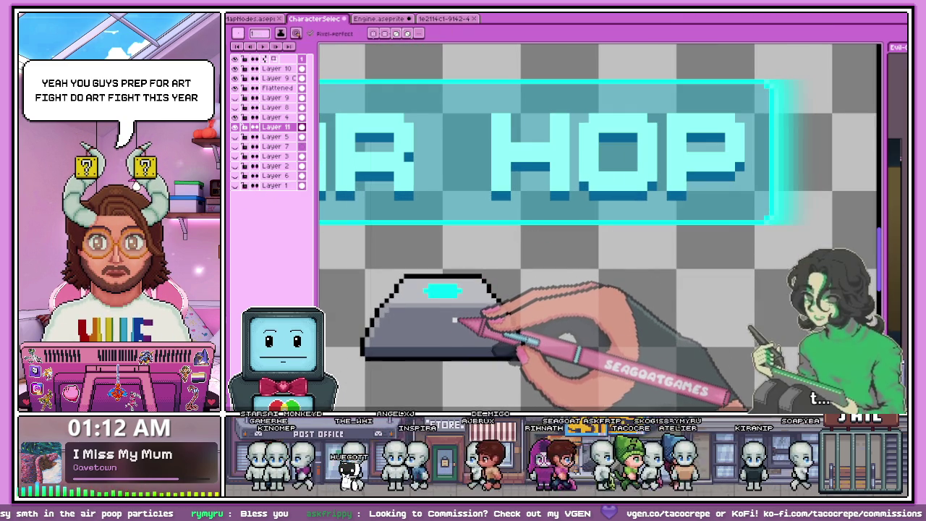
scroll(450, 315, up, 2)
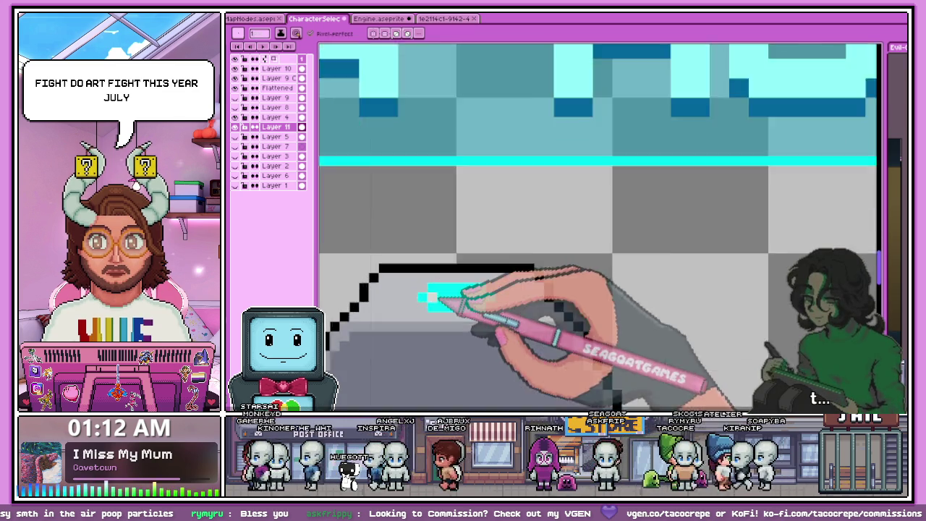
scroll(434, 300, up, 1)
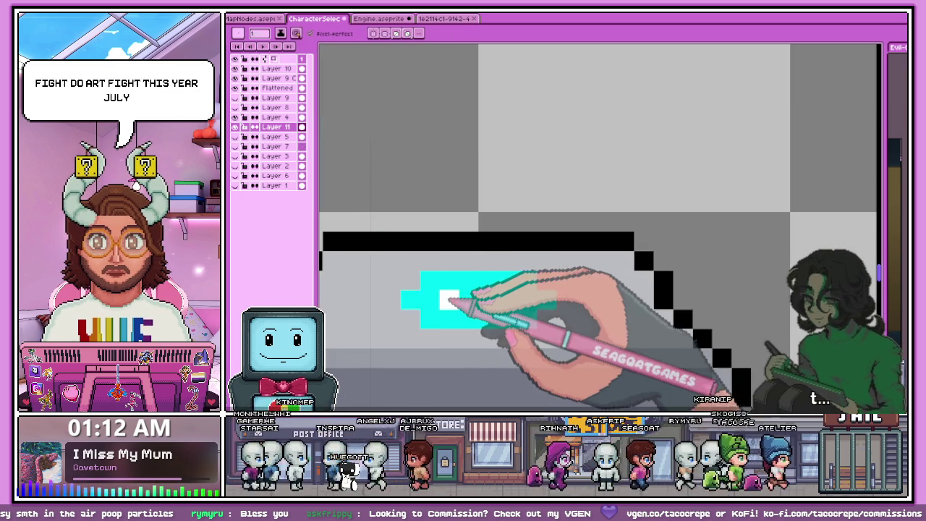
scroll(525, 300, down, 3)
scroll(483, 304, down, 2)
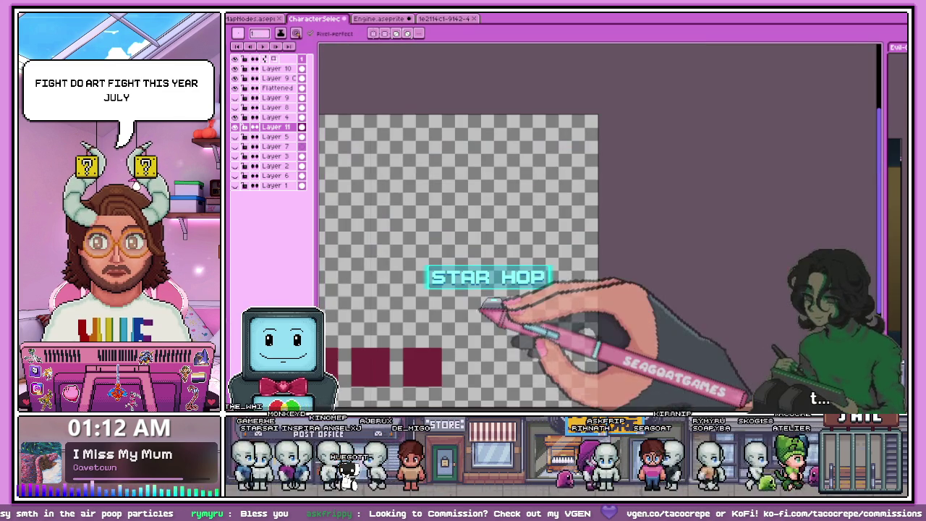
scroll(483, 305, up, 1)
scroll(480, 296, up, 2)
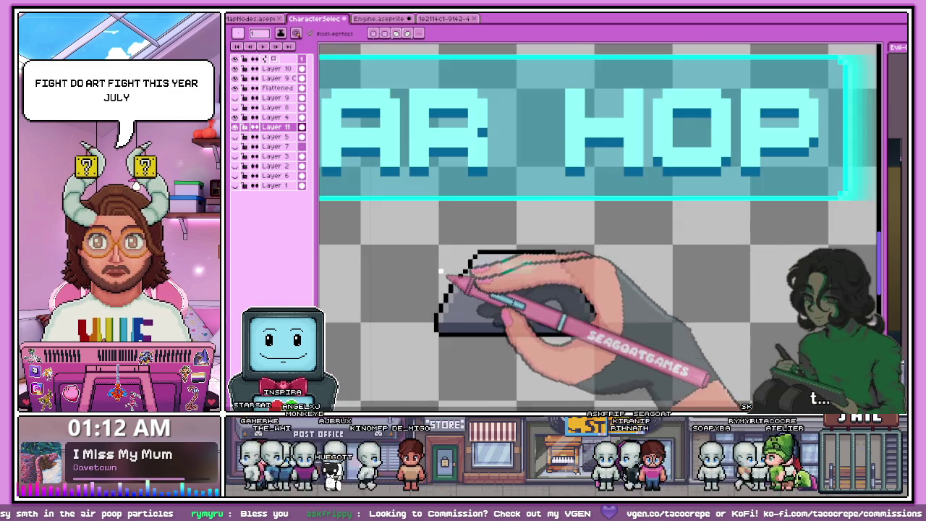
scroll(465, 275, up, 2)
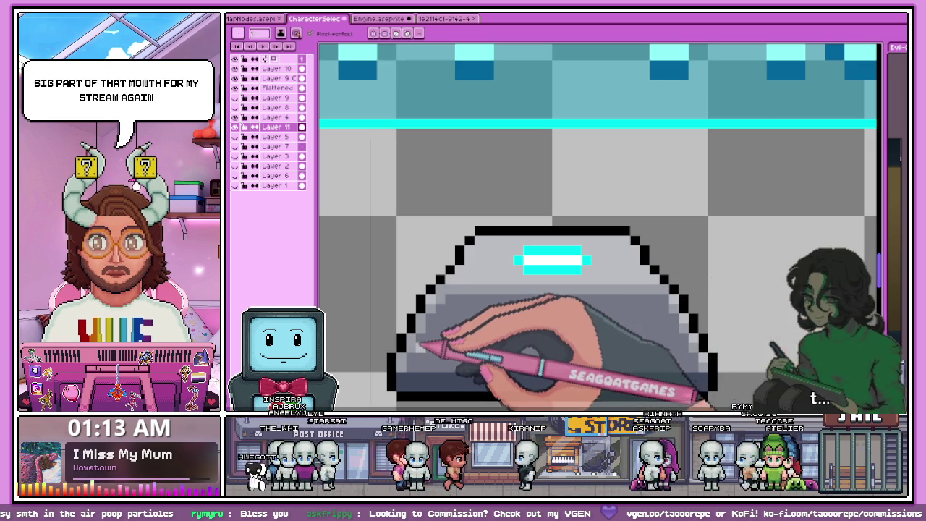
scroll(425, 320, down, 2)
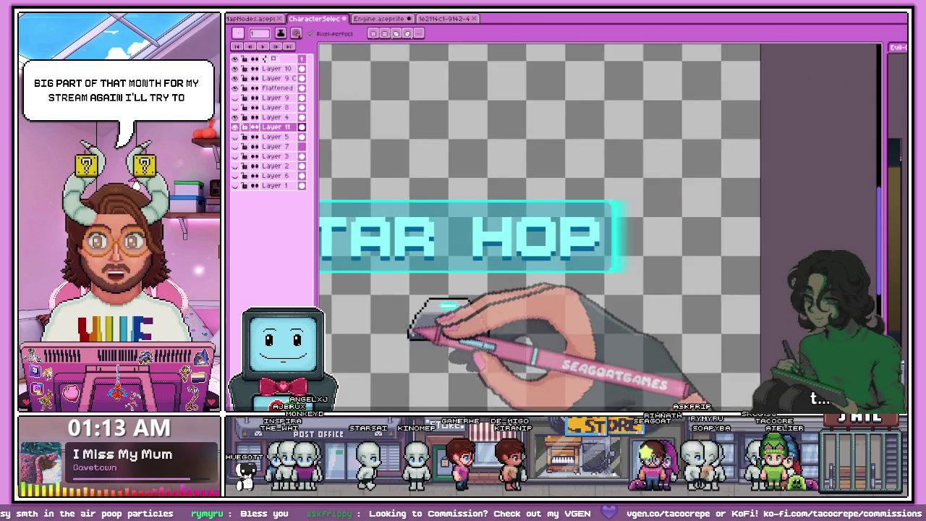
scroll(423, 337, down, 2)
scroll(501, 350, up, 2)
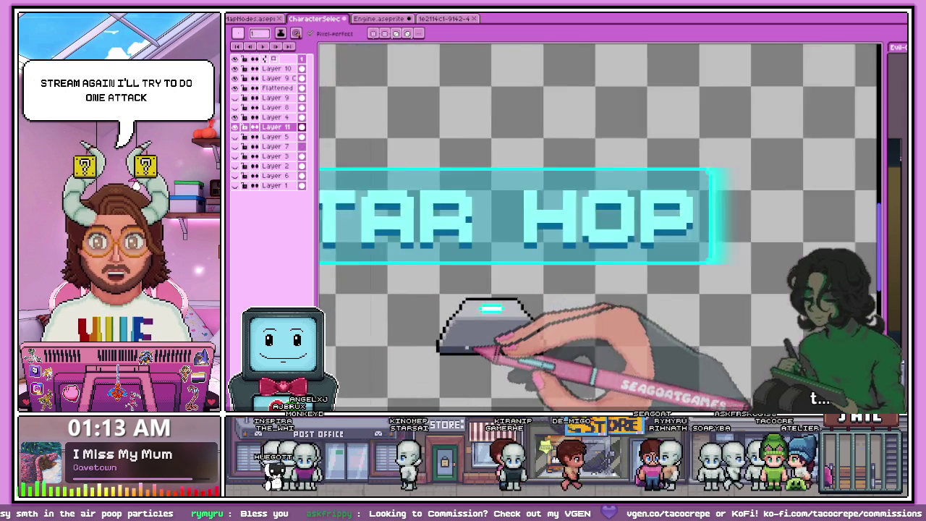
scroll(451, 355, up, 2)
scroll(434, 333, up, 1)
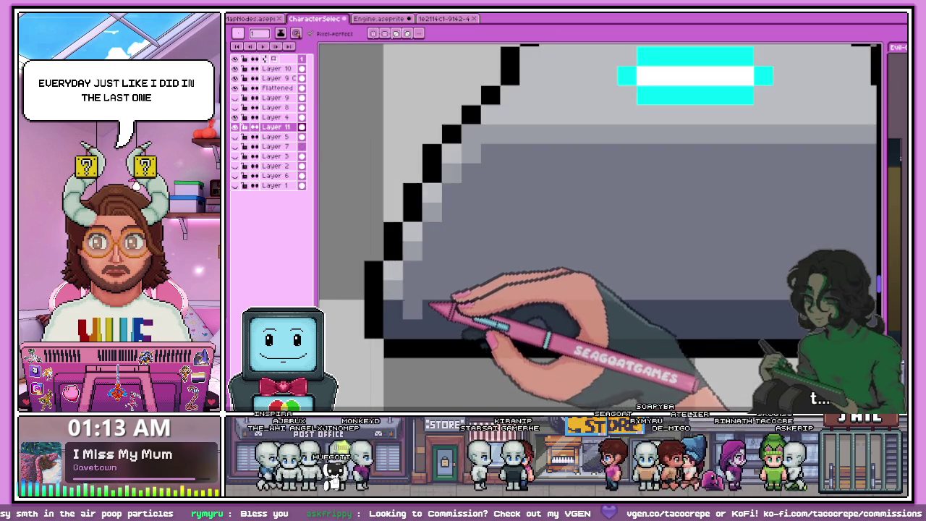
scroll(434, 293, down, 2)
scroll(448, 300, down, 1)
scroll(463, 307, down, 1)
scroll(528, 300, down, 2)
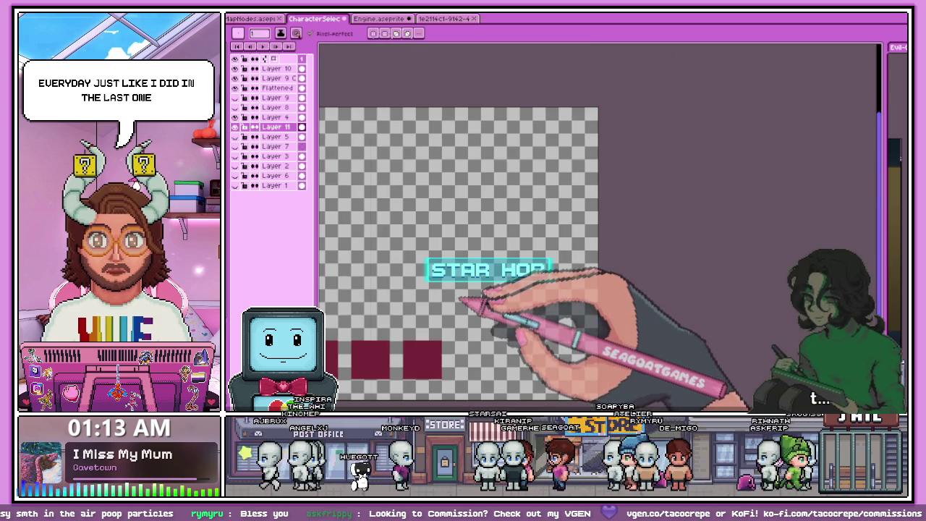
scroll(520, 293, up, 2)
scroll(521, 300, up, 2)
Step: Redraw the light as a small cyan plus with a white centre
key(i)
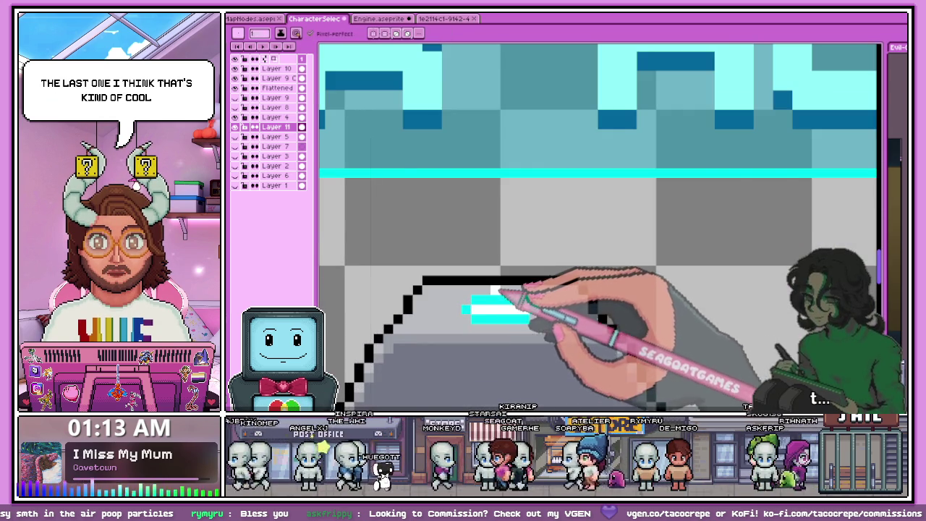
scroll(498, 293, down, 2)
scroll(492, 232, down, 1)
scroll(505, 373, down, 1)
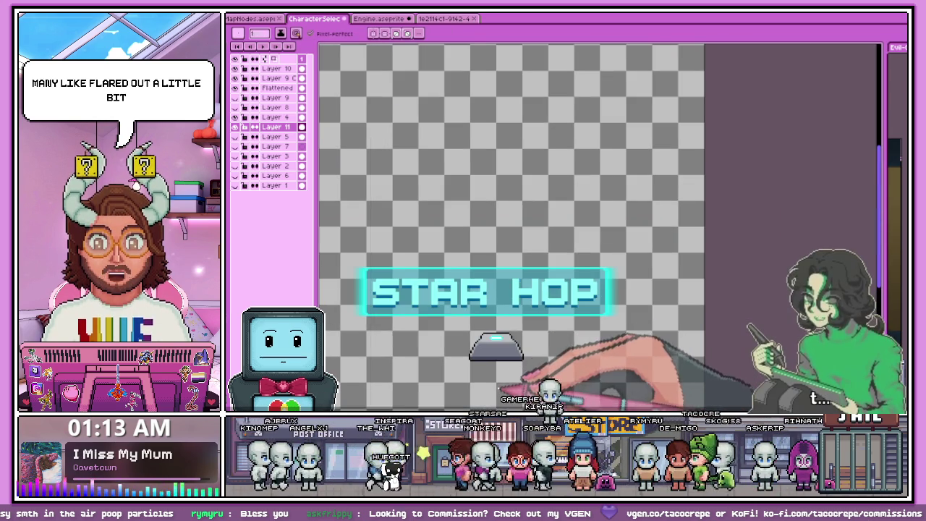
scroll(502, 387, up, 1)
scroll(471, 330, down, 2)
scroll(512, 324, up, 1)
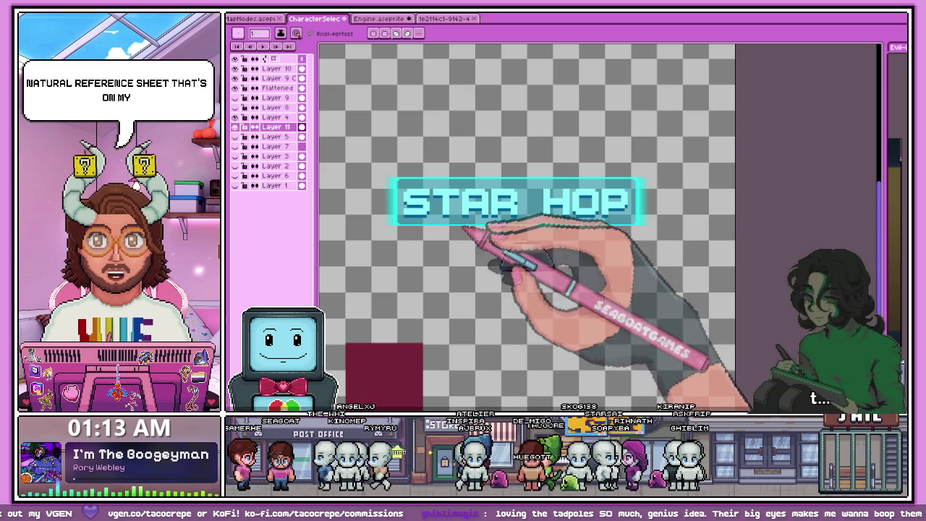
scroll(553, 250, up, 1)
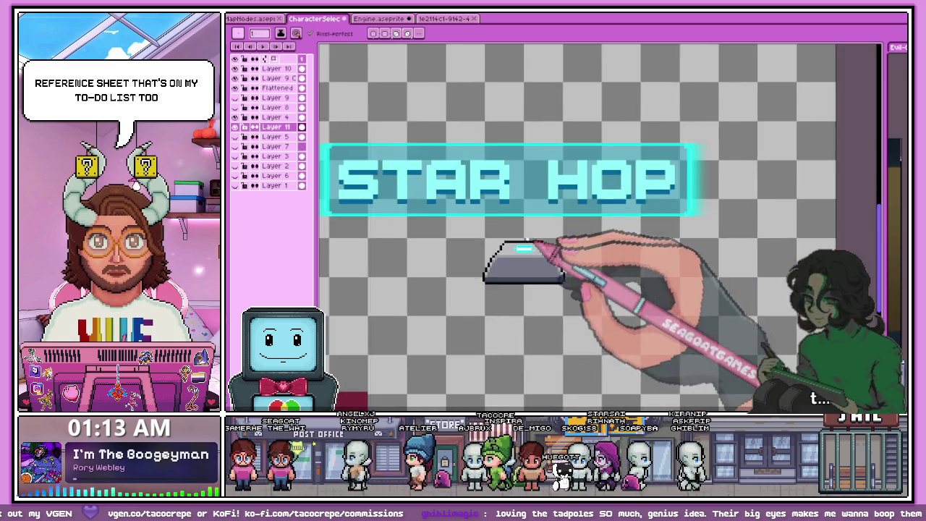
scroll(554, 249, up, 2)
scroll(438, 251, down, 2)
scroll(463, 260, down, 1)
scroll(507, 264, down, 2)
scroll(539, 262, up, 2)
scroll(499, 249, up, 1)
scroll(448, 264, up, 1)
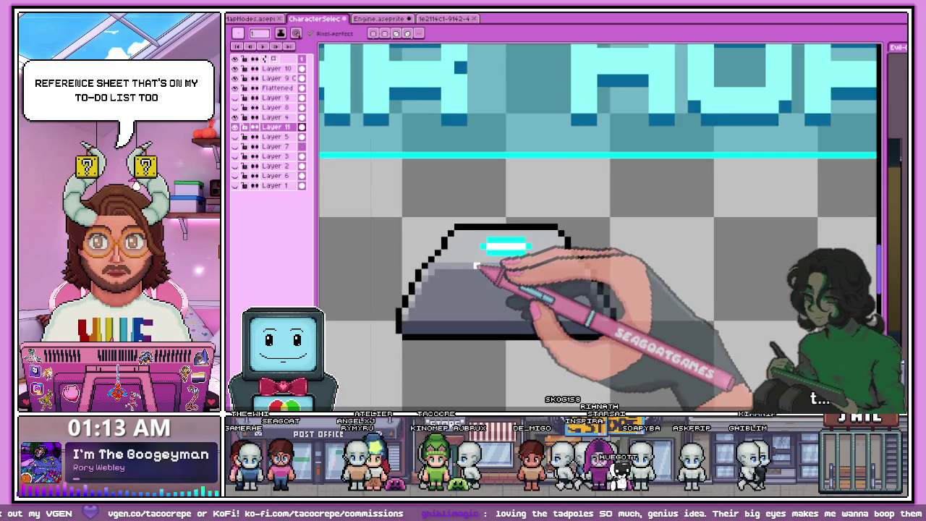
scroll(478, 261, down, 1)
scroll(521, 297, down, 1)
scroll(542, 316, down, 1)
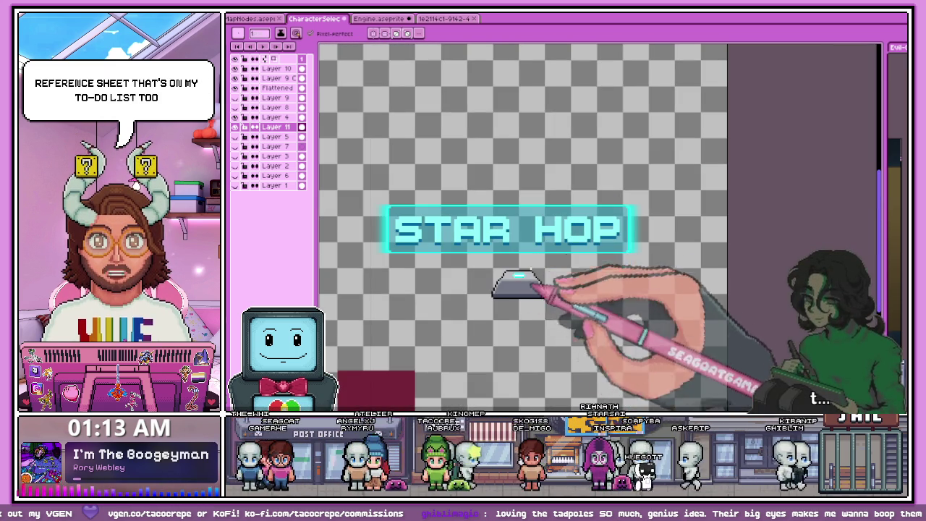
scroll(532, 290, up, 1)
scroll(530, 282, up, 2)
scroll(517, 282, up, 1)
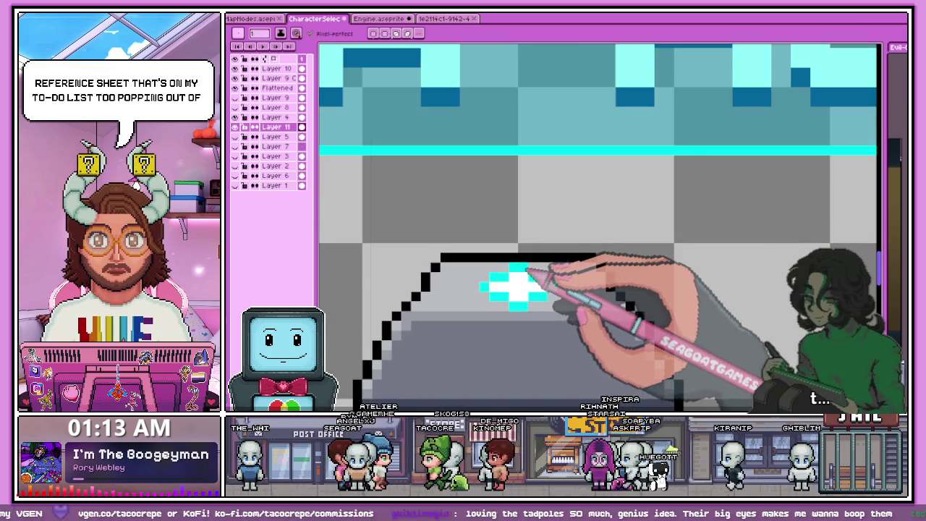
scroll(512, 289, down, 2)
scroll(525, 297, down, 1)
scroll(520, 300, up, 1)
scroll(519, 300, up, 1)
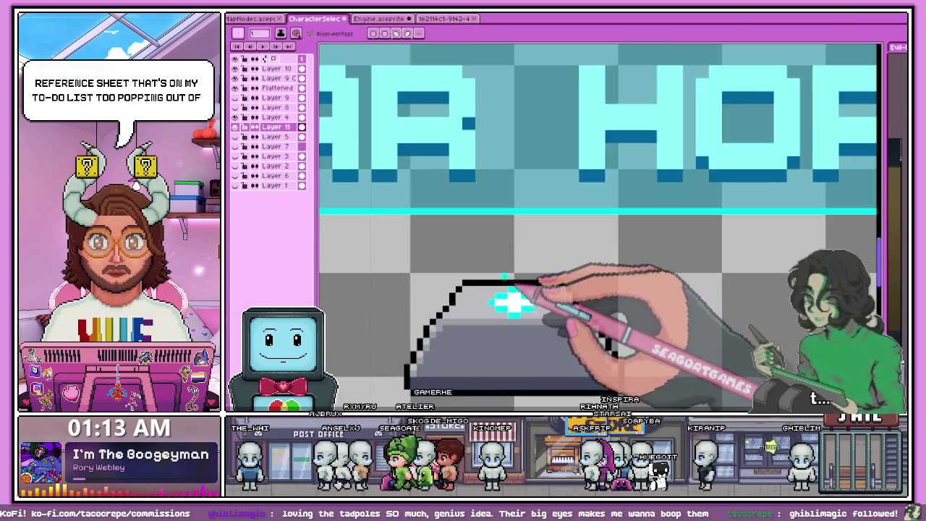
scroll(520, 301, down, 1)
scroll(518, 302, down, 1)
scroll(518, 305, down, 1)
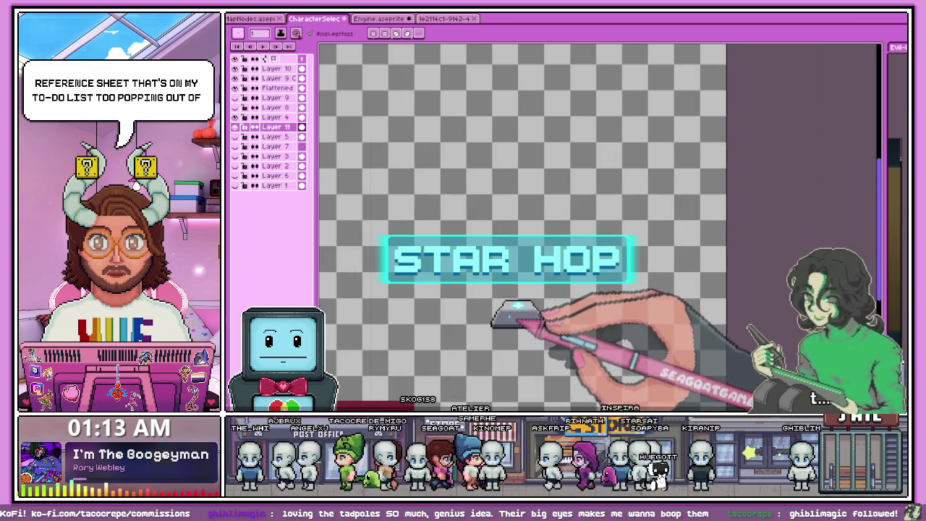
scroll(384, 300, up, 1)
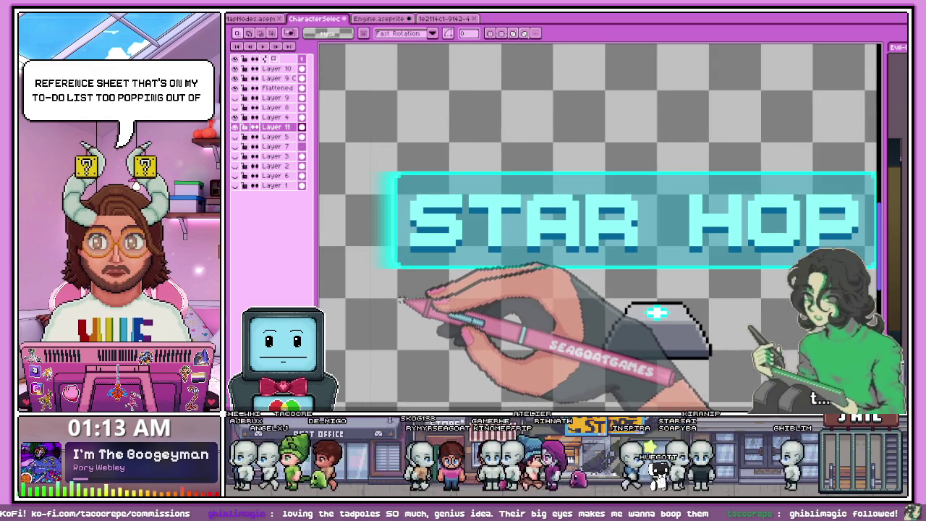
Step: Select the area around the pedestal and flip it vertically
scroll(403, 306, down, 1)
scroll(403, 306, down, 1)
scroll(497, 320, up, 2)
drag(319, 257, 568, 329)
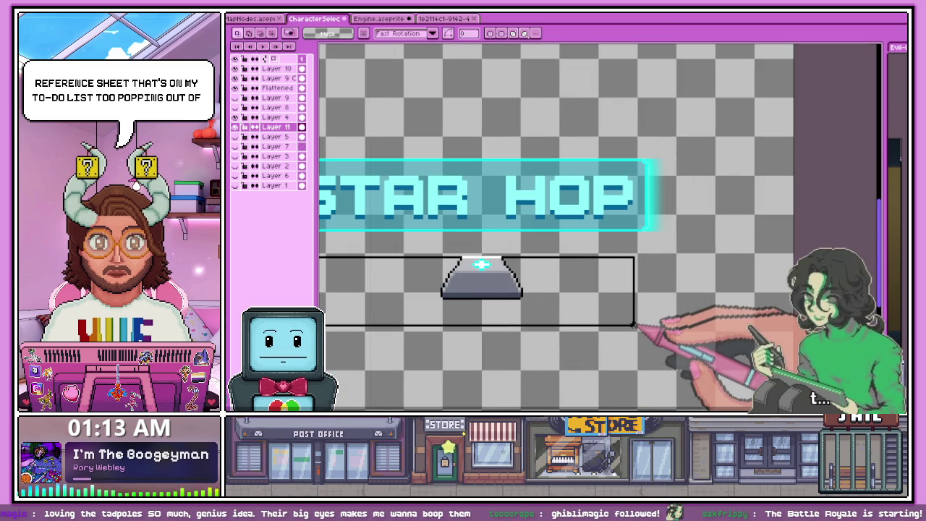
key(shift+v)
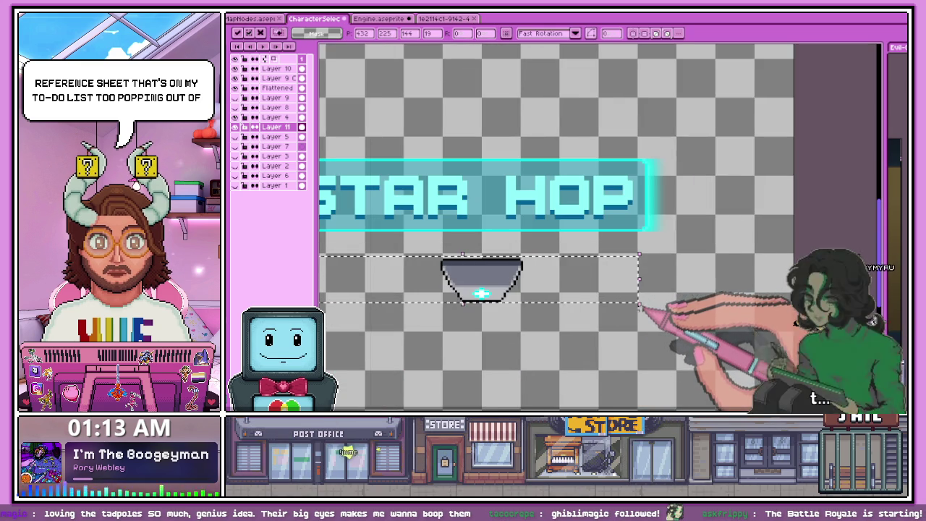
Step: Nudge the pedestal left so it sits centred beneath the title
key(shift+h)
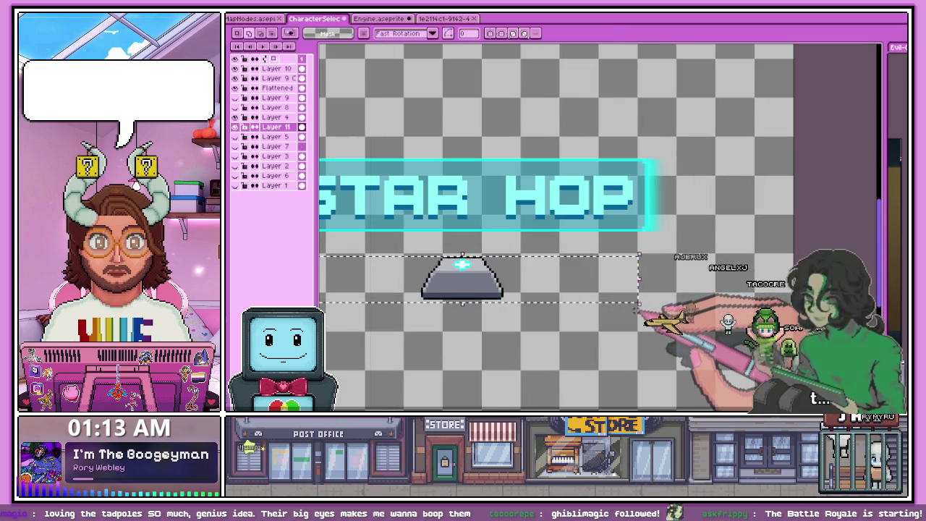
scroll(490, 313, down, 1)
scroll(499, 309, up, 1)
scroll(526, 301, down, 2)
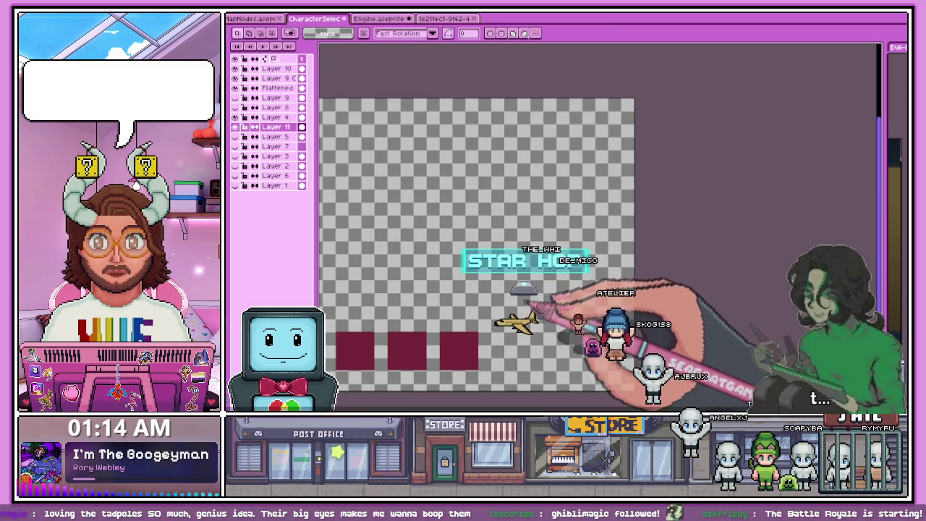
scroll(524, 285, up, 1)
scroll(523, 284, up, 1)
scroll(524, 283, up, 2)
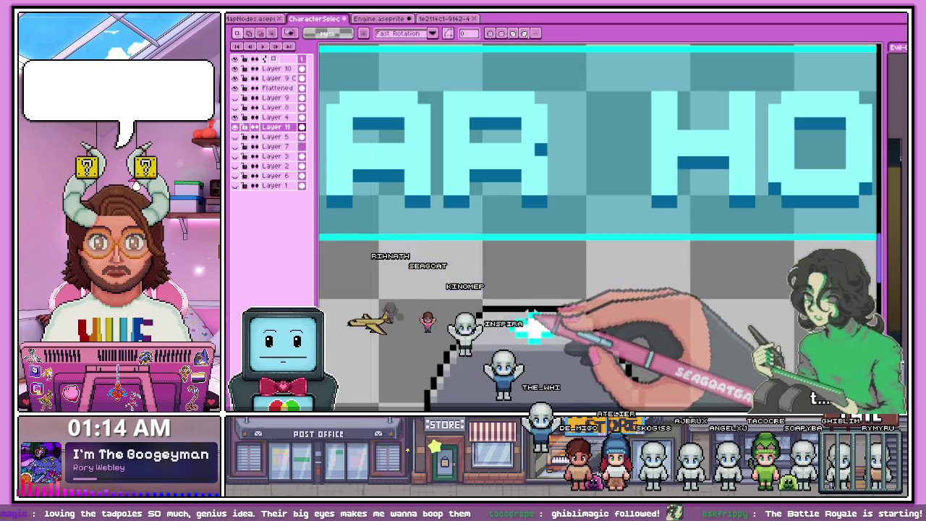
key(b)
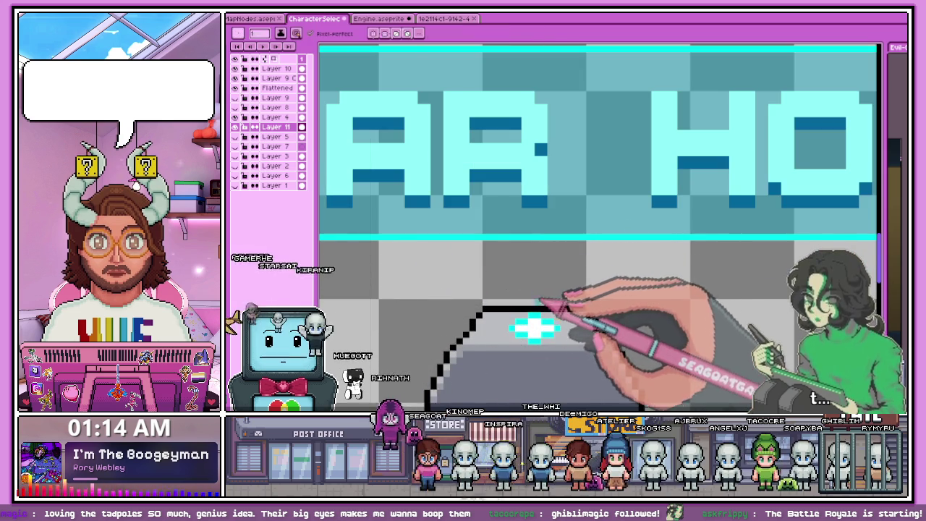
scroll(527, 300, up, 1)
Step: Draw a teal beam stroke down from the cyan band, add a pixel near its top, and inspect it
drag(536, 306, 536, 190)
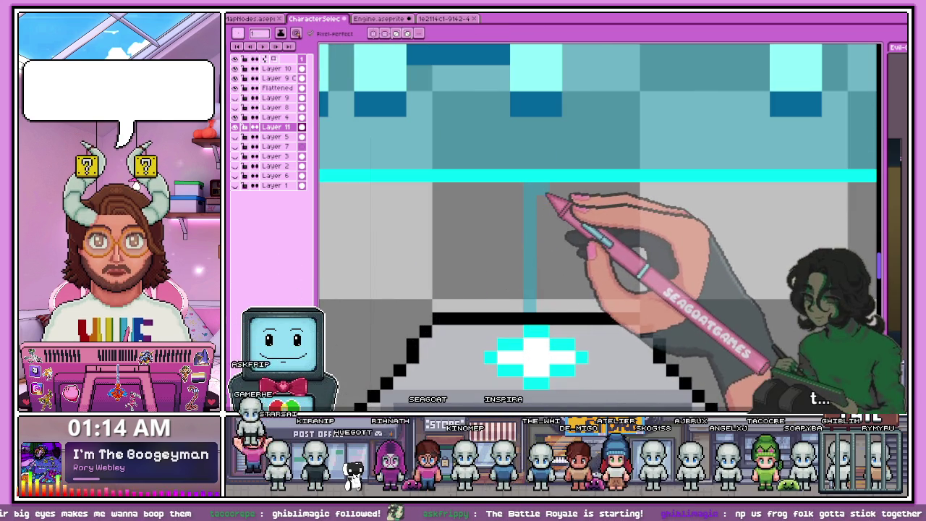
click(490, 195)
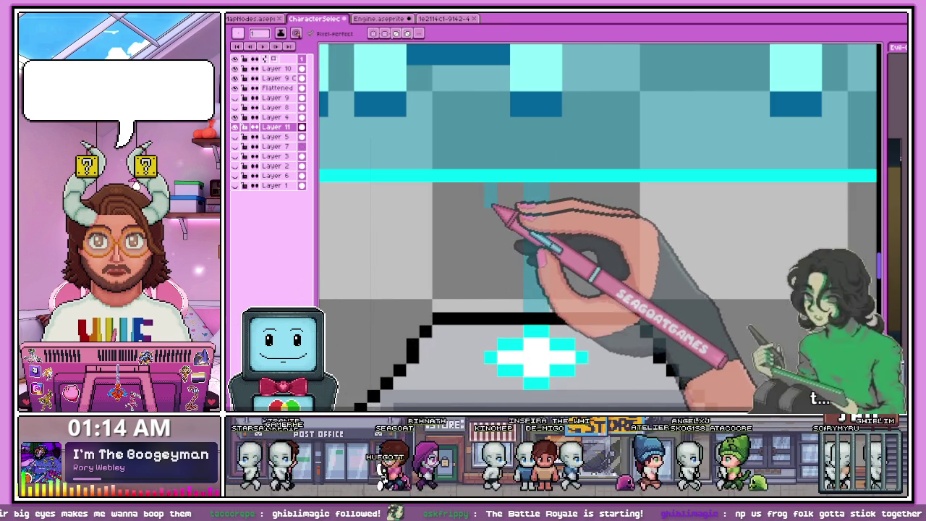
scroll(572, 197, up, 3)
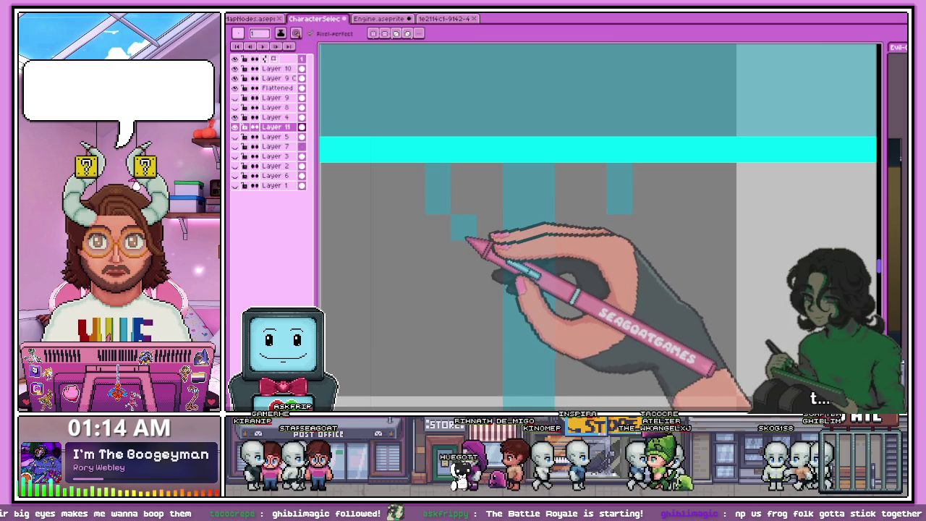
scroll(466, 235, up, 1)
scroll(463, 250, down, 2)
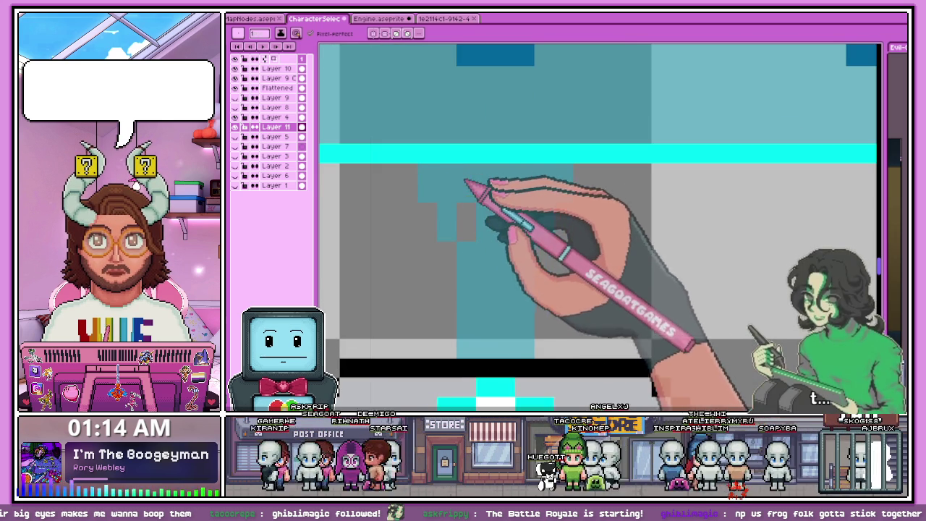
scroll(466, 217, down, 2)
scroll(477, 289, down, 1)
scroll(502, 307, down, 1)
scroll(504, 307, up, 2)
scroll(485, 311, up, 2)
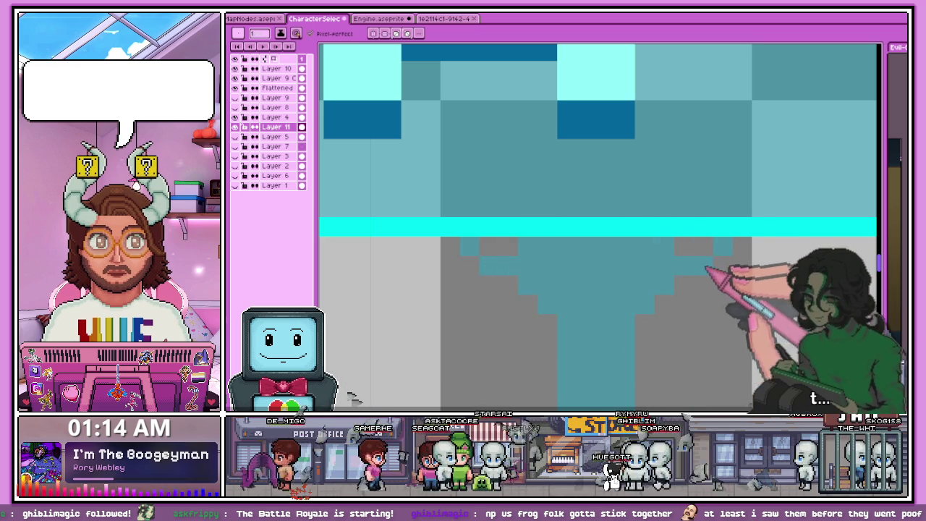
scroll(471, 269, down, 1)
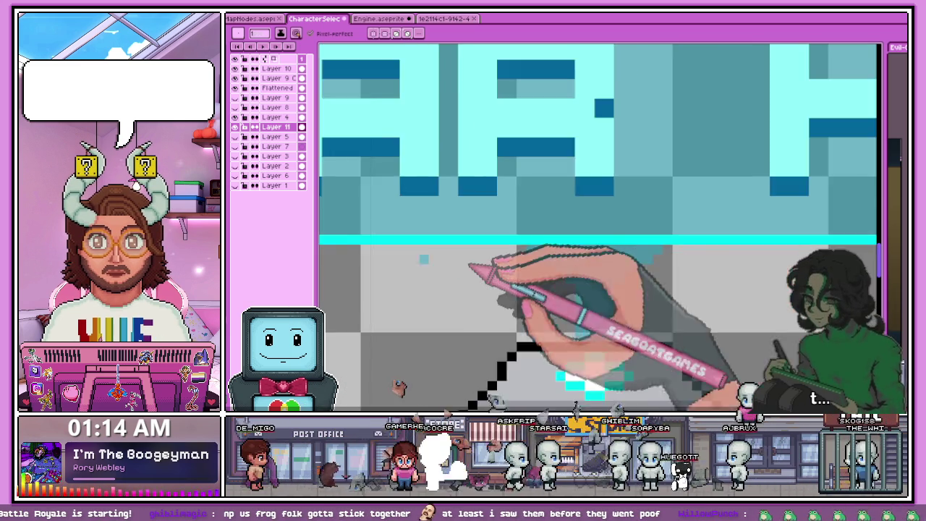
scroll(470, 268, down, 2)
scroll(491, 296, up, 1)
scroll(506, 239, up, 1)
scroll(438, 217, up, 1)
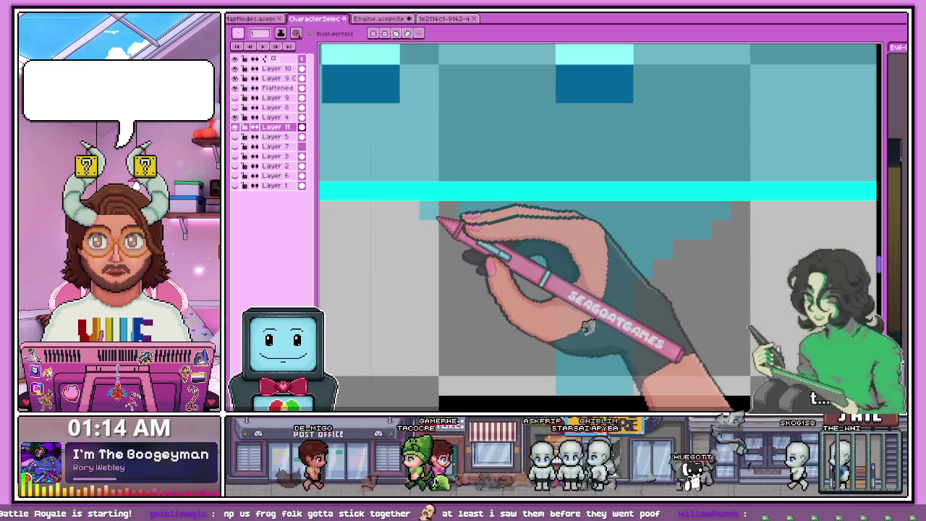
scroll(506, 221, down, 2)
scroll(528, 213, up, 2)
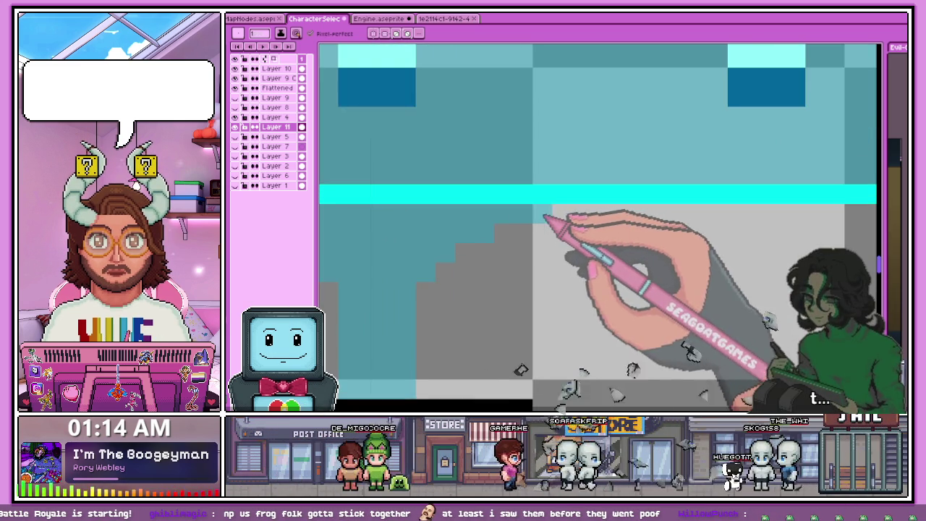
scroll(492, 228, down, 2)
scroll(405, 232, up, 1)
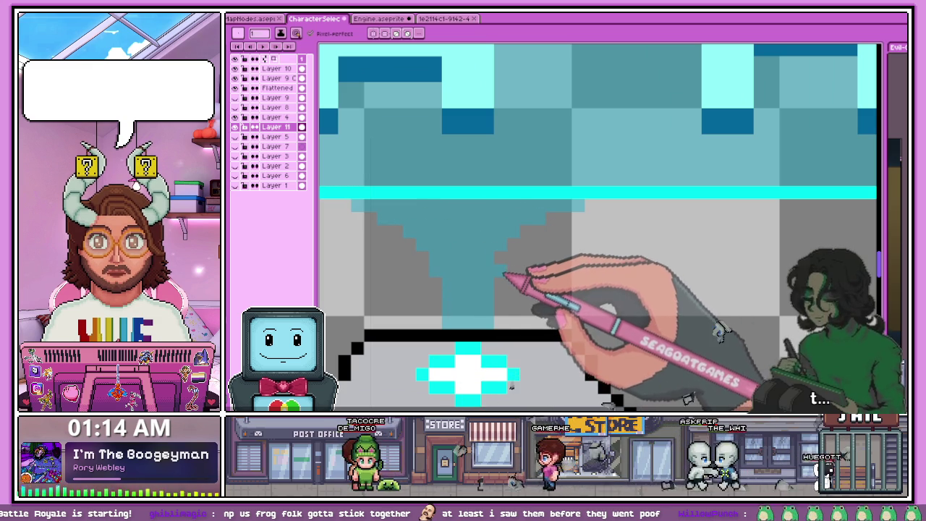
scroll(585, 318, down, 1)
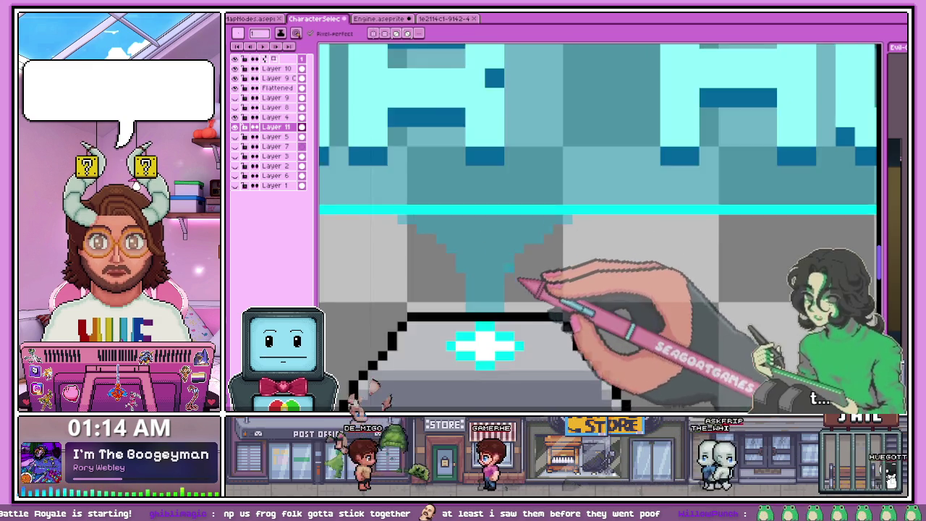
scroll(584, 318, down, 2)
scroll(584, 318, down, 1)
scroll(585, 318, up, 1)
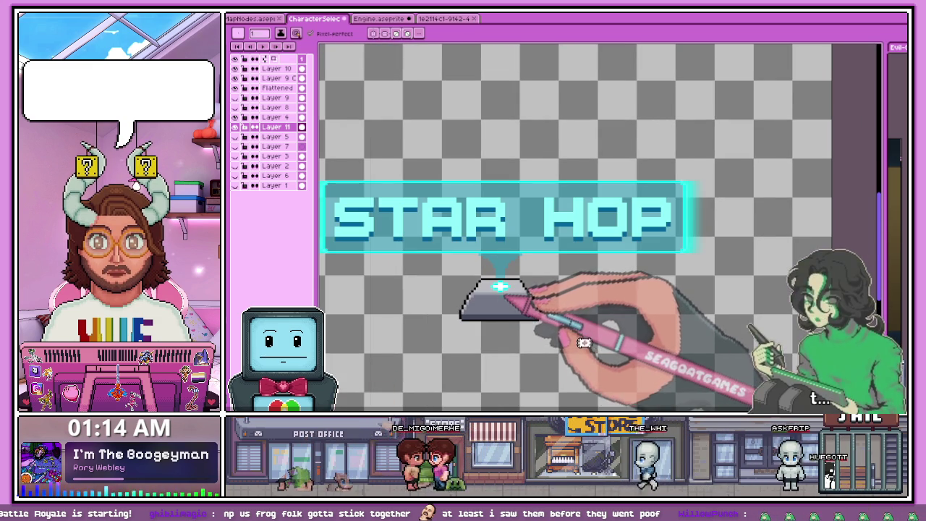
scroll(490, 275, up, 1)
scroll(490, 275, up, 2)
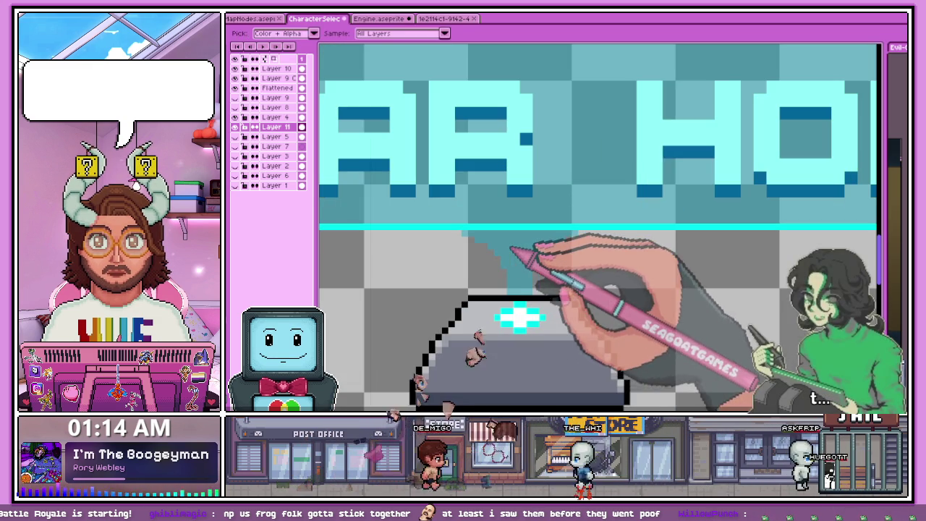
Step: Select the light cone above the pedestal with the Magic Wand
key(b)
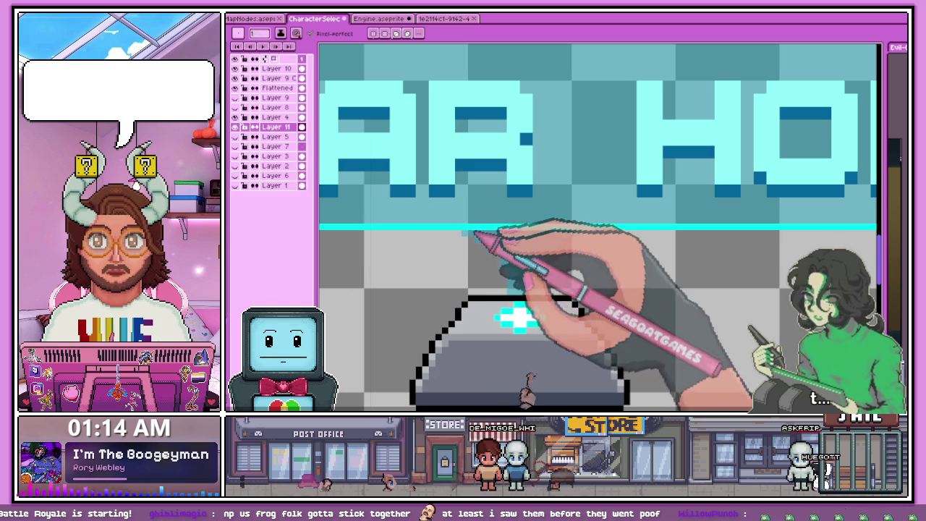
key(w)
click(519, 253)
scroll(489, 318, down, 3)
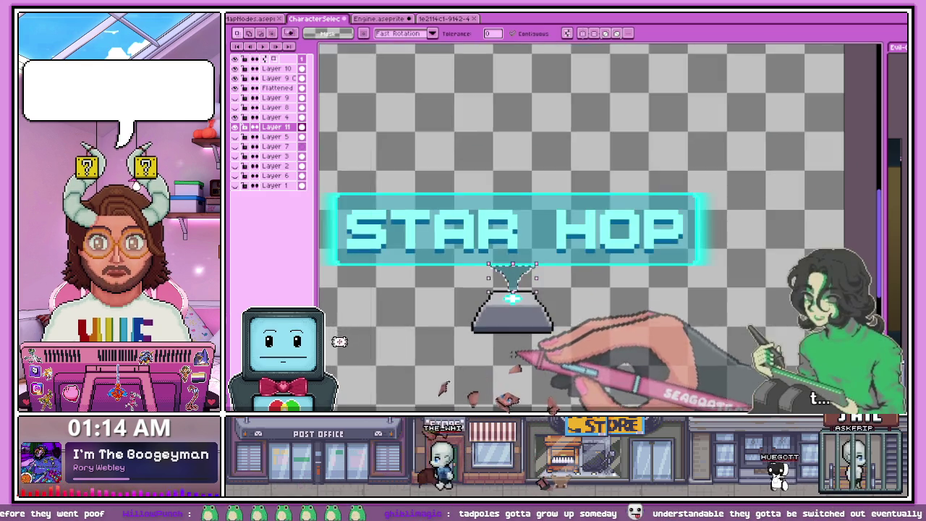
scroll(489, 318, down, 2)
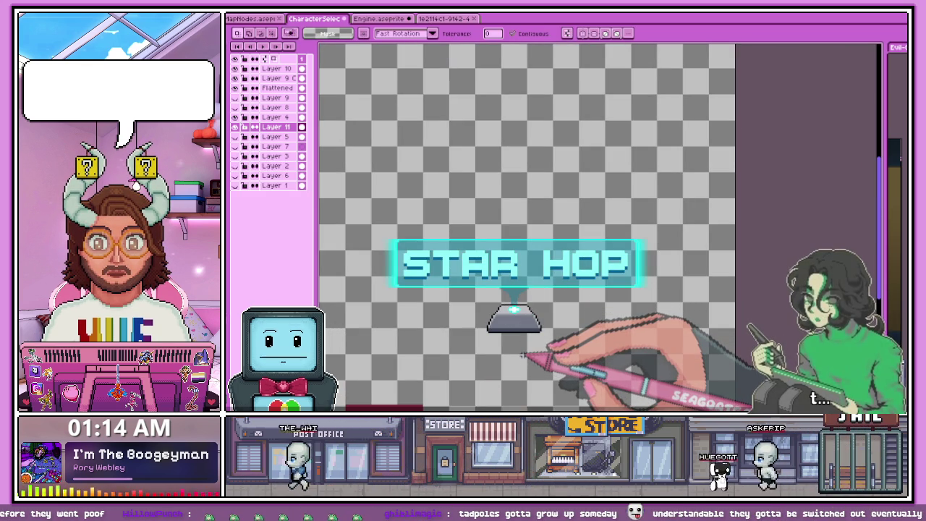
scroll(522, 354, up, 2)
scroll(506, 304, up, 2)
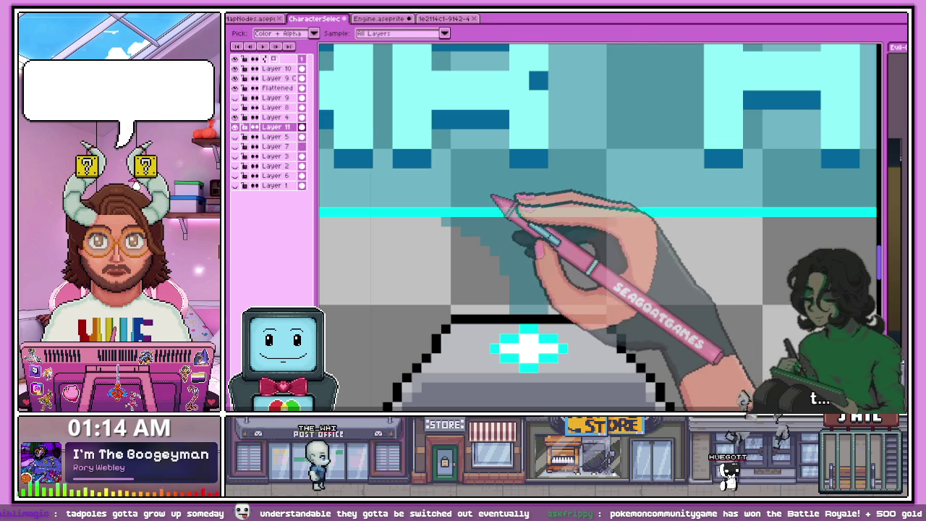
scroll(482, 191, up, 1)
scroll(482, 192, up, 2)
Step: Switch to the eraser and zoom over the beam's stepped edges to trim them
key(b)
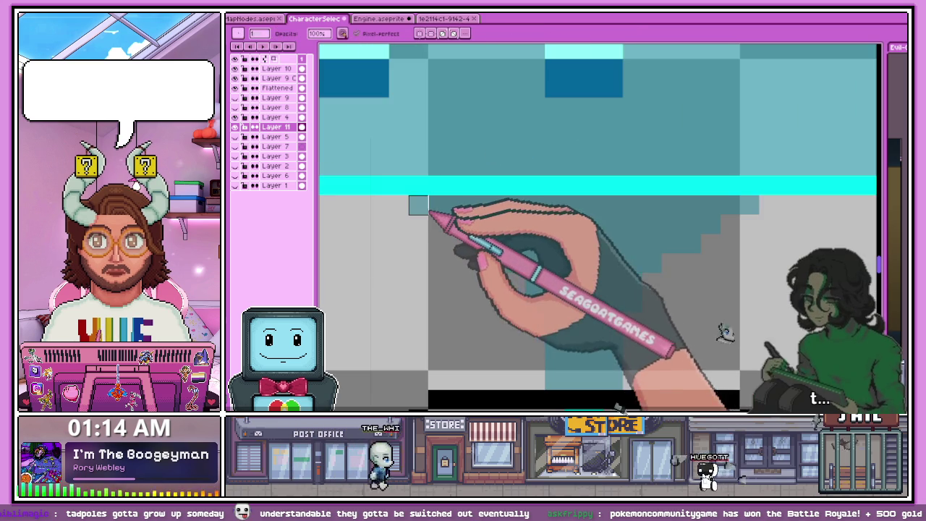
key(e)
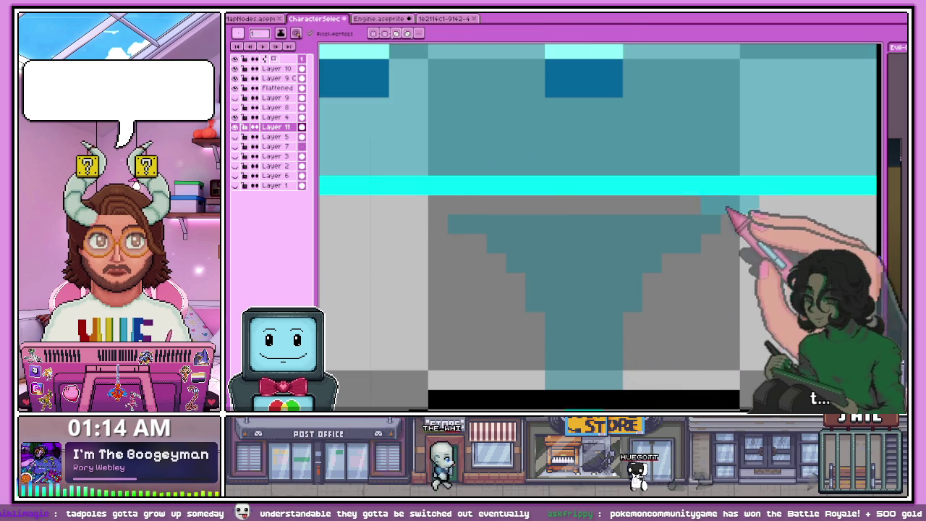
scroll(438, 207, down, 2)
scroll(463, 254, down, 2)
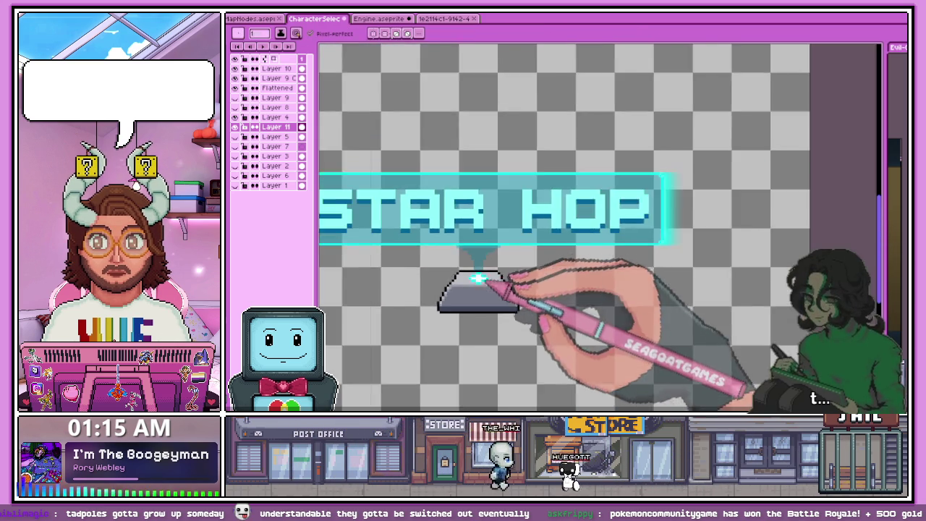
scroll(473, 282, up, 2)
scroll(474, 286, up, 1)
scroll(471, 289, up, 1)
scroll(463, 304, up, 2)
scroll(359, 310, up, 1)
scroll(358, 325, up, 1)
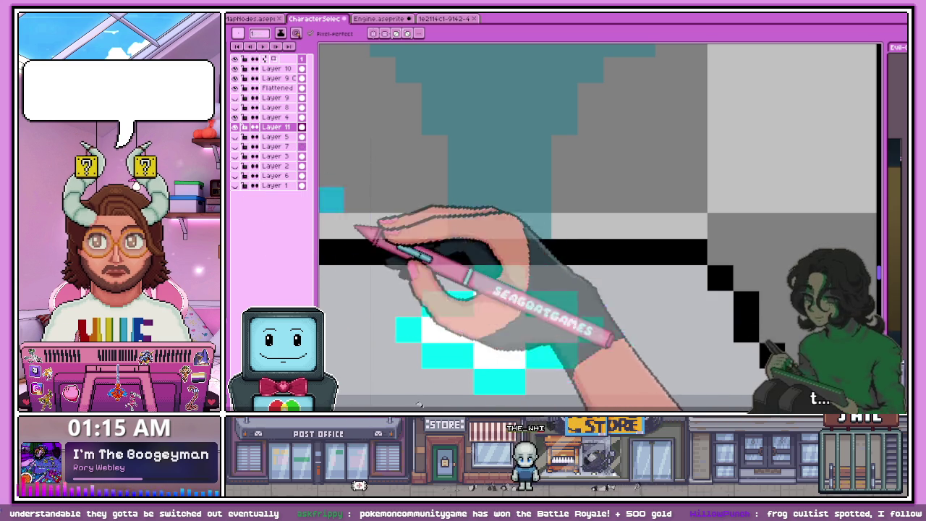
scroll(467, 167, down, 1)
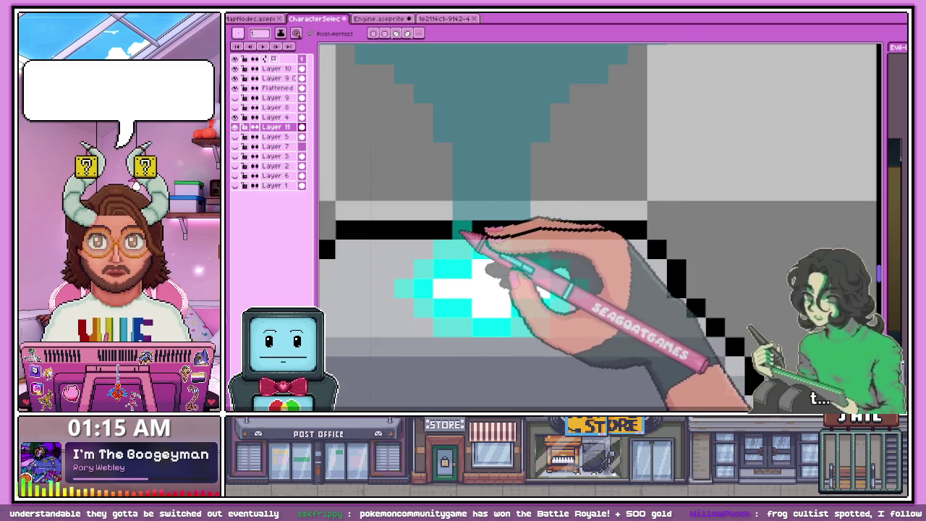
scroll(528, 246, down, 2)
scroll(509, 266, down, 1)
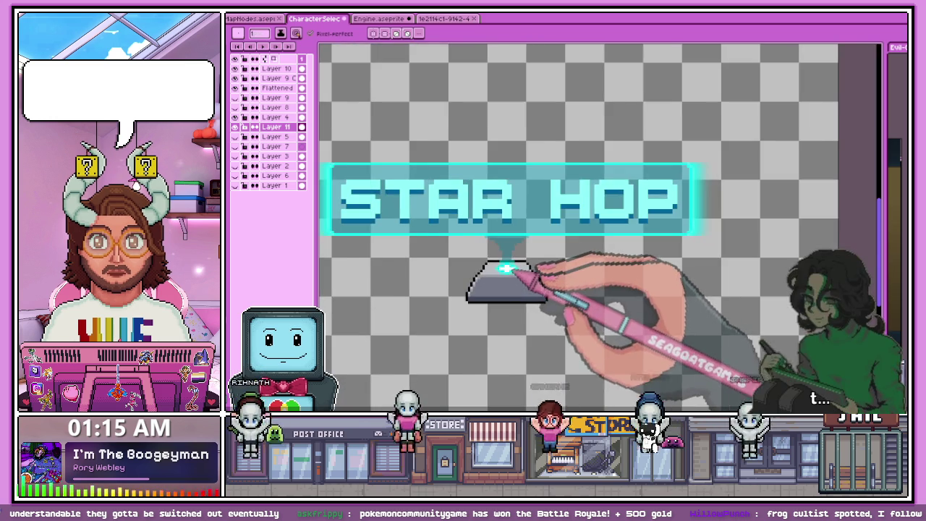
Step: Zoom in and out to inspect the cyan glow on the pedestal pad
scroll(517, 290, down, 1)
scroll(510, 289, up, 2)
scroll(521, 290, up, 1)
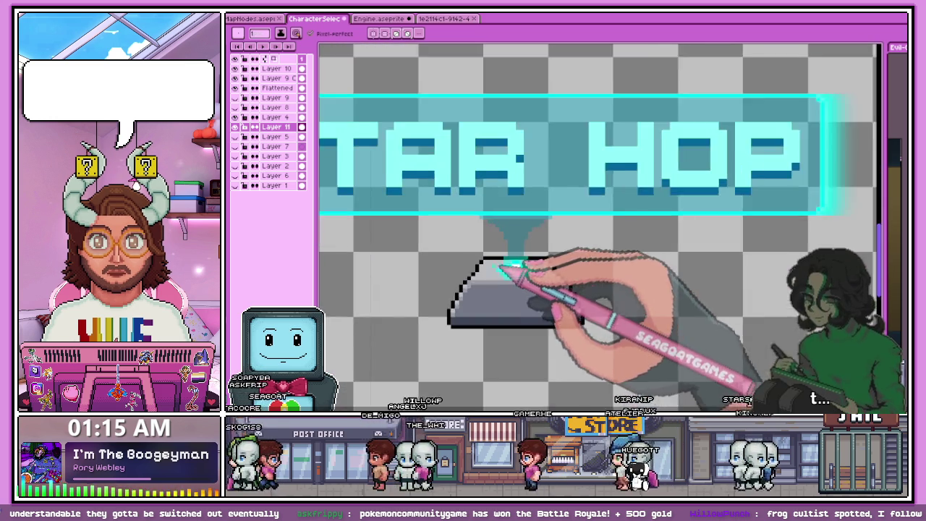
scroll(549, 289, up, 2)
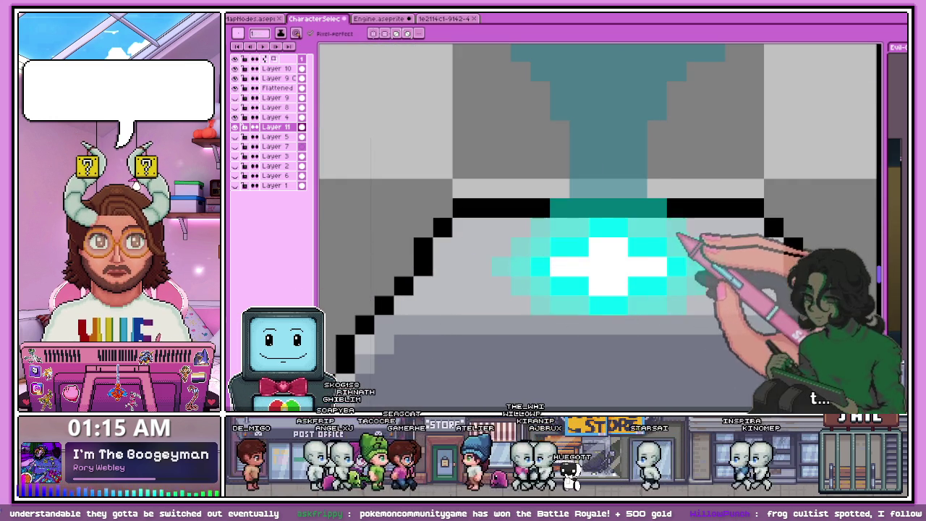
scroll(533, 221, down, 2)
scroll(562, 224, down, 1)
scroll(582, 213, down, 1)
scroll(561, 232, down, 1)
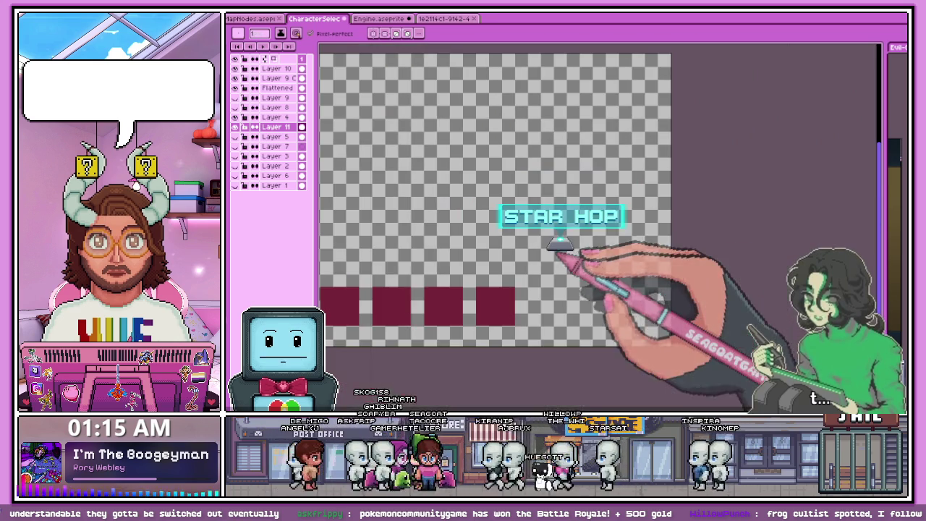
scroll(557, 224, up, 3)
scroll(544, 277, up, 2)
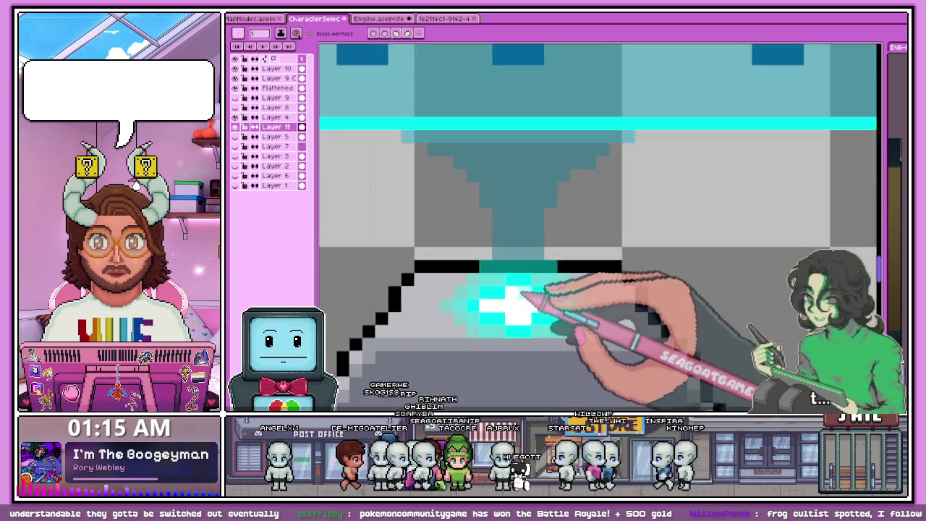
scroll(524, 293, up, 2)
Step: Sample a glow colour from the pad with the Alt eyedropper, checking at different zooms
key(alt)
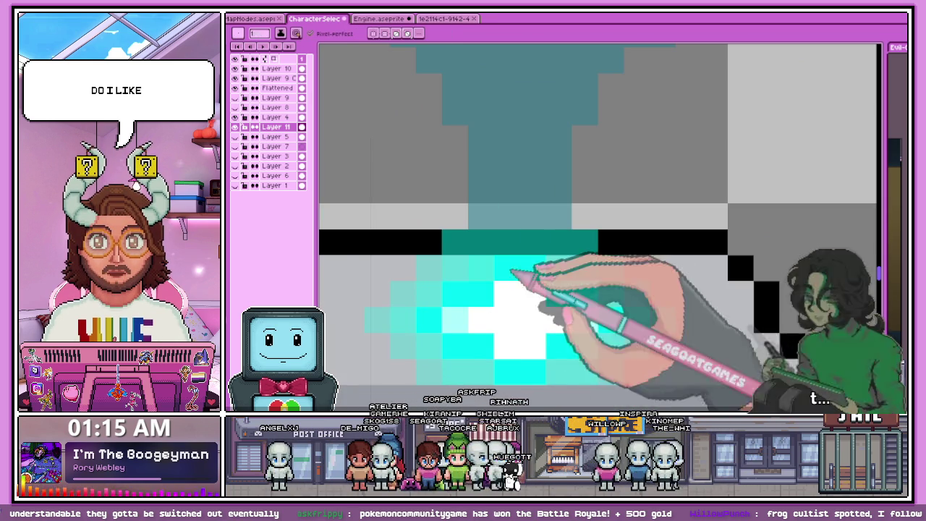
scroll(499, 297, down, 2)
scroll(481, 304, down, 2)
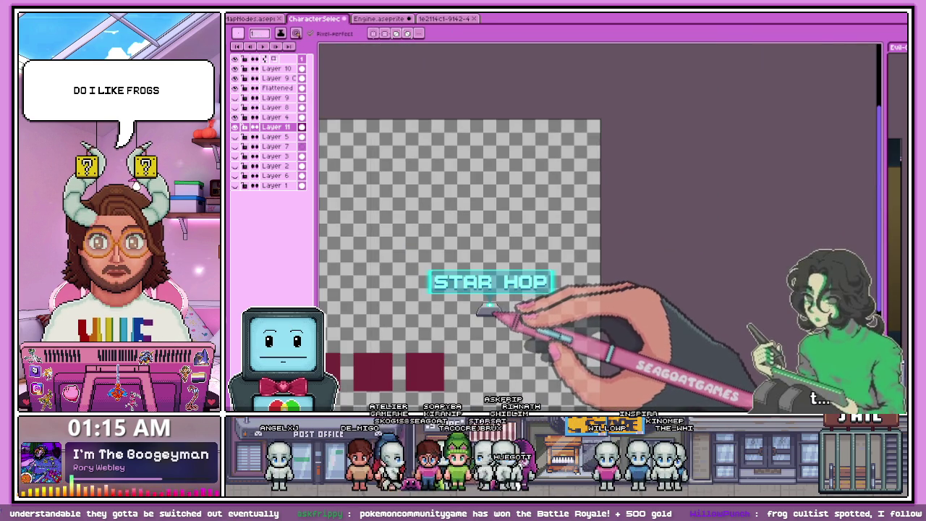
scroll(489, 309, up, 1)
scroll(463, 290, up, 2)
scroll(485, 275, up, 1)
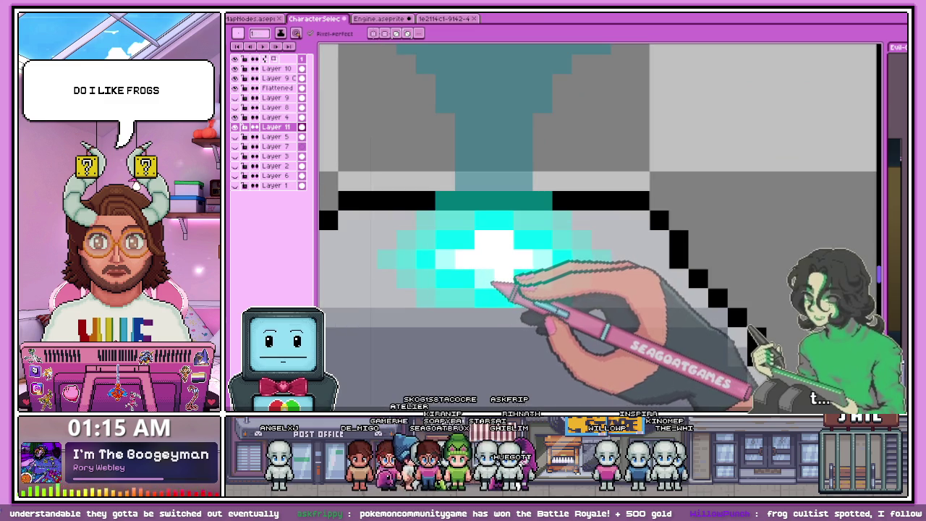
scroll(499, 296, down, 2)
scroll(503, 314, down, 1)
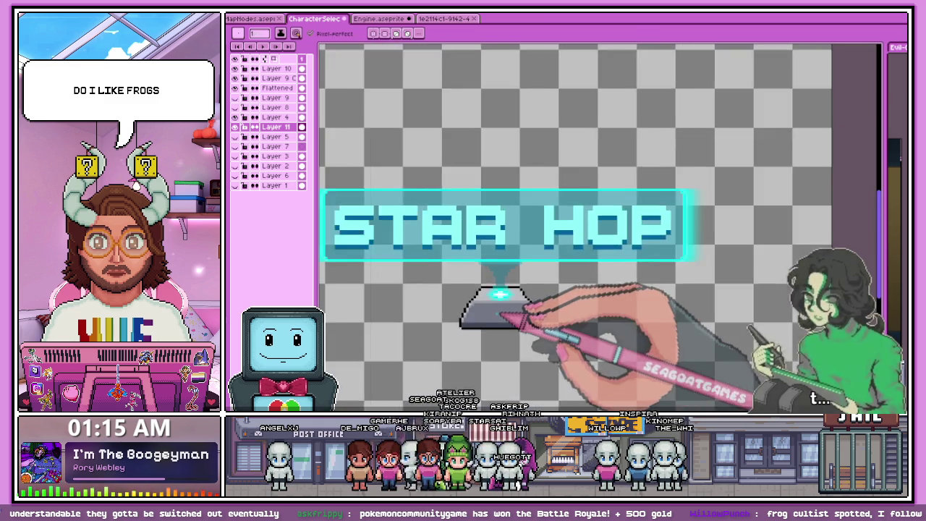
scroll(502, 325, down, 2)
scroll(516, 314, up, 2)
scroll(497, 323, up, 2)
scroll(495, 326, up, 2)
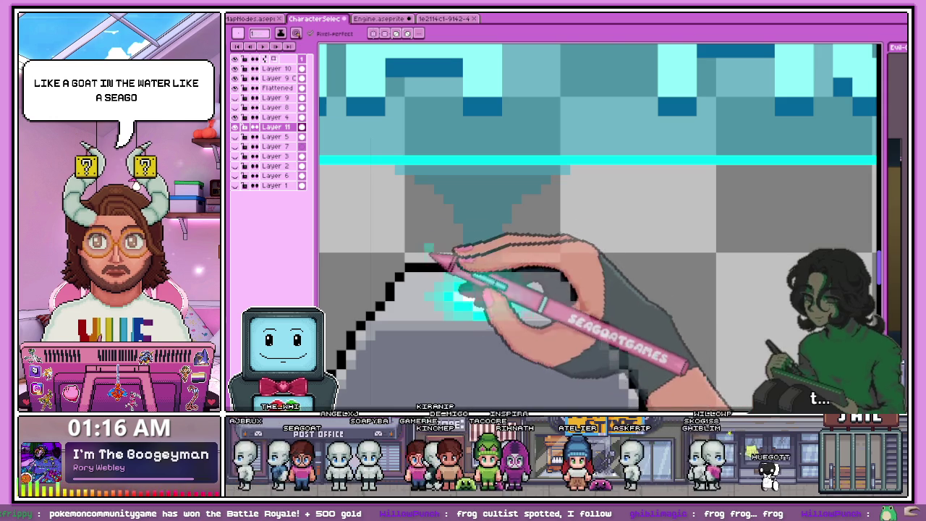
scroll(463, 304, down, 3)
scroll(455, 285, down, 2)
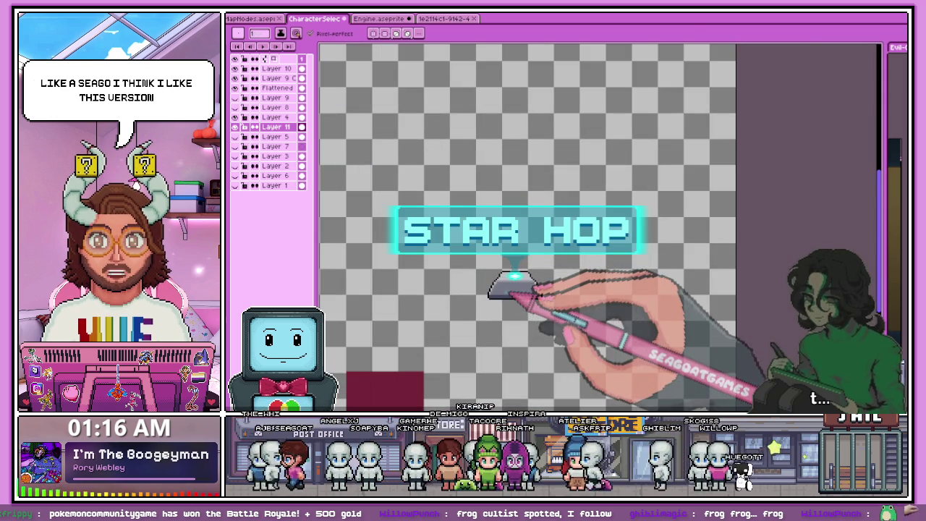
scroll(531, 274, up, 1)
scroll(540, 320, down, 1)
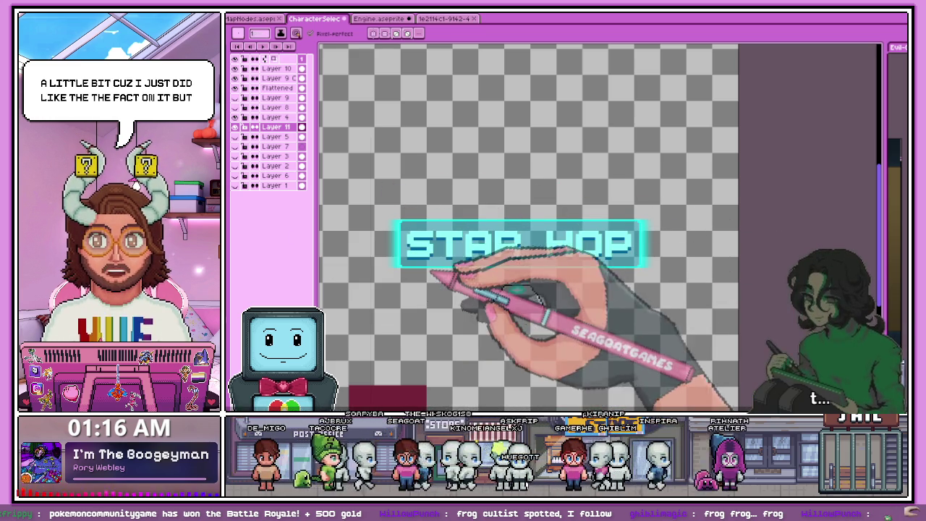
scroll(413, 275, up, 2)
scroll(413, 270, down, 4)
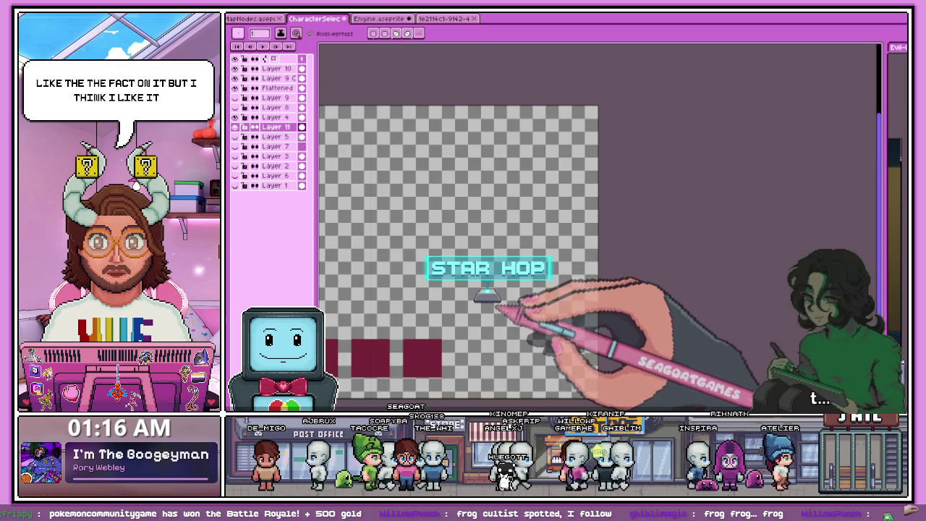
scroll(499, 303, up, 3)
scroll(497, 304, down, 3)
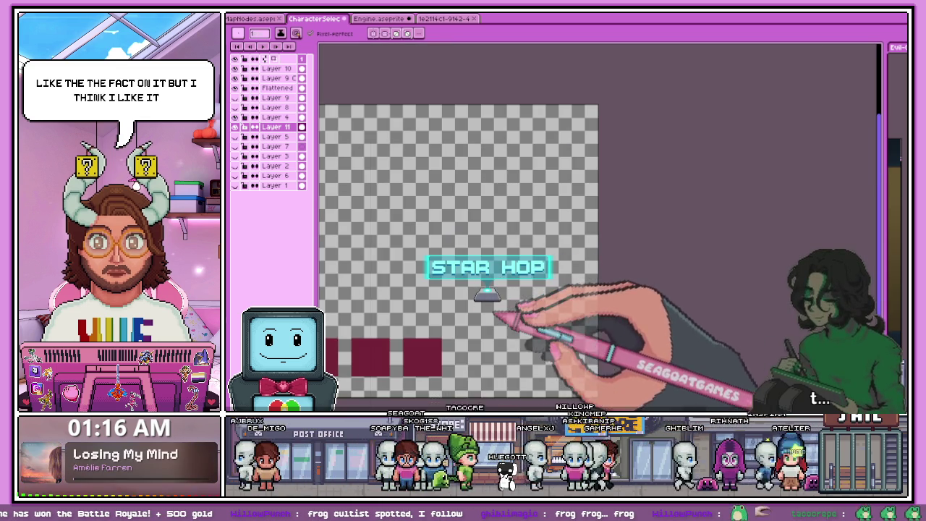
scroll(496, 312, up, 3)
scroll(456, 289, up, 1)
scroll(434, 275, up, 1)
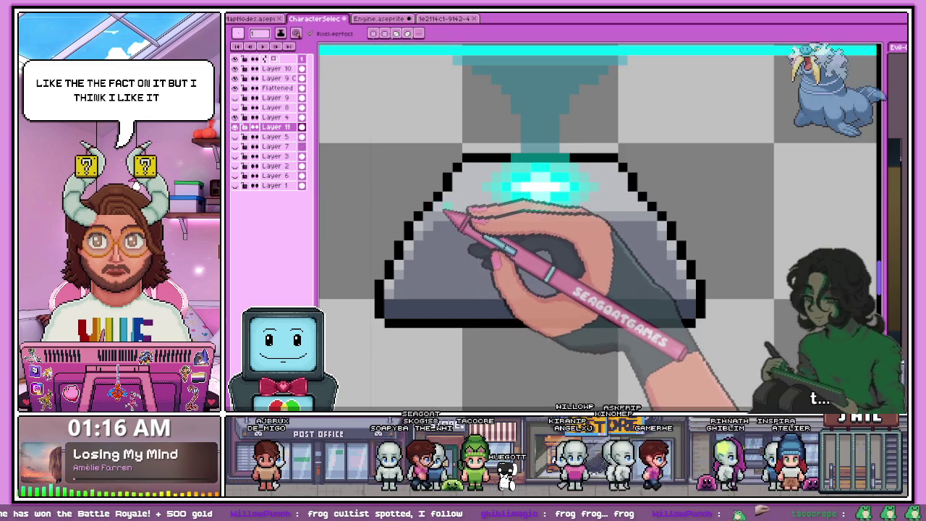
Step: Toggle the pedestal layer to compare, then pick a pedestal shade for the Pencil
click(234, 127)
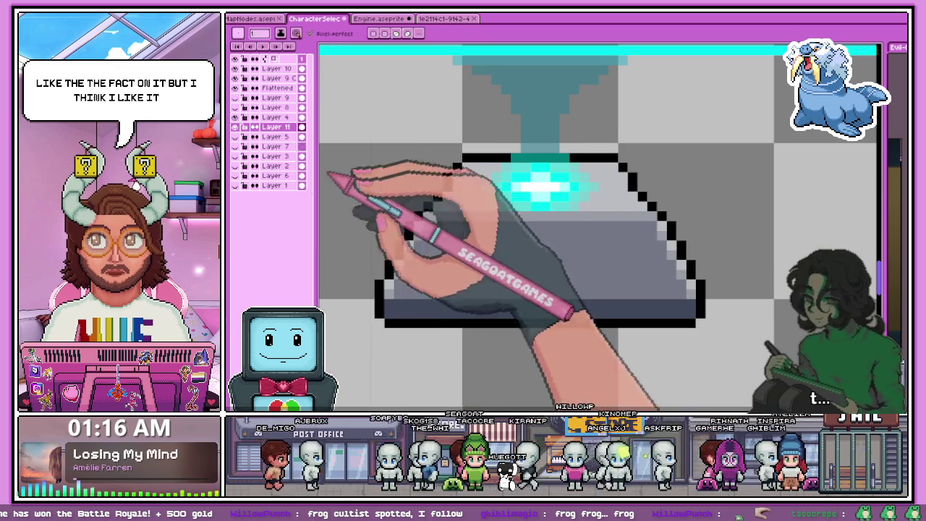
key(i)
key(b)
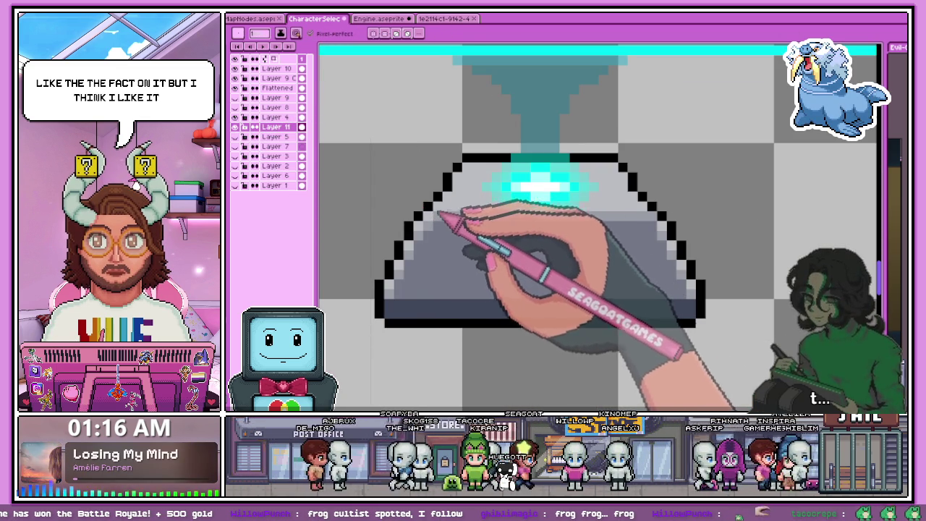
scroll(528, 246, down, 2)
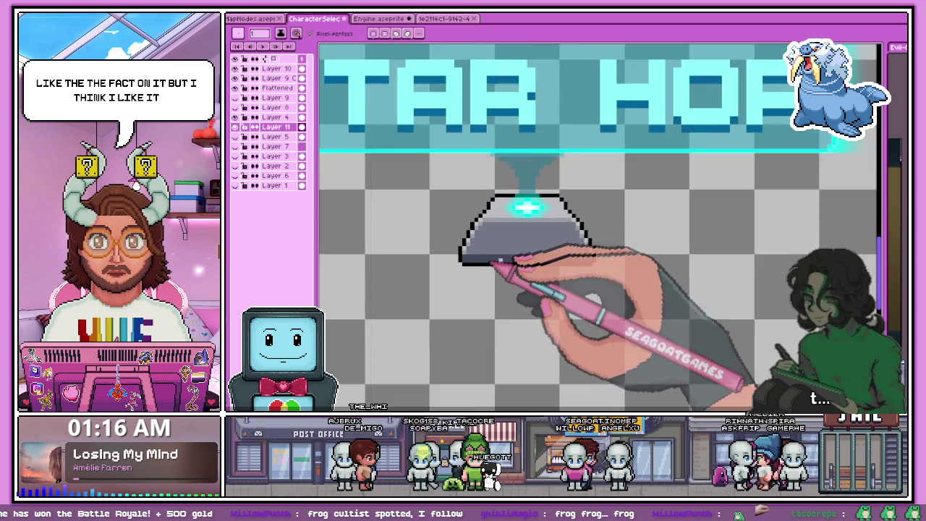
scroll(483, 262, up, 2)
scroll(490, 256, up, 4)
scroll(444, 253, down, 4)
scroll(434, 262, up, 2)
key(i)
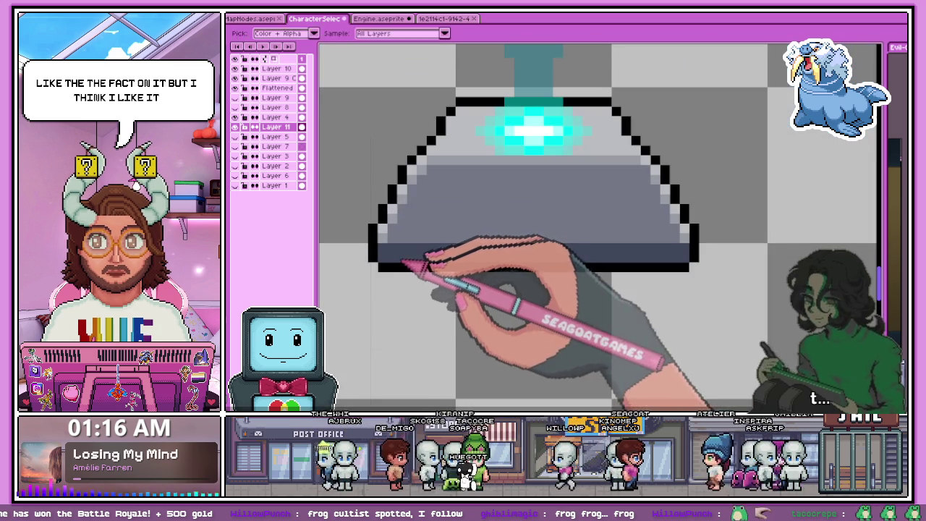
key(b)
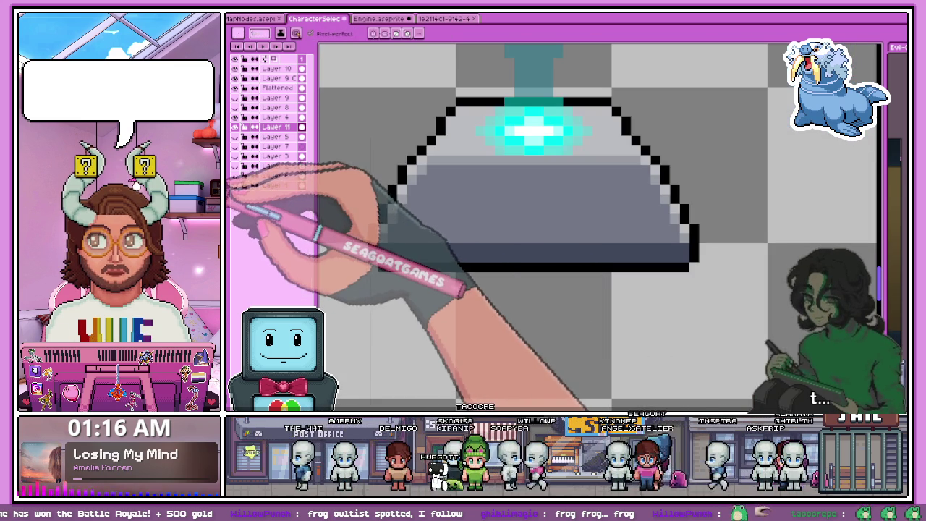
Step: Zoom in and out around the pedestal to inspect the lamp's shading
scroll(394, 270, up, 2)
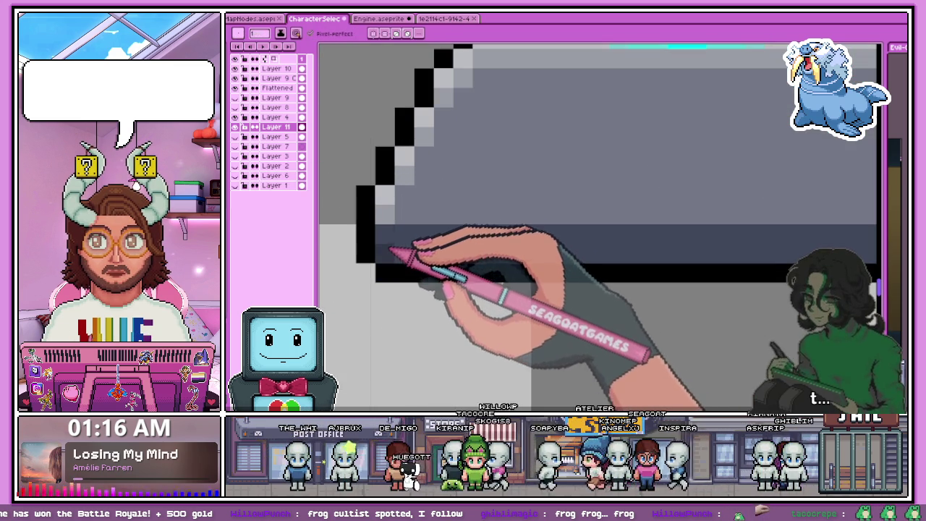
scroll(443, 250, down, 2)
scroll(550, 253, up, 1)
scroll(488, 247, up, 1)
scroll(622, 250, down, 2)
scroll(579, 217, up, 1)
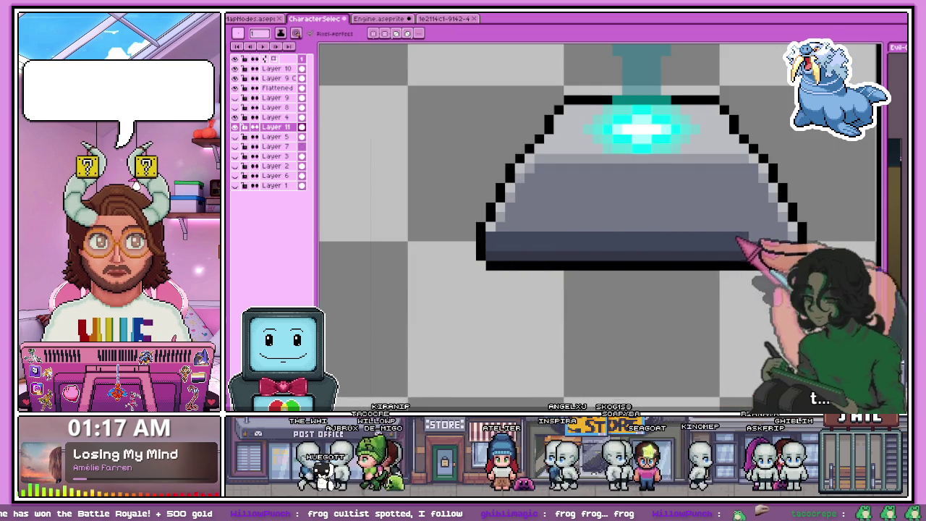
scroll(430, 259, down, 3)
scroll(547, 253, down, 3)
scroll(548, 255, up, 1)
scroll(542, 242, up, 1)
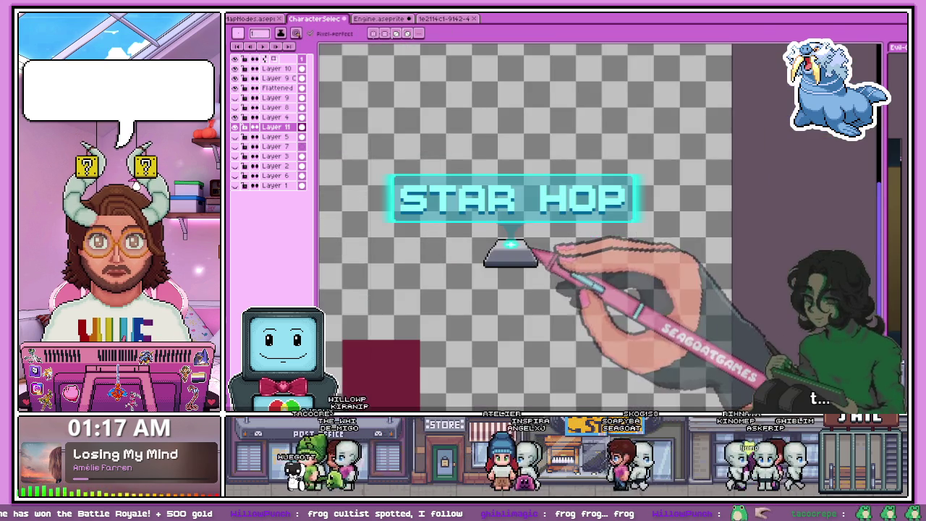
scroll(506, 248, up, 1)
scroll(496, 244, up, 1)
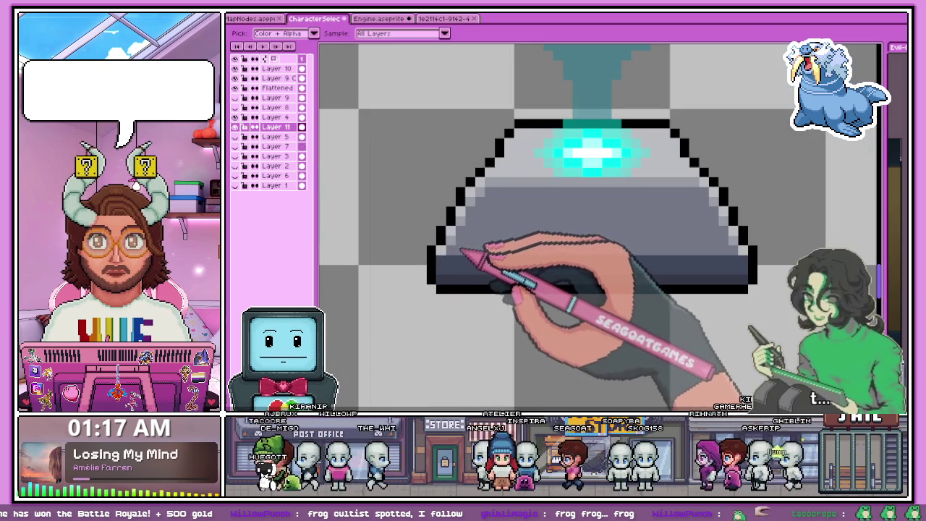
scroll(651, 268, down, 1)
scroll(641, 265, up, 2)
scroll(616, 265, down, 3)
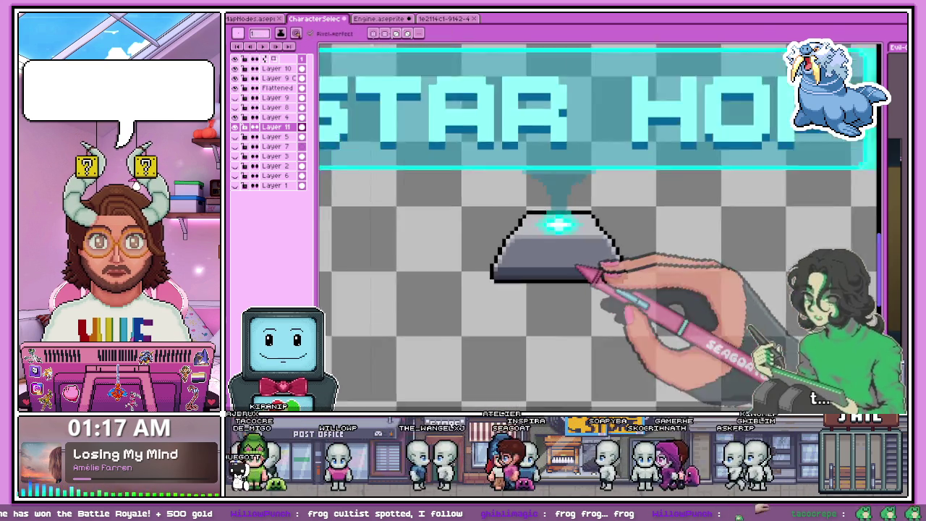
scroll(514, 268, up, 3)
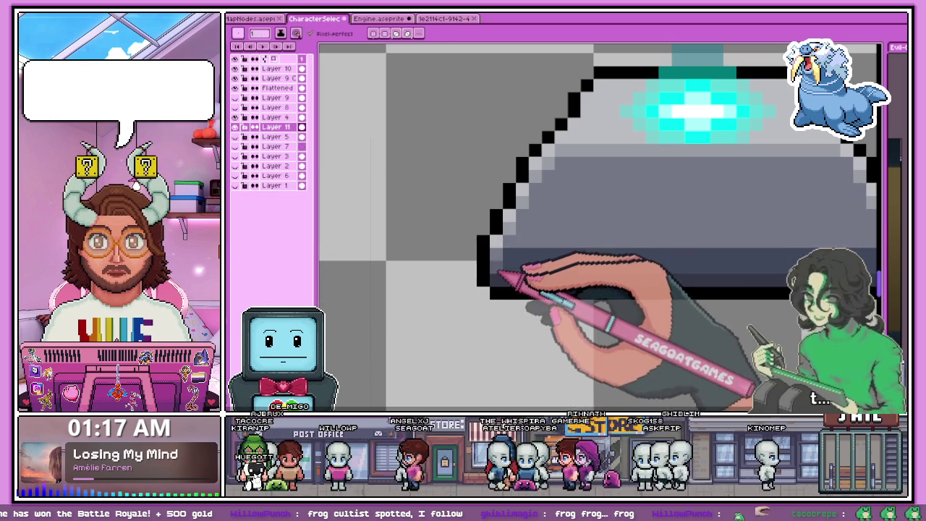
scroll(492, 270, down, 2)
scroll(669, 273, up, 3)
scroll(689, 281, down, 3)
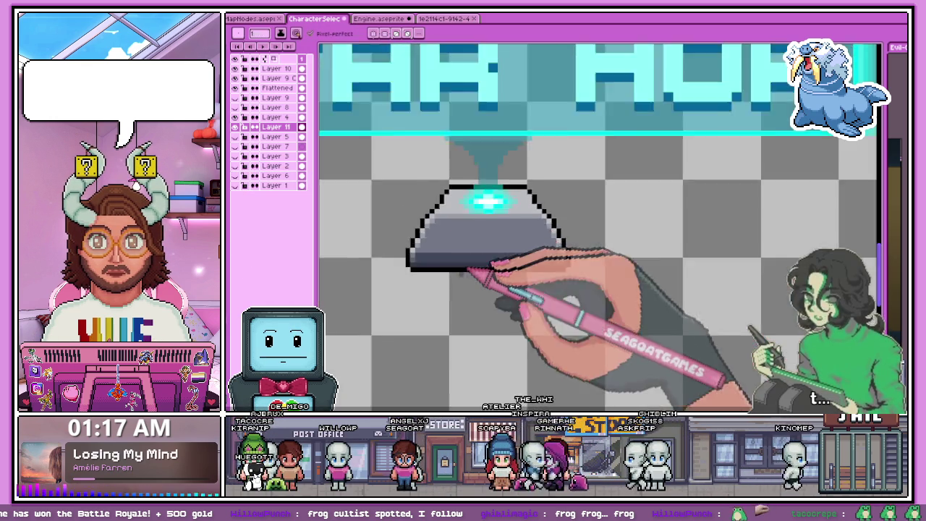
scroll(478, 275, up, 1)
scroll(450, 252, up, 3)
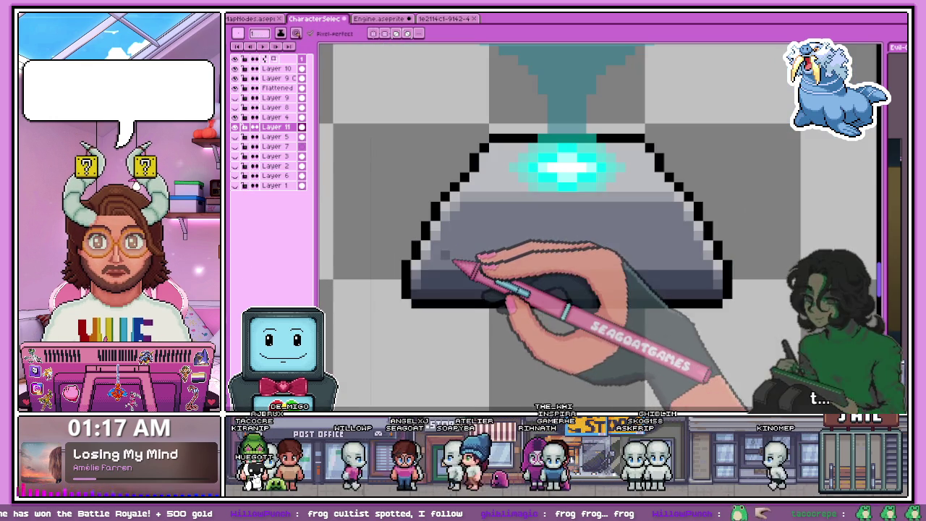
scroll(434, 259, down, 3)
scroll(424, 242, up, 3)
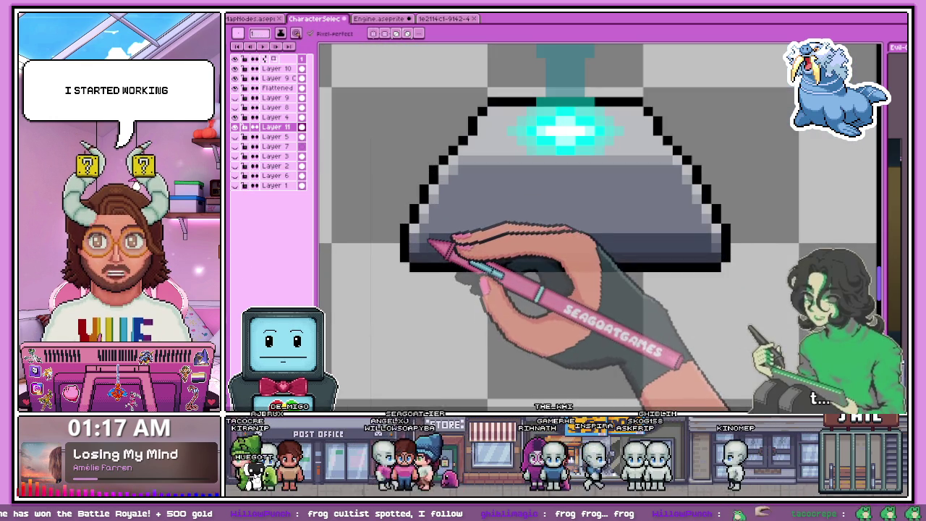
scroll(516, 248, down, 3)
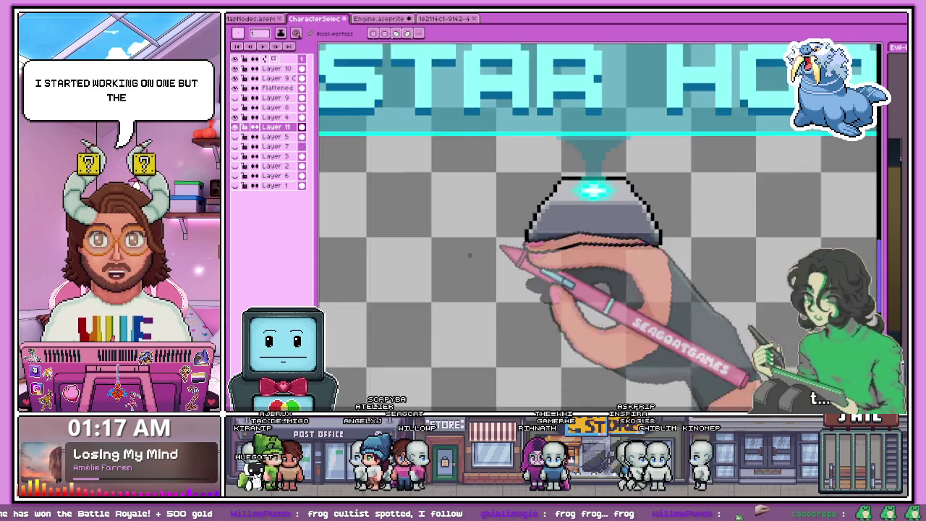
scroll(483, 275, up, 2)
scroll(488, 253, up, 1)
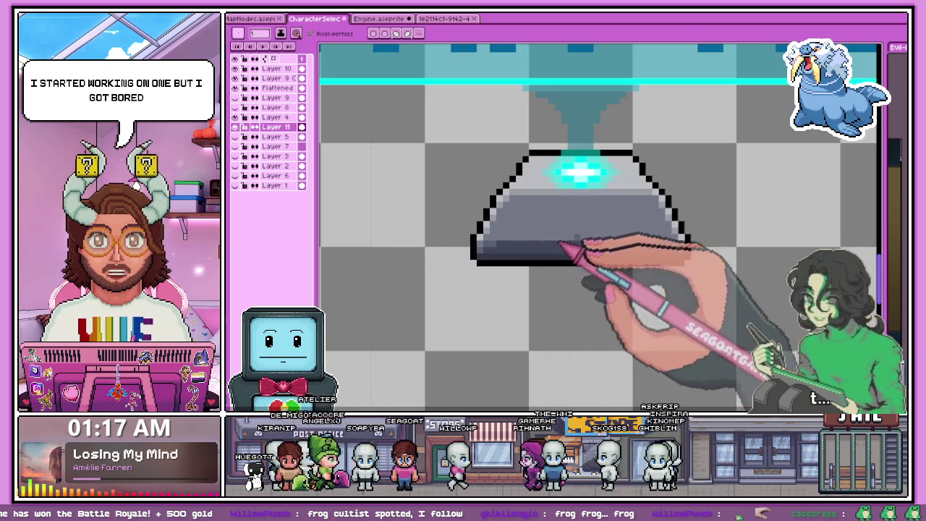
scroll(506, 293, down, 2)
scroll(519, 286, down, 2)
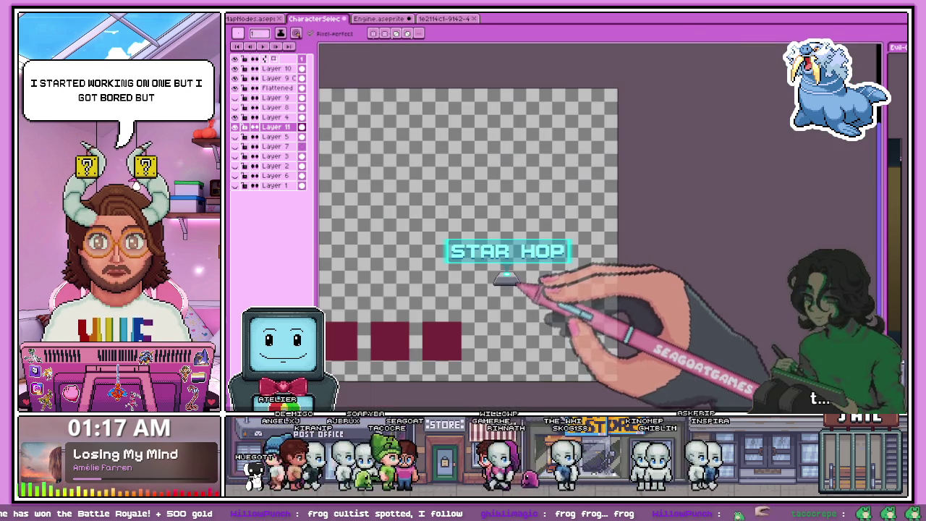
scroll(518, 285, up, 2)
scroll(423, 223, up, 1)
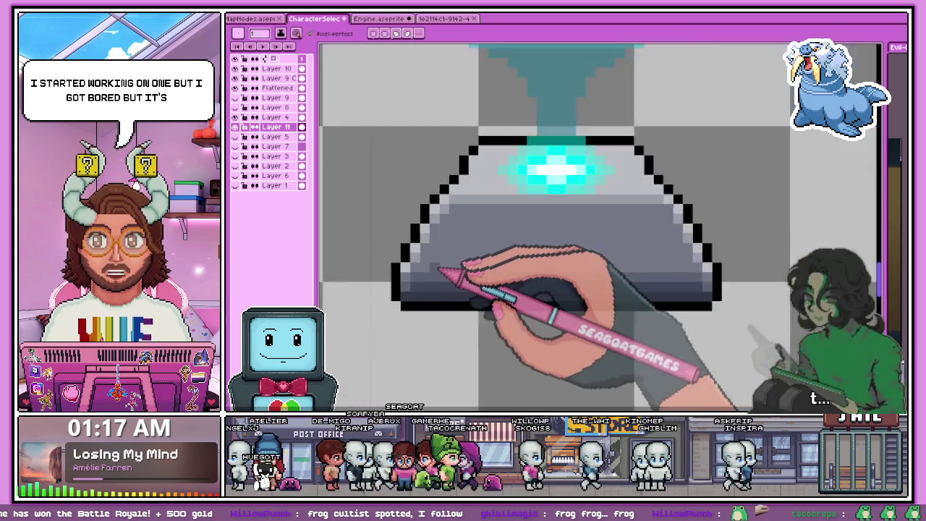
scroll(393, 265, up, 1)
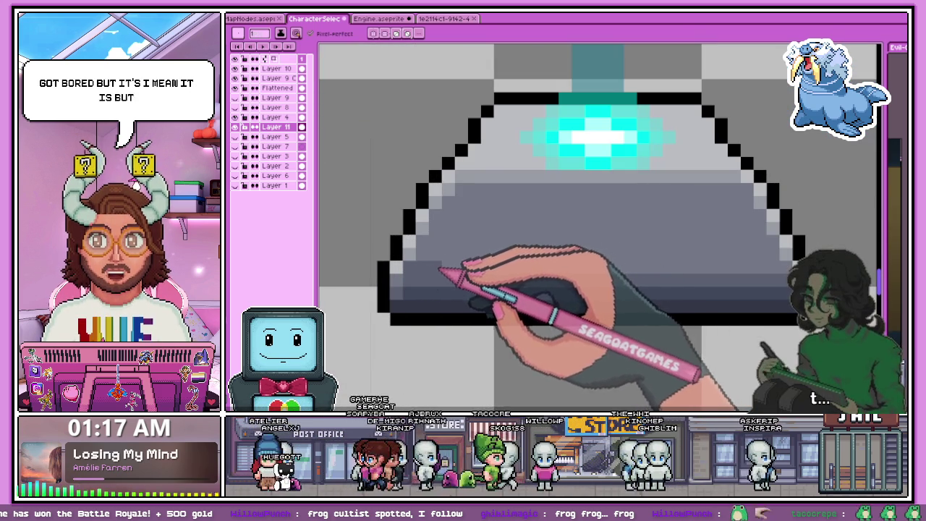
scroll(521, 264, down, 2)
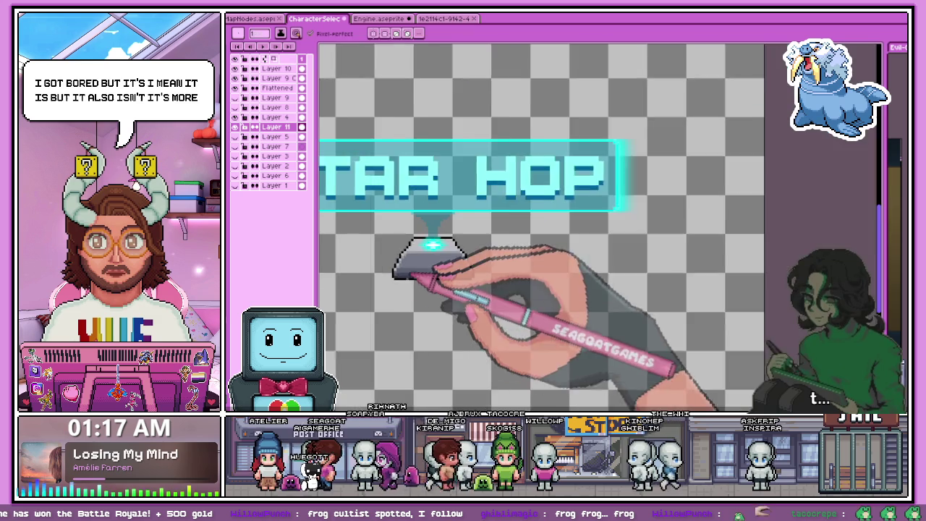
scroll(416, 264, down, 1)
scroll(479, 286, up, 2)
scroll(487, 293, up, 2)
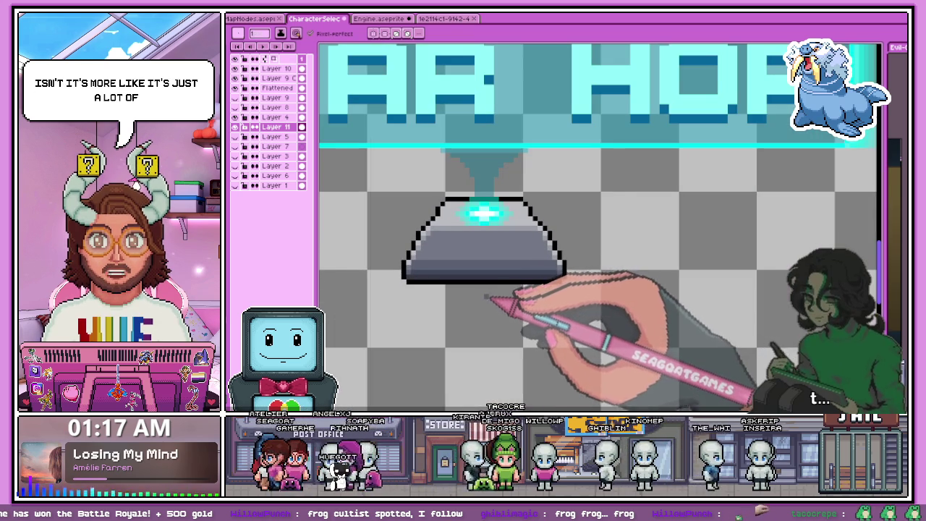
scroll(480, 311, down, 1)
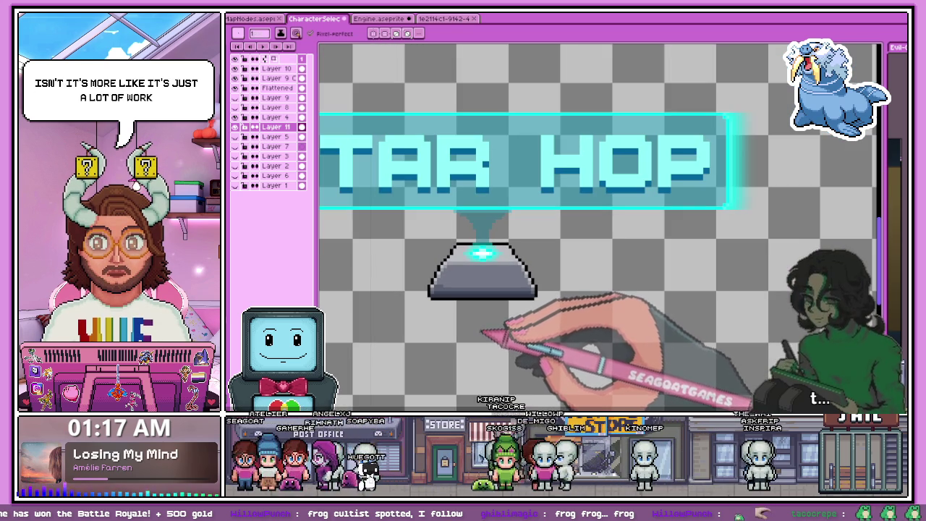
scroll(484, 334, up, 2)
scroll(371, 294, down, 2)
scroll(382, 295, down, 1)
scroll(394, 291, up, 3)
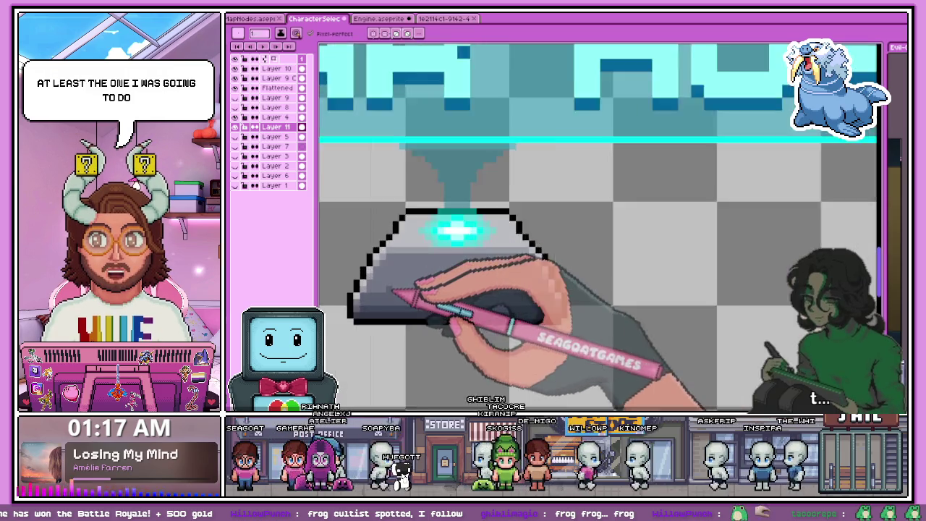
scroll(395, 293, up, 2)
scroll(372, 244, down, 1)
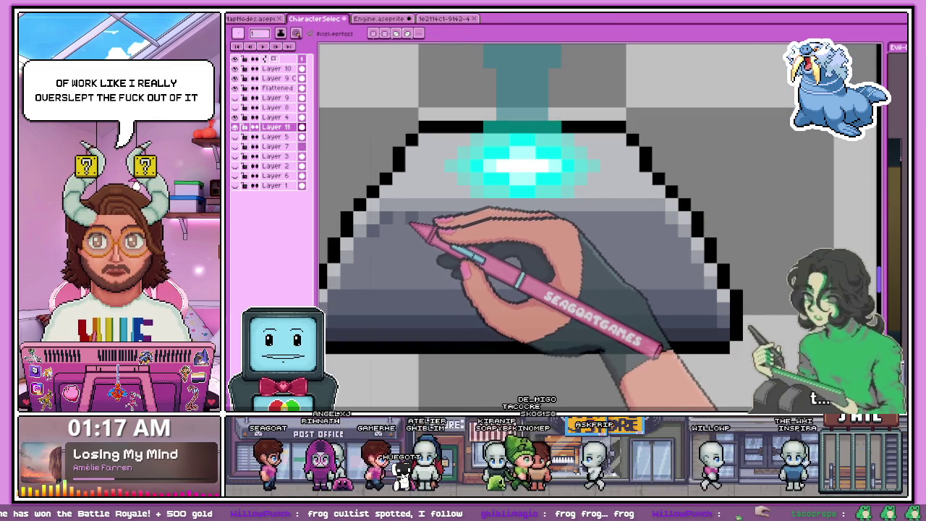
scroll(539, 239, down, 4)
scroll(457, 266, down, 1)
scroll(458, 266, up, 1)
scroll(460, 266, up, 1)
scroll(463, 265, up, 1)
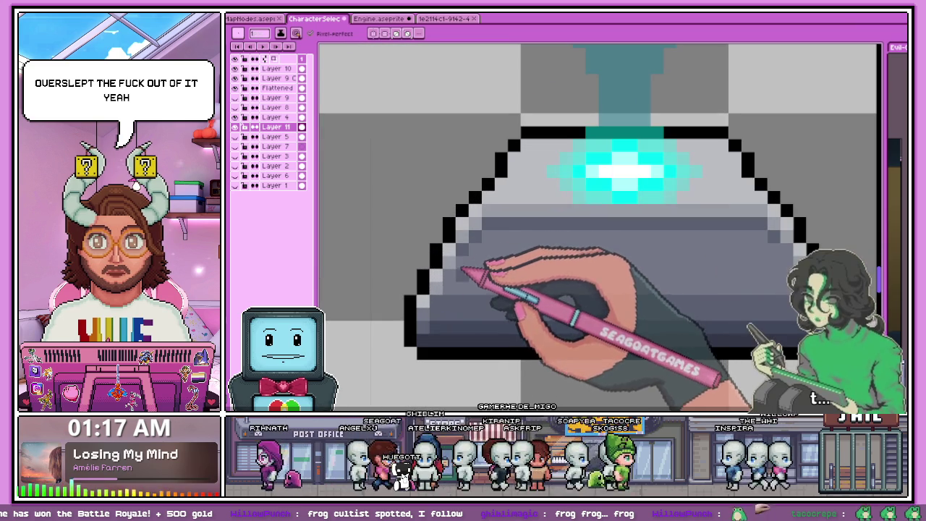
scroll(457, 277, down, 2)
scroll(471, 290, up, 1)
scroll(593, 279, up, 2)
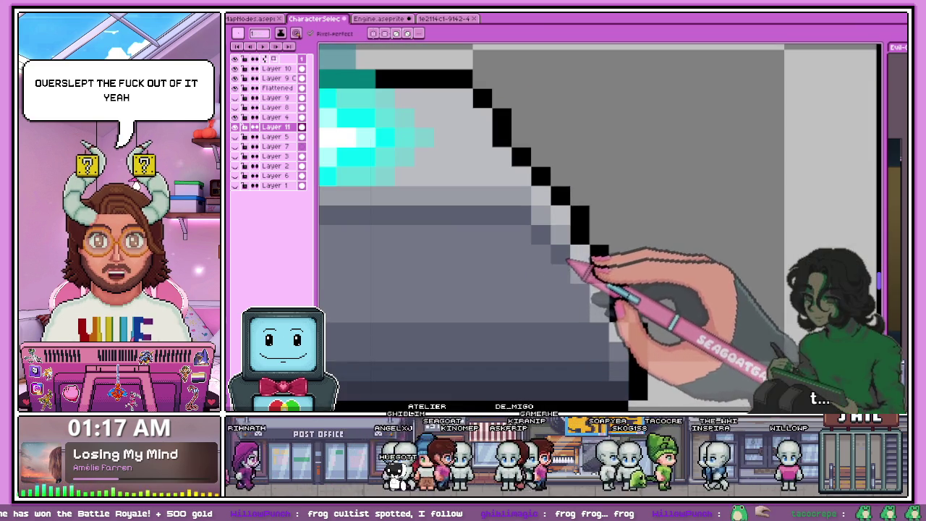
scroll(583, 298, down, 2)
scroll(595, 305, down, 2)
scroll(471, 289, down, 1)
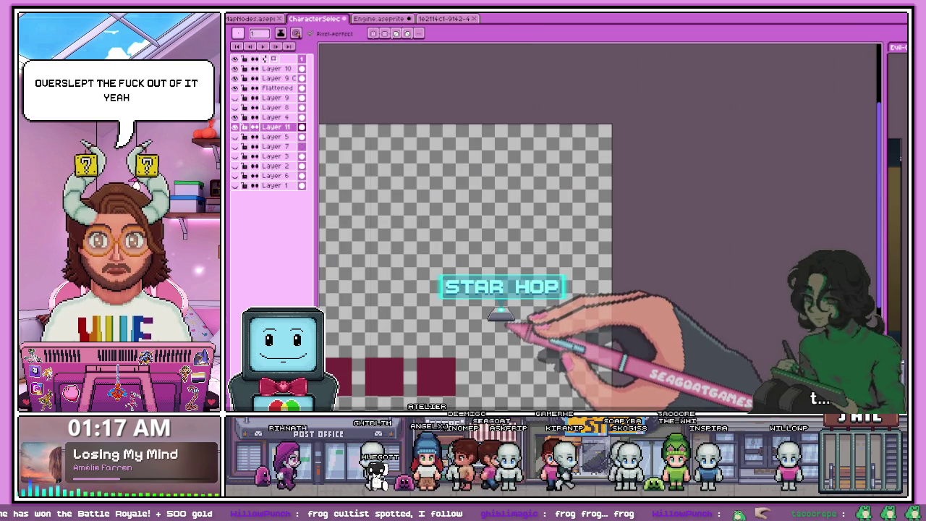
scroll(505, 327, up, 1)
scroll(485, 289, up, 2)
scroll(465, 293, up, 1)
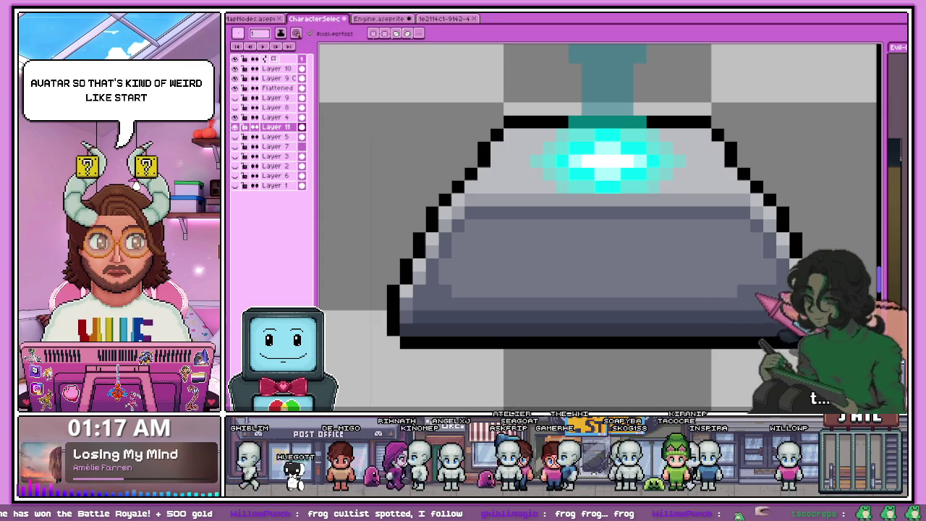
scroll(507, 275, down, 2)
scroll(571, 326, down, 1)
scroll(528, 318, down, 2)
scroll(533, 322, up, 1)
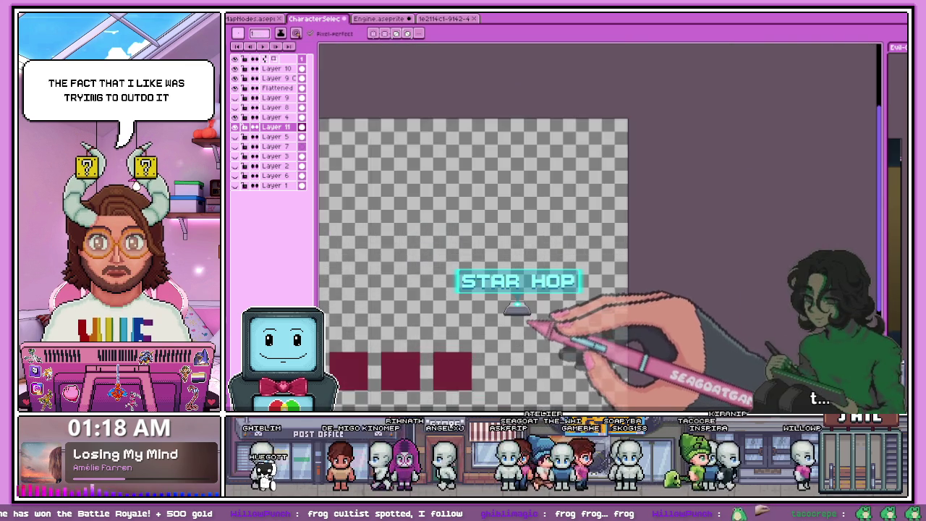
scroll(539, 326, up, 2)
scroll(539, 329, down, 1)
scroll(532, 329, up, 2)
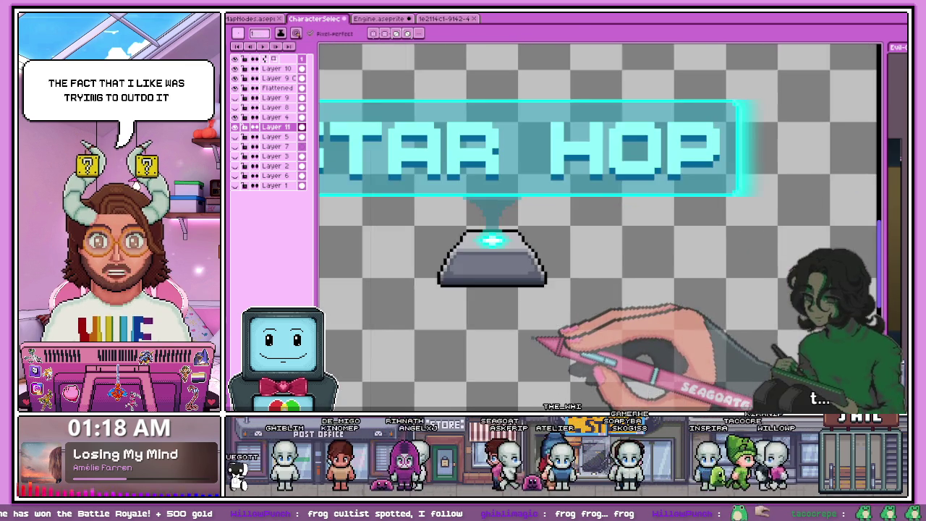
scroll(532, 329, up, 2)
scroll(531, 329, up, 1)
scroll(374, 240, down, 2)
scroll(374, 240, up, 2)
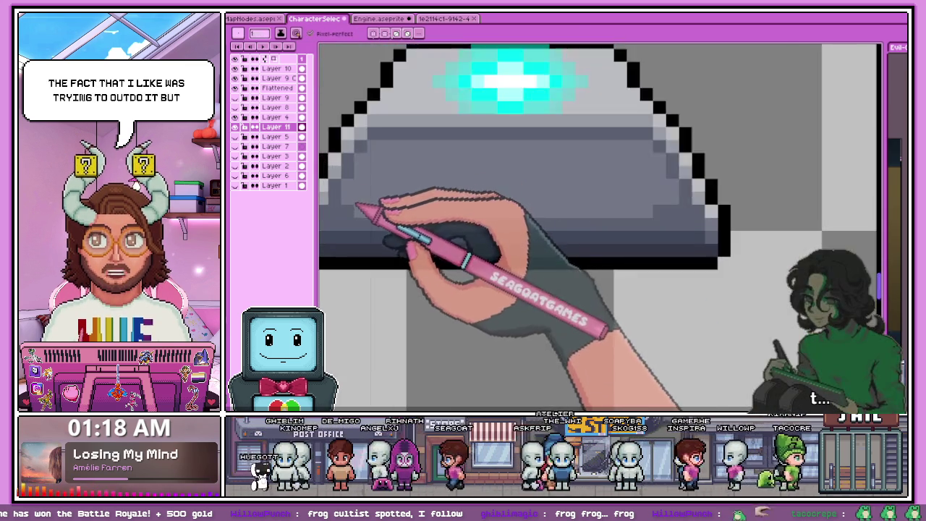
scroll(434, 253, up, 1)
scroll(593, 250, down, 1)
Step: Sample a lamp shade and place a darker shading pixel at the dome's top edge
key(alt)
scroll(585, 235, down, 1)
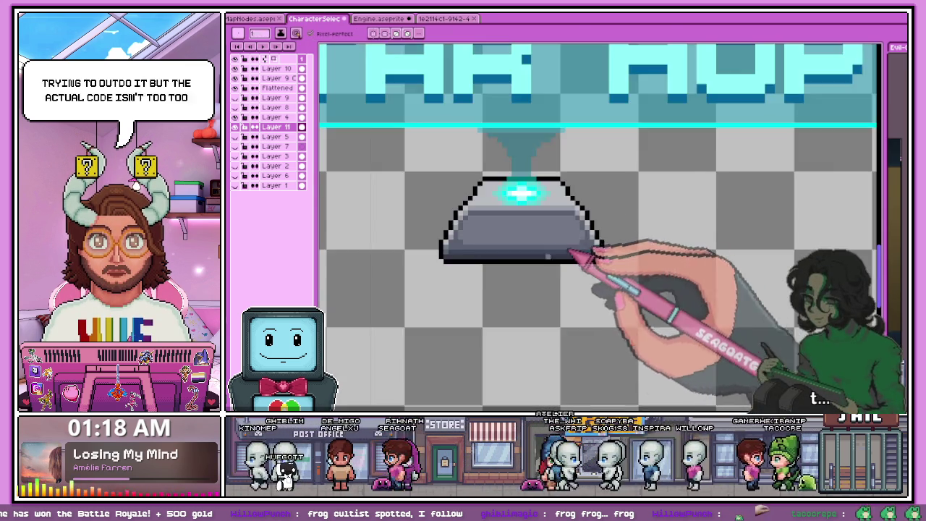
scroll(570, 258, down, 1)
scroll(438, 263, down, 1)
scroll(439, 271, up, 2)
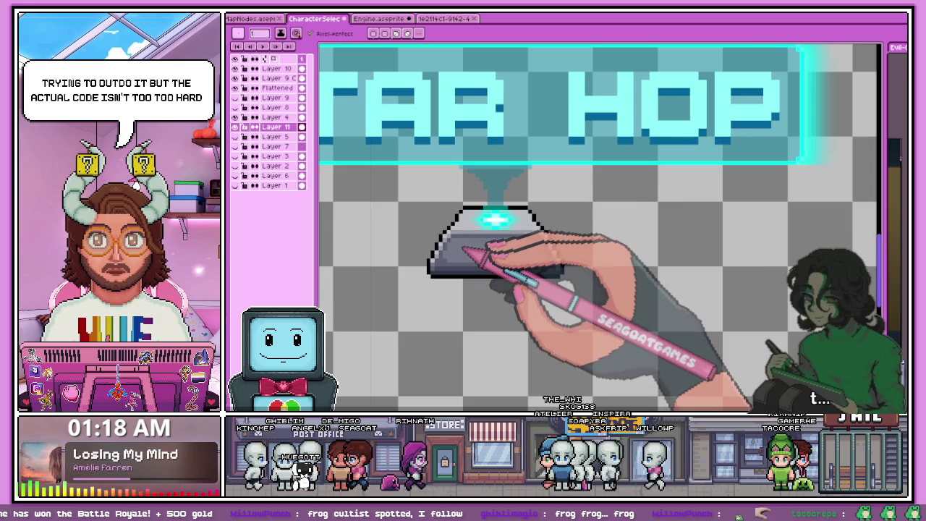
scroll(464, 249, up, 1)
scroll(464, 248, up, 1)
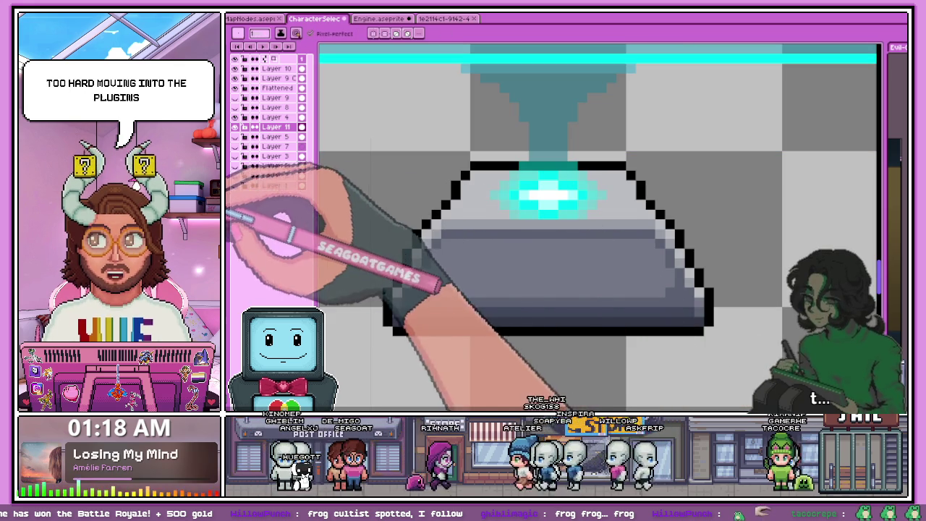
scroll(451, 238, up, 2)
scroll(438, 244, down, 2)
scroll(418, 319, up, 2)
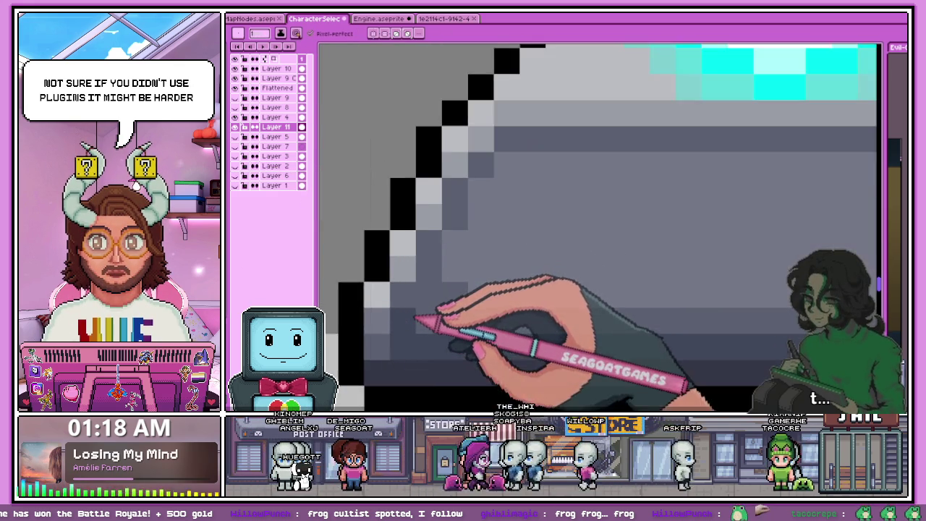
scroll(418, 319, down, 2)
scroll(692, 311, up, 2)
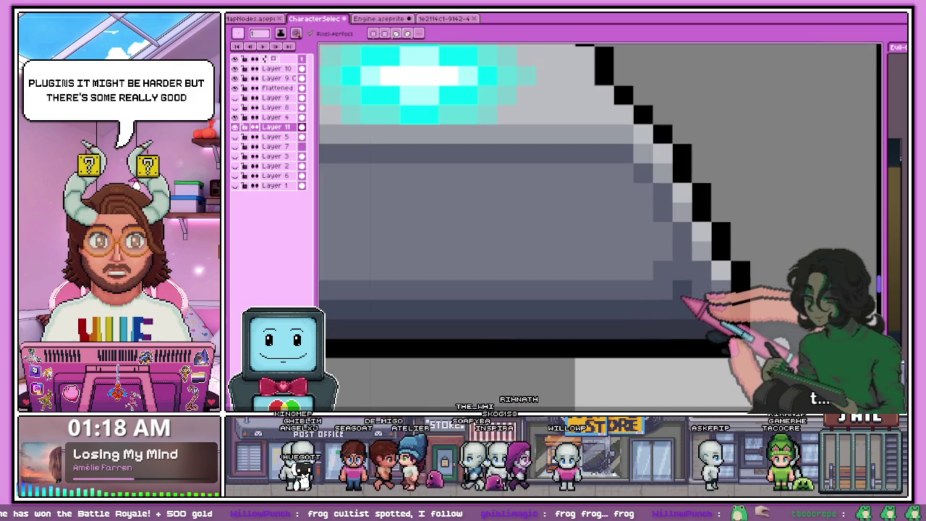
scroll(589, 279, down, 2)
scroll(527, 290, up, 2)
scroll(506, 289, down, 2)
scroll(474, 300, up, 2)
scroll(485, 286, down, 2)
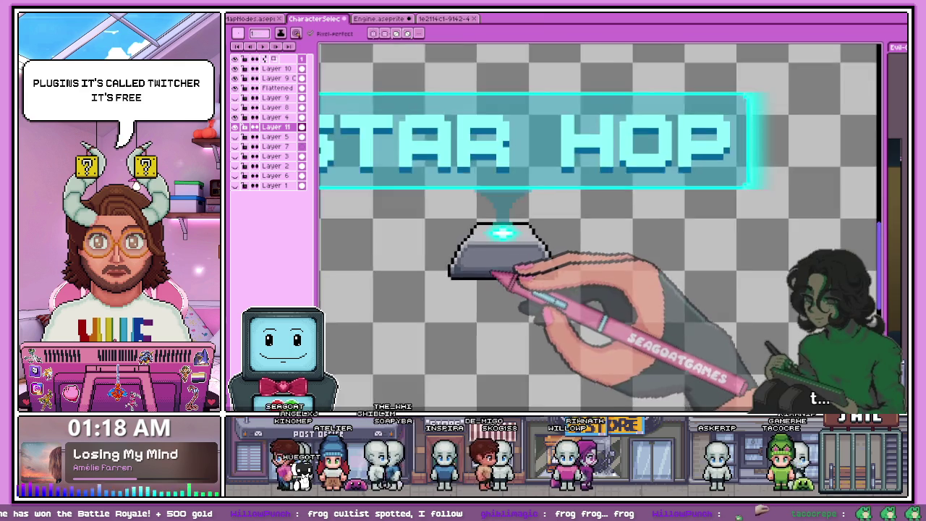
scroll(481, 269, down, 2)
scroll(502, 311, down, 3)
scroll(583, 290, up, 2)
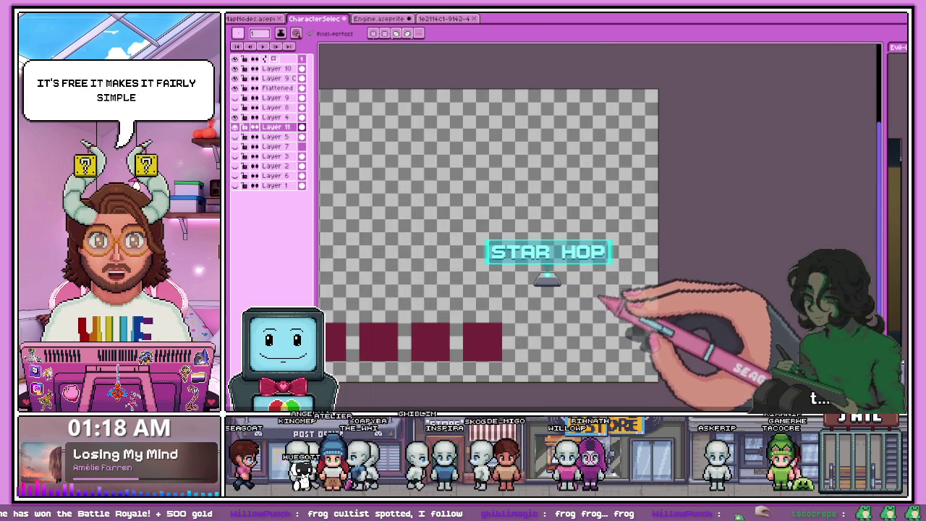
scroll(549, 275, up, 1)
scroll(506, 246, up, 1)
scroll(528, 210, up, 1)
scroll(595, 172, up, 1)
key(alt)
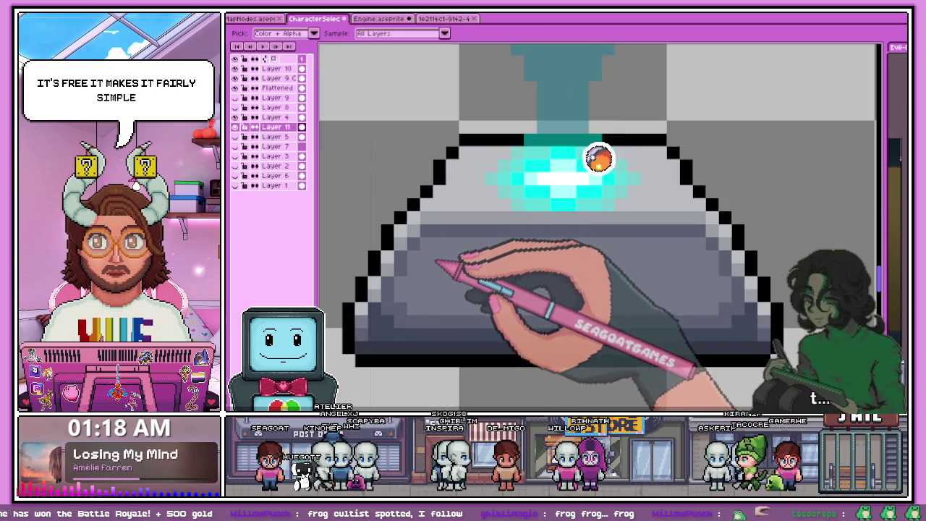
click(425, 255)
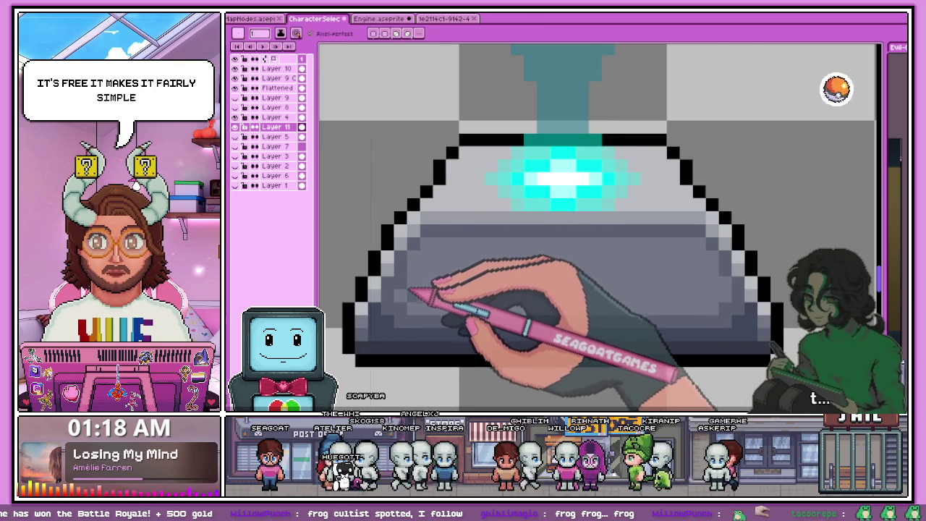
scroll(423, 264, down, 2)
scroll(424, 253, down, 2)
scroll(477, 296, up, 2)
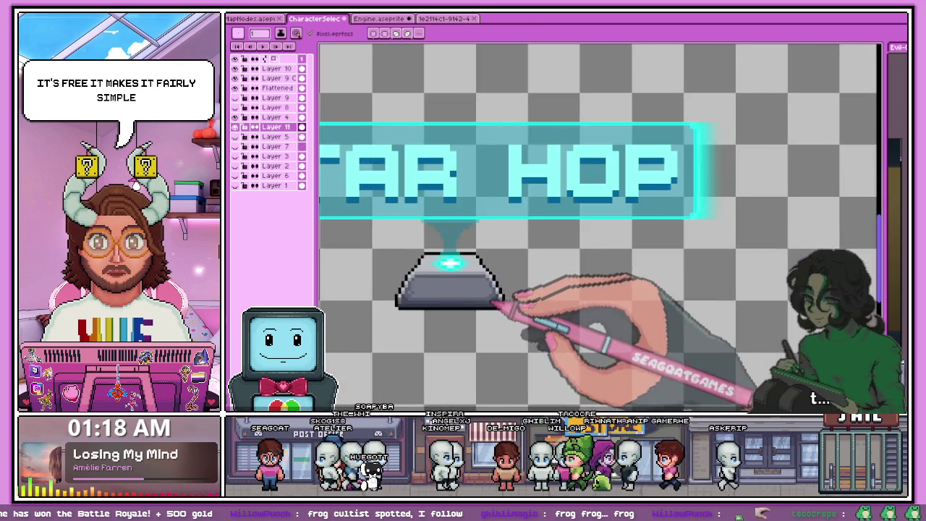
scroll(490, 295, up, 2)
scroll(470, 271, down, 2)
scroll(434, 260, up, 2)
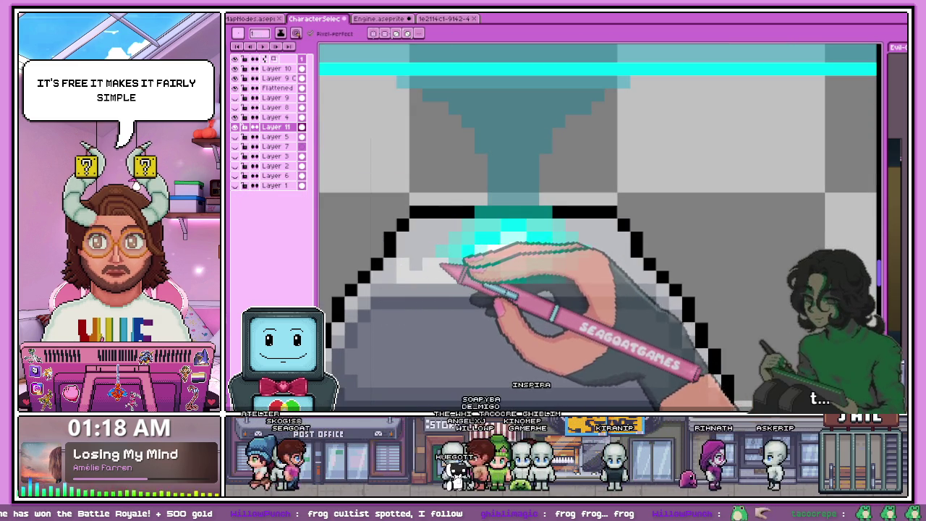
Step: Paint a bright cyan glow across the pedestal centre and a stepped cyan beam edge downward
drag(455, 250, 557, 250)
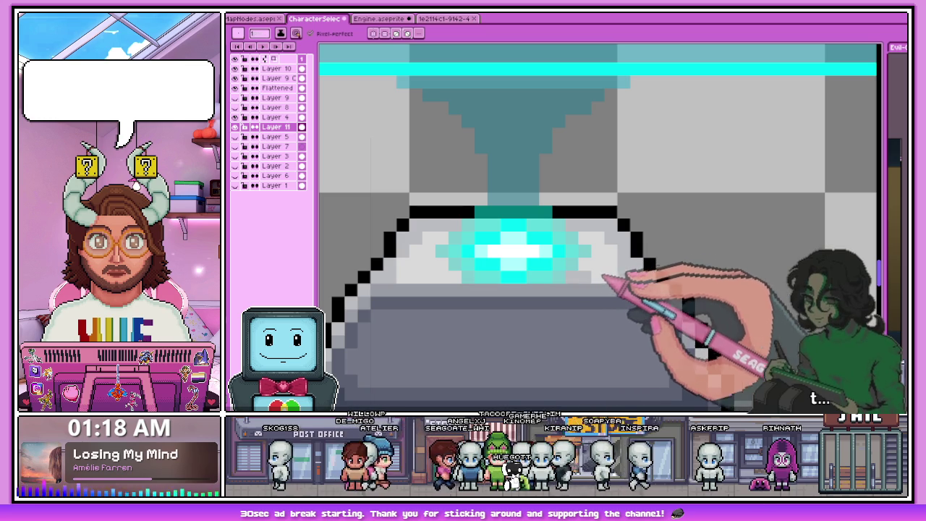
scroll(587, 282, down, 2)
scroll(426, 210, up, 2)
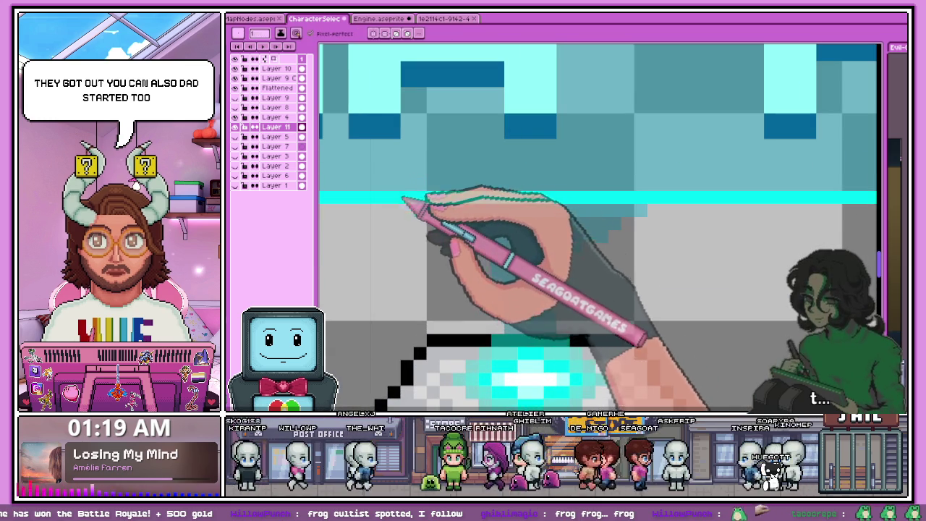
drag(433, 226, 491, 267)
drag(504, 290, 570, 335)
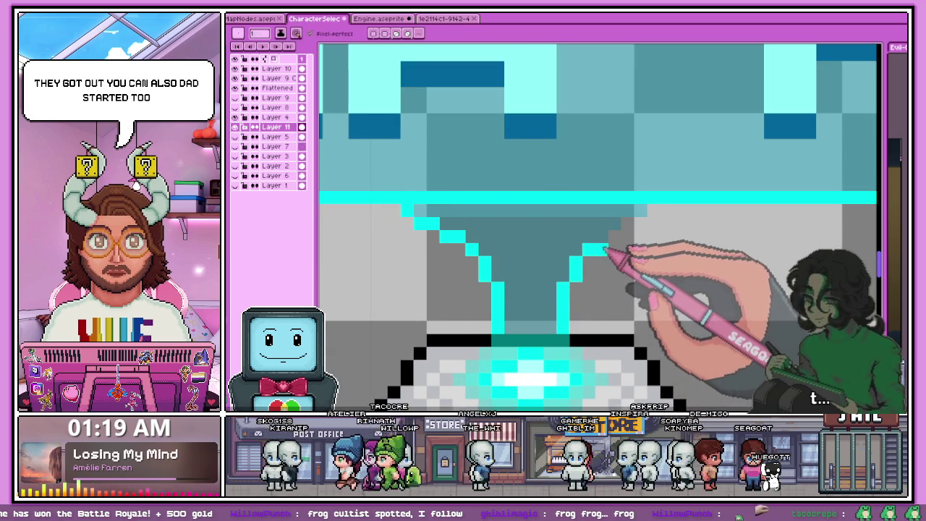
Step: Sample light cyan from the STAR HOP sign and trace the beam's left stepped edge
scroll(578, 246, down, 5)
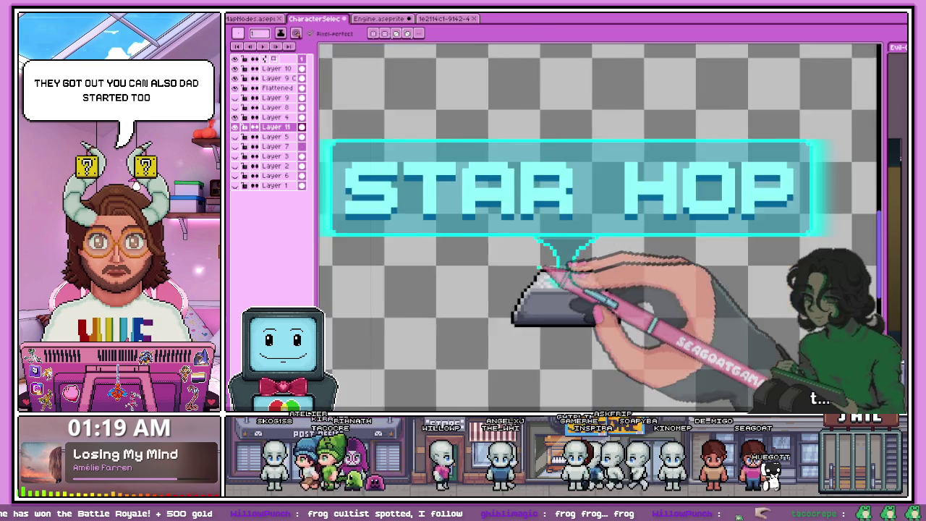
scroll(542, 269, down, 3)
scroll(531, 280, up, 1)
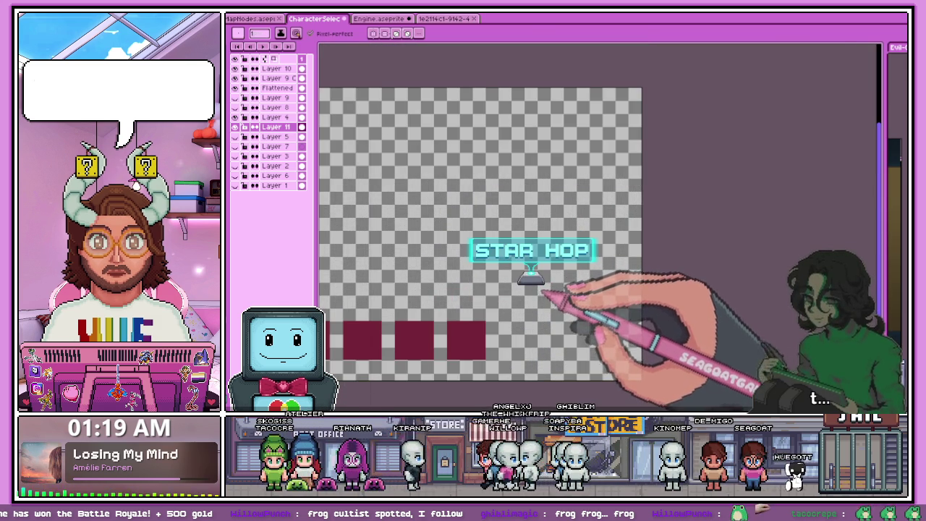
scroll(539, 285, up, 2)
scroll(499, 210, up, 1)
scroll(499, 214, up, 2)
key(alt)
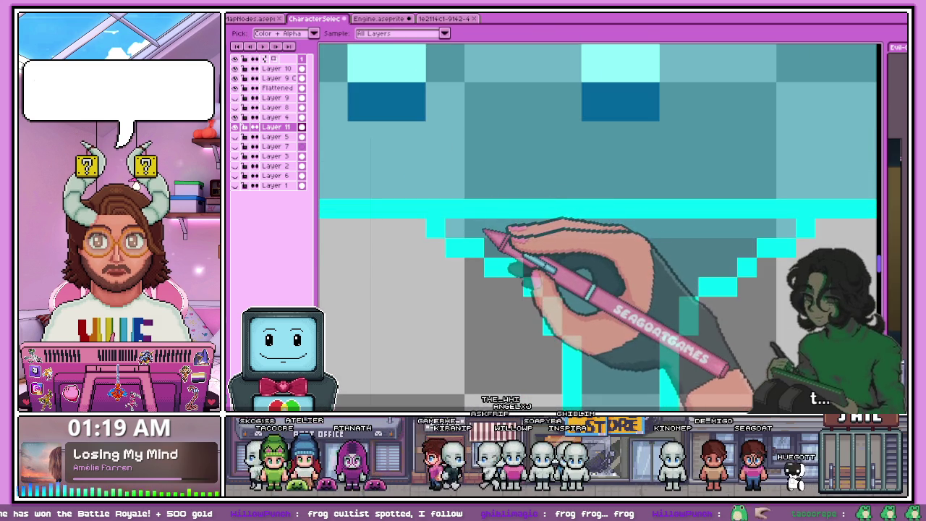
scroll(517, 295, down, 2)
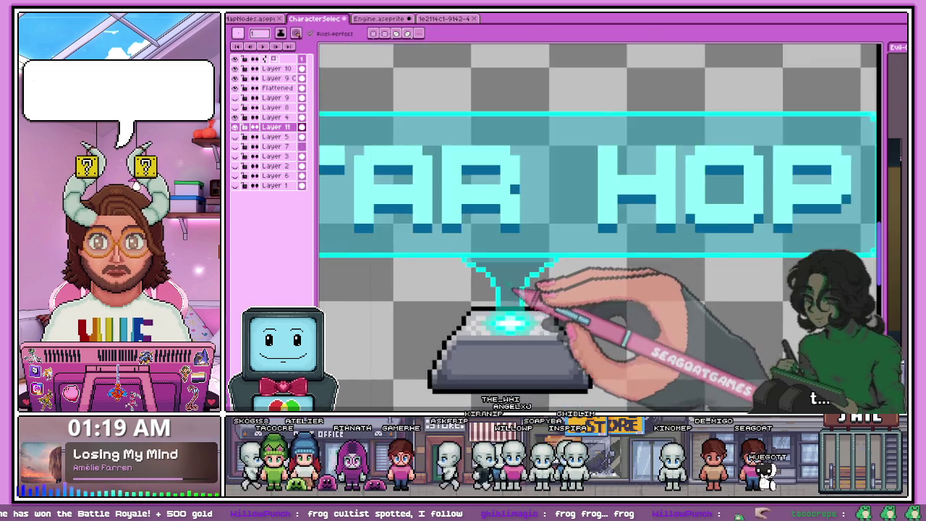
scroll(516, 296, down, 2)
scroll(516, 295, down, 1)
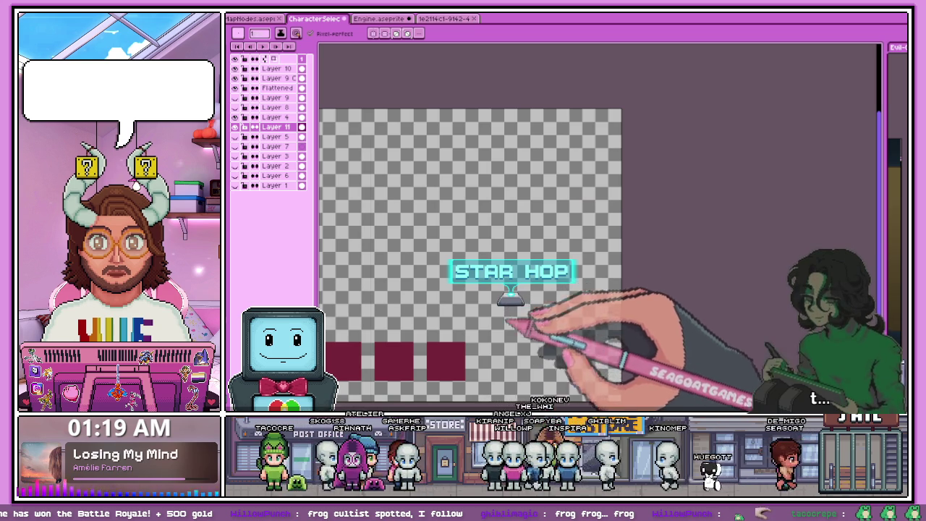
scroll(520, 292, up, 2)
scroll(492, 326, up, 2)
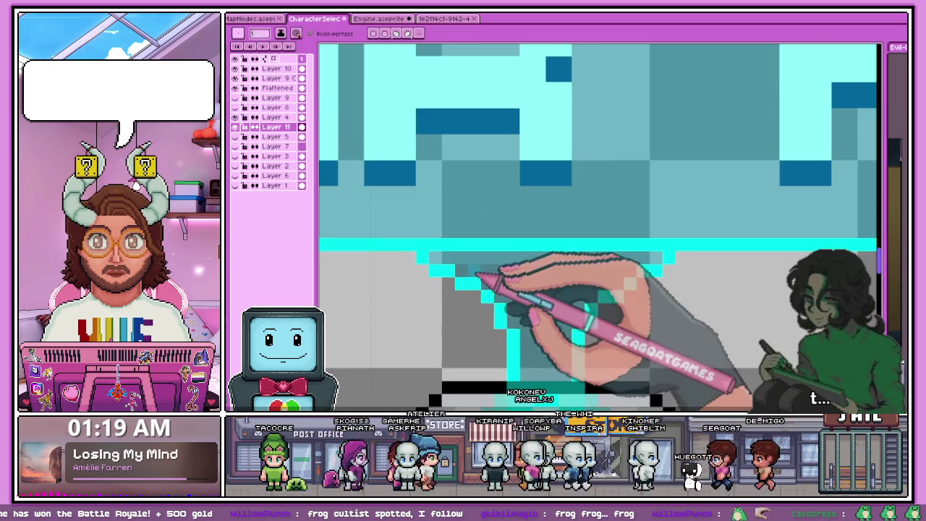
scroll(456, 268, down, 3)
scroll(474, 286, up, 1)
scroll(492, 289, up, 1)
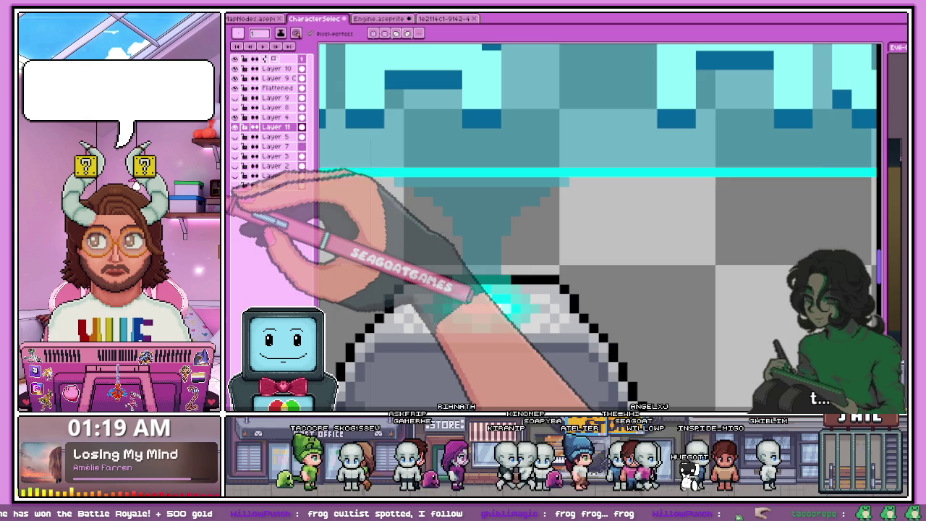
scroll(405, 195, up, 1)
drag(389, 179, 494, 251)
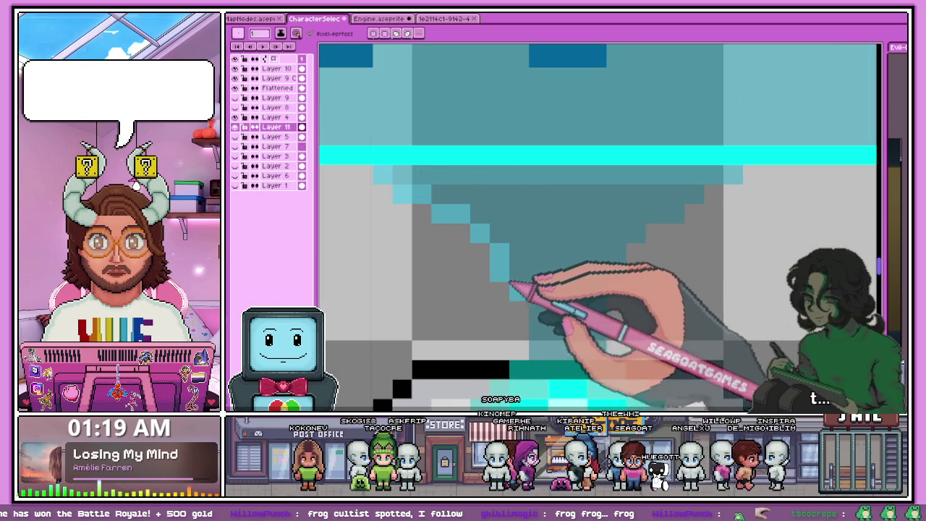
Step: Add light-cyan pixels along the right edge of the hologram beam
mouse_move(620, 304)
mouse_down()
mouse_move(702, 204)
mouse_move(723, 201)
mouse_up()
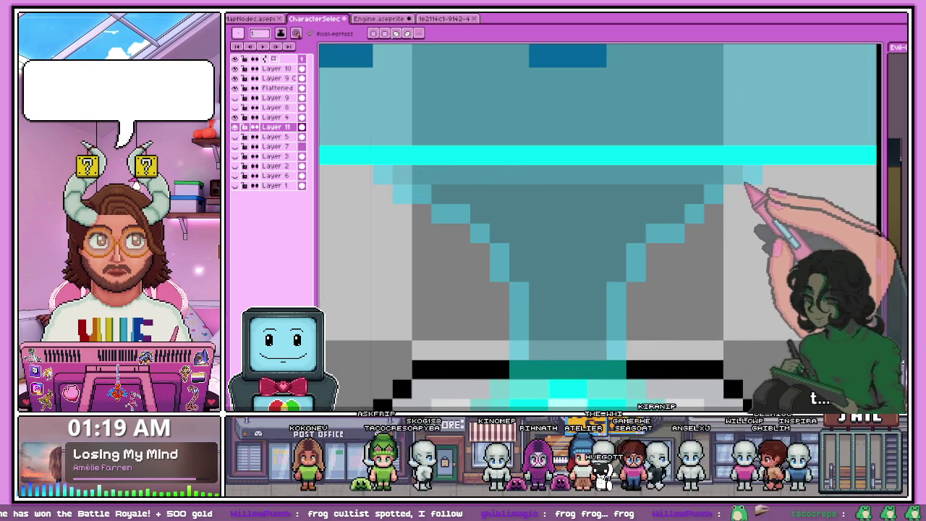
scroll(723, 192, down, 3)
scroll(750, 188, up, 3)
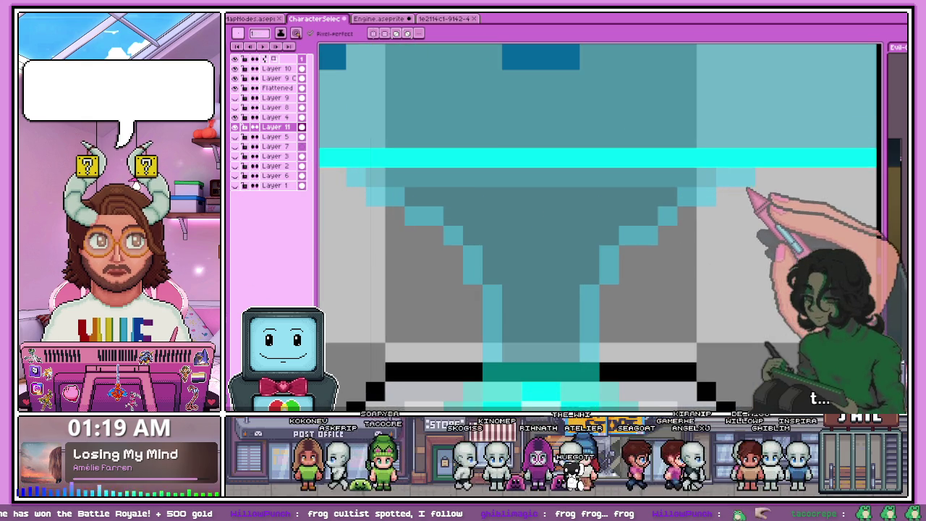
scroll(368, 198, down, 1)
scroll(548, 321, down, 2)
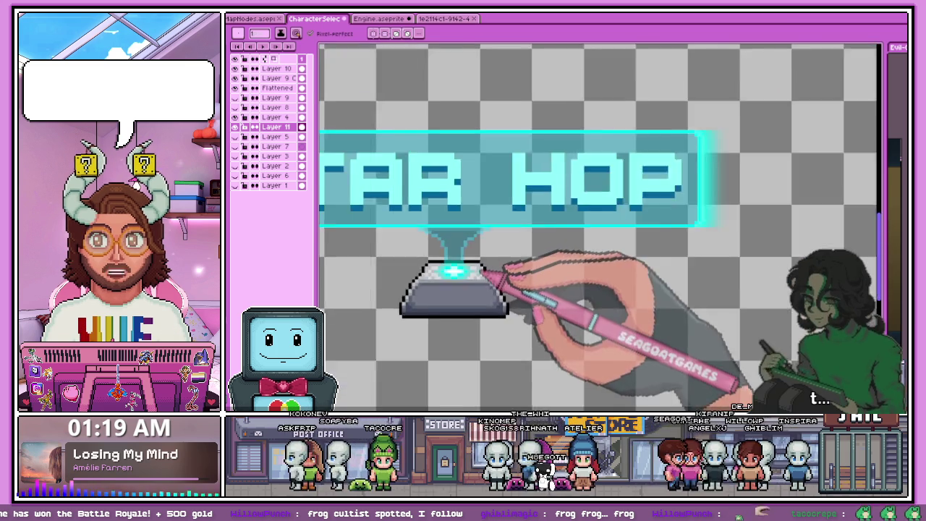
scroll(477, 280, down, 1)
scroll(479, 281, up, 2)
scroll(474, 289, up, 1)
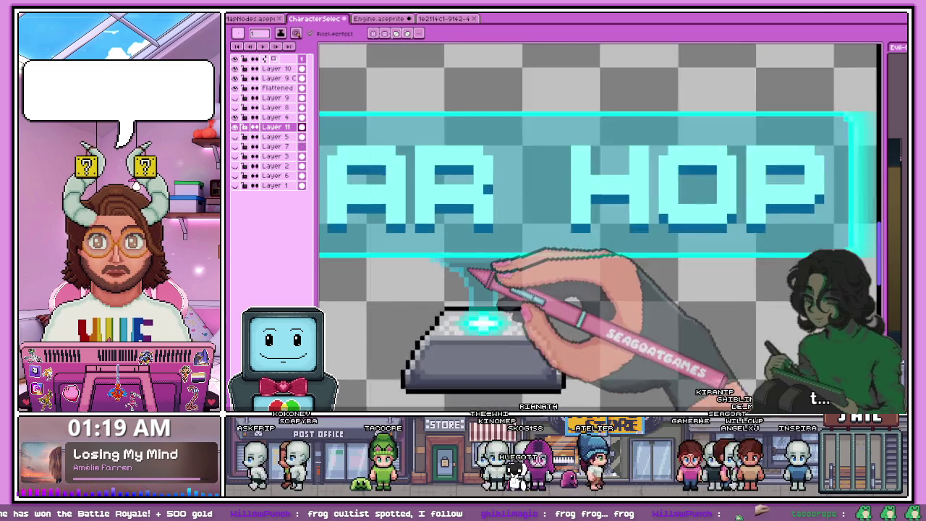
scroll(470, 304, up, 2)
Step: Darken a strip along the sign's lower edge and sample a colour from the sign
drag(479, 262, 556, 262)
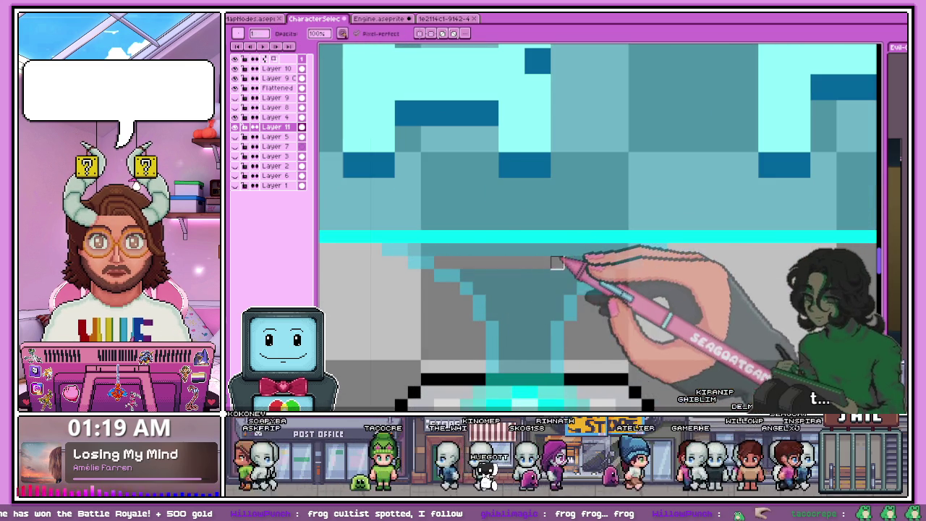
key(alt)
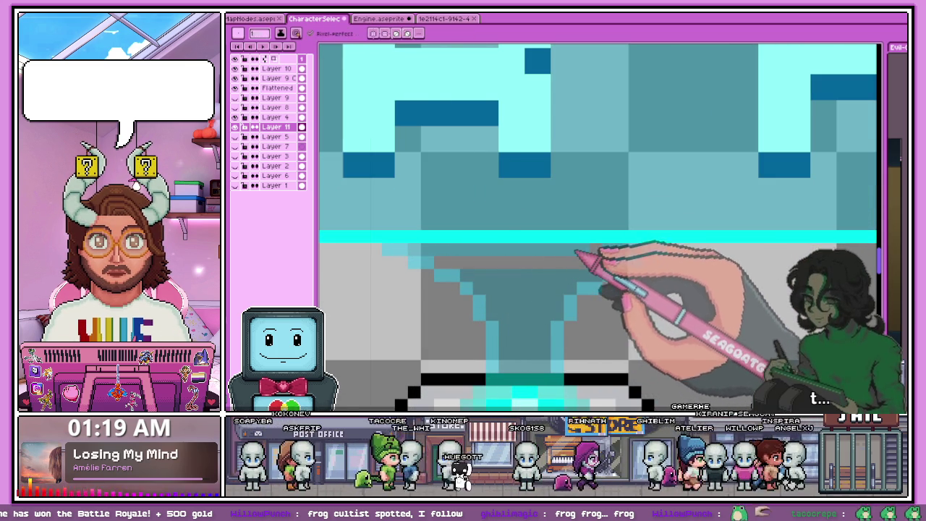
scroll(576, 253, up, 2)
scroll(434, 279, down, 2)
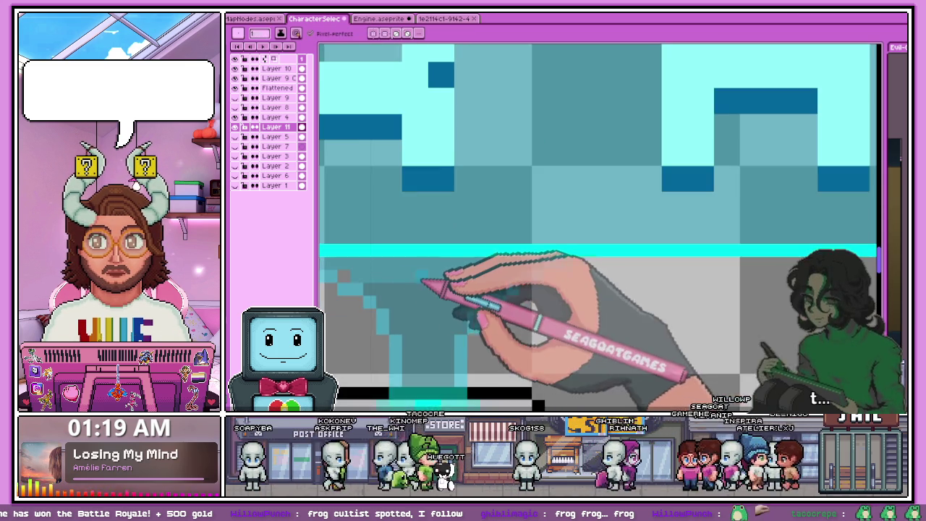
scroll(403, 290, up, 1)
scroll(370, 279, up, 1)
scroll(391, 296, down, 3)
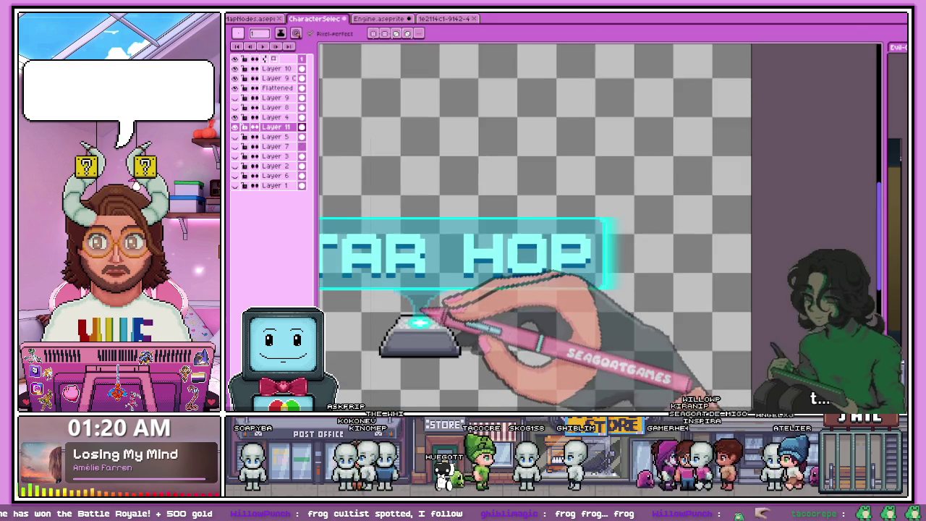
scroll(393, 310, up, 2)
scroll(410, 287, up, 1)
Step: Repaint beam shading with the pencil, picking colours from the existing beam pixels
key(b)
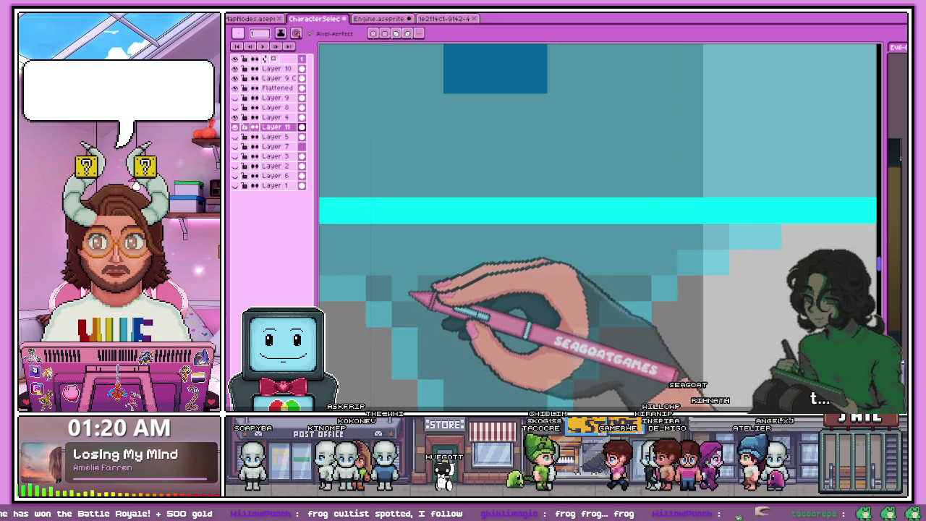
scroll(579, 280, down, 1)
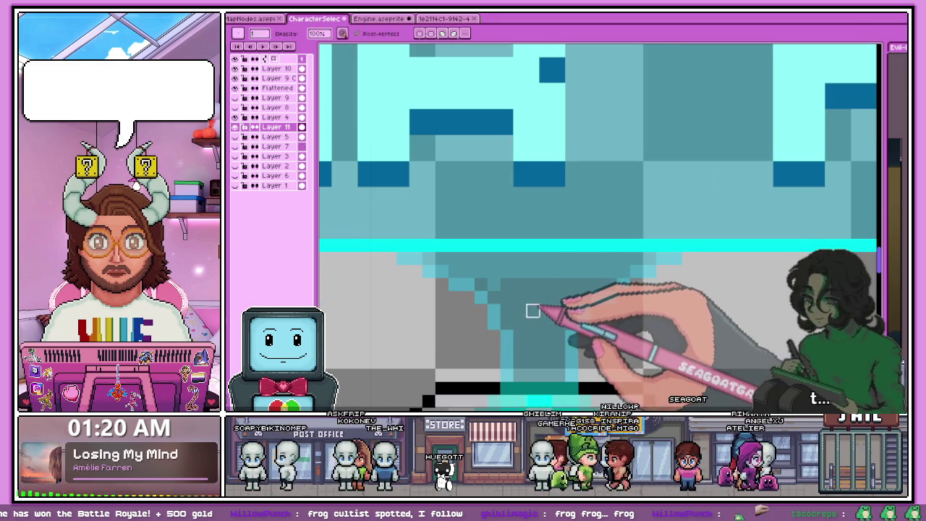
scroll(494, 311, down, 2)
scroll(490, 304, up, 2)
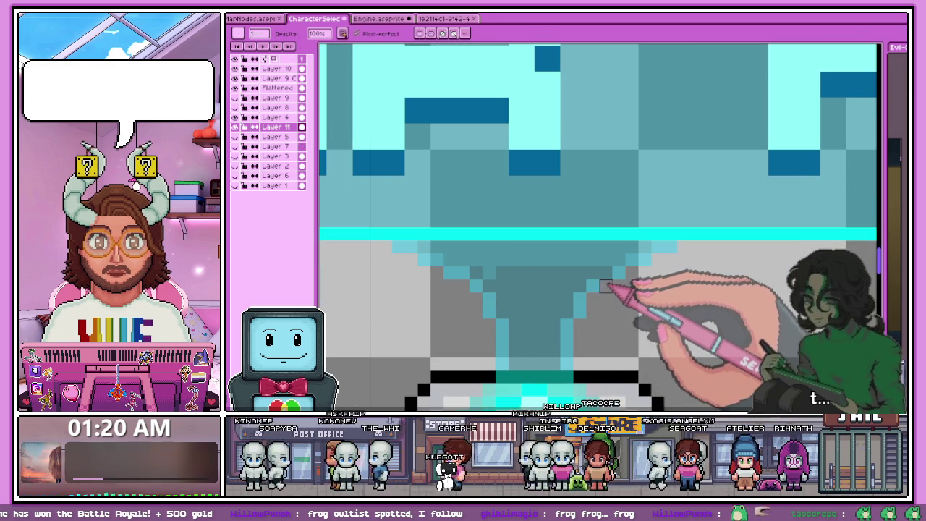
scroll(606, 273, up, 1)
key(alt)
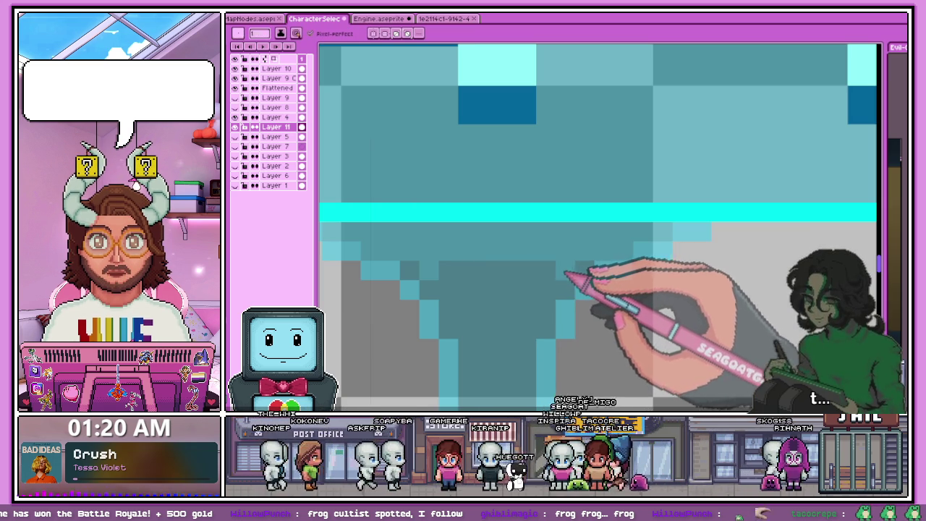
key(alt)
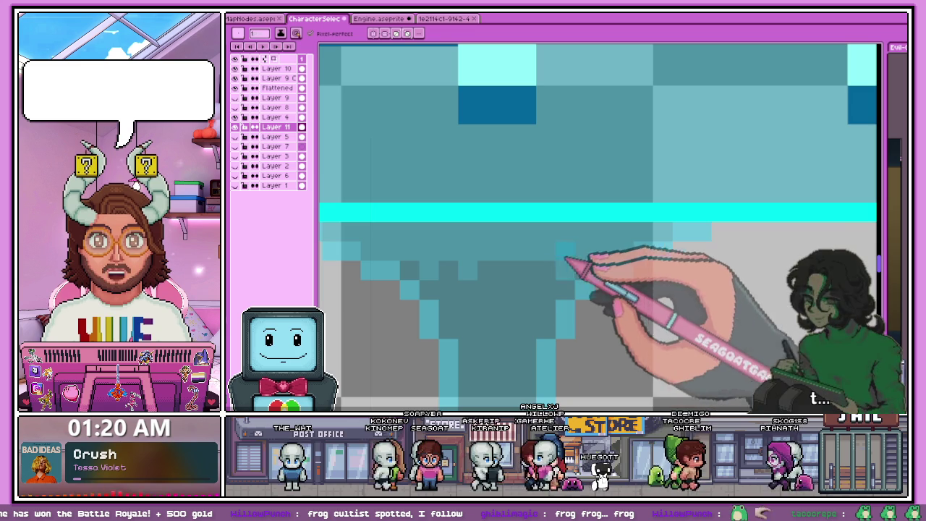
scroll(519, 278, up, 1)
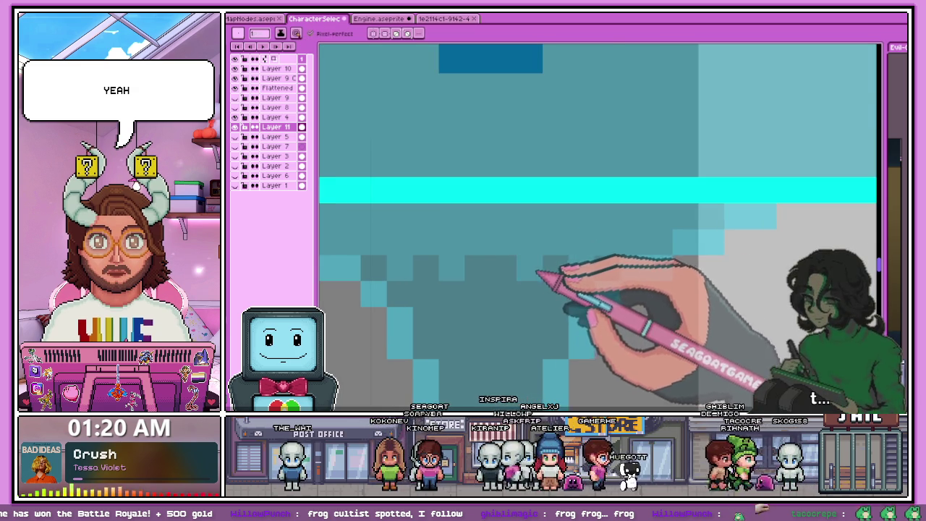
scroll(506, 272, down, 3)
scroll(471, 268, up, 2)
scroll(466, 275, up, 1)
Step: Erase stray pixels where the beam tapers toward the pedestal
key(e)
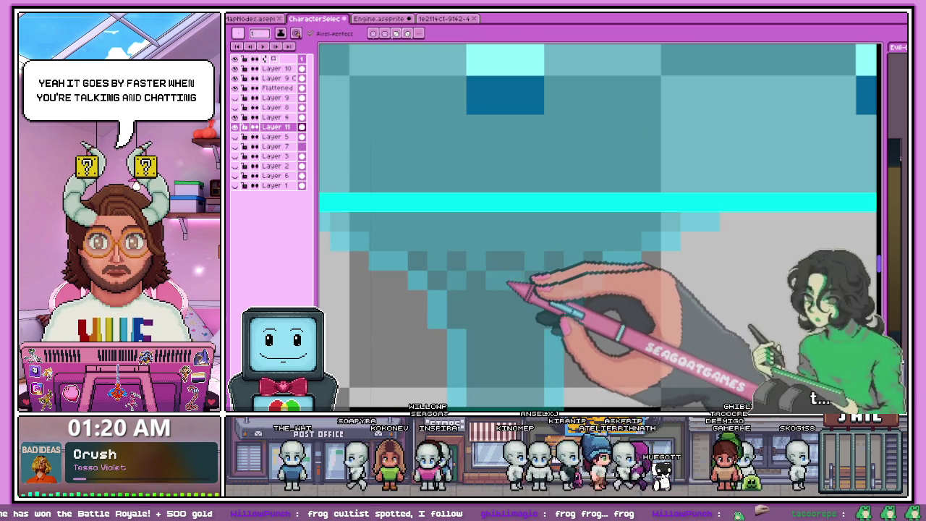
scroll(531, 285, down, 3)
scroll(511, 306, down, 2)
scroll(549, 311, down, 1)
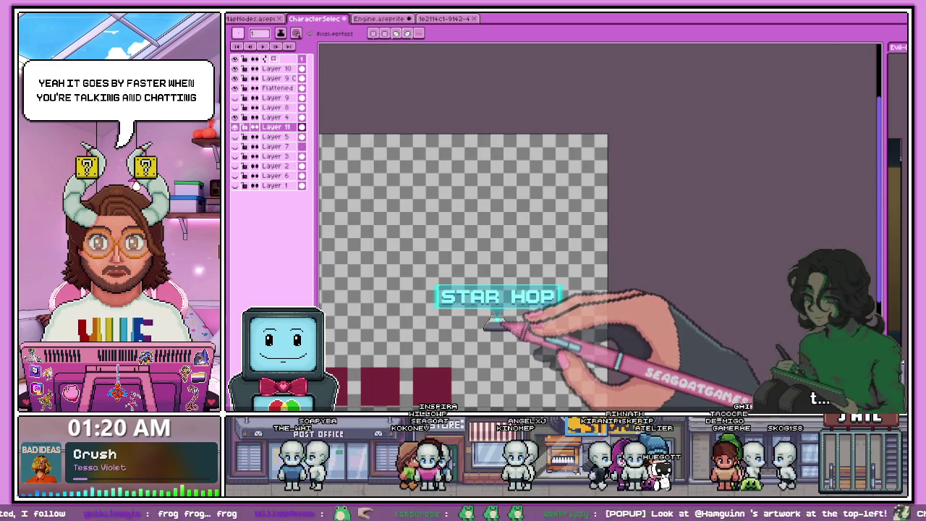
scroll(489, 310, up, 2)
scroll(494, 293, up, 3)
scroll(484, 290, up, 2)
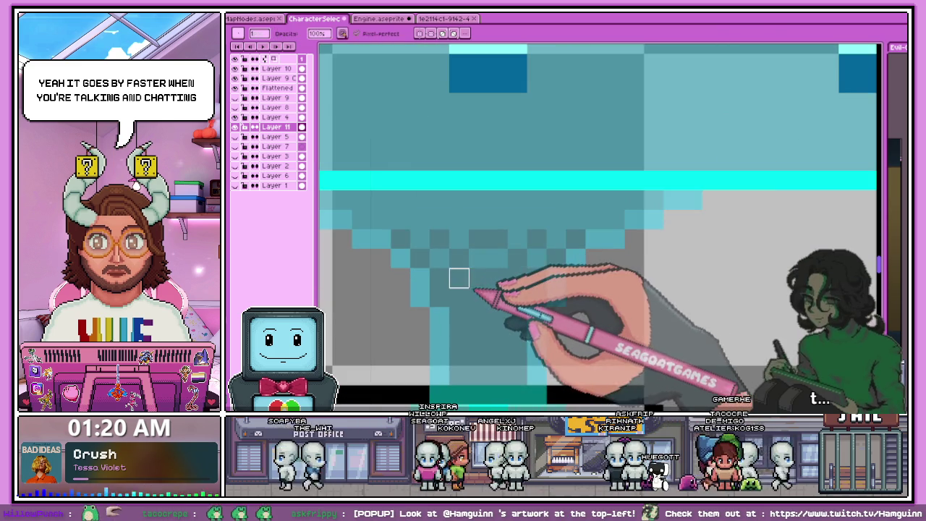
Step: Redraw single shading pixels in the tapering beam with the pencil
key(b)
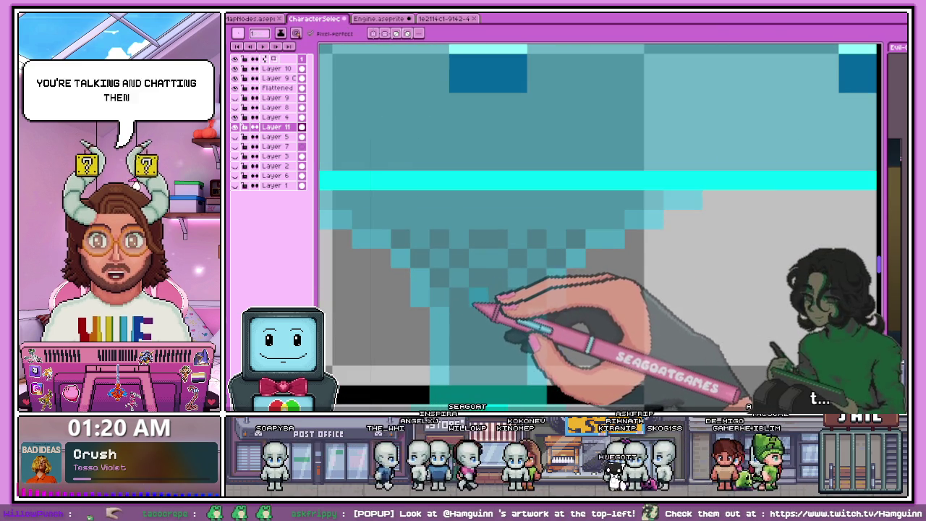
key(b)
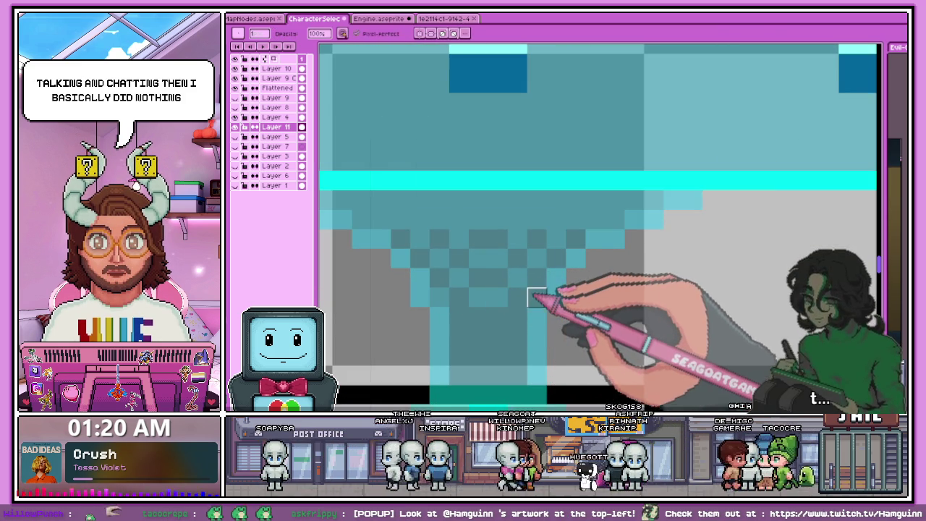
scroll(542, 298, down, 2)
scroll(539, 303, down, 1)
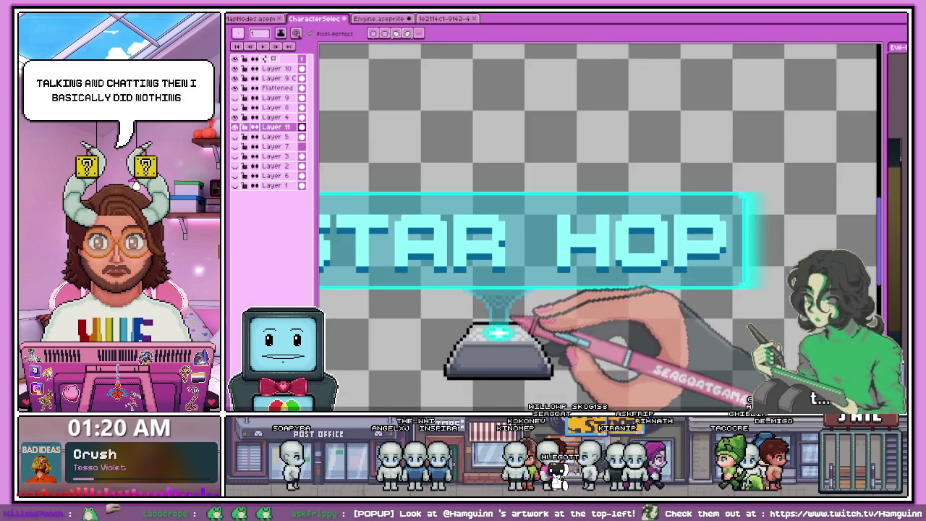
scroll(536, 314, down, 2)
scroll(527, 329, down, 1)
scroll(561, 336, up, 2)
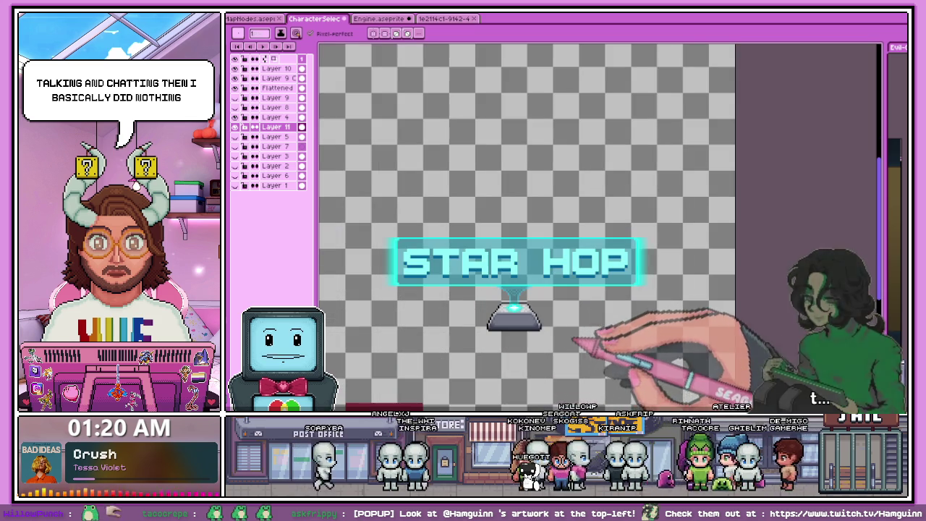
scroll(524, 314, up, 2)
scroll(535, 255, up, 1)
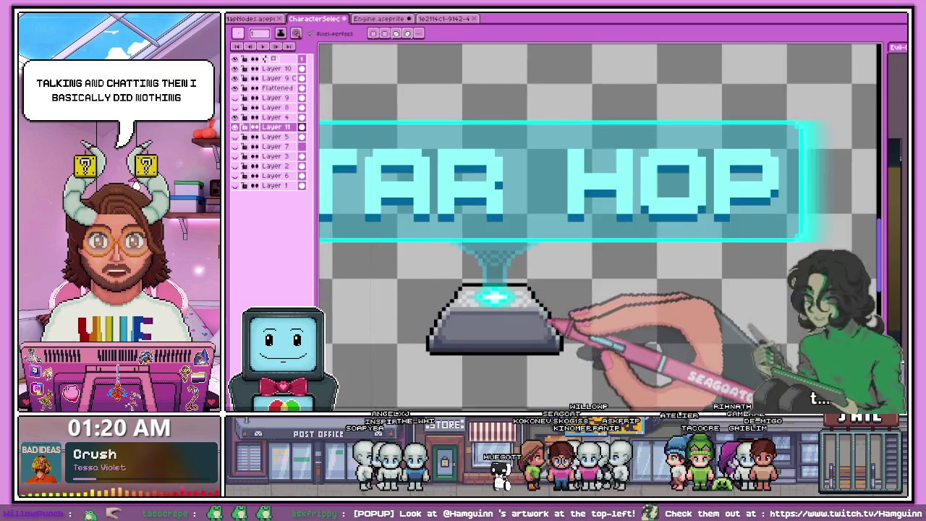
scroll(558, 311, up, 1)
scroll(555, 258, up, 1)
scroll(541, 275, up, 1)
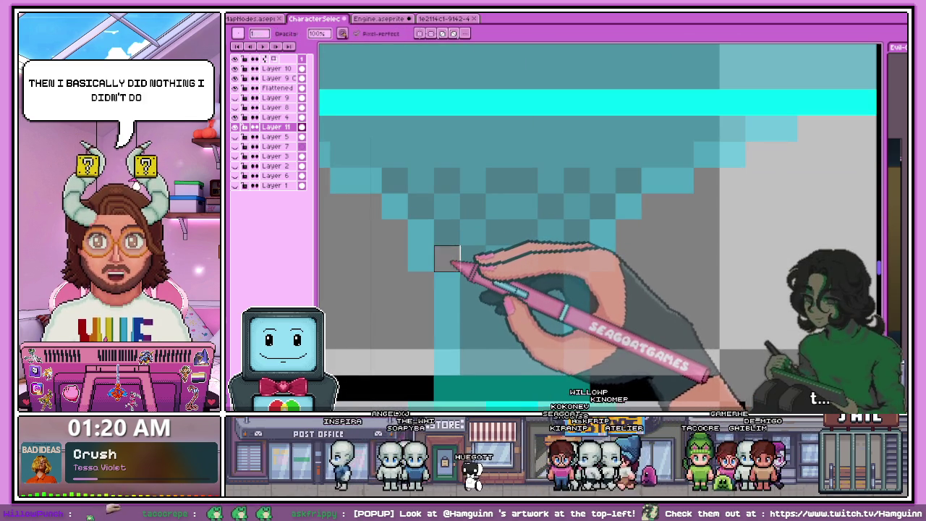
key(b)
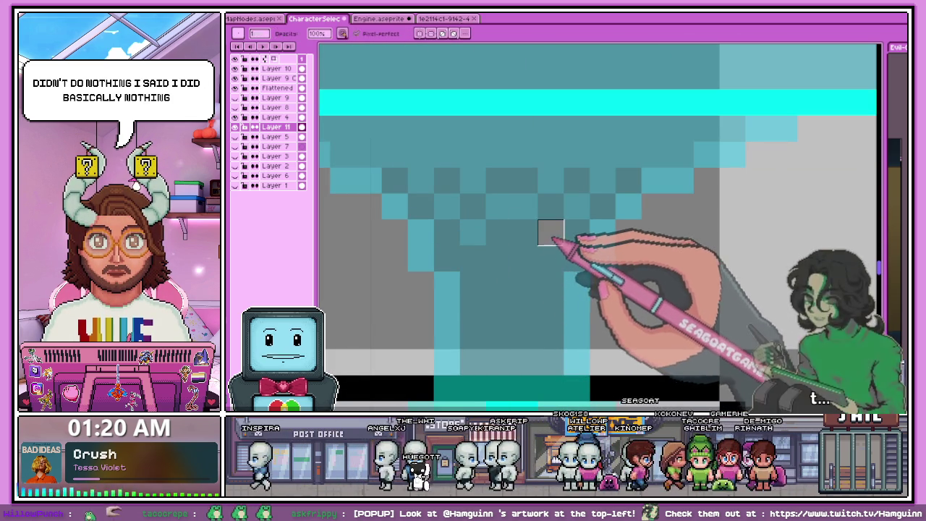
Step: Erase leftover beam pixels and sample a beam colour for final touch-ups
key(e)
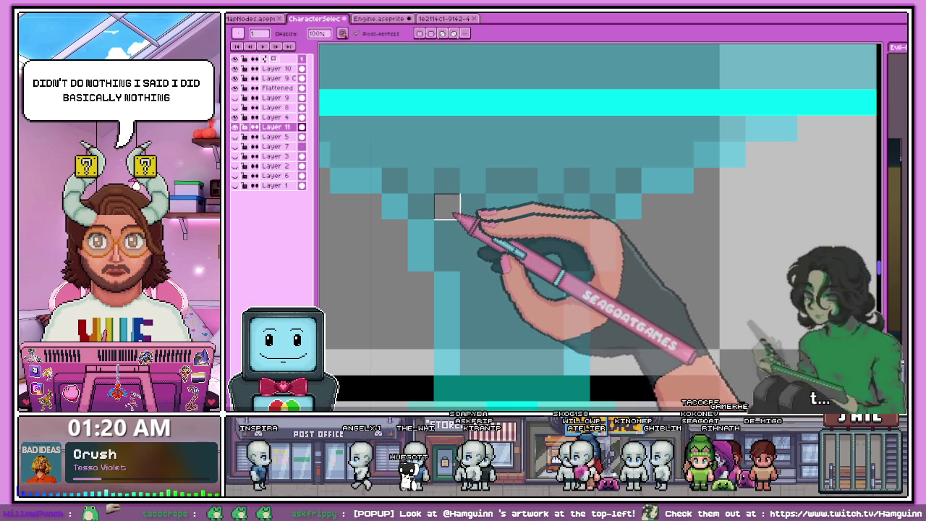
key(e)
scroll(579, 215, down, 2)
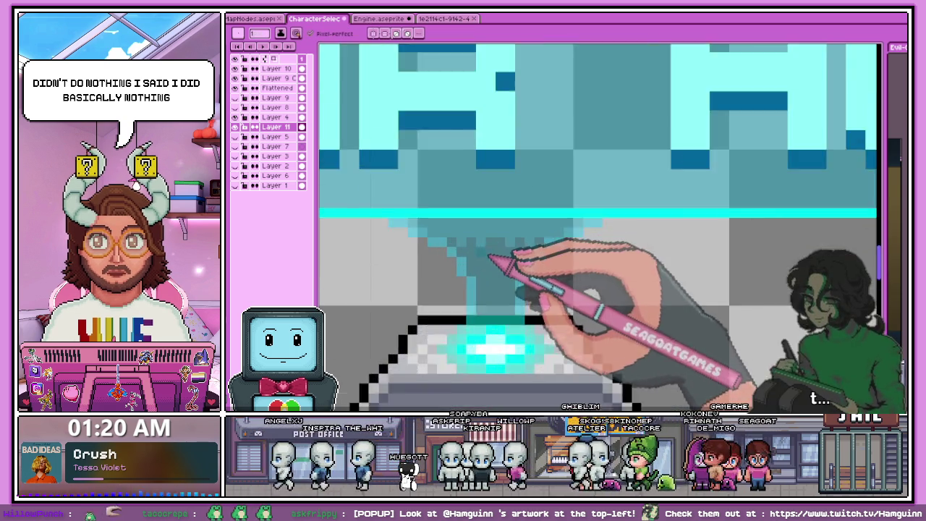
key(alt)
scroll(463, 255, up, 1)
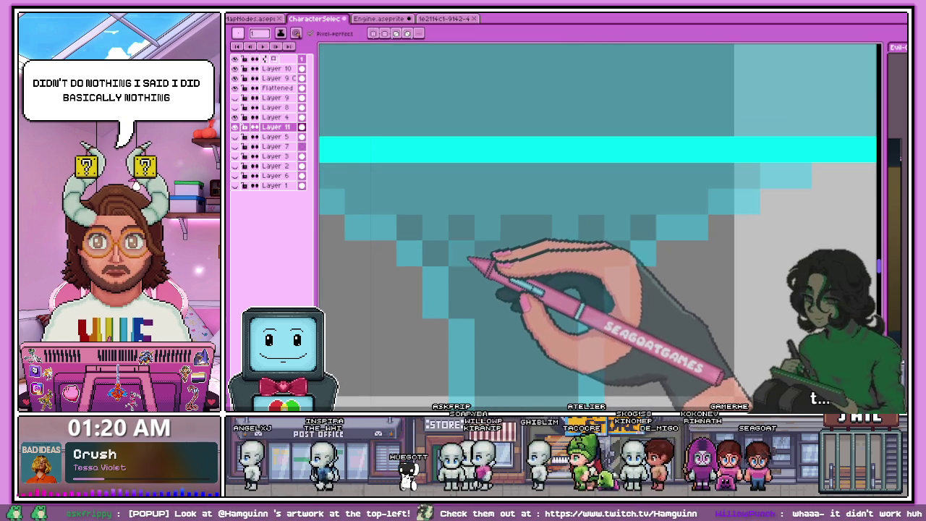
scroll(578, 268, down, 2)
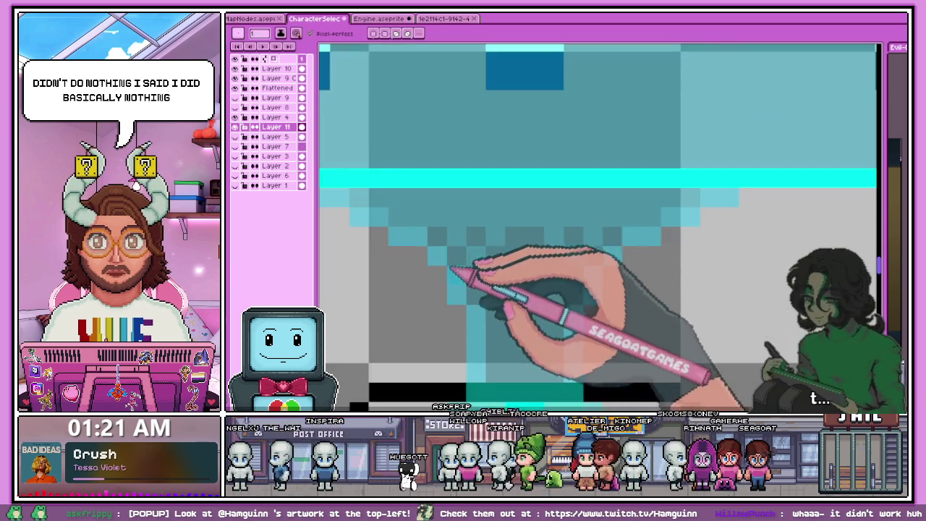
scroll(521, 271, up, 3)
scroll(509, 274, down, 2)
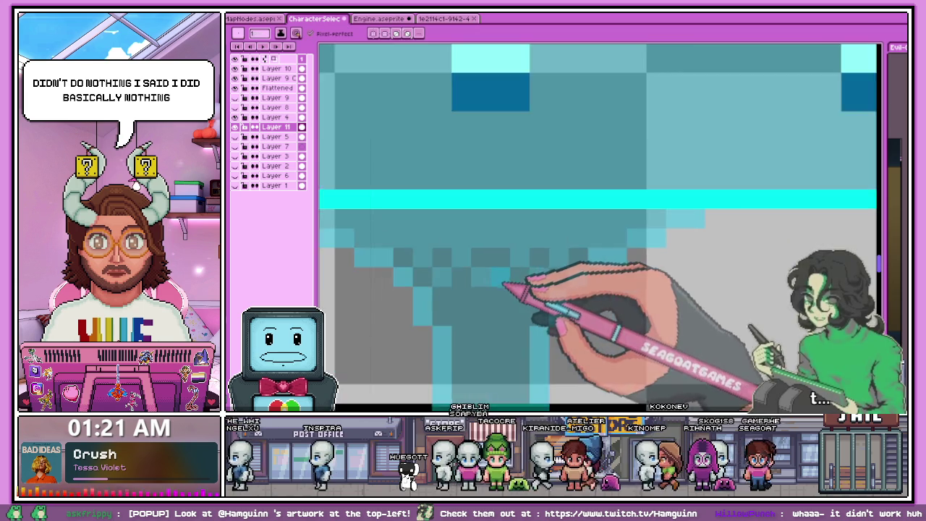
scroll(514, 303, down, 2)
scroll(518, 327, down, 1)
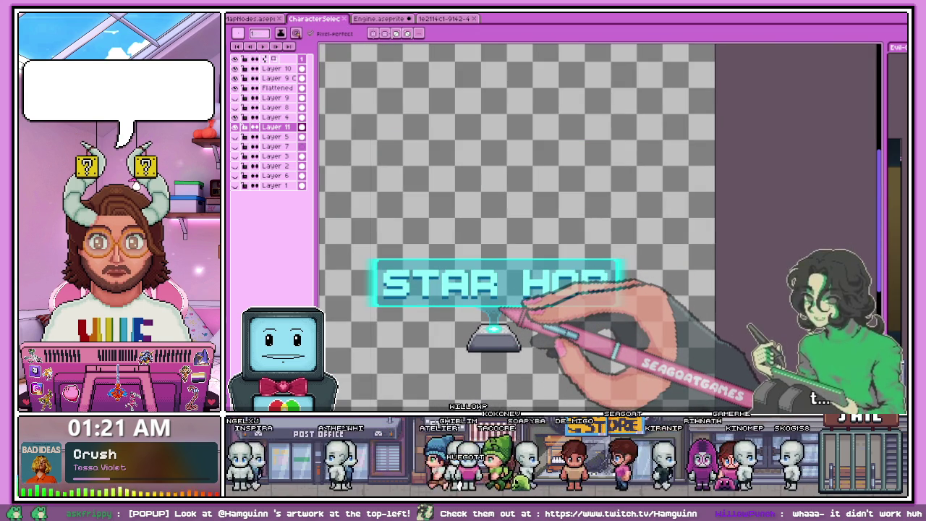
scroll(595, 265, down, 3)
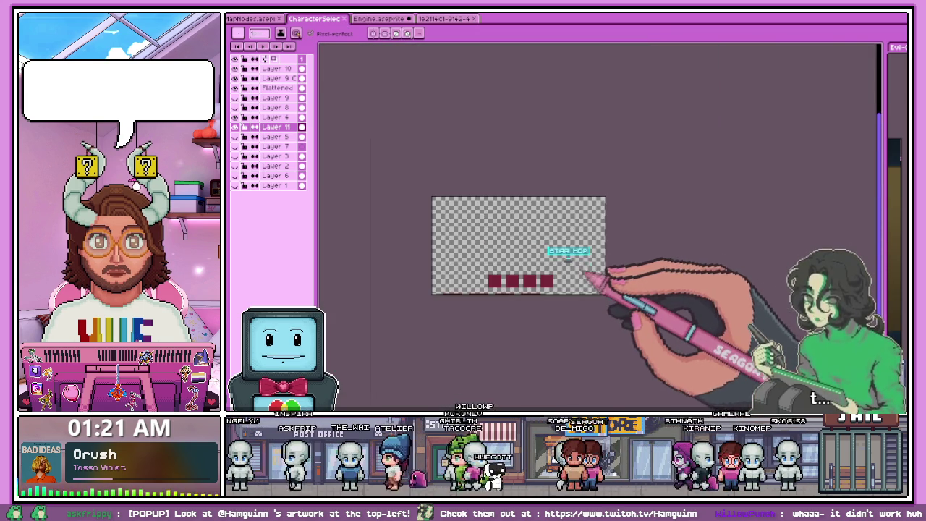
scroll(589, 265, up, 1)
scroll(594, 253, up, 1)
scroll(571, 267, up, 2)
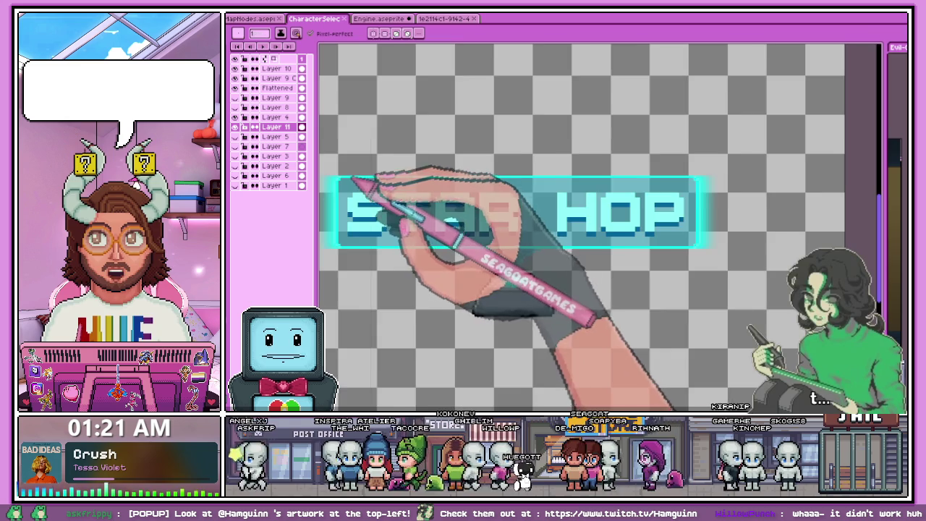
scroll(402, 227, down, 1)
scroll(416, 217, up, 1)
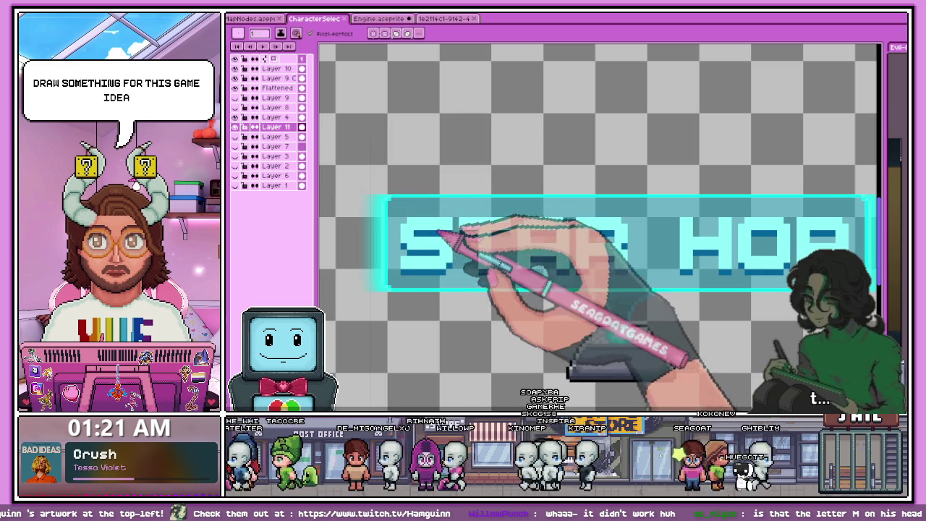
scroll(506, 202, down, 3)
scroll(592, 259, down, 2)
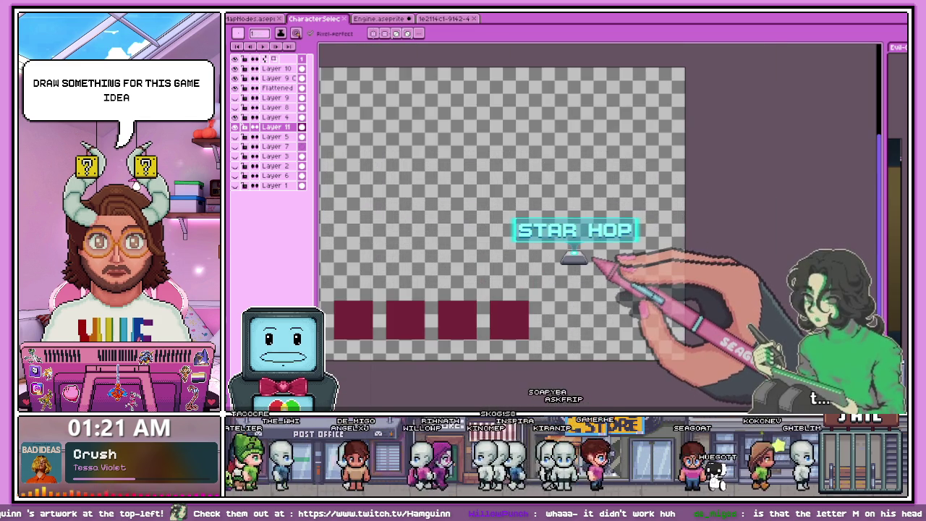
scroll(593, 258, up, 2)
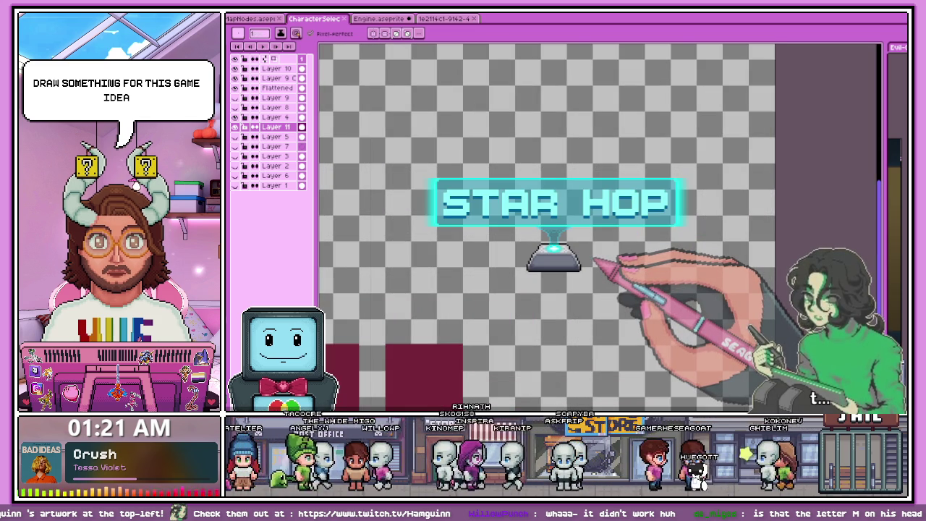
scroll(600, 242, up, 2)
scroll(585, 244, up, 3)
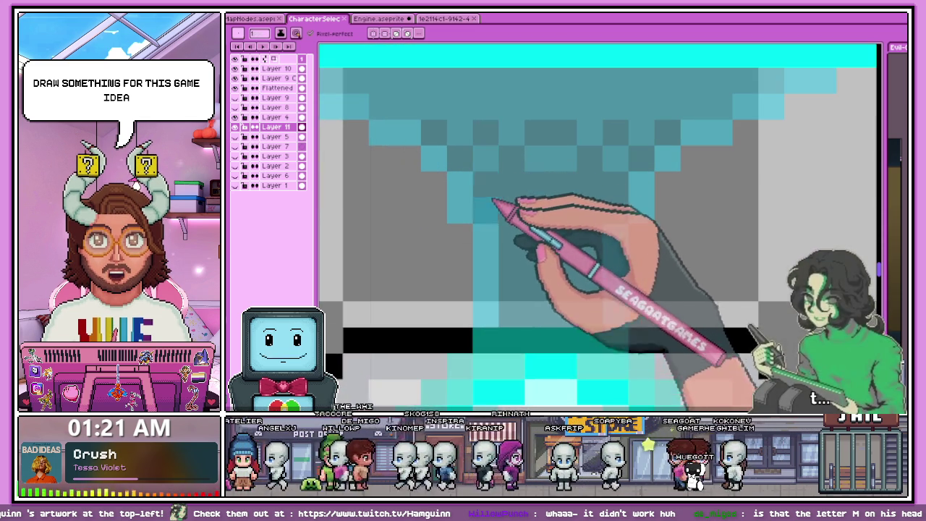
drag(616, 303, 616, 211)
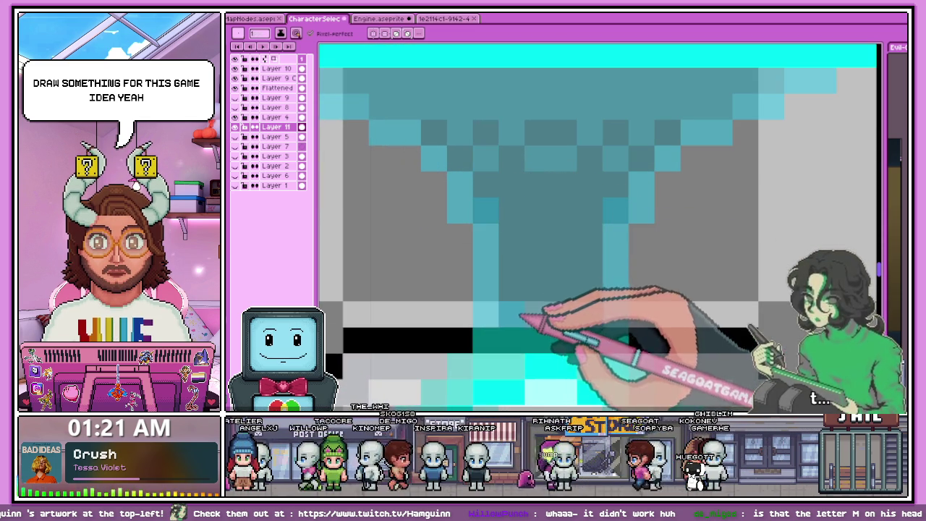
scroll(519, 316, down, 1)
scroll(518, 318, down, 2)
scroll(515, 319, down, 2)
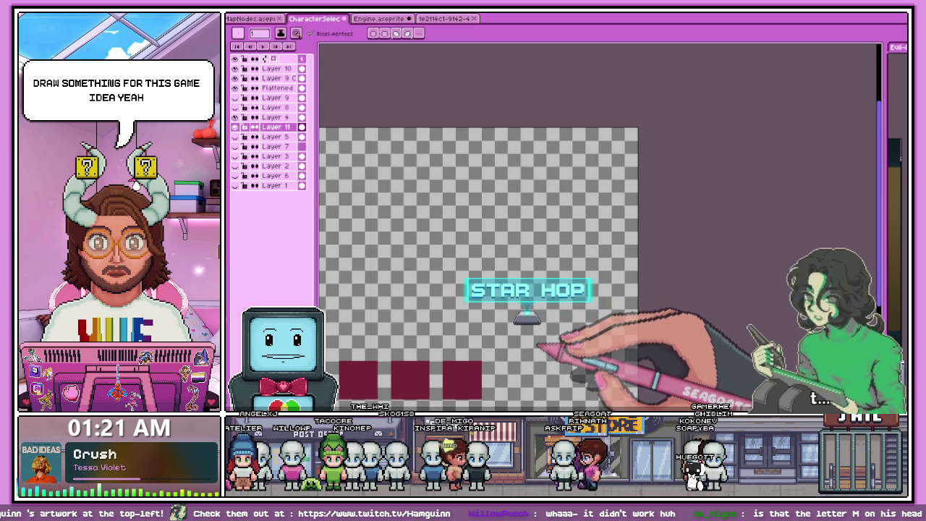
scroll(539, 346, up, 2)
scroll(542, 341, up, 2)
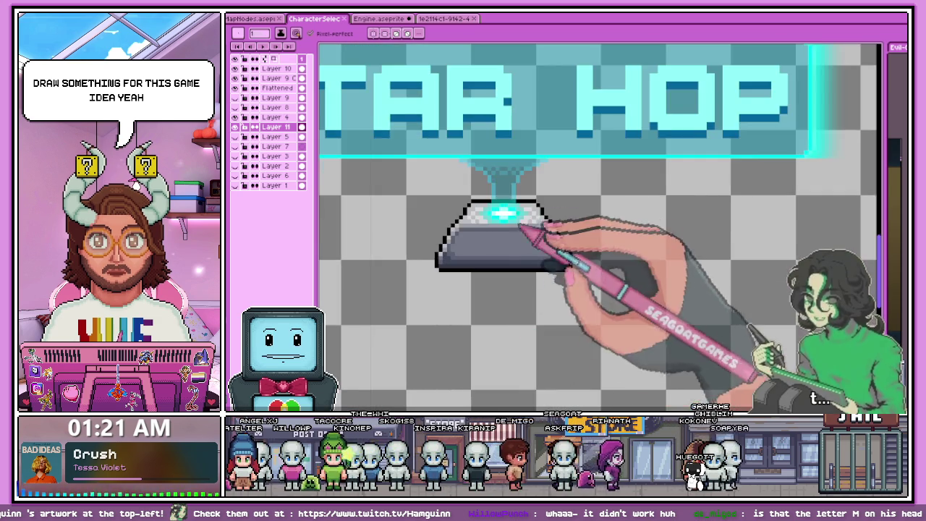
scroll(480, 294, up, 2)
scroll(496, 253, up, 1)
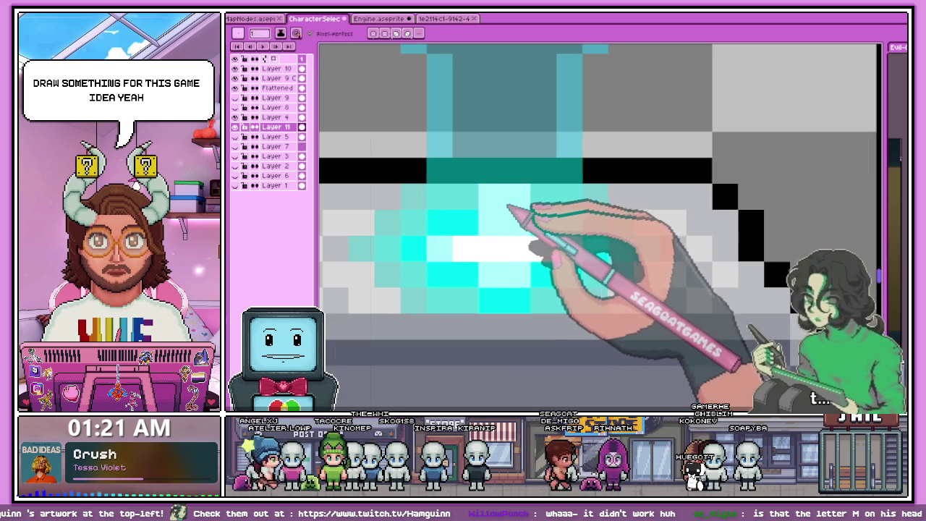
drag(465, 197, 535, 199)
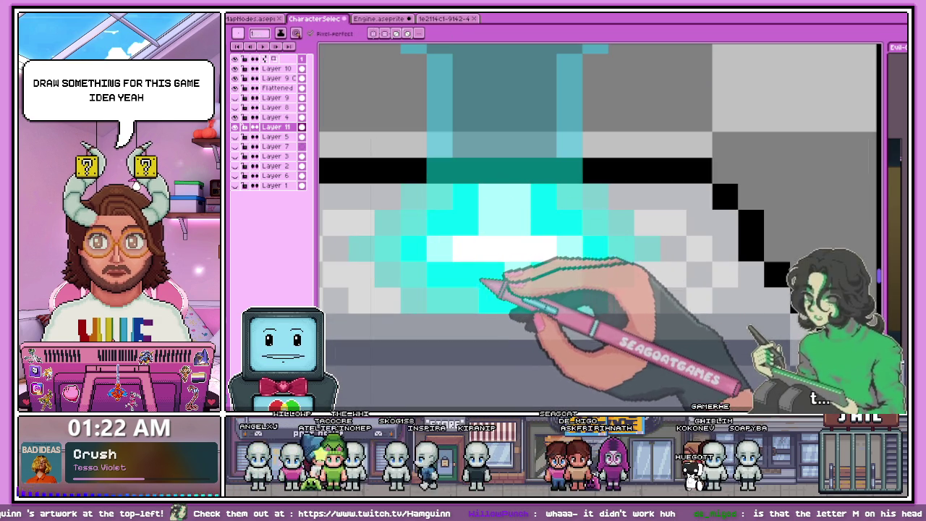
drag(477, 280, 506, 279)
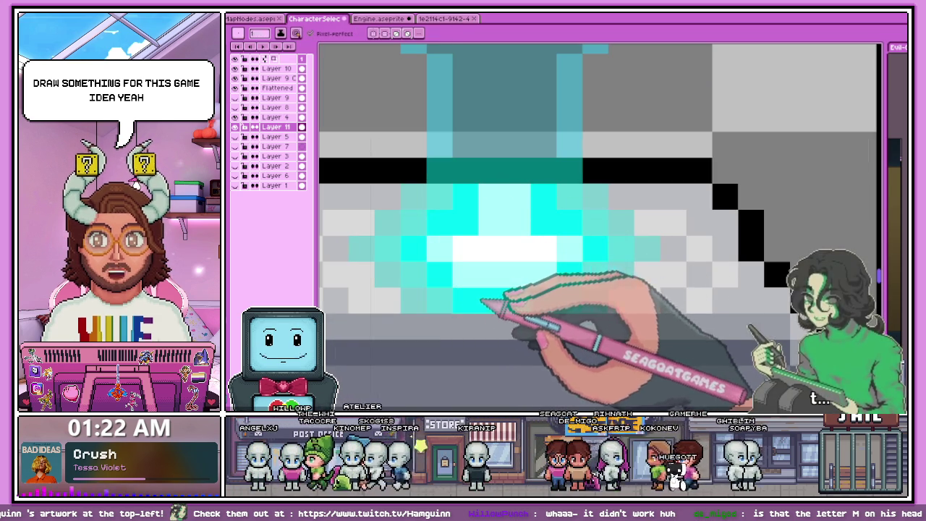
scroll(542, 244, down, 3)
scroll(506, 268, up, 2)
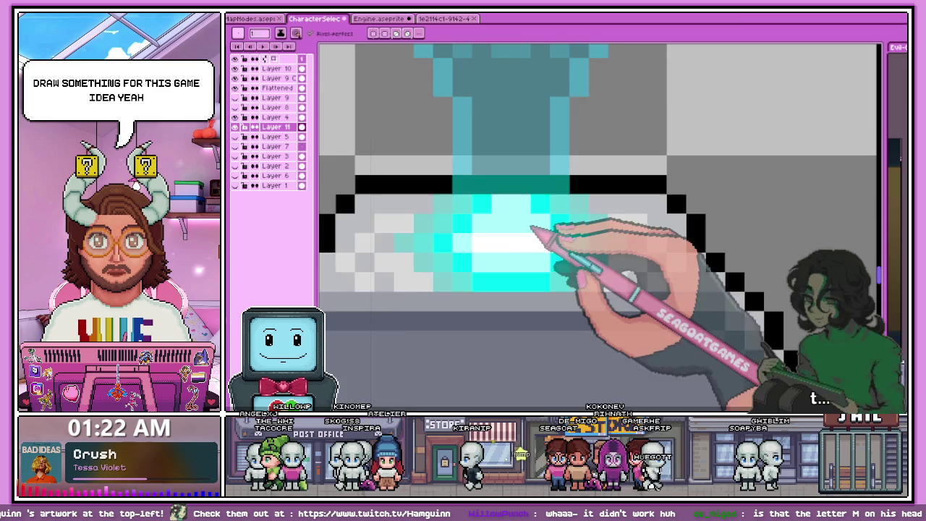
scroll(531, 228, down, 2)
scroll(527, 279, down, 2)
scroll(507, 273, down, 1)
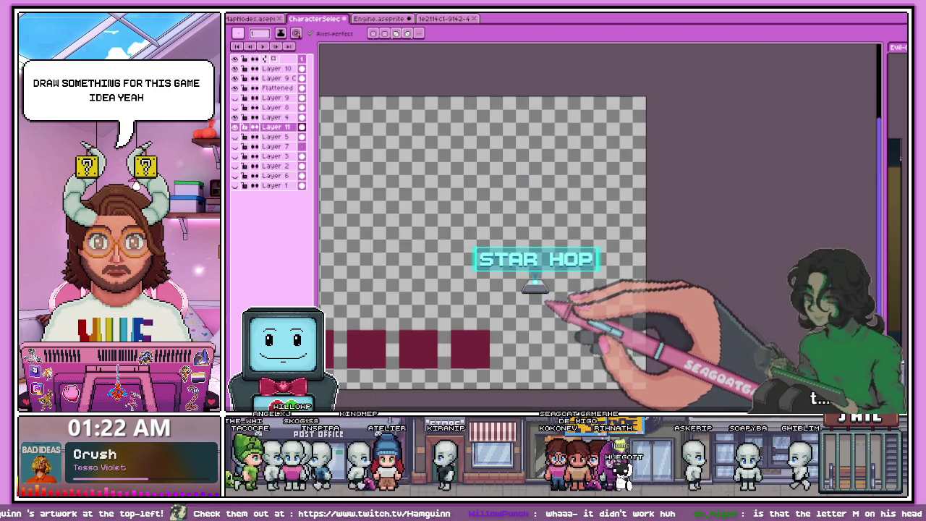
scroll(546, 304, up, 2)
scroll(535, 275, up, 2)
scroll(506, 224, up, 1)
scroll(506, 242, down, 1)
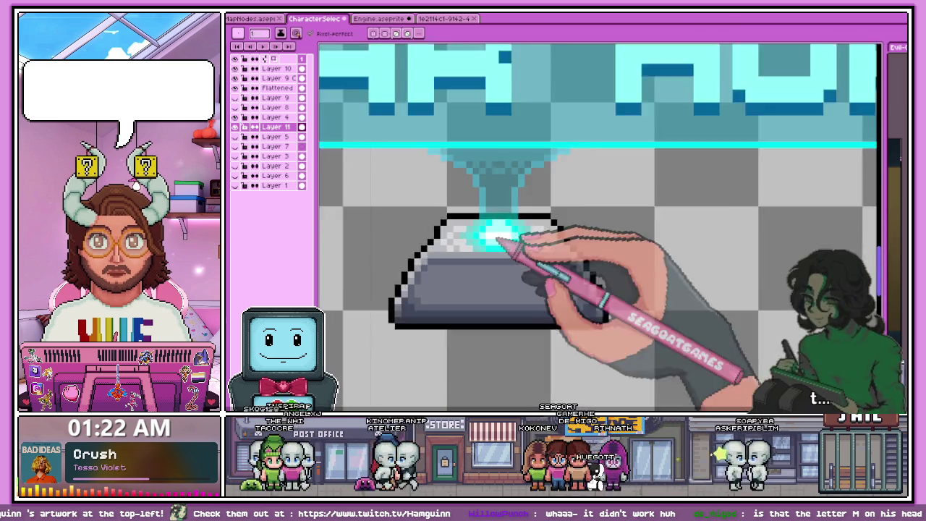
scroll(506, 246, up, 2)
scroll(527, 265, down, 1)
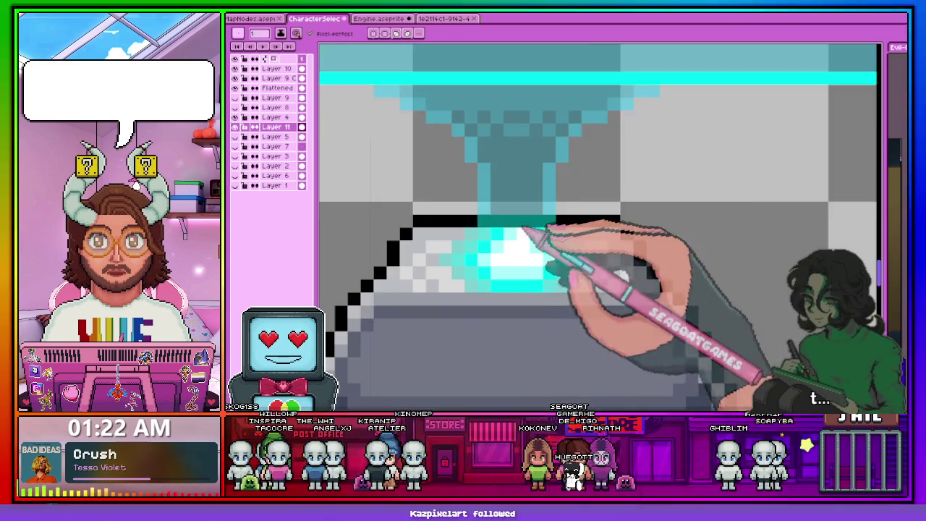
scroll(526, 239, down, 2)
scroll(532, 279, down, 2)
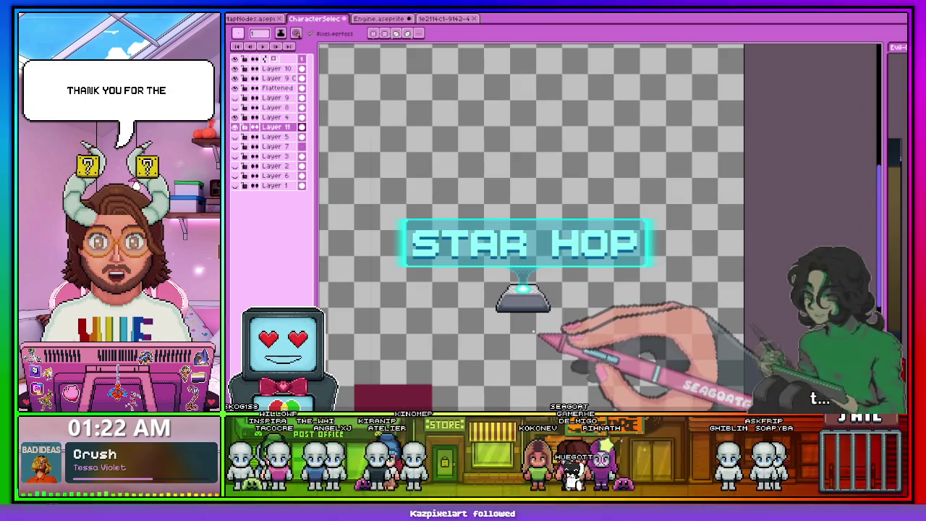
scroll(537, 329, up, 1)
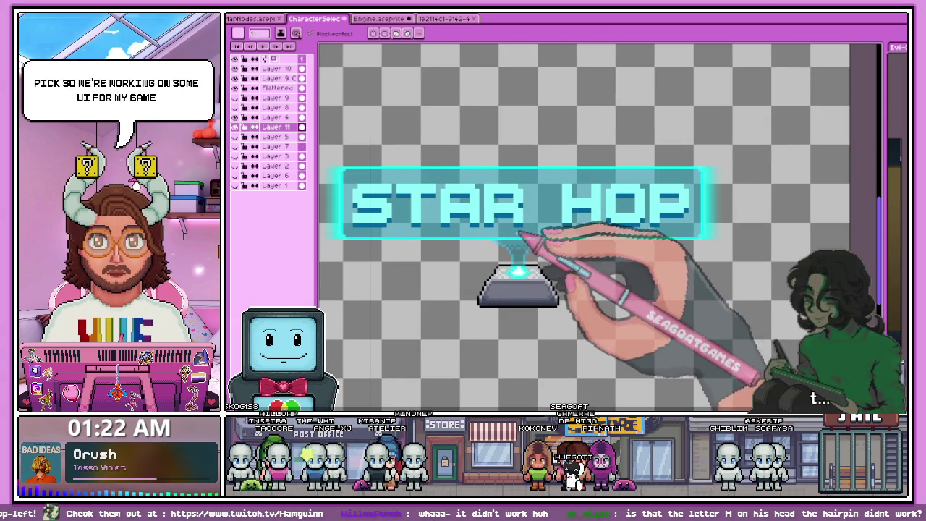
scroll(470, 213, down, 2)
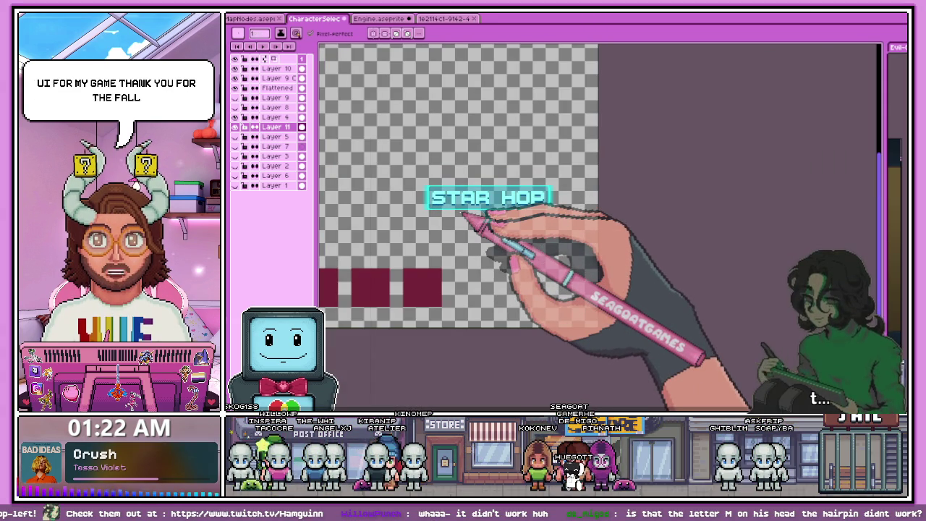
scroll(463, 214, up, 2)
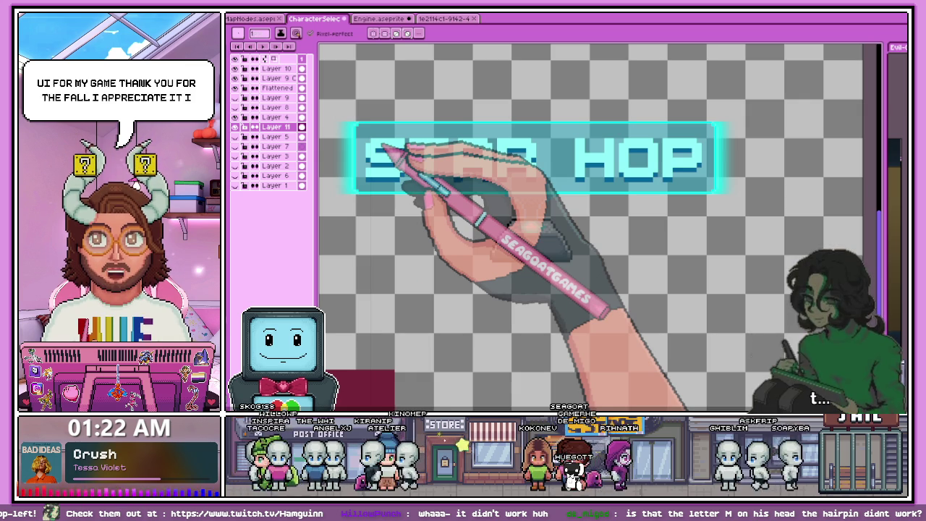
scroll(351, 148, up, 1)
scroll(341, 138, up, 1)
scroll(485, 213, down, 1)
scroll(504, 211, down, 2)
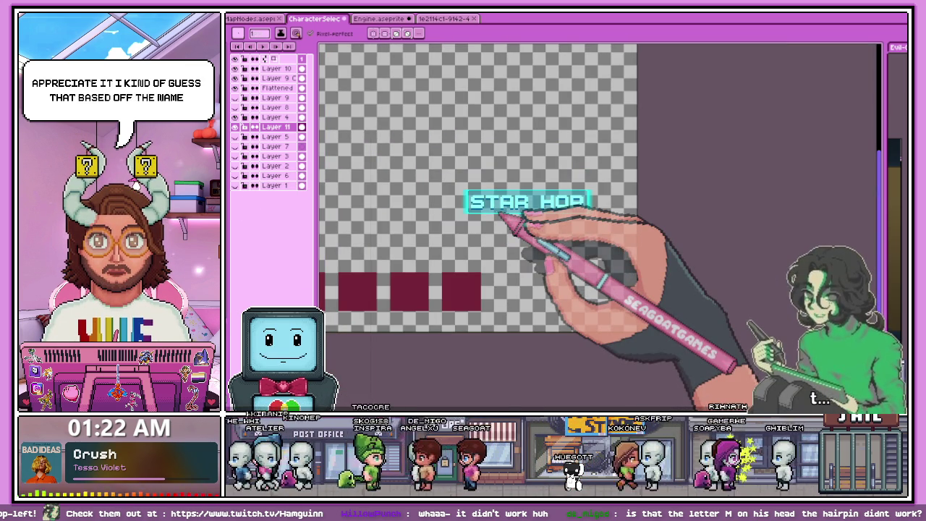
scroll(575, 211, up, 1)
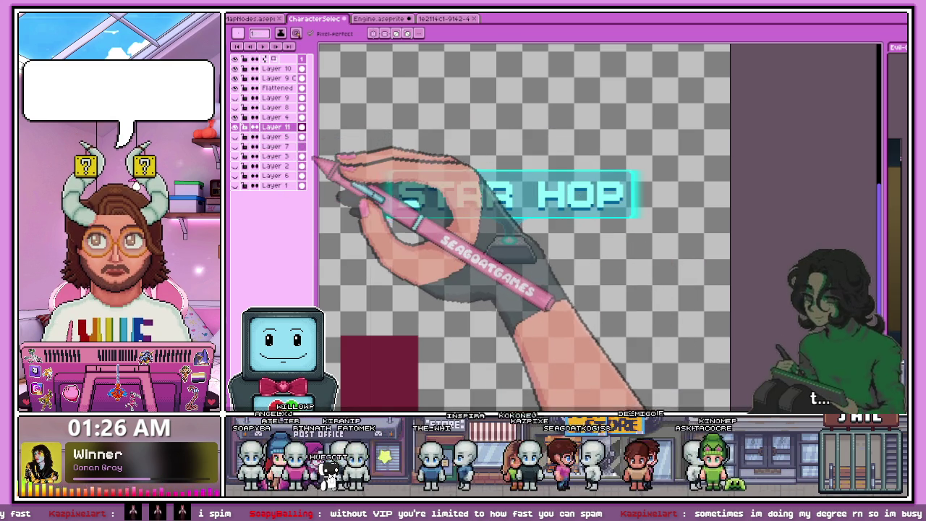
Step: Hide the STAR HOP title layer and the red squares layer
scroll(427, 235, down, 3)
scroll(496, 238, up, 2)
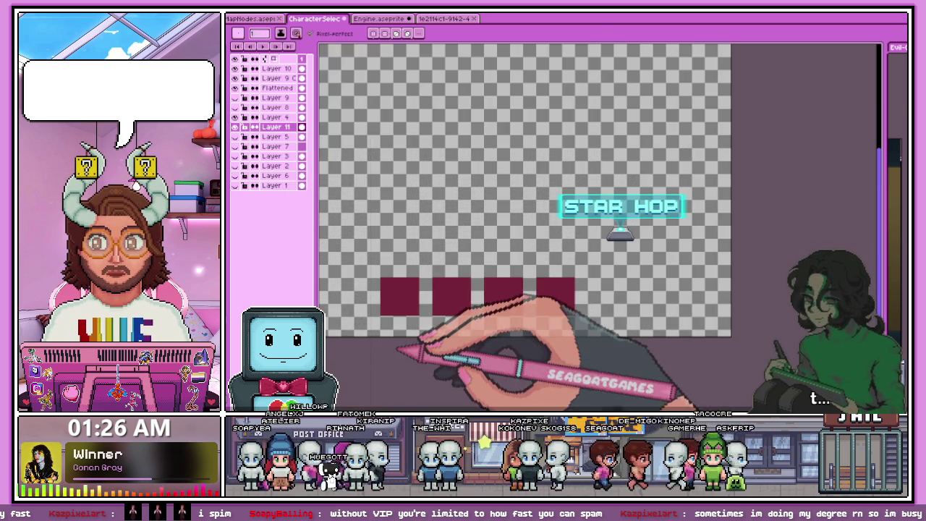
scroll(424, 341, down, 2)
scroll(430, 279, up, 2)
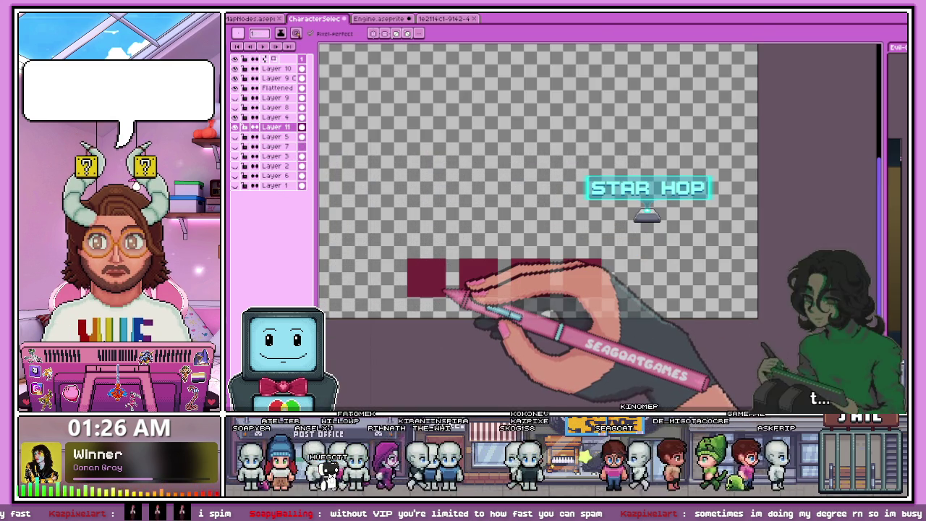
click(234, 88)
click(234, 126)
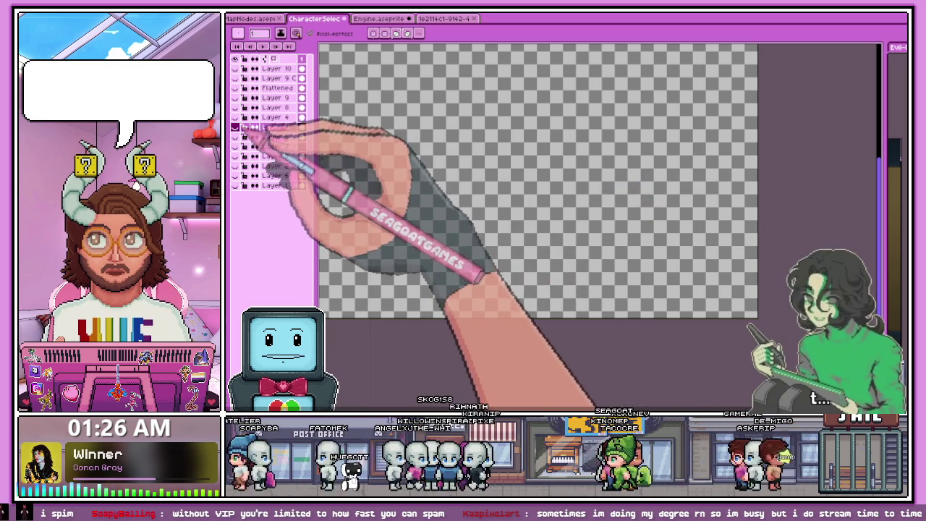
Step: Switch to the Engine.aseprite file and select Layer 1
click(378, 19)
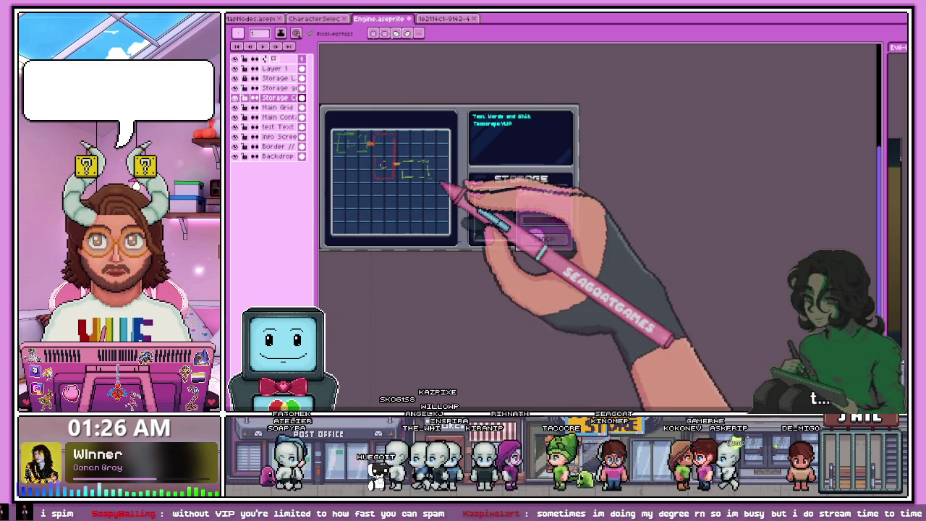
click(282, 69)
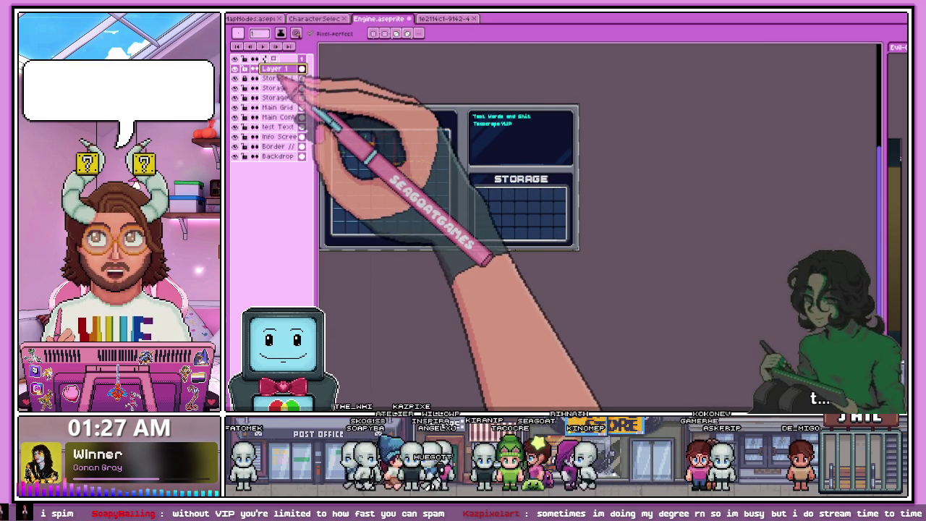
scroll(547, 182, up, 1)
scroll(444, 213, down, 1)
scroll(542, 131, up, 2)
scroll(496, 207, down, 2)
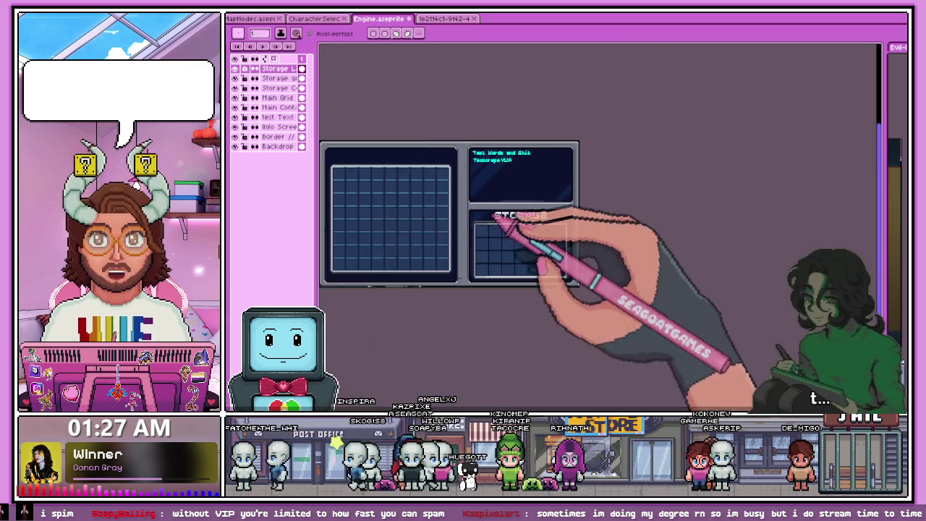
scroll(459, 265, up, 1)
scroll(477, 243, up, 1)
scroll(478, 241, down, 1)
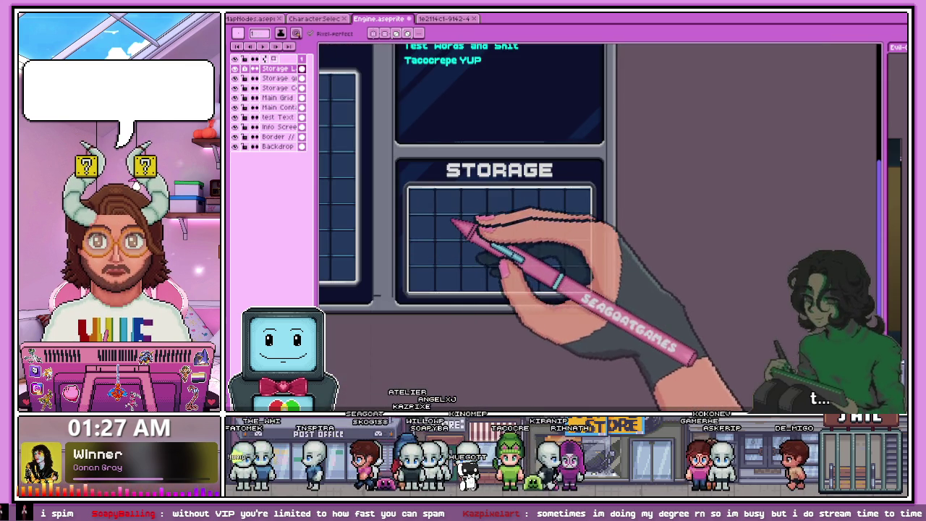
scroll(499, 217, down, 2)
scroll(463, 209, up, 3)
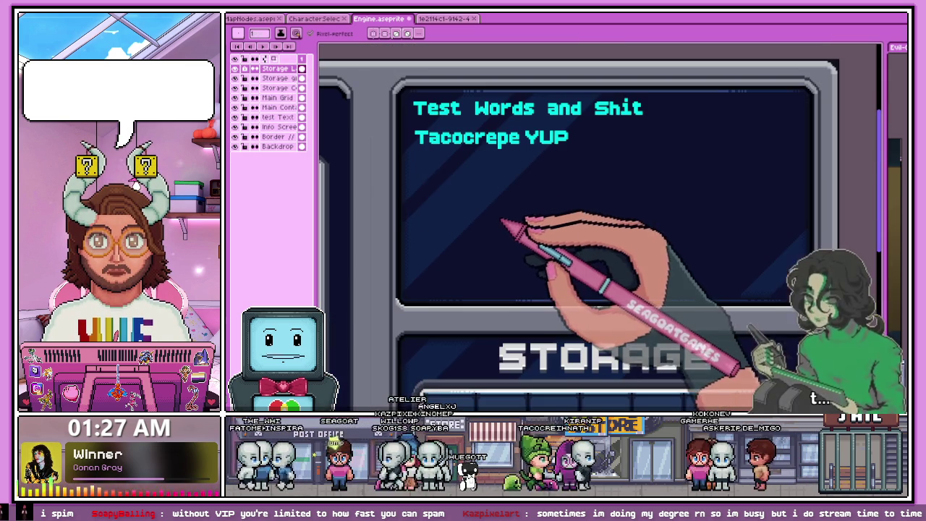
scroll(524, 220, down, 2)
scroll(506, 215, down, 2)
scroll(434, 213, up, 2)
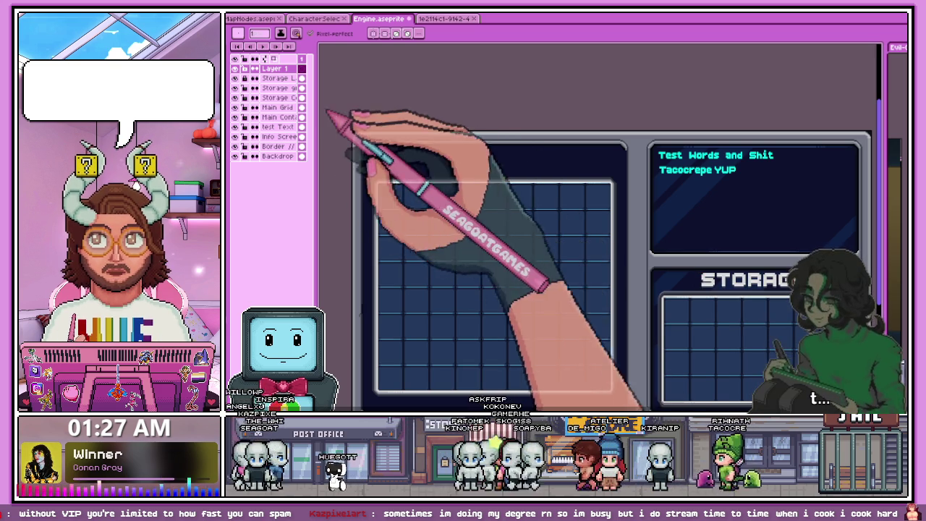
Step: Zoom around the STORAGE inventory panel and select the Backdrop layer
scroll(377, 154, down, 2)
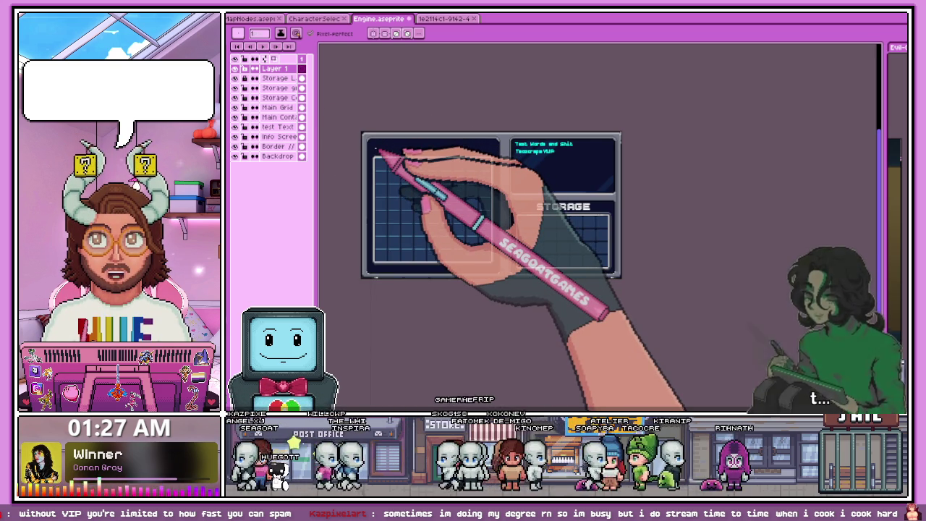
scroll(397, 137, up, 2)
scroll(403, 128, down, 2)
scroll(362, 119, up, 2)
scroll(369, 123, up, 1)
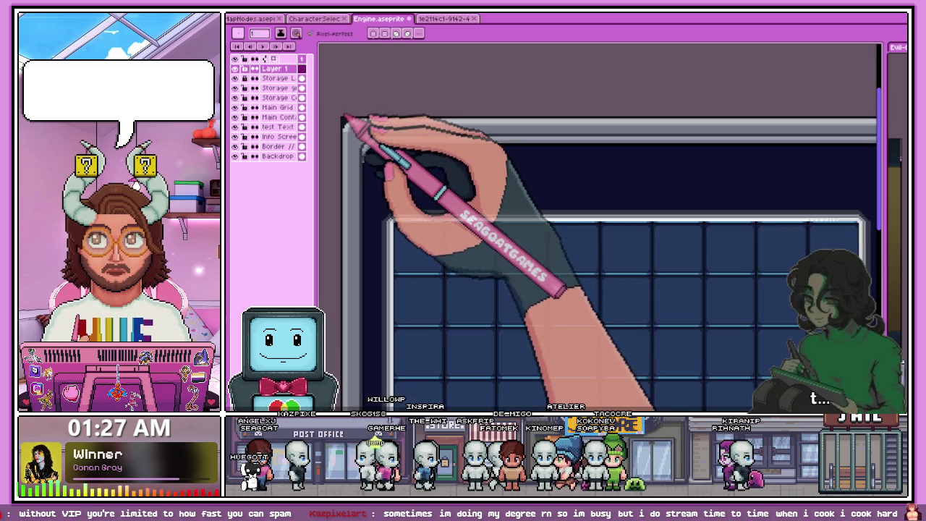
scroll(364, 128, up, 1)
scroll(360, 124, down, 1)
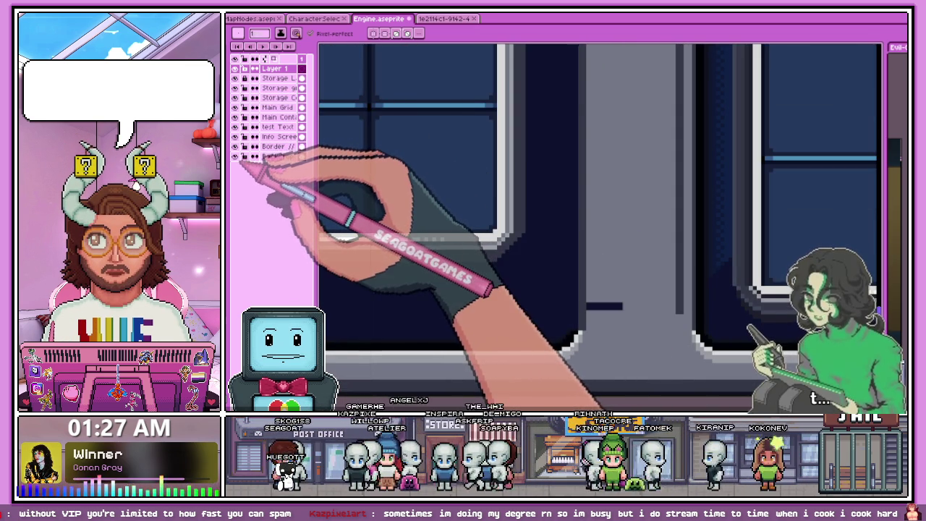
click(278, 156)
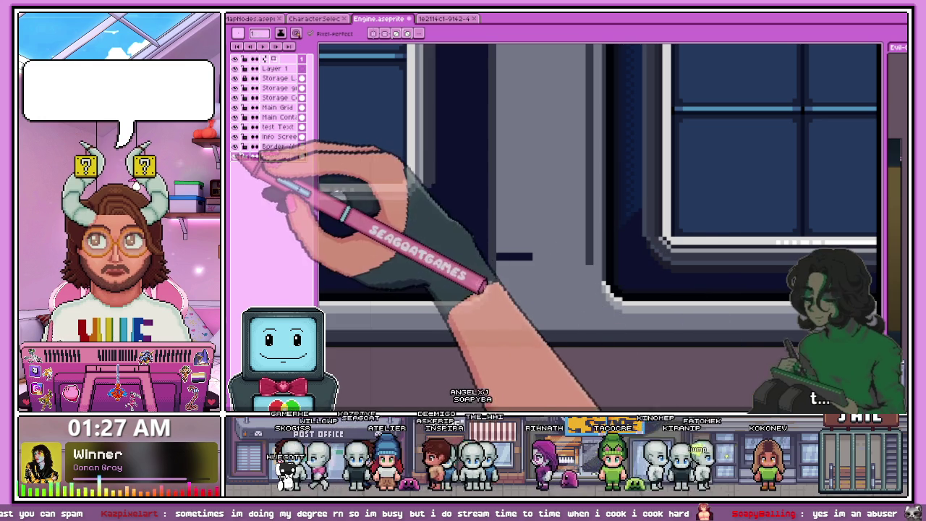
Step: Hide the Backdrop layer and sample the grey border colour and its layer for the pencil
click(235, 156)
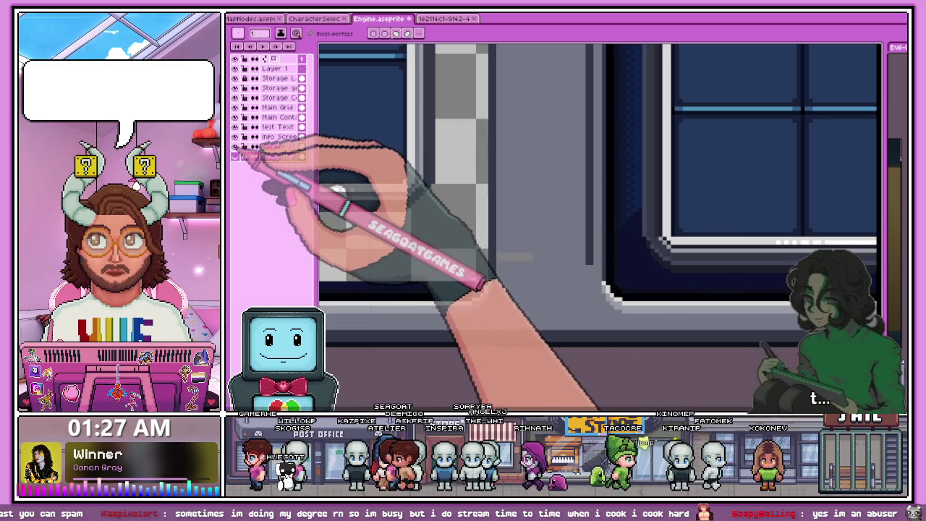
click(275, 147)
scroll(513, 242, up, 2)
key(alt)
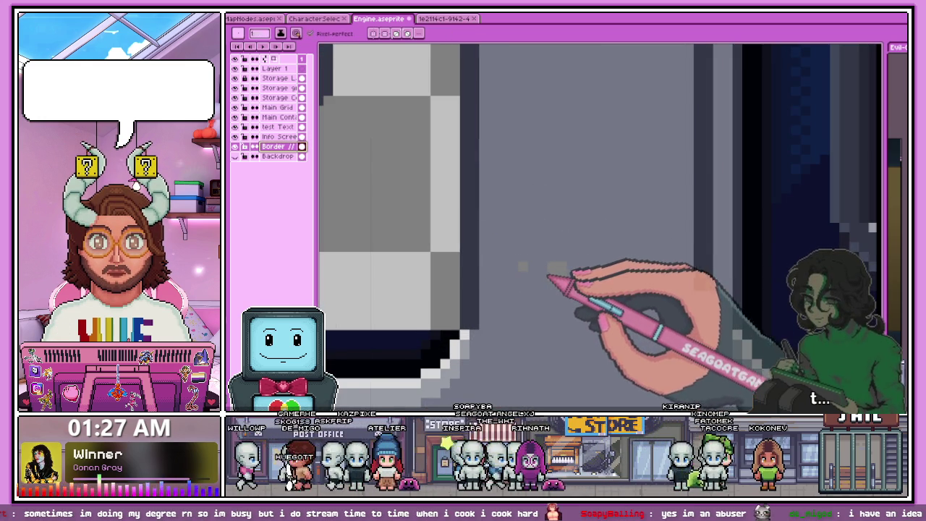
Step: Draw a light vertical highlight line down the panel border, then return to the STAR HOP file
scroll(523, 270, down, 2)
scroll(455, 213, down, 1)
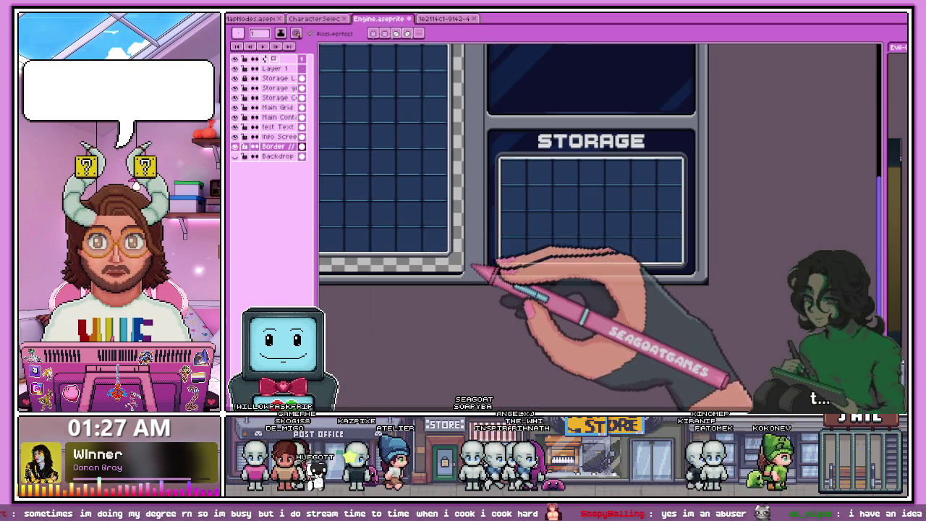
scroll(488, 192, down, 2)
scroll(478, 212, up, 3)
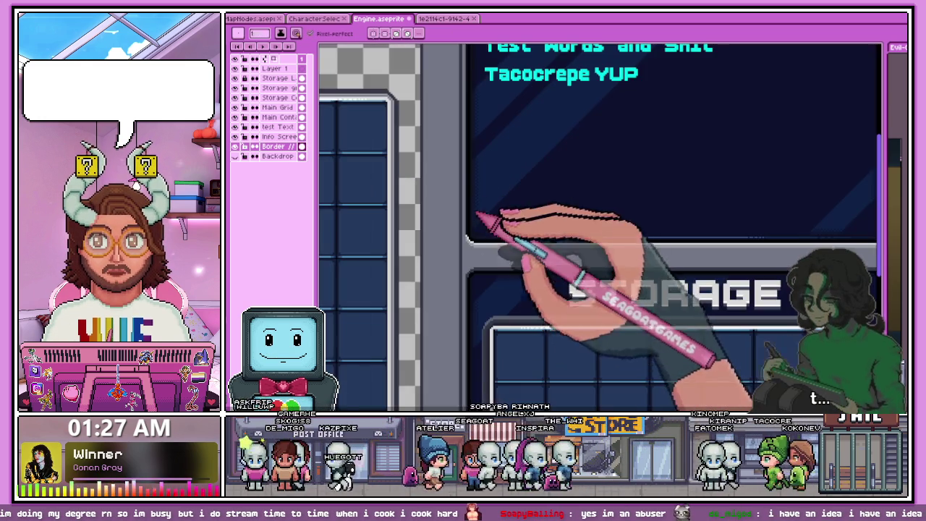
scroll(478, 222, down, 1)
scroll(479, 248, up, 1)
scroll(479, 248, down, 2)
scroll(474, 238, up, 1)
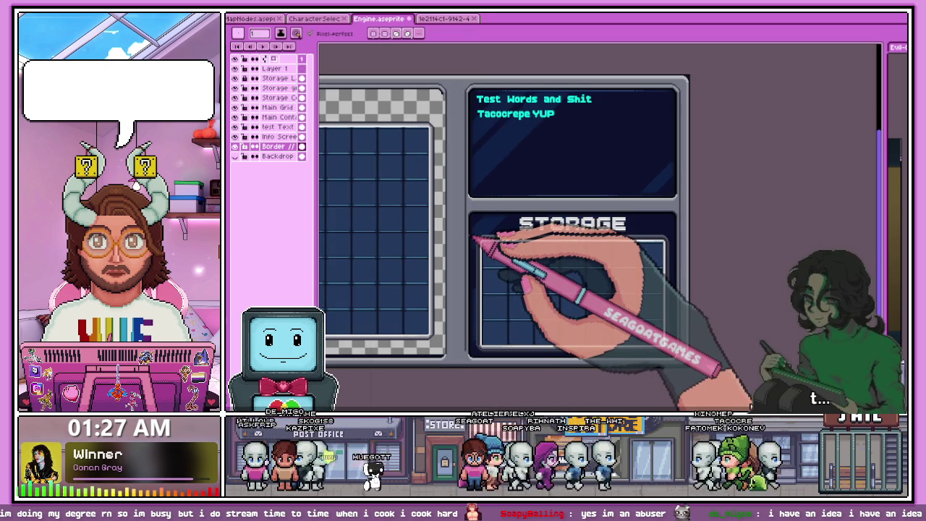
scroll(499, 318, up, 2)
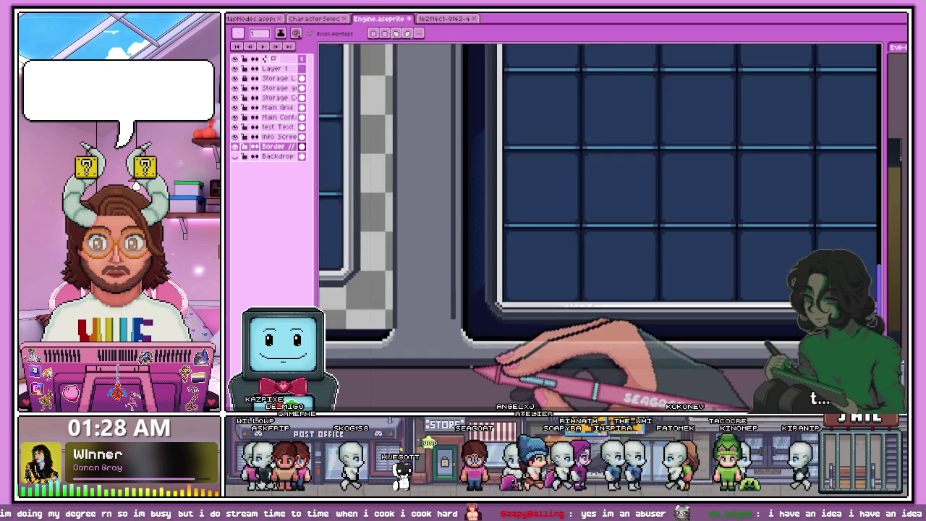
scroll(496, 279, down, 1)
scroll(456, 275, up, 2)
scroll(471, 262, up, 2)
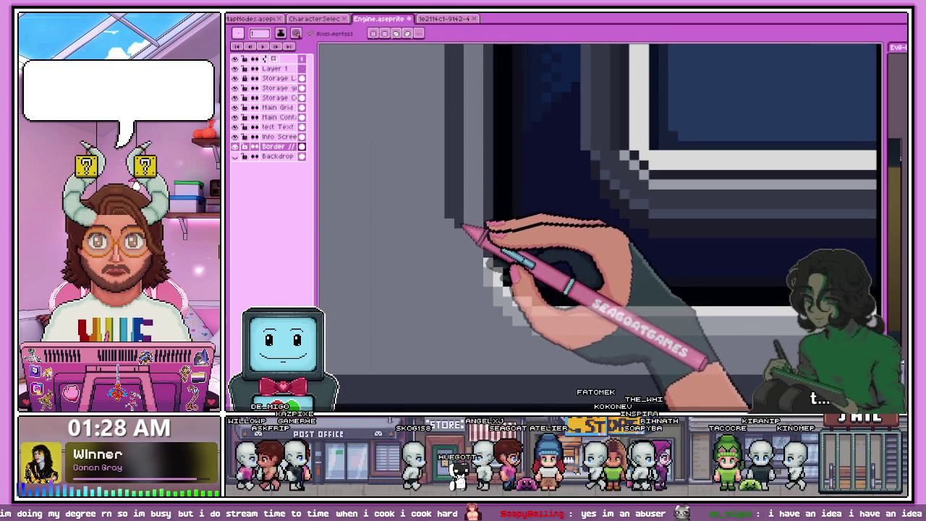
scroll(463, 239, up, 2)
scroll(465, 213, down, 2)
scroll(480, 290, down, 1)
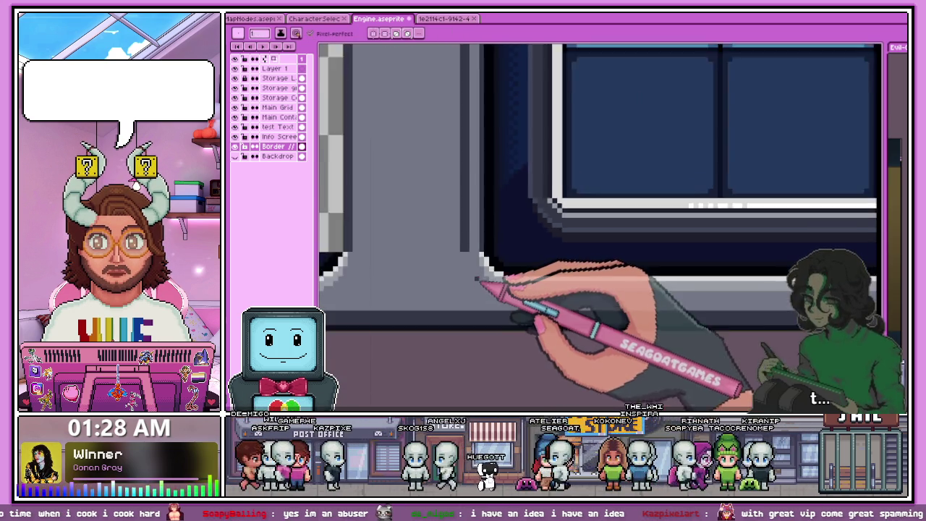
scroll(486, 296, down, 1)
scroll(486, 293, down, 2)
scroll(489, 299, up, 2)
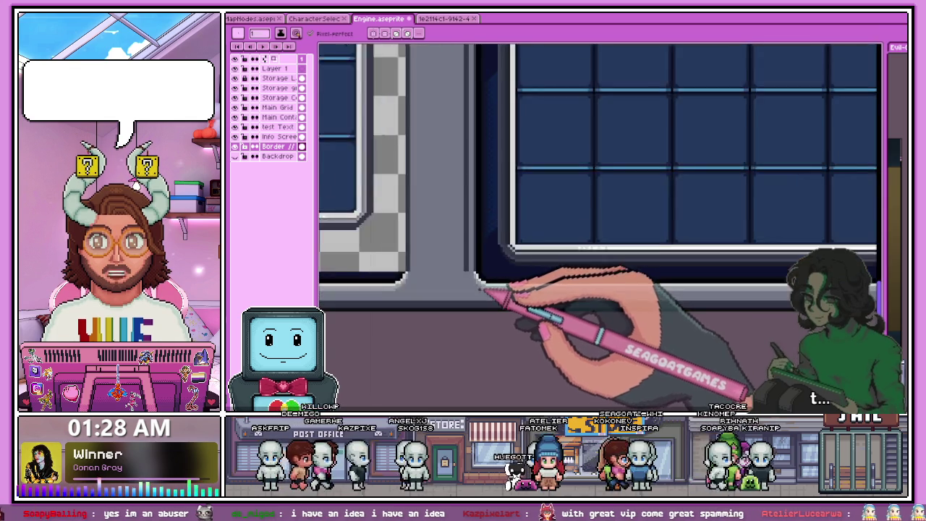
scroll(496, 296, up, 1)
scroll(475, 275, up, 1)
scroll(471, 268, down, 2)
scroll(463, 289, down, 2)
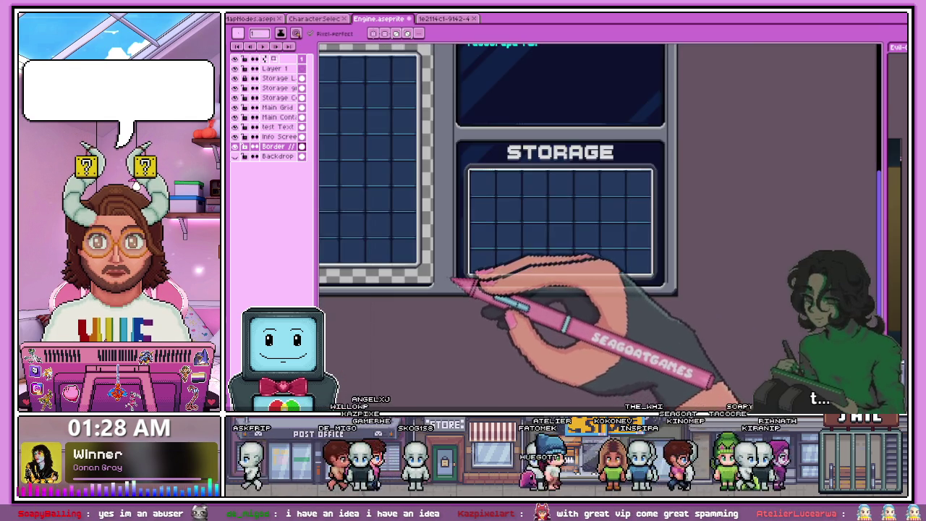
scroll(467, 275, up, 2)
scroll(507, 277, up, 1)
scroll(568, 266, down, 1)
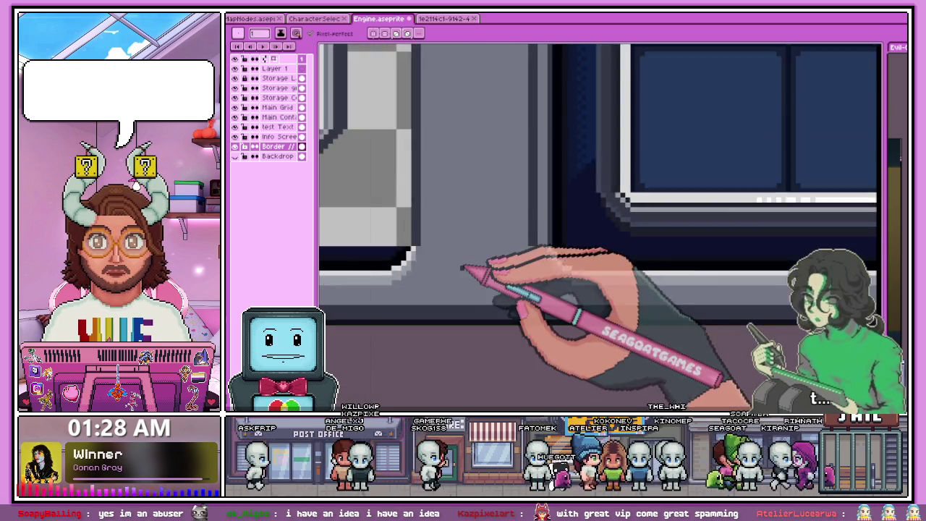
scroll(465, 269, down, 1)
scroll(459, 254, down, 1)
scroll(471, 268, down, 2)
scroll(474, 152, up, 2)
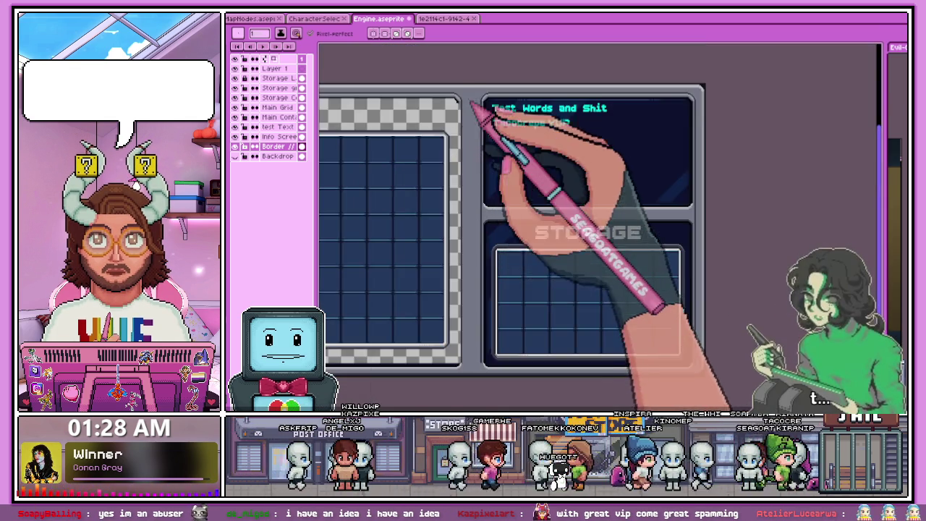
scroll(483, 111, up, 2)
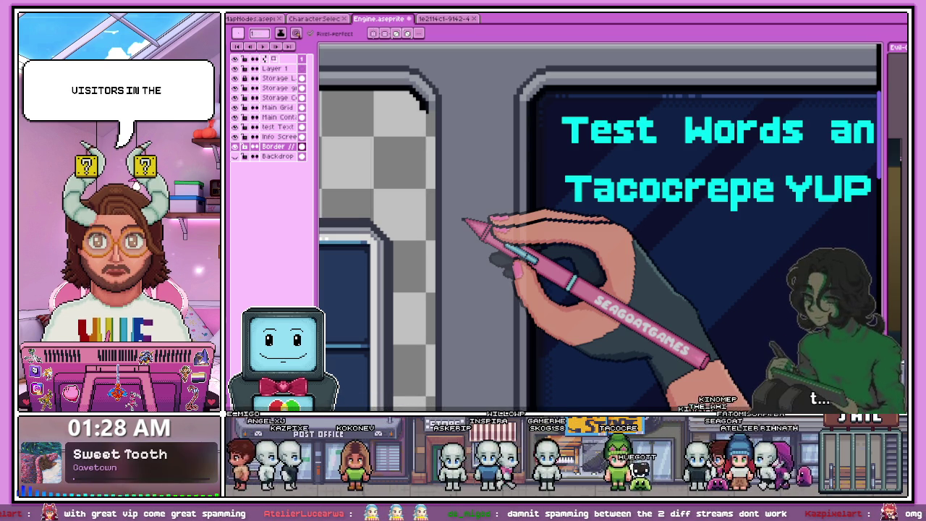
scroll(465, 221, down, 1)
scroll(487, 174, down, 2)
scroll(468, 162, up, 3)
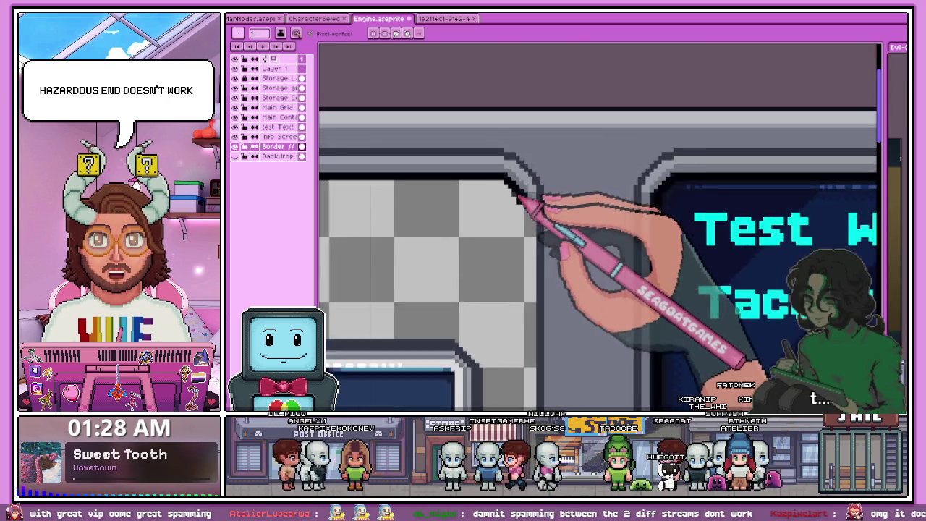
scroll(529, 203, up, 2)
scroll(511, 171, down, 1)
scroll(523, 196, up, 1)
scroll(531, 196, up, 1)
scroll(542, 176, down, 1)
scroll(535, 205, up, 1)
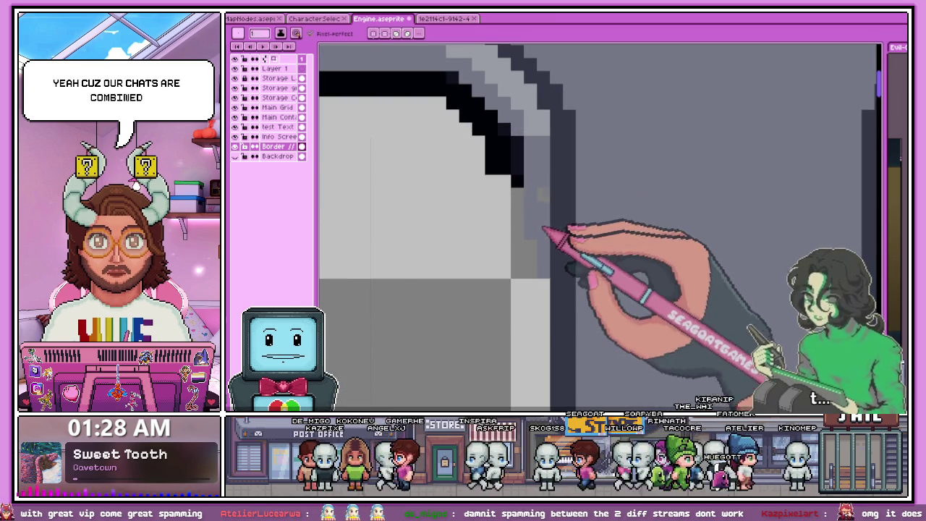
scroll(539, 272, down, 2)
scroll(546, 266, up, 1)
scroll(553, 253, up, 1)
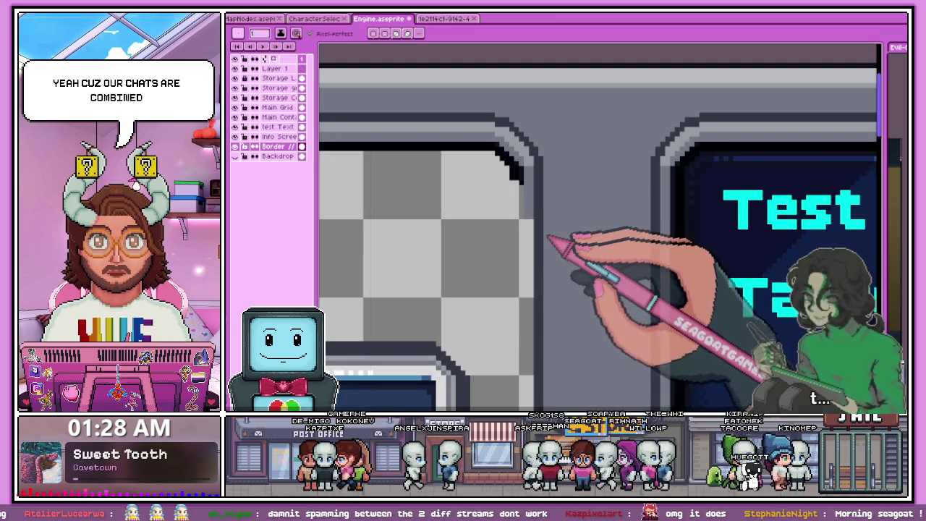
scroll(521, 225, down, 1)
scroll(578, 210, up, 1)
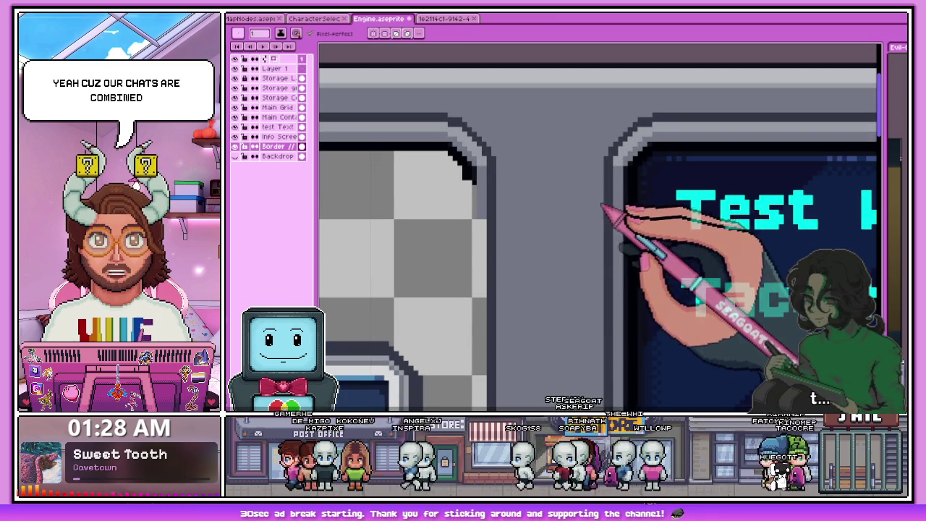
scroll(480, 226, up, 1)
drag(483, 210, 490, 353)
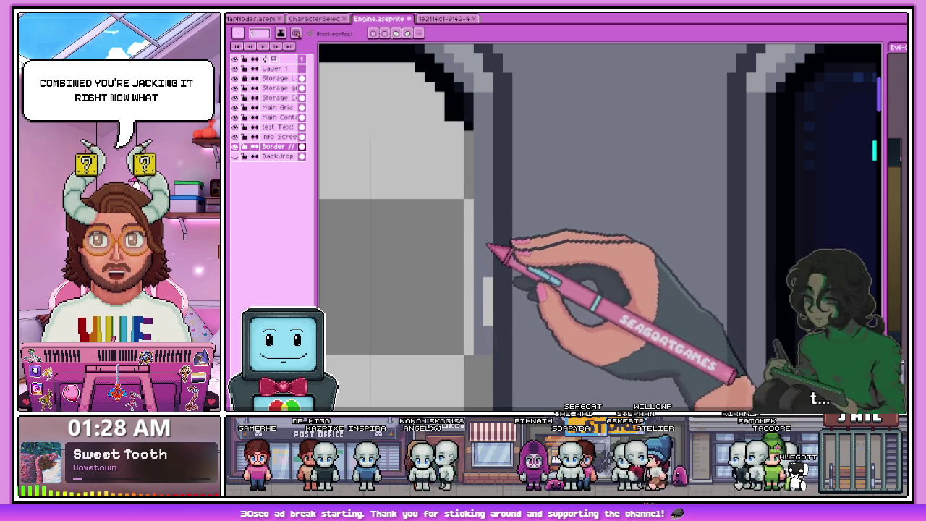
scroll(485, 239, down, 2)
key(ctrl+shift+Tab)
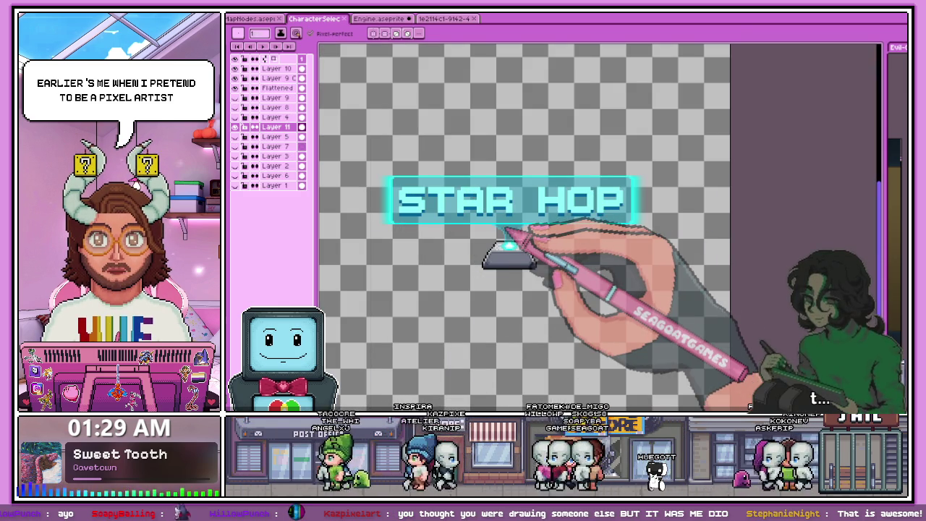
scroll(506, 233, up, 1)
scroll(499, 238, down, 1)
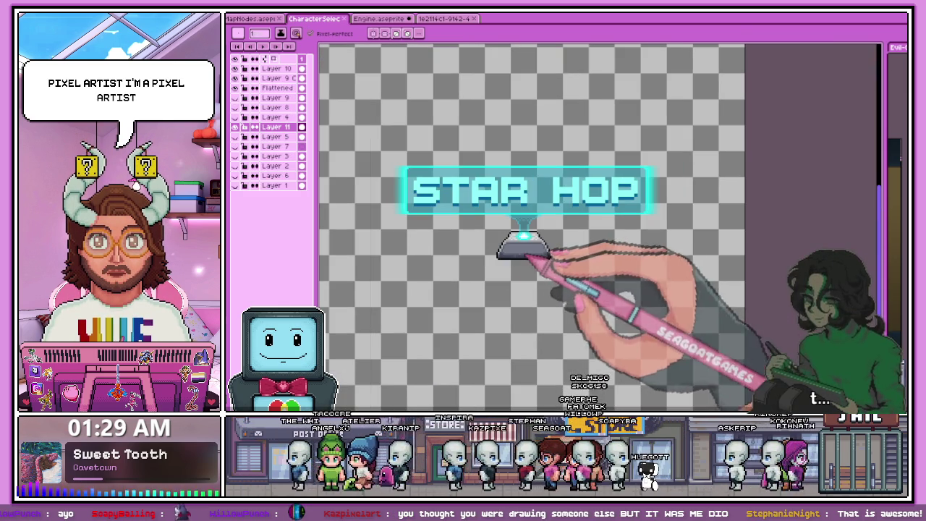
scroll(521, 297, up, 1)
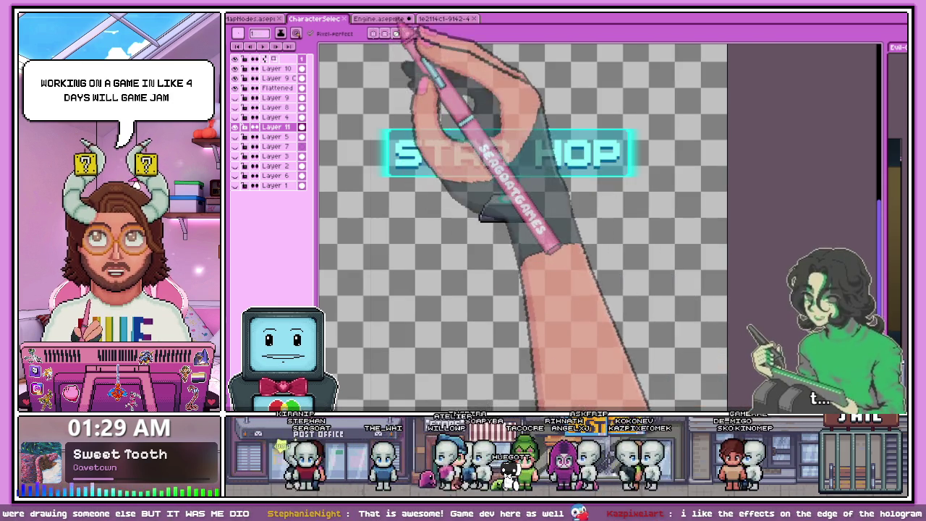
Step: Back on the STORAGE panel file, shade a vertical stripe along the grey border
click(379, 18)
scroll(467, 196, down, 2)
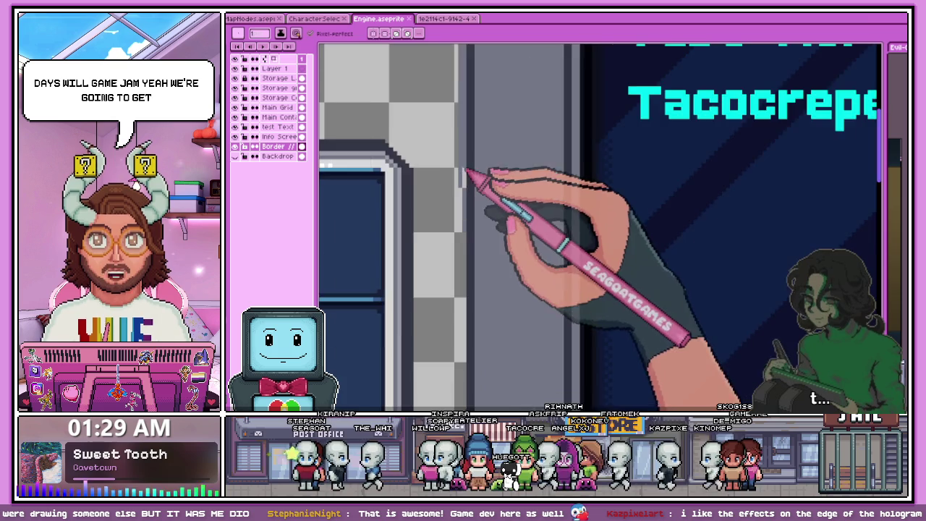
scroll(470, 187, down, 2)
scroll(470, 210, up, 2)
scroll(473, 213, up, 1)
scroll(471, 289, up, 2)
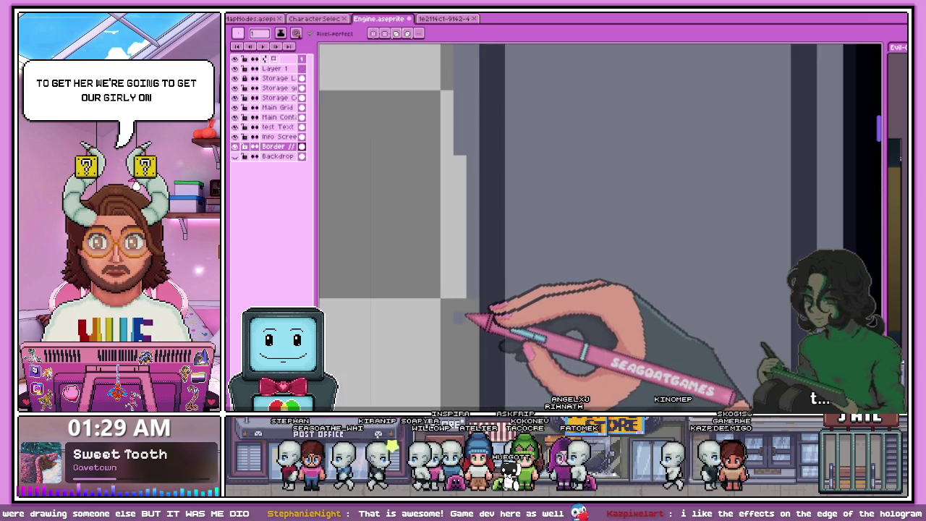
scroll(466, 283, down, 2)
scroll(470, 140, up, 1)
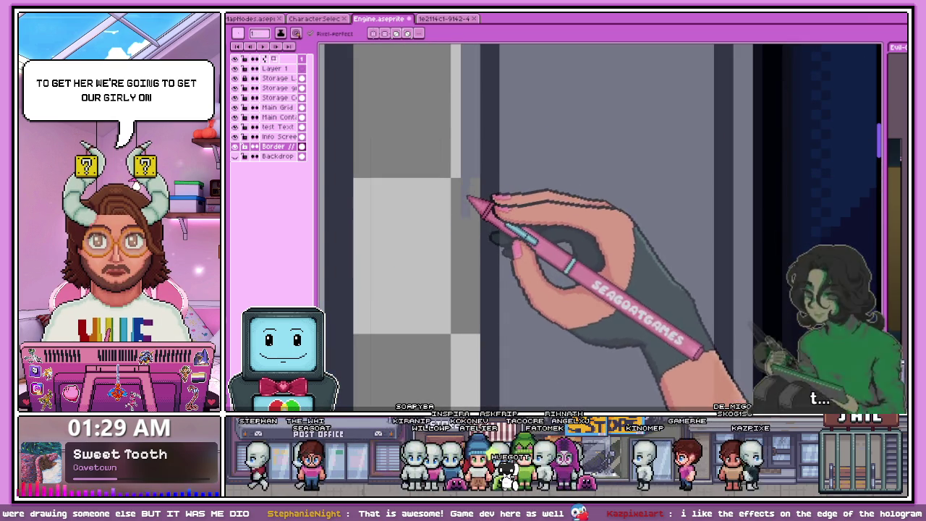
scroll(474, 176, up, 1)
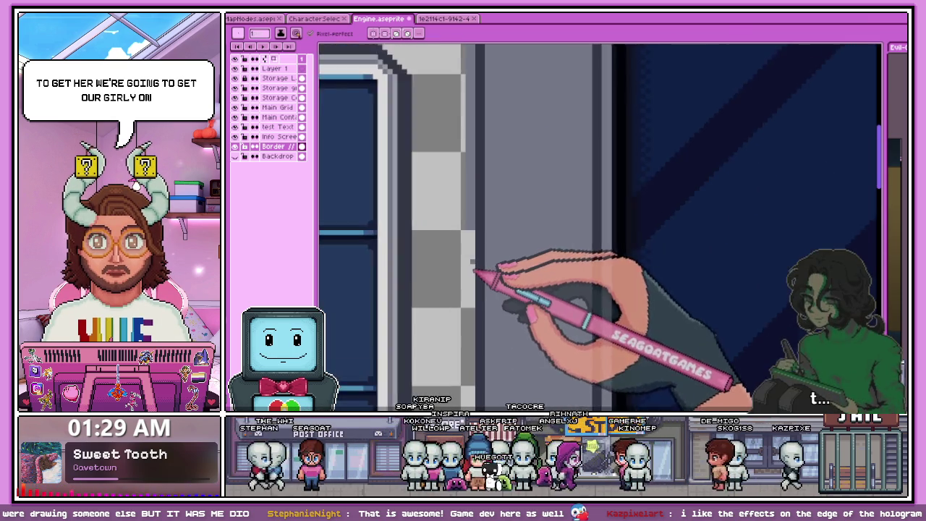
scroll(471, 230, up, 1)
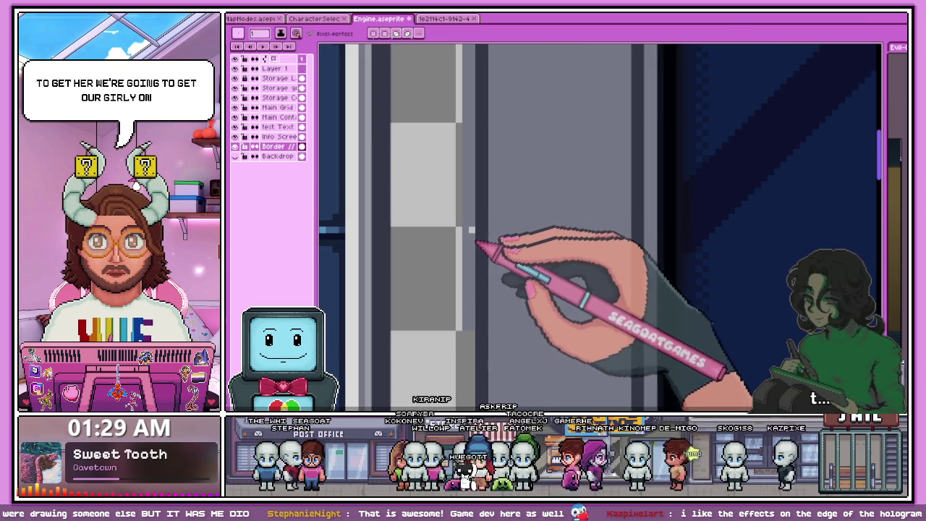
scroll(474, 246, down, 1)
scroll(473, 327, up, 2)
drag(470, 182, 473, 319)
Step: Paint a lighter vertical stripe down the full height of the border
scroll(479, 264, down, 1)
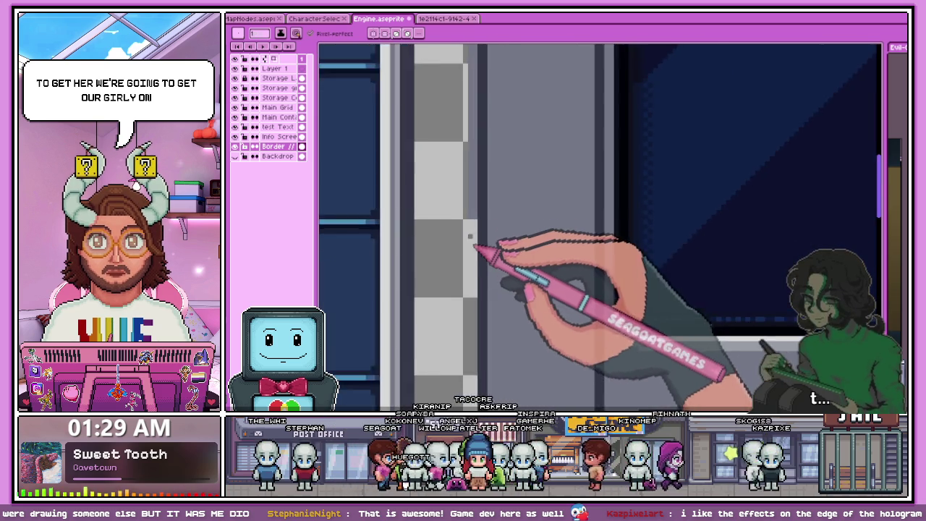
scroll(472, 223, up, 1)
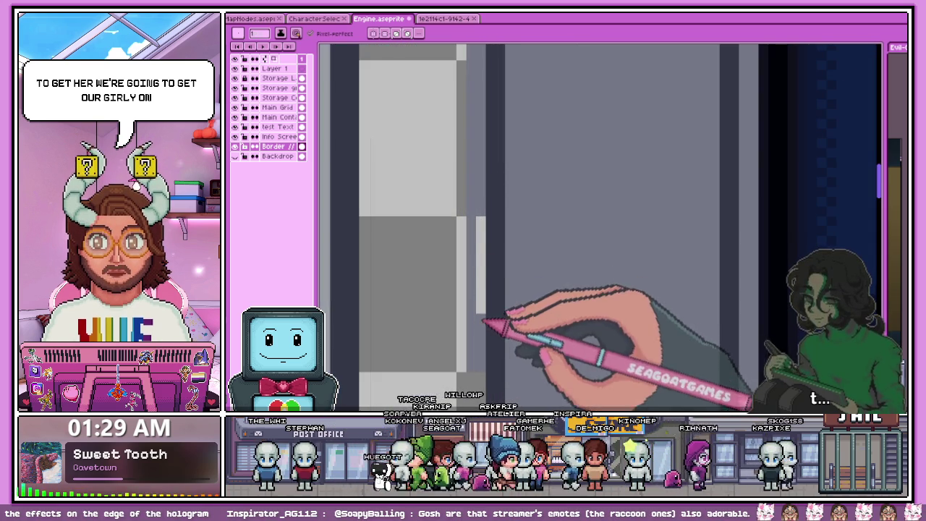
scroll(485, 203, down, 2)
scroll(471, 212, up, 3)
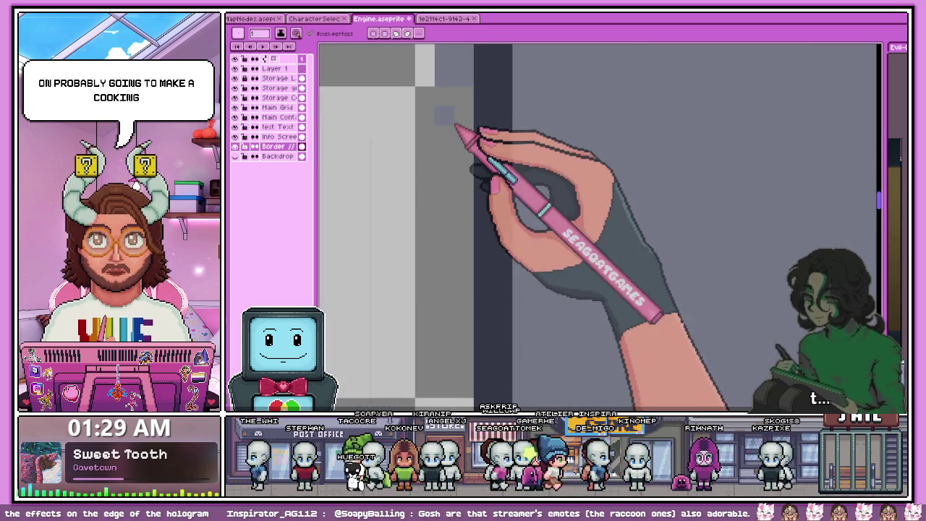
drag(463, 94, 463, 358)
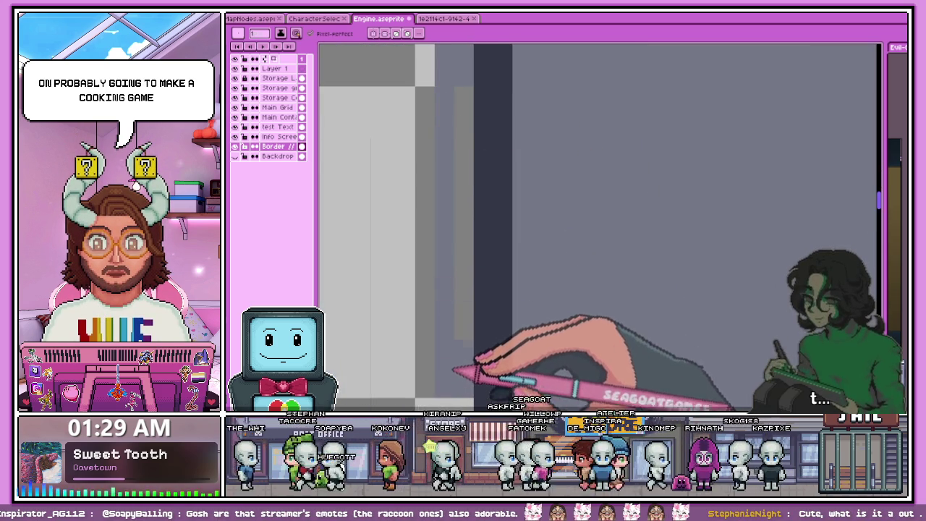
Step: Add a short light pixel line along the inner border edge beside the grid window
scroll(463, 289, down, 1)
scroll(469, 274, down, 1)
scroll(464, 254, up, 1)
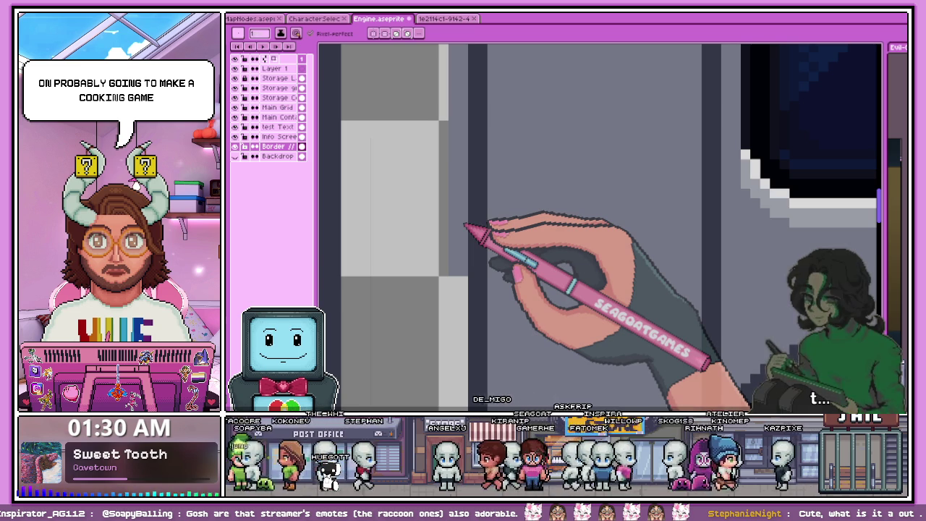
scroll(463, 239, down, 1)
scroll(459, 267, up, 1)
scroll(456, 297, down, 1)
scroll(452, 336, up, 1)
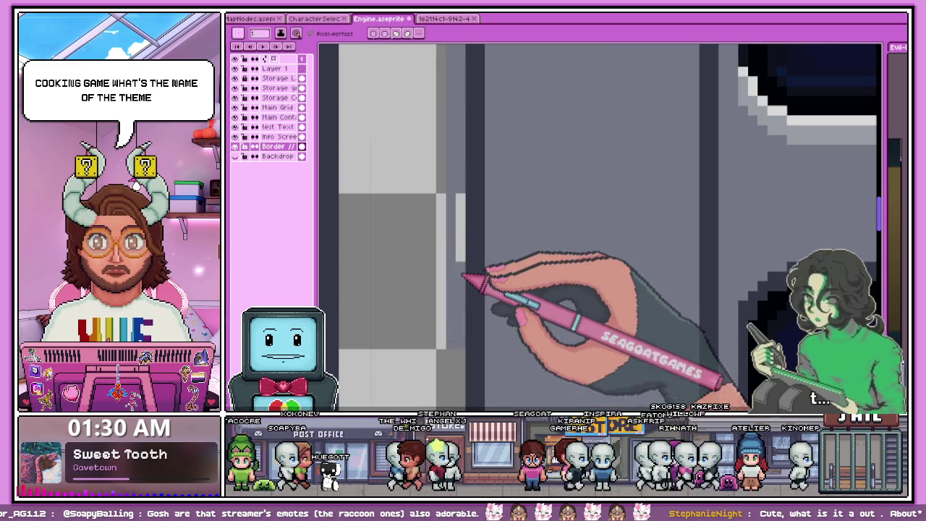
scroll(463, 189, down, 1)
scroll(464, 194, down, 1)
scroll(465, 268, up, 1)
scroll(452, 210, up, 1)
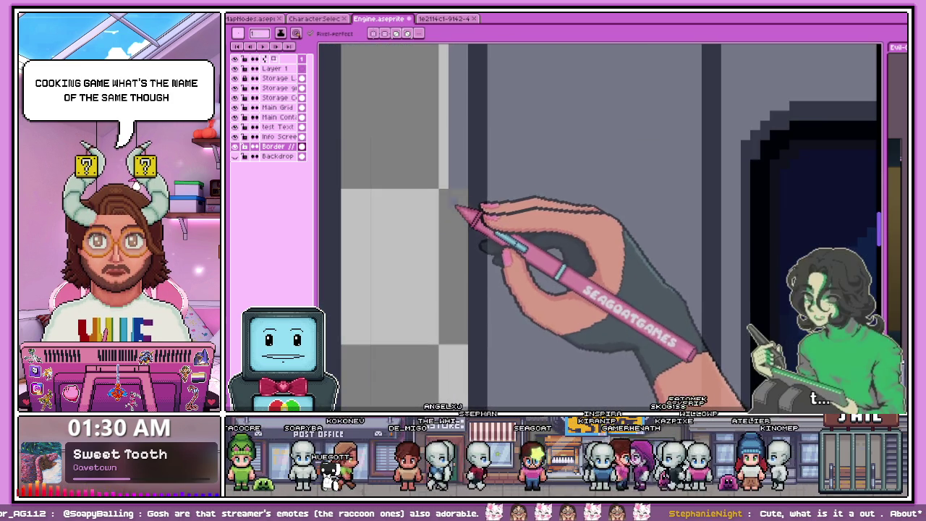
scroll(468, 217, down, 2)
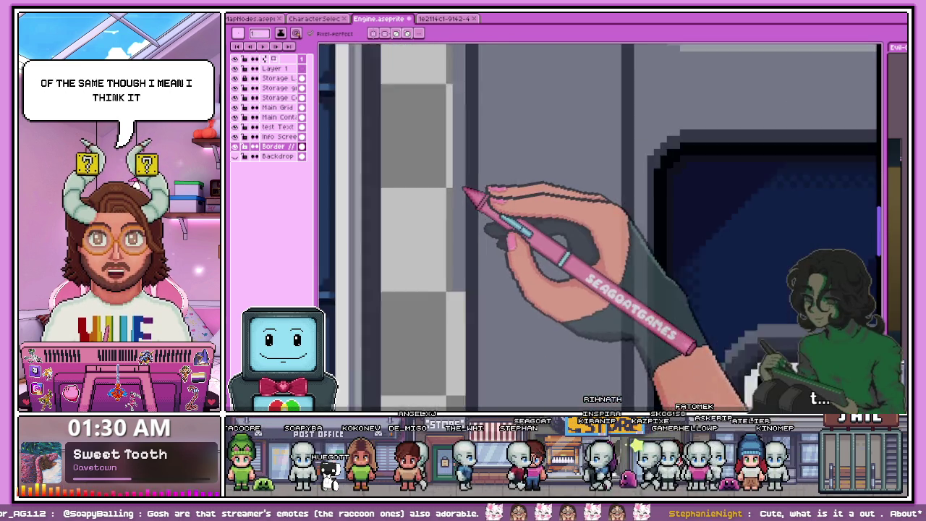
scroll(463, 313, up, 2)
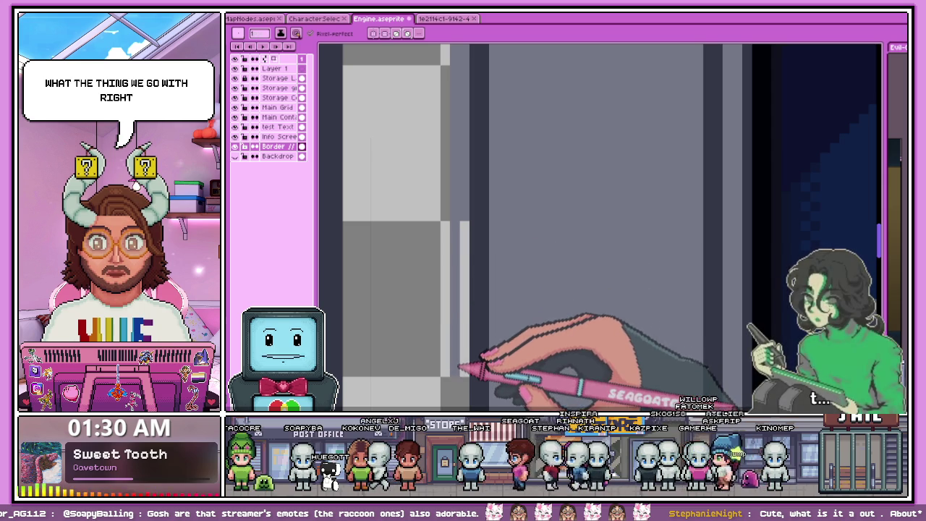
scroll(459, 196, down, 2)
scroll(463, 253, up, 1)
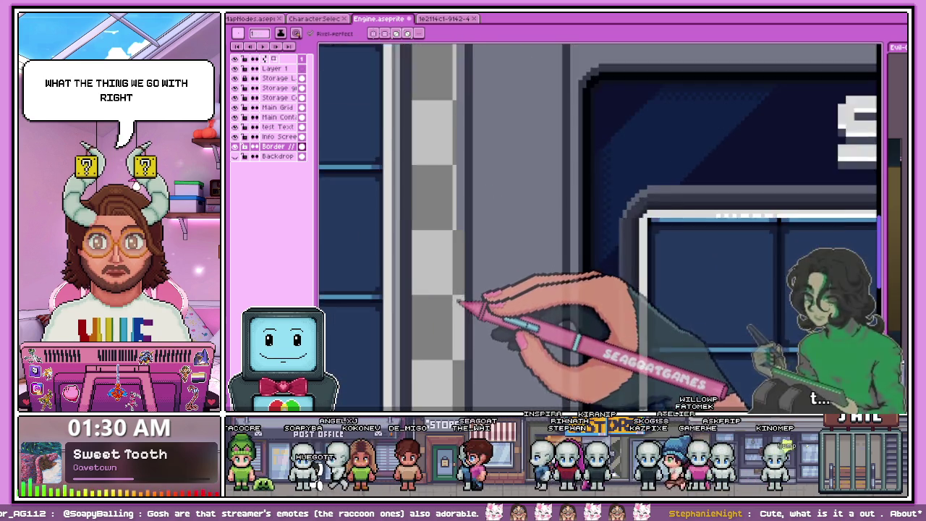
scroll(458, 216, up, 1)
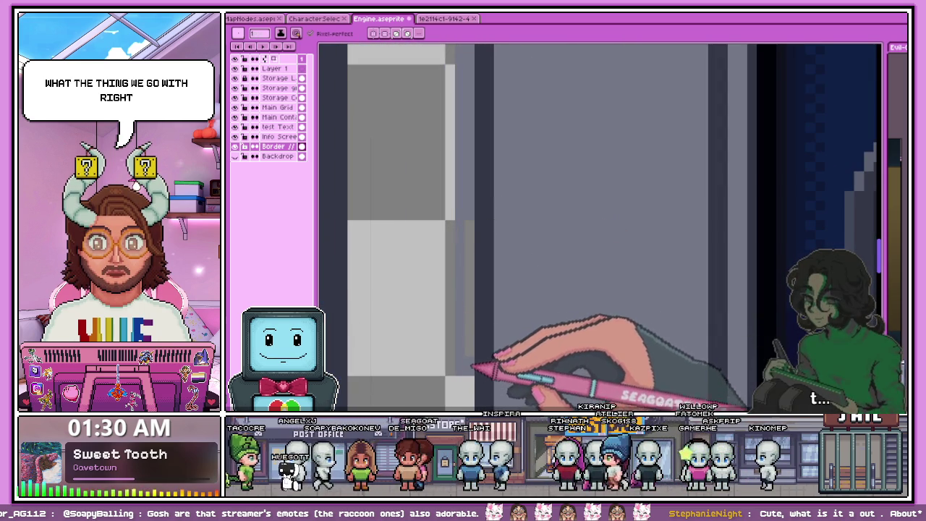
scroll(463, 217, down, 3)
scroll(450, 272, up, 1)
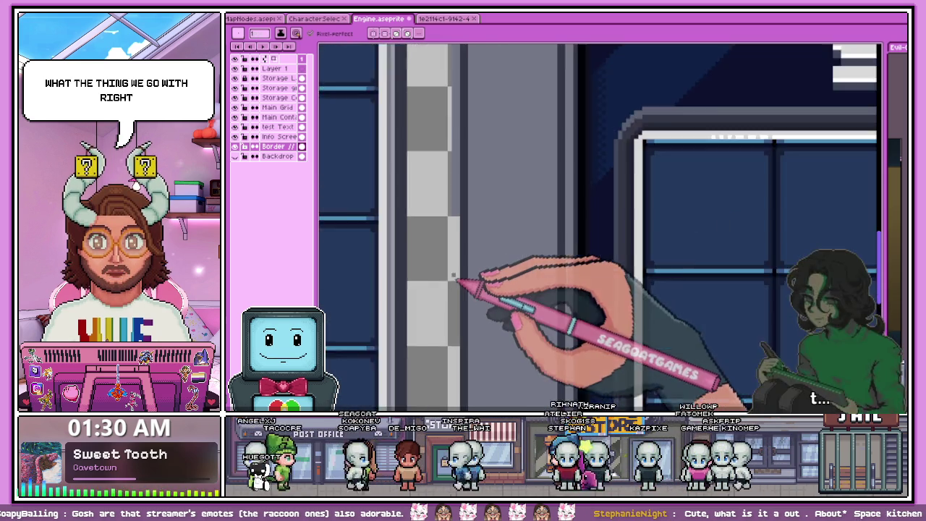
scroll(462, 211, up, 1)
drag(456, 208, 458, 288)
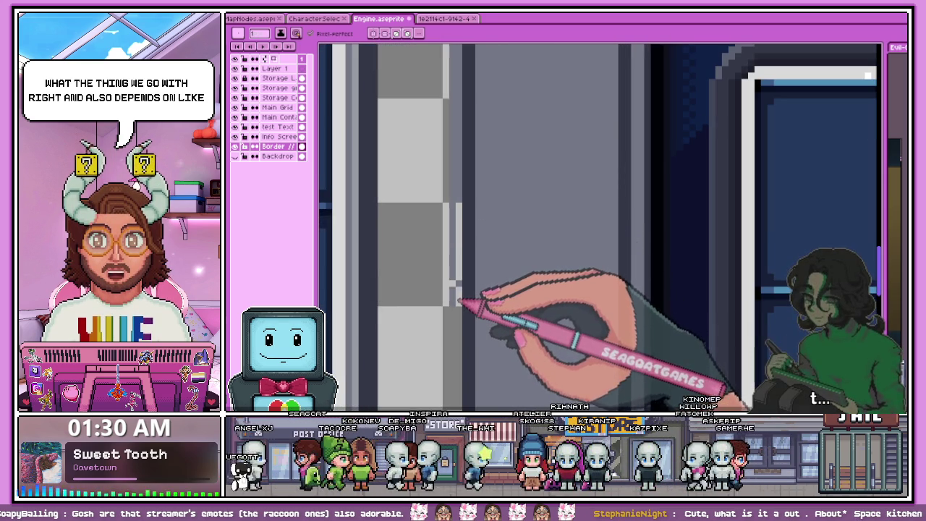
scroll(460, 293, down, 1)
scroll(463, 284, up, 1)
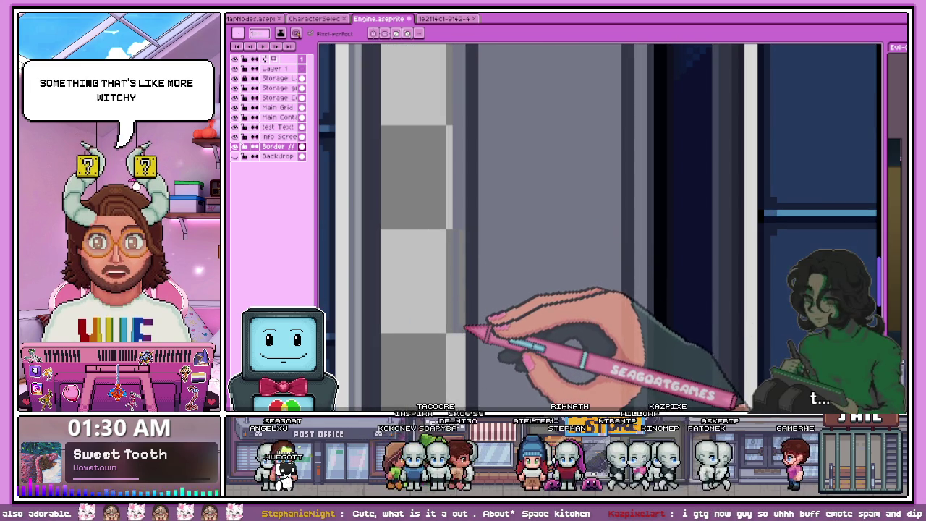
scroll(464, 233, down, 1)
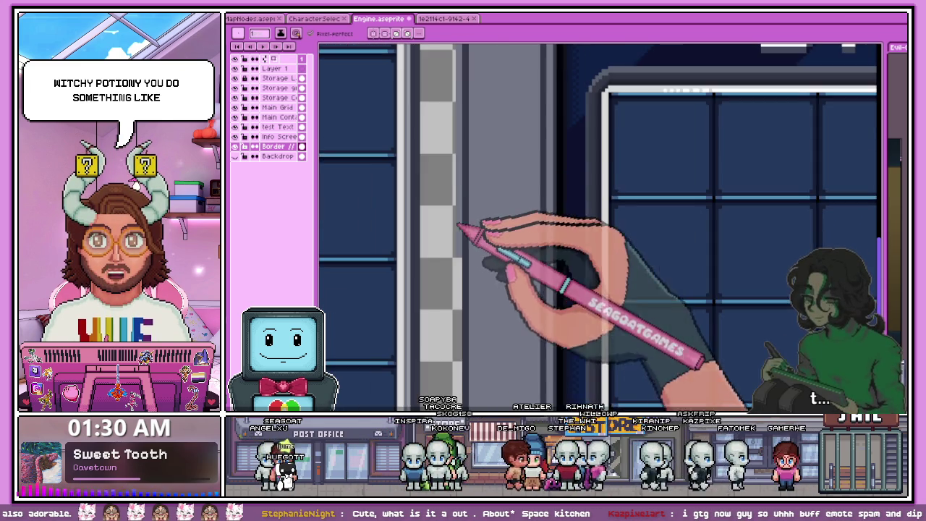
scroll(461, 236, up, 1)
scroll(460, 237, up, 1)
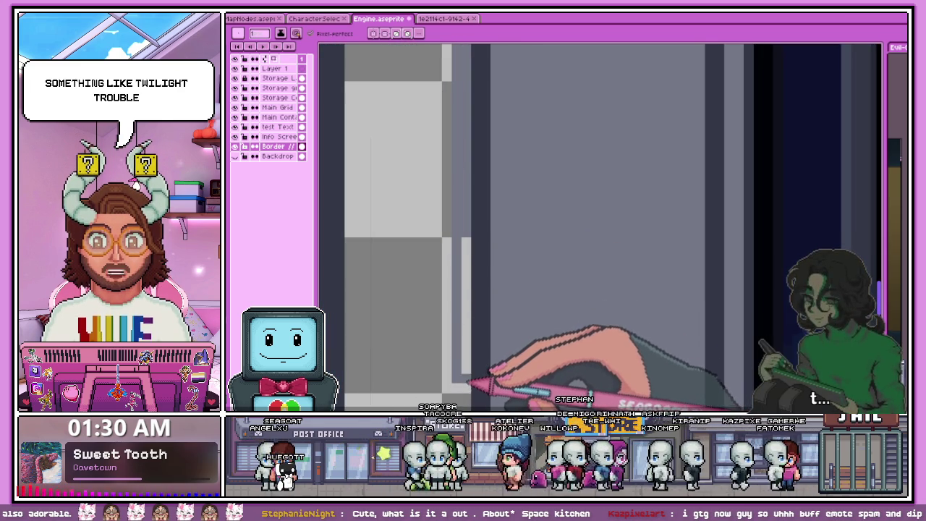
scroll(471, 217, down, 1)
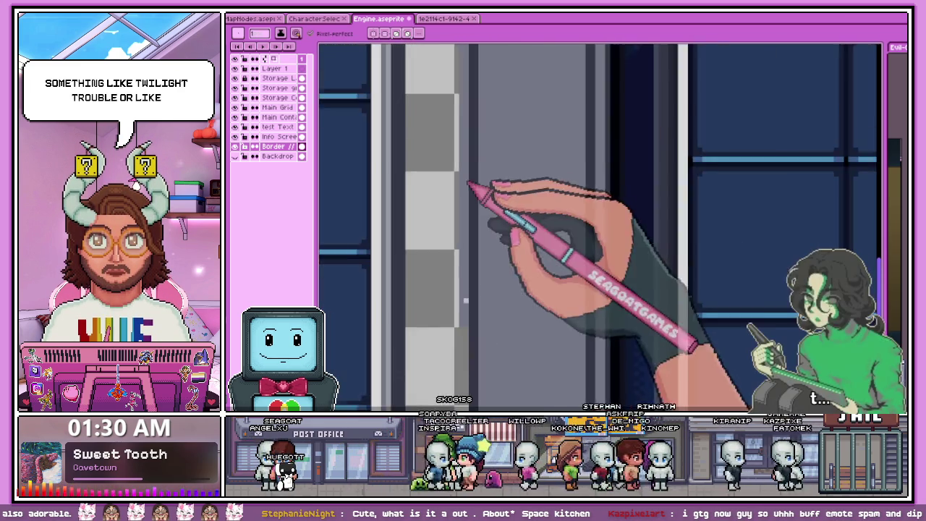
scroll(470, 238, down, 1)
scroll(467, 268, down, 1)
scroll(464, 282, up, 1)
scroll(460, 261, up, 1)
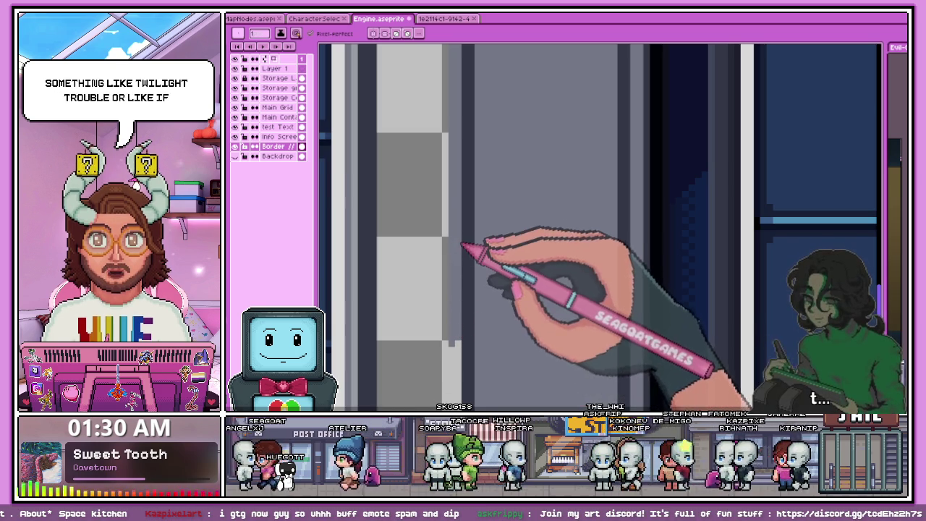
scroll(474, 217, down, 1)
scroll(469, 275, up, 1)
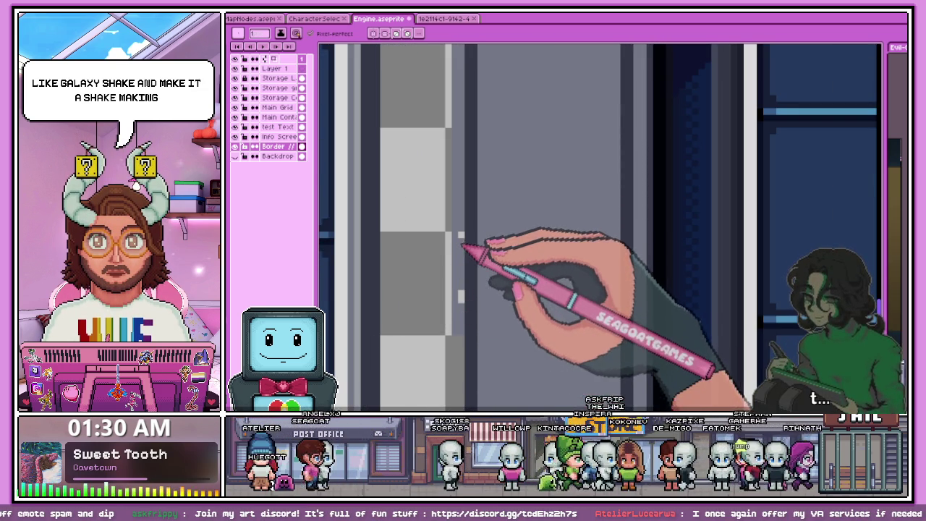
scroll(462, 253, down, 1)
scroll(457, 248, down, 1)
scroll(462, 248, up, 1)
scroll(463, 239, up, 1)
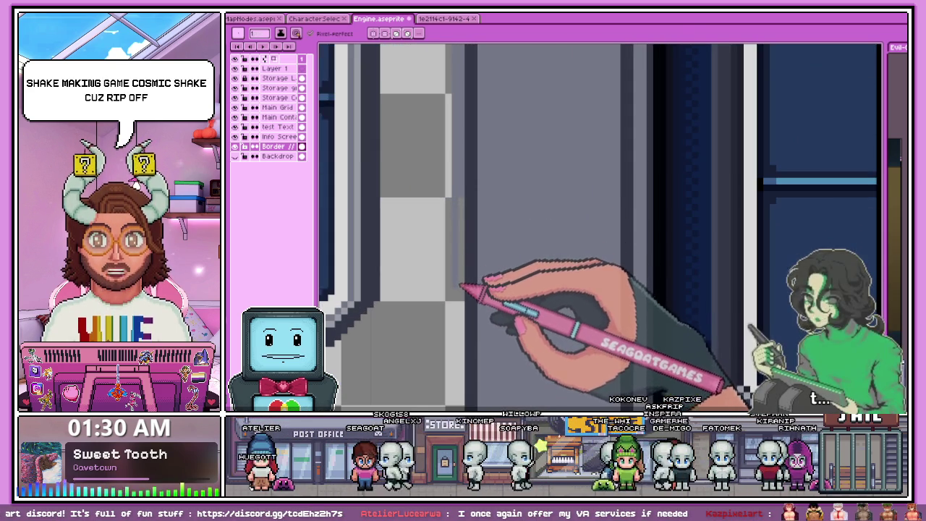
scroll(467, 296, up, 1)
scroll(471, 222, up, 1)
scroll(480, 192, up, 1)
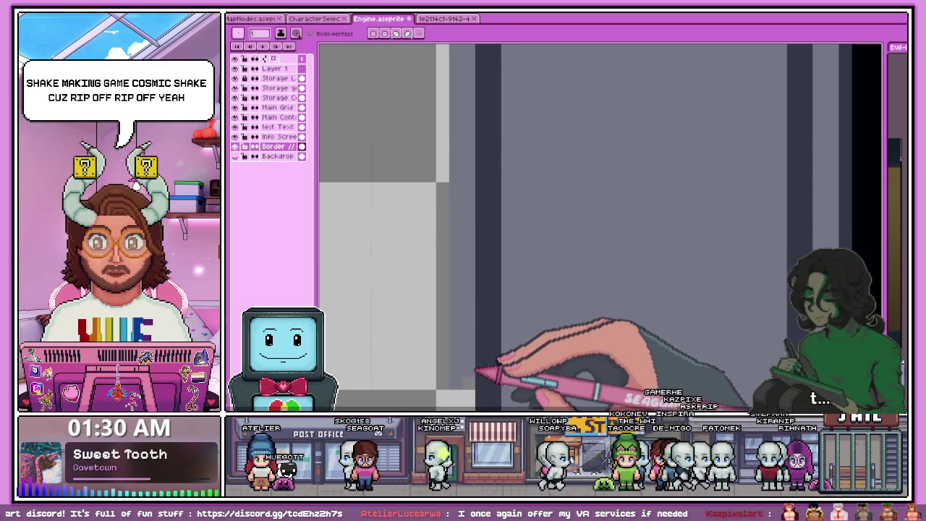
scroll(475, 289, down, 1)
scroll(475, 253, down, 1)
scroll(471, 282, down, 1)
scroll(469, 319, up, 1)
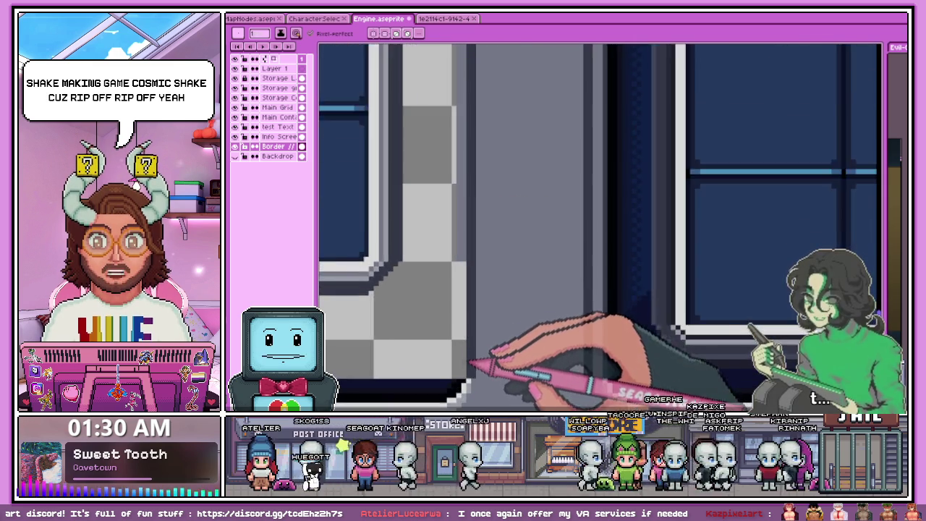
scroll(473, 372, down, 1)
scroll(478, 289, down, 1)
scroll(471, 318, down, 1)
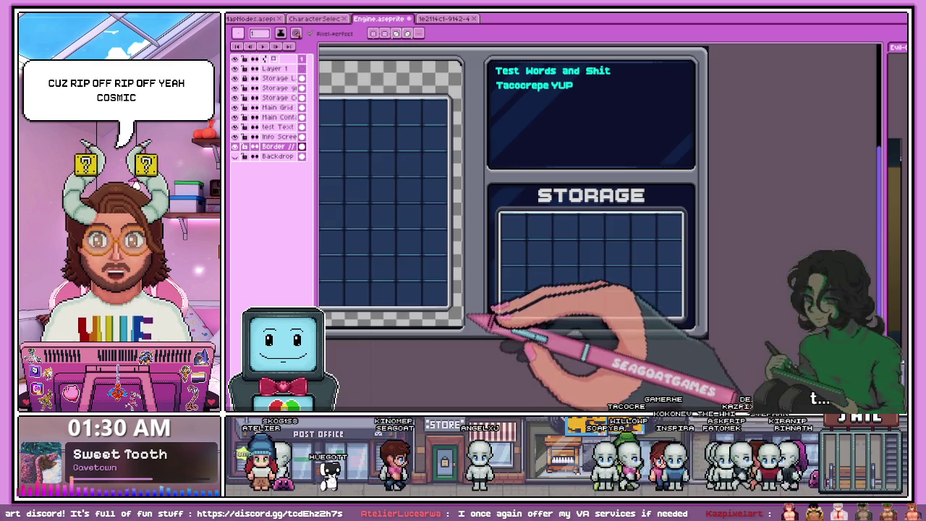
scroll(474, 323, up, 1)
scroll(477, 327, up, 2)
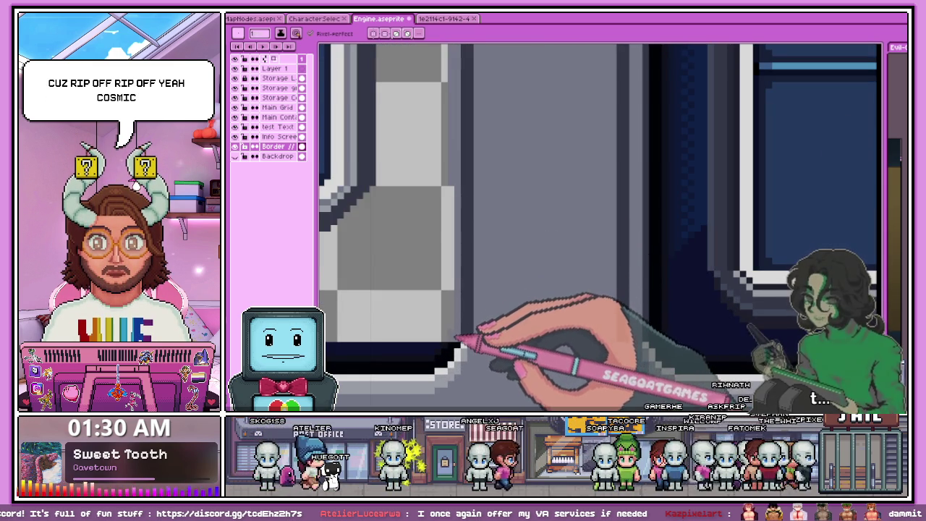
scroll(466, 311, down, 2)
scroll(441, 311, down, 2)
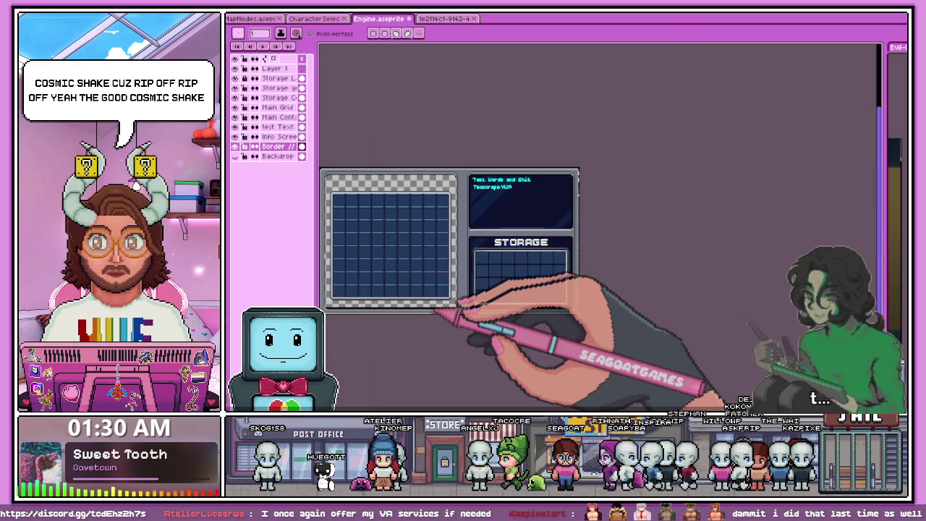
Step: Zoom around the grey border's inner corners and eyedrop the colour to paint with
scroll(492, 207, up, 2)
scroll(458, 190, up, 2)
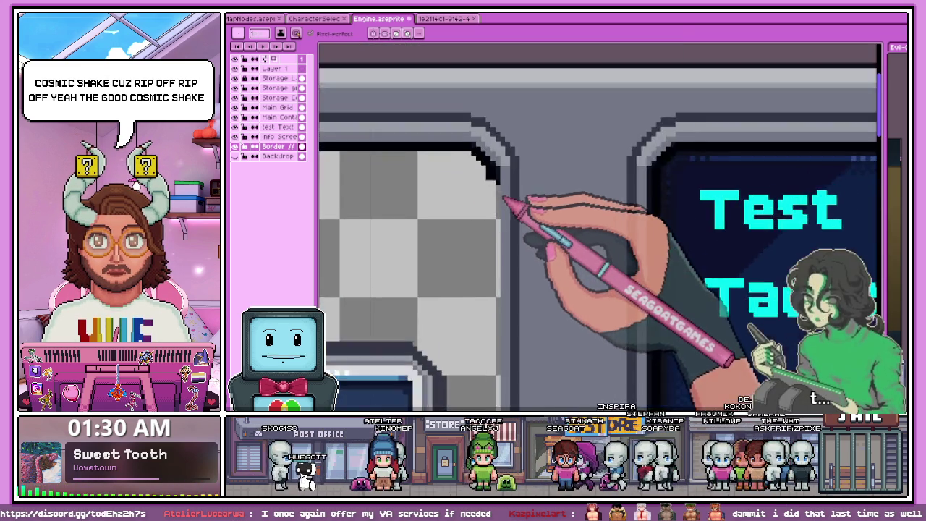
scroll(510, 207, up, 2)
scroll(499, 184, down, 2)
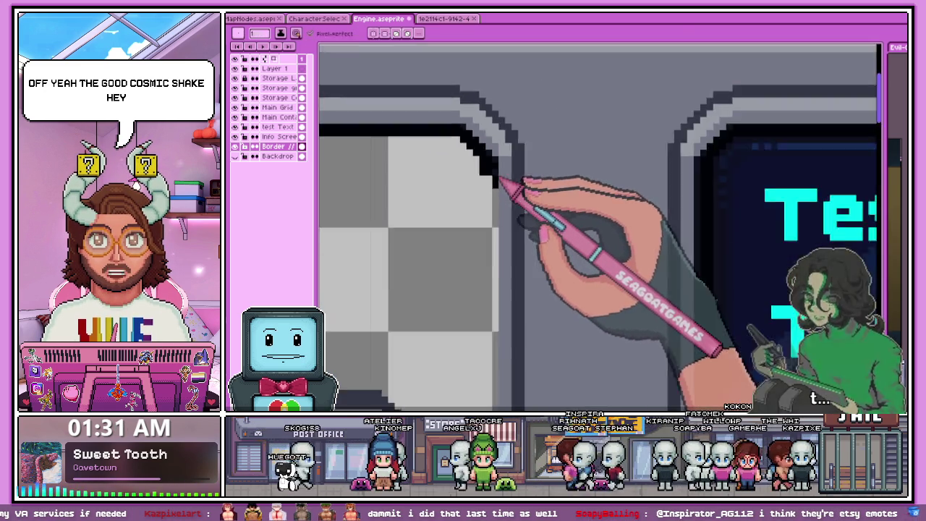
scroll(506, 177, up, 2)
scroll(507, 175, up, 2)
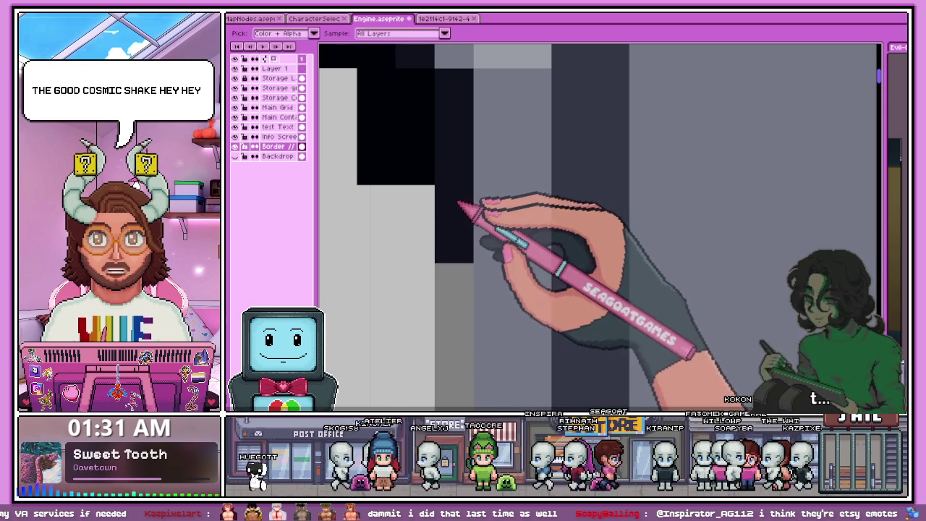
scroll(463, 232, down, 2)
scroll(484, 159, down, 2)
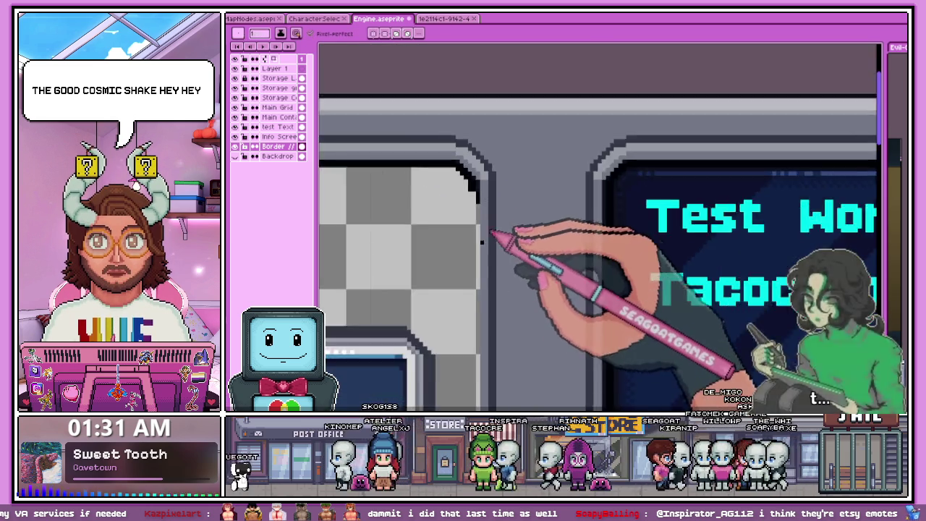
scroll(492, 238, down, 2)
scroll(496, 265, down, 1)
scroll(481, 311, up, 2)
scroll(492, 306, up, 1)
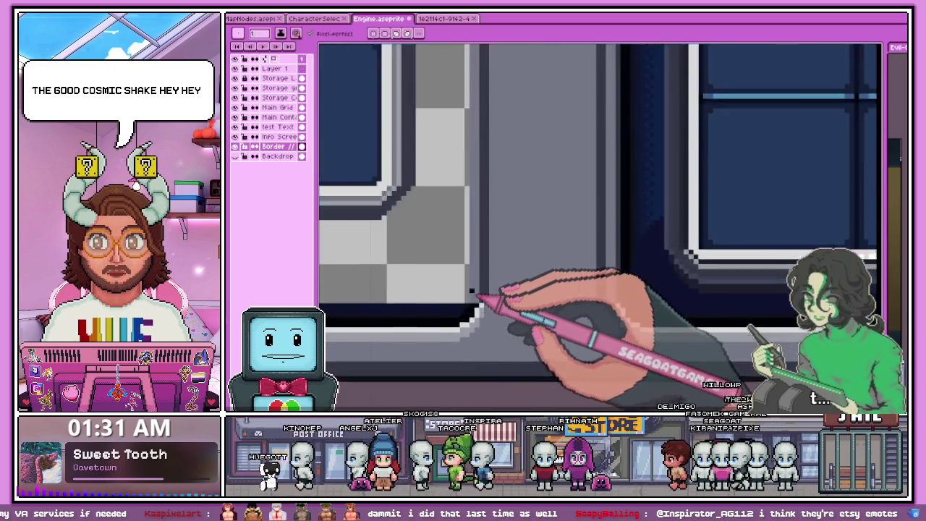
scroll(466, 303, up, 1)
scroll(474, 318, down, 2)
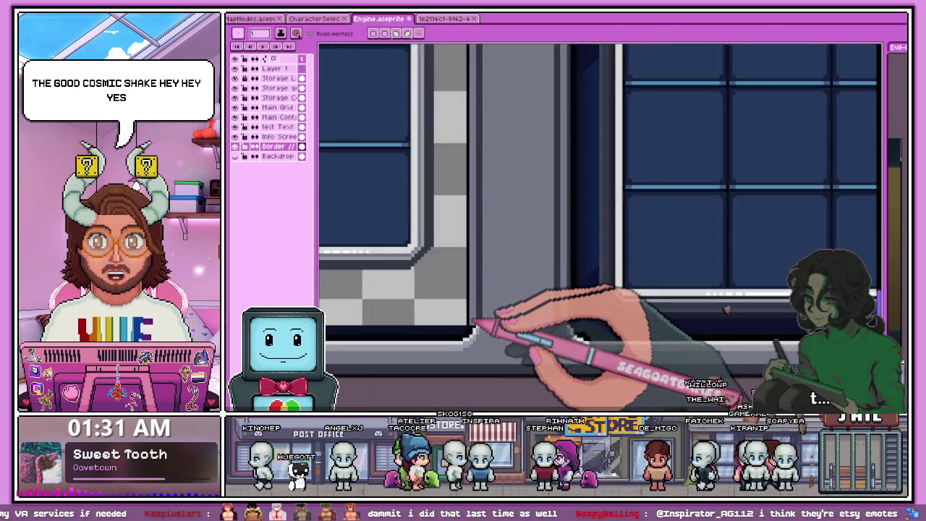
scroll(477, 325, up, 2)
scroll(476, 303, down, 1)
scroll(483, 311, down, 2)
scroll(485, 253, down, 1)
scroll(481, 184, up, 3)
scroll(481, 191, up, 1)
scroll(491, 199, up, 2)
scroll(499, 192, up, 1)
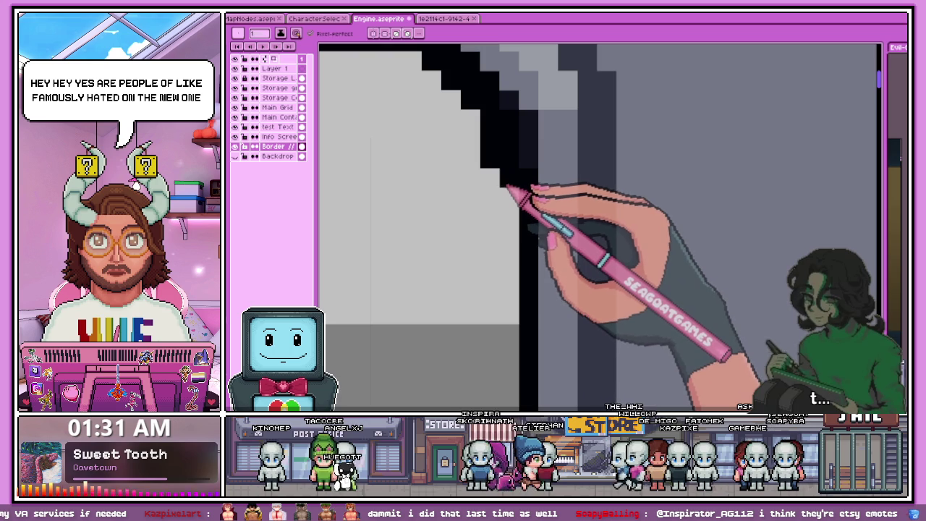
scroll(517, 166, down, 2)
scroll(521, 162, up, 1)
scroll(515, 170, down, 1)
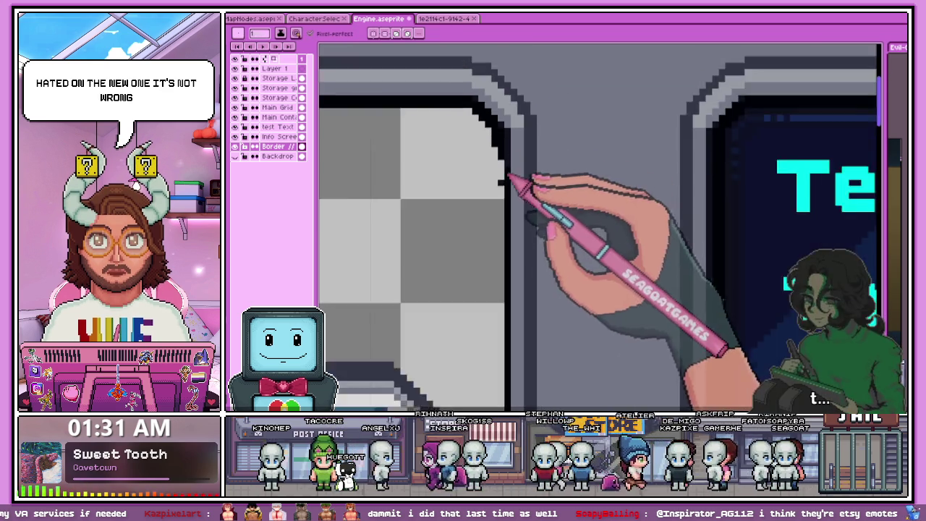
scroll(514, 185, down, 2)
scroll(510, 253, down, 1)
scroll(513, 325, down, 1)
scroll(510, 319, up, 2)
scroll(506, 308, up, 1)
scroll(503, 300, up, 1)
scroll(521, 279, down, 1)
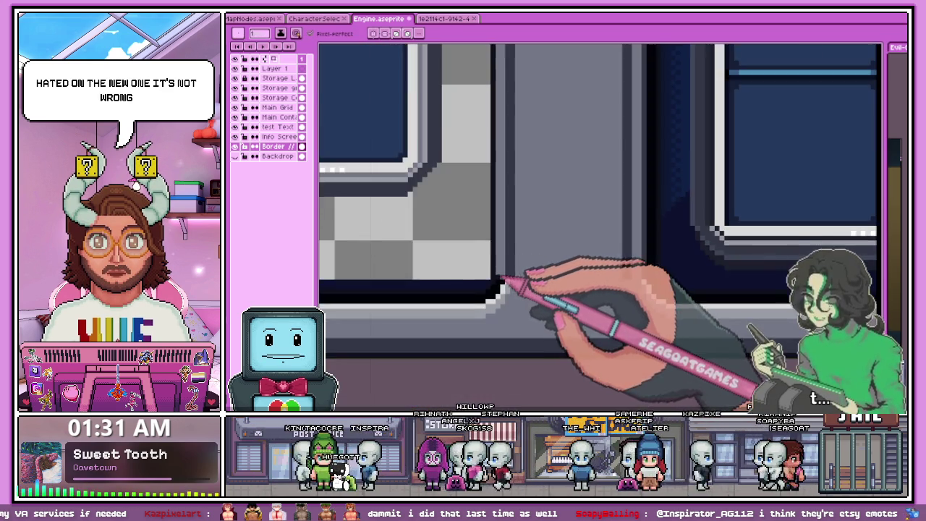
scroll(528, 289, down, 1)
scroll(535, 282, down, 1)
scroll(521, 181, up, 1)
scroll(428, 304, down, 1)
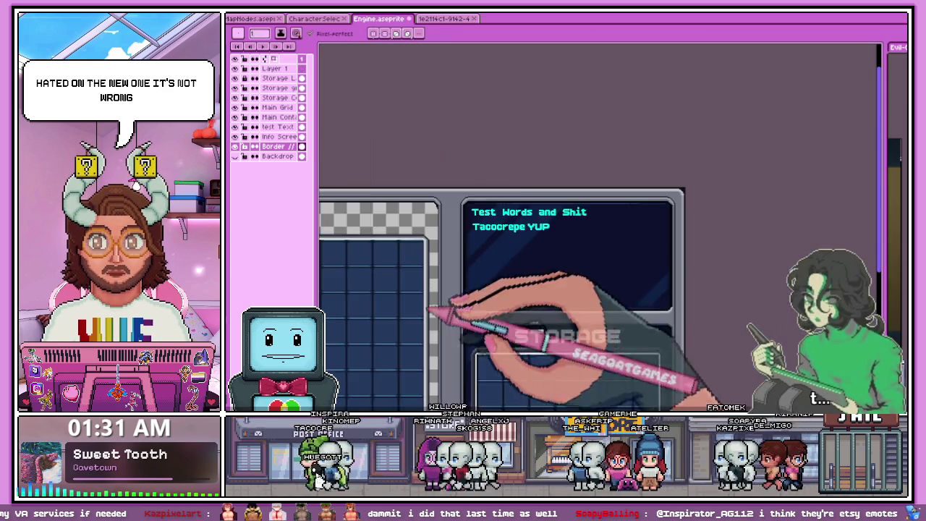
scroll(471, 207, up, 1)
scroll(439, 213, up, 1)
scroll(428, 233, up, 2)
Step: With the Pencil, repaint the corner pixels into stepped dark corners with lighter bevel highlights
key(b)
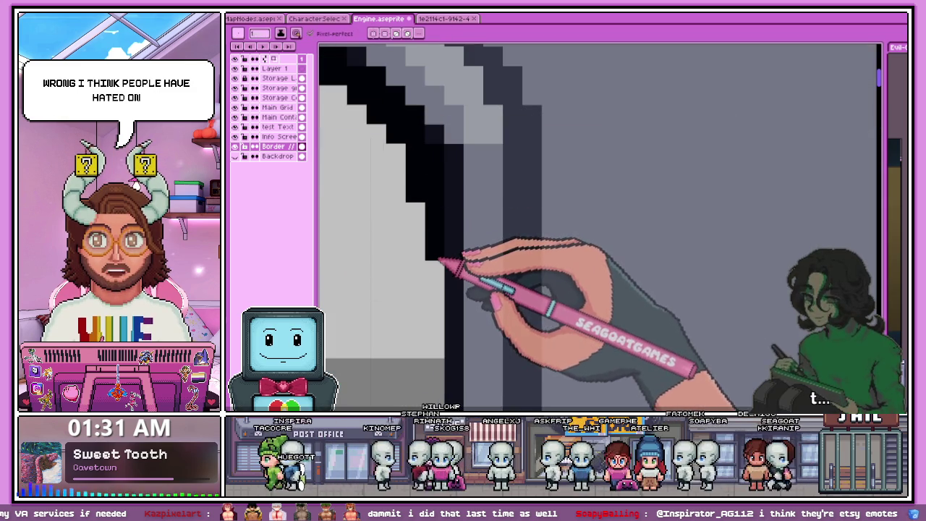
scroll(434, 241, down, 2)
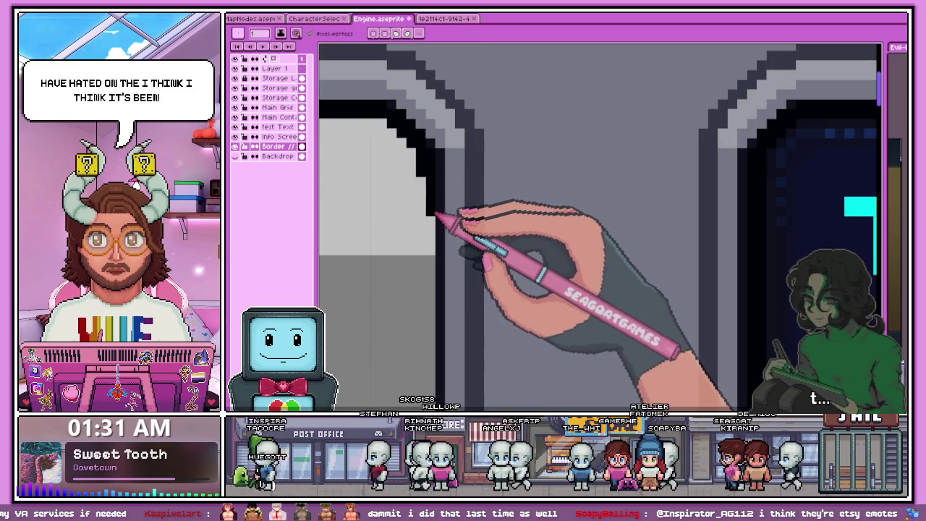
scroll(434, 215, down, 1)
scroll(434, 213, up, 1)
scroll(441, 181, up, 2)
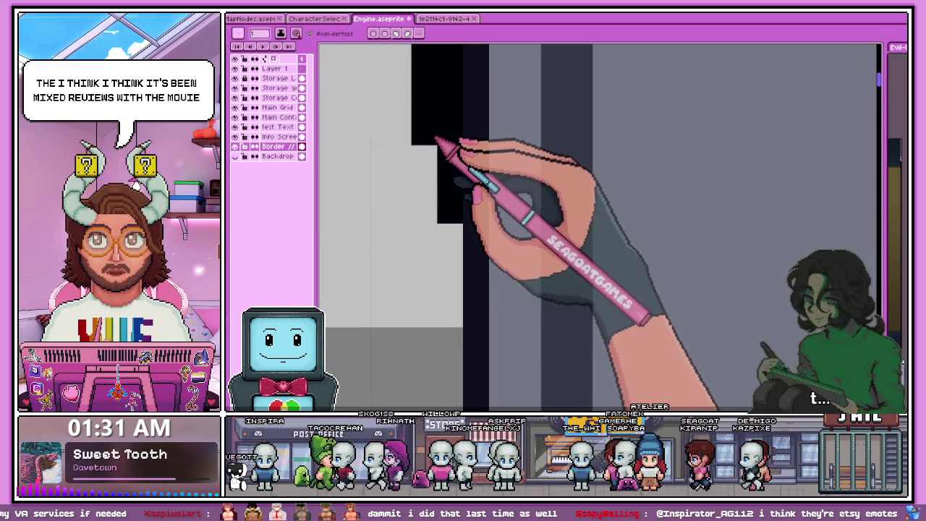
scroll(436, 139, down, 1)
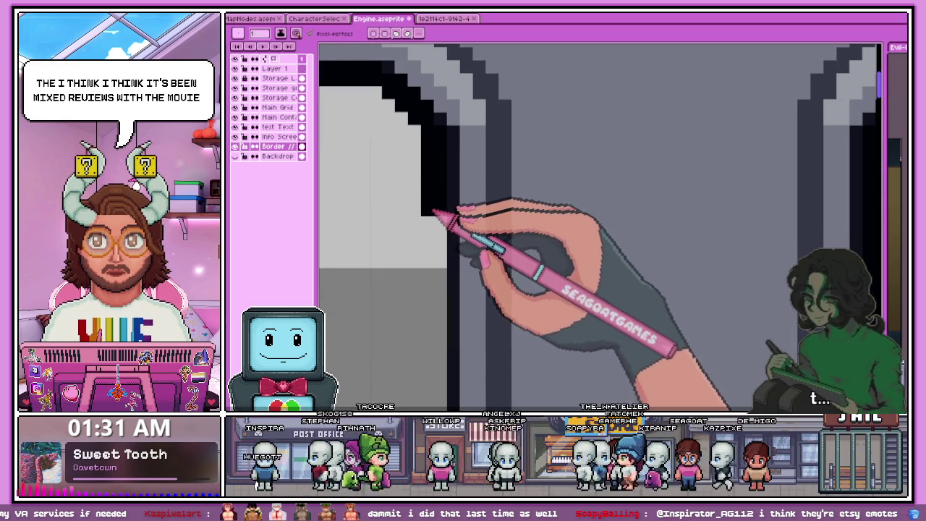
scroll(447, 217, down, 2)
scroll(463, 260, down, 2)
scroll(474, 319, up, 2)
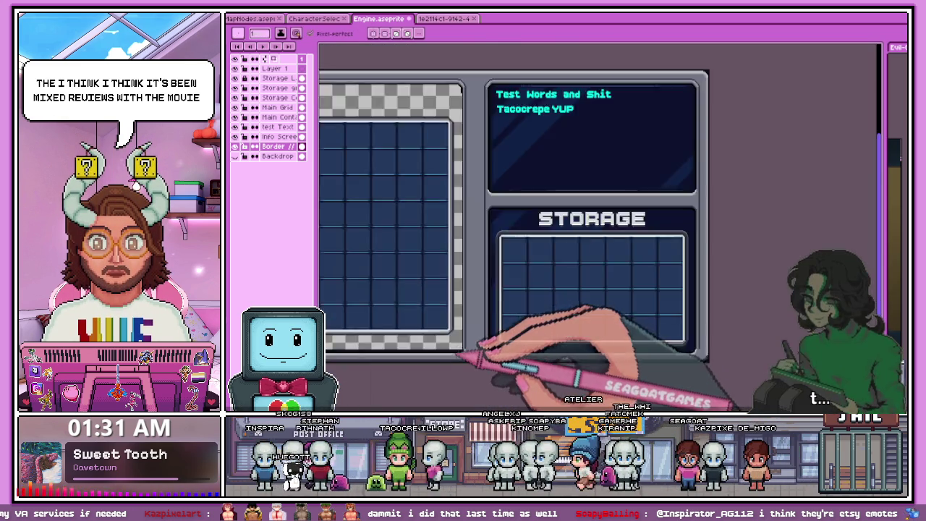
scroll(479, 339, up, 2)
scroll(482, 333, up, 2)
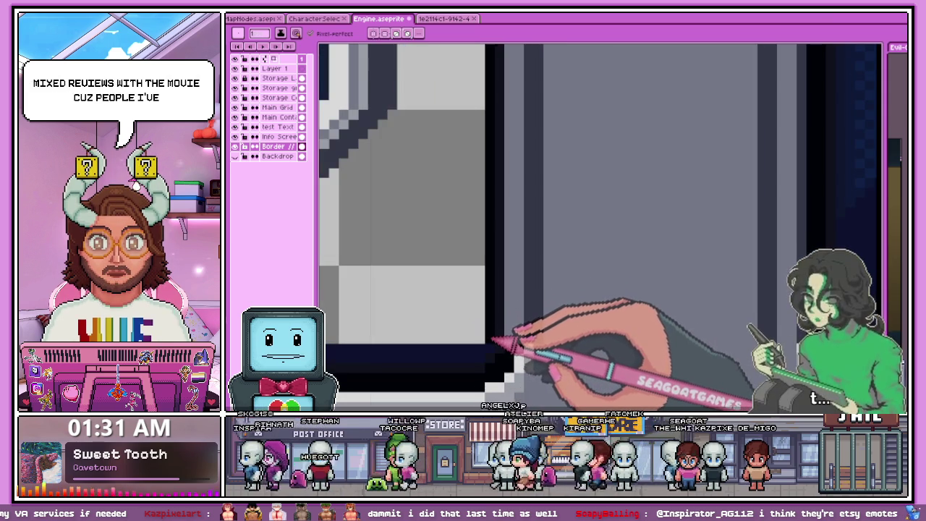
scroll(484, 326, down, 2)
scroll(506, 249, down, 2)
scroll(480, 210, up, 2)
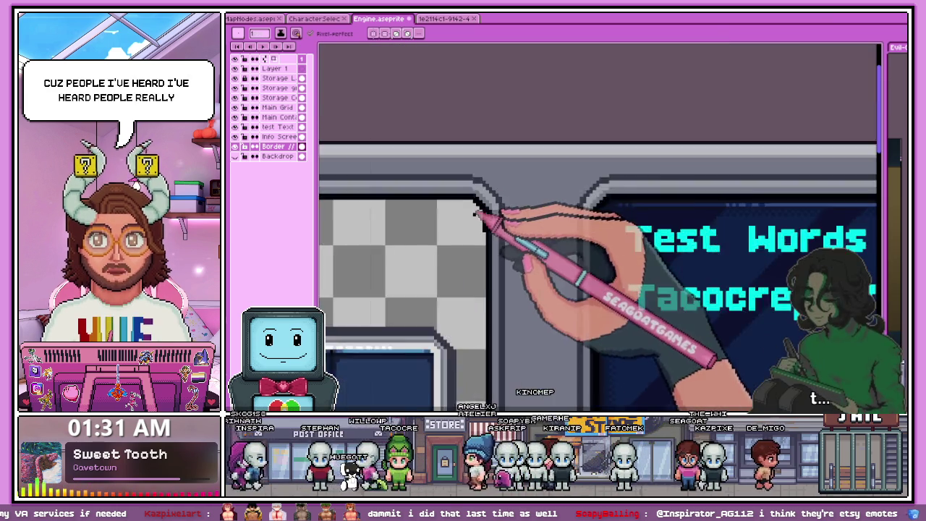
scroll(492, 244, up, 2)
scroll(480, 203, down, 2)
scroll(486, 241, down, 1)
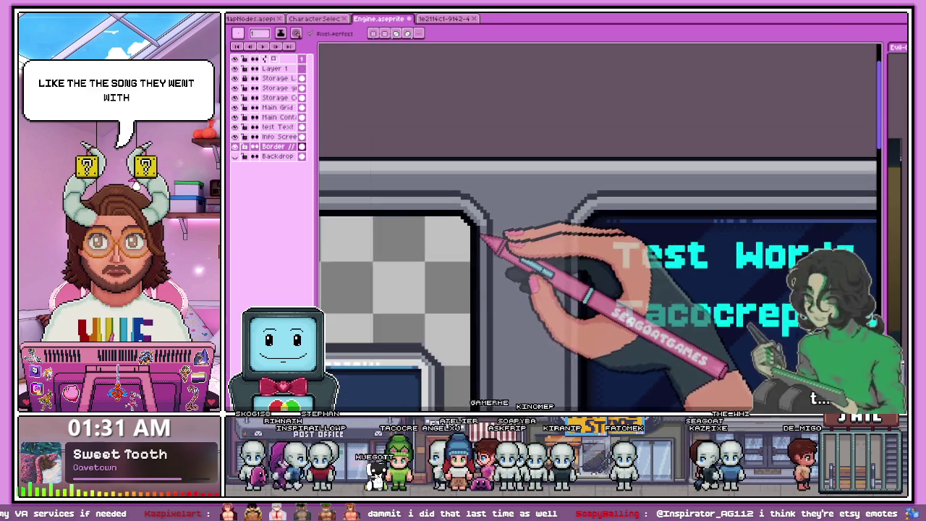
scroll(474, 251, down, 1)
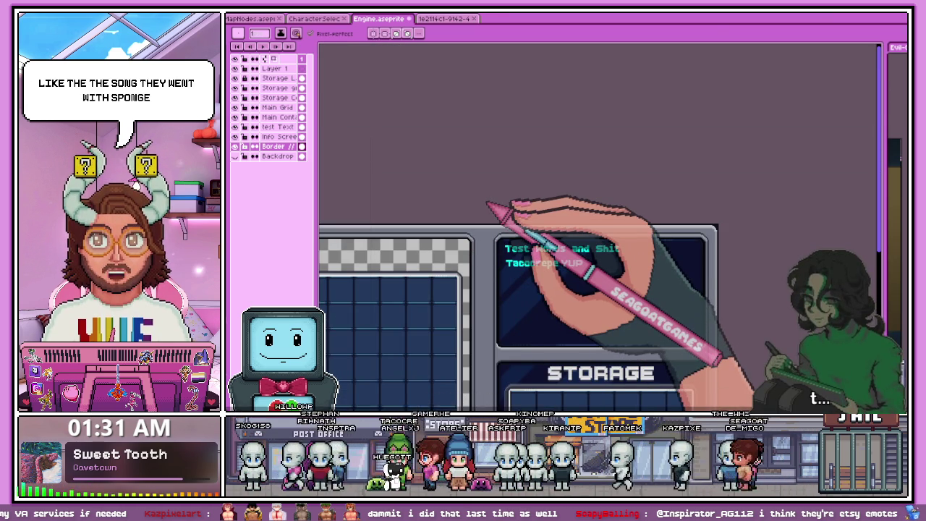